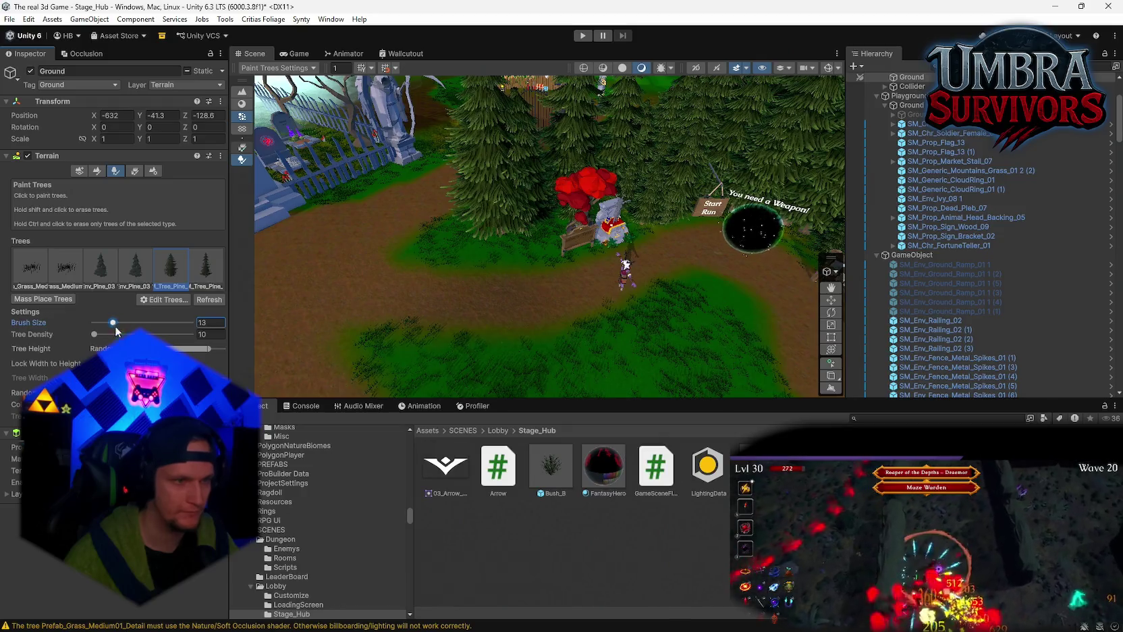
- Paint a pine onto the terrain, then tilt the view down over the fenced yard
mouse_move(511, 239)
mouse_down()
mouse_move(529, 246)
mouse_move(467, 246)
mouse_move(551, 252)
mouse_up()
scroll(551, 252, up, 3)
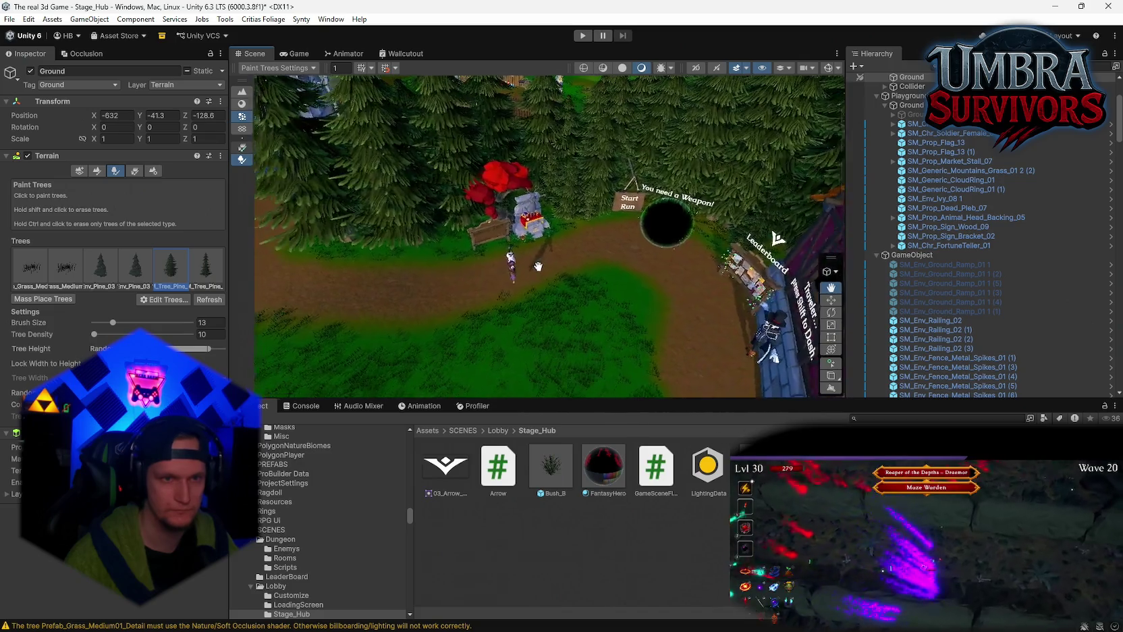
scroll(572, 304, up, 5)
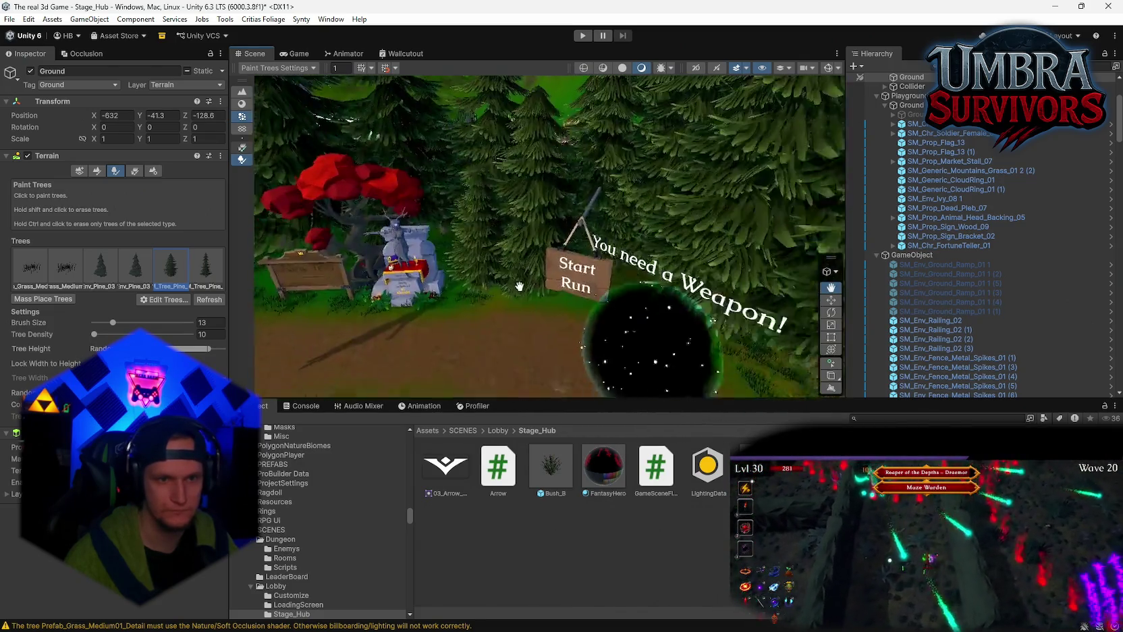
drag(540, 222, 575, 278)
scroll(514, 288, down, 3)
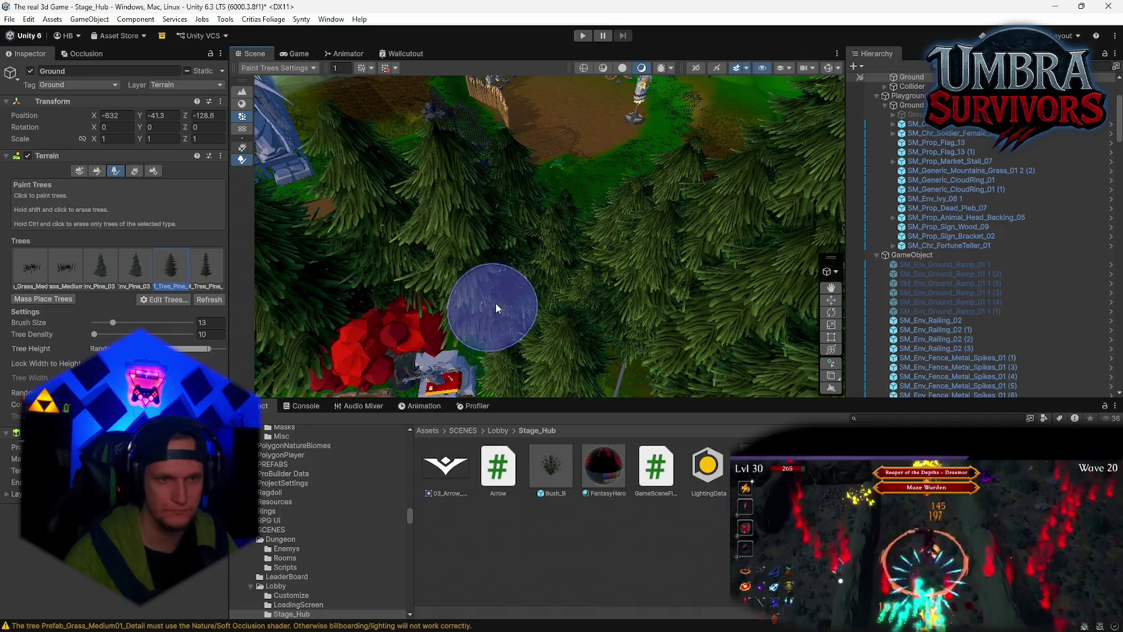
drag(495, 302, 557, 298)
- Undo the freshly painted pine trees with three Ctrl+Z steps
key(ctrl+z)
key(ctrl+z)
key(ctrl+z)
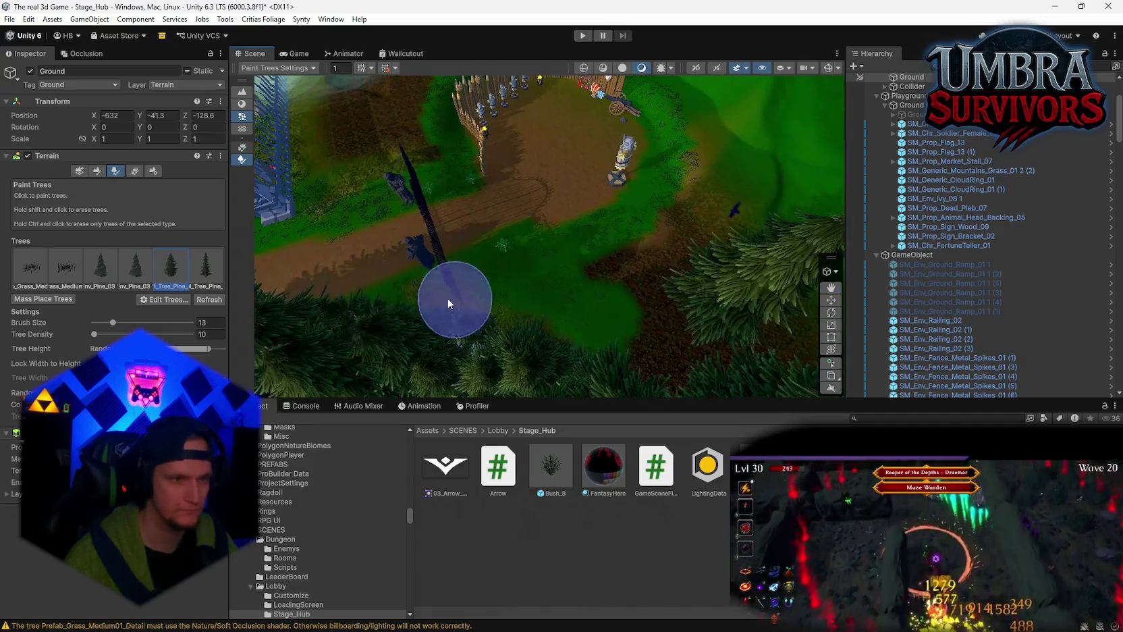
key(ctrl+z)
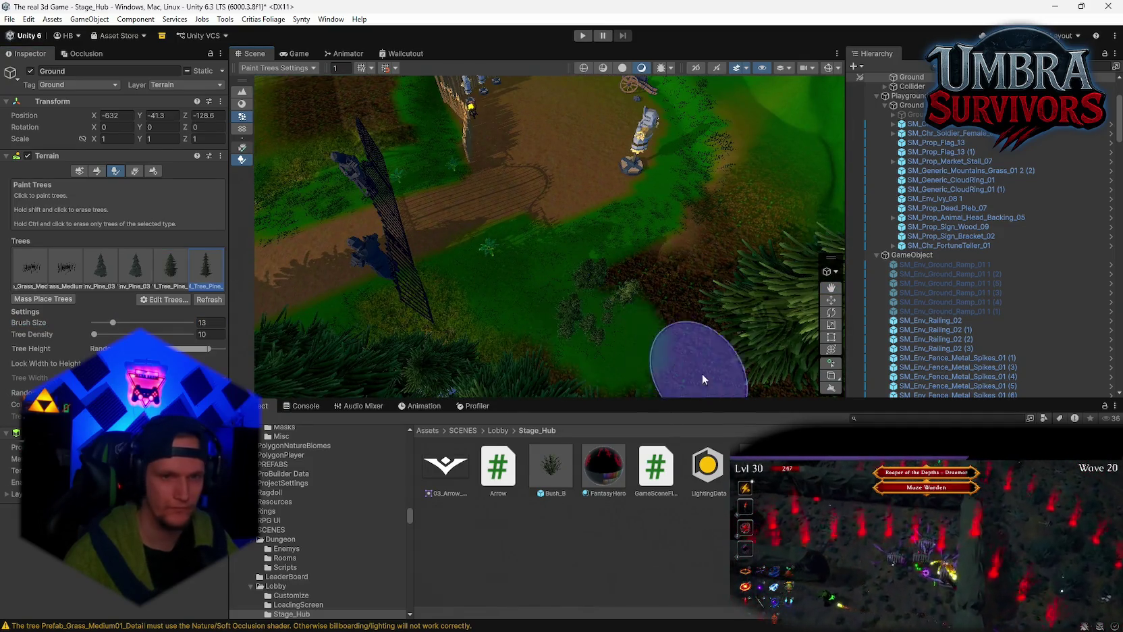
key(ctrl+z)
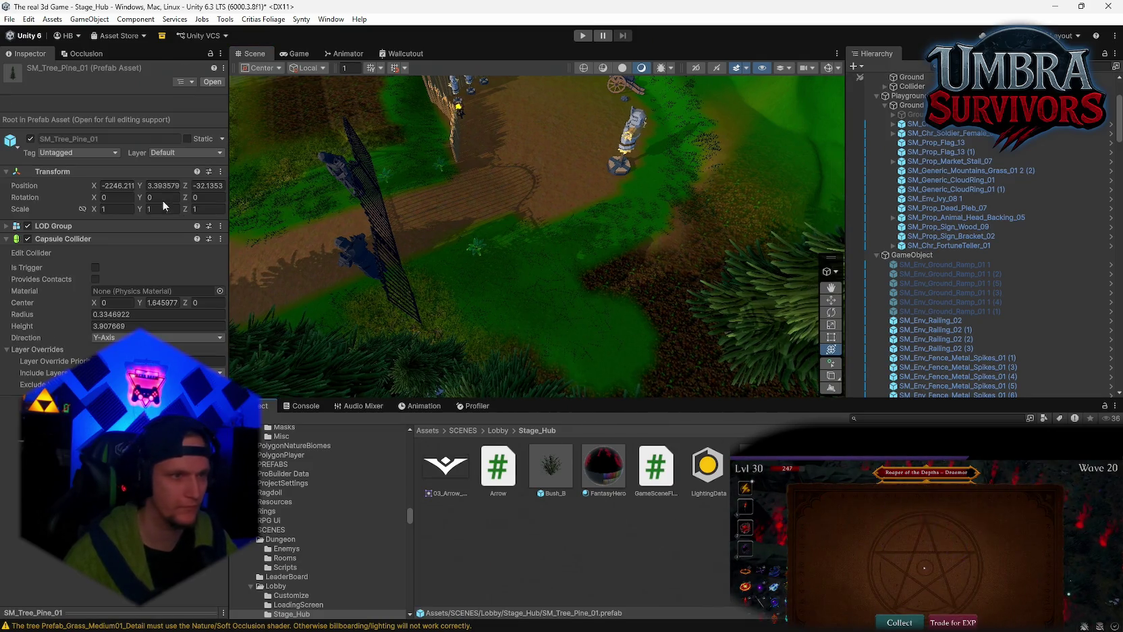
- Set the SM_Tree_Pine_01 prefab's Transform Scale X to 4
click(113, 209)
text(4)
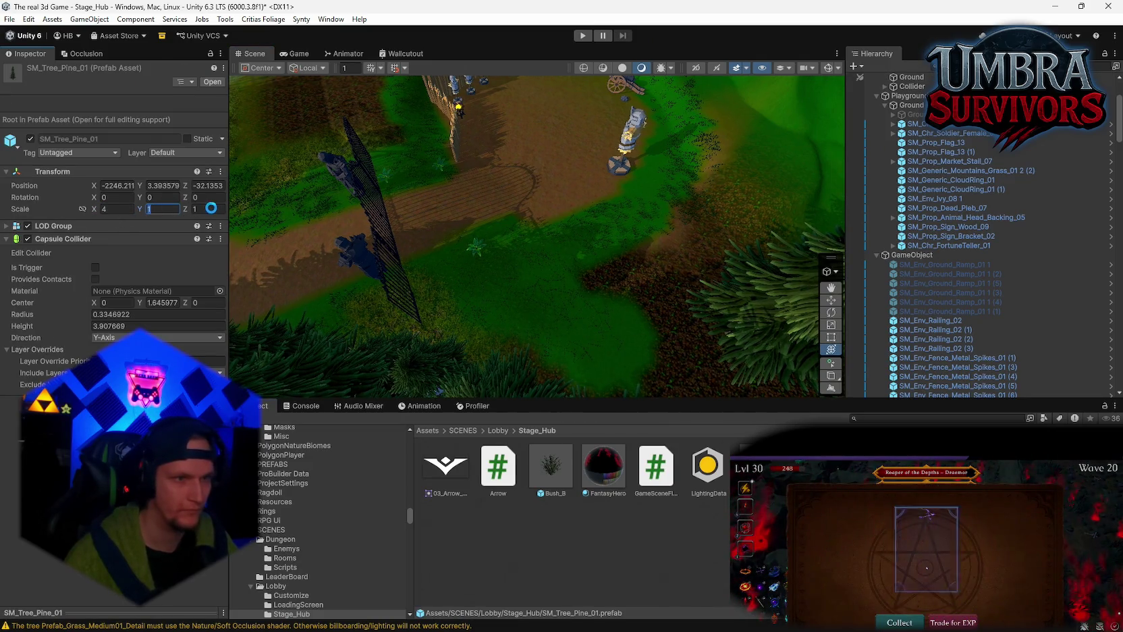
scroll(513, 249, down, 5)
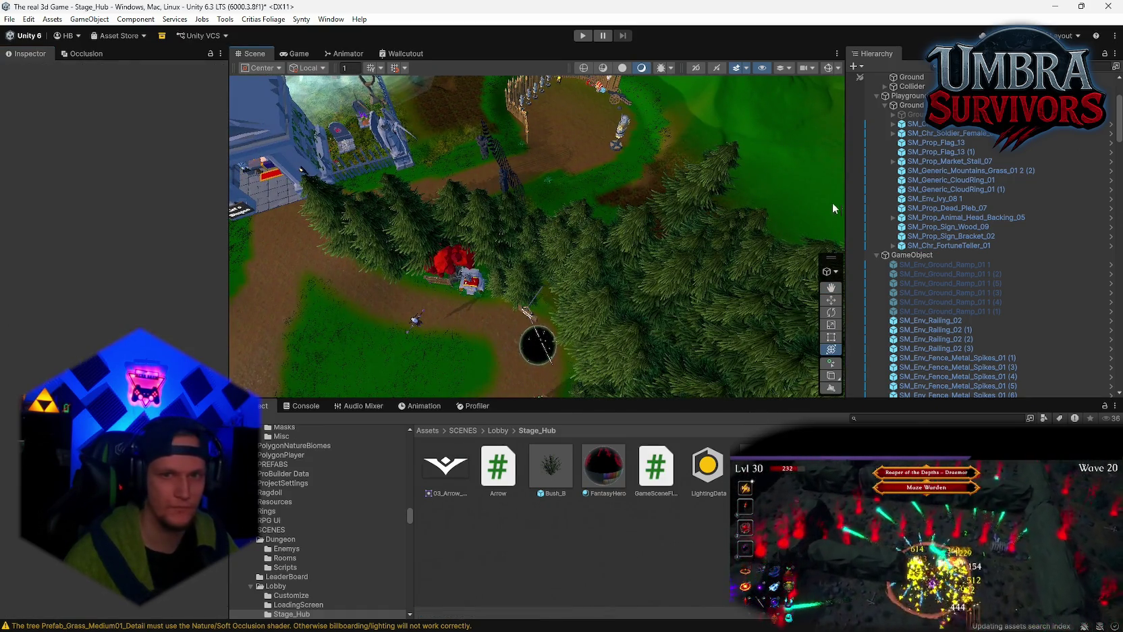
scroll(936, 240, up, 4)
- Select the Ground terrain and place a pine tree near the knight
click(920, 190)
scroll(530, 235, up, 10)
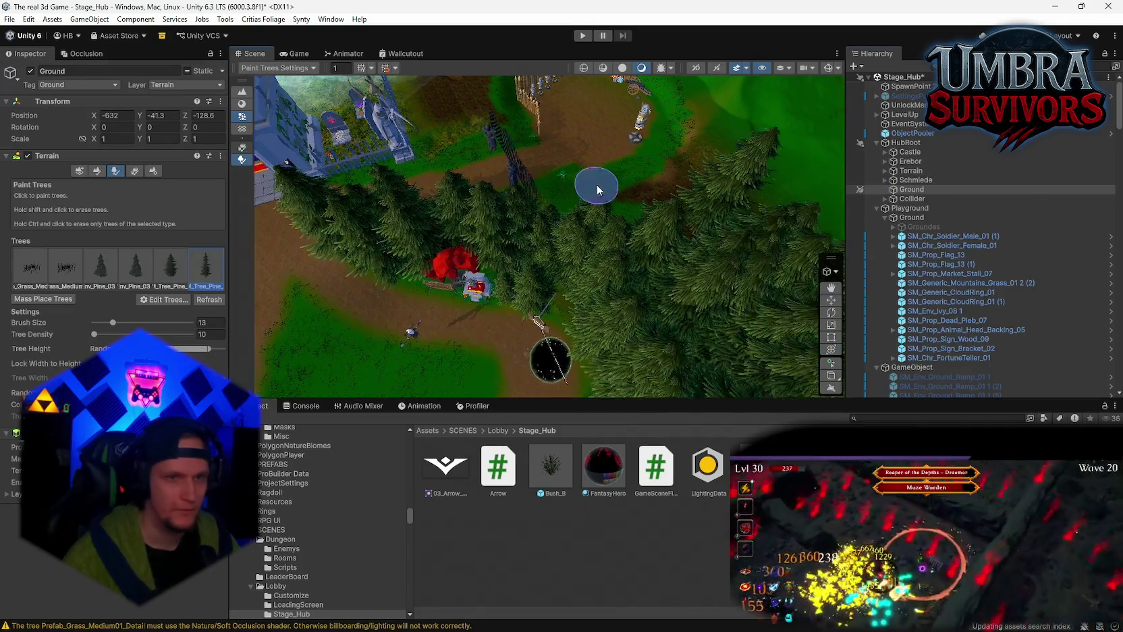
drag(624, 173, 593, 186)
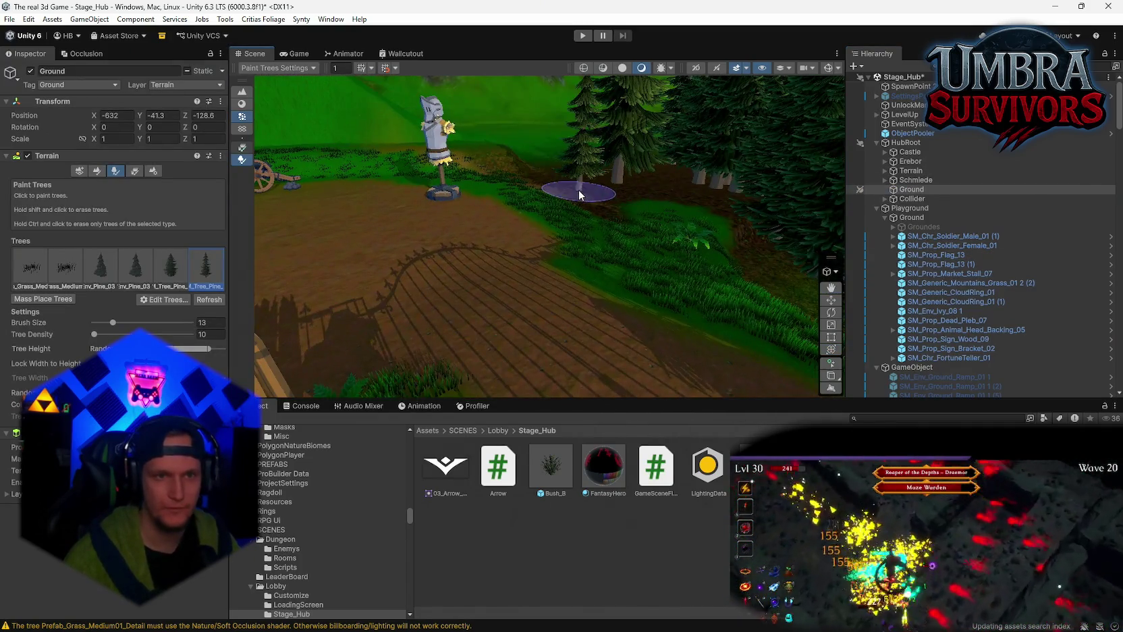
scroll(592, 249, up, 2)
drag(648, 287, 561, 354)
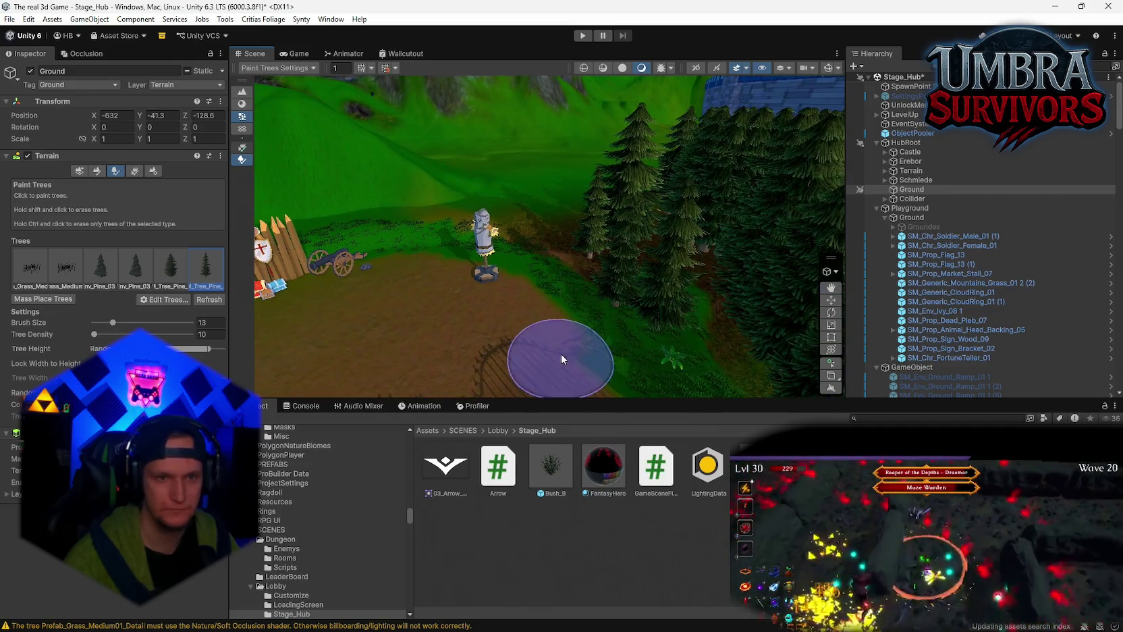
drag(419, 304, 672, 320)
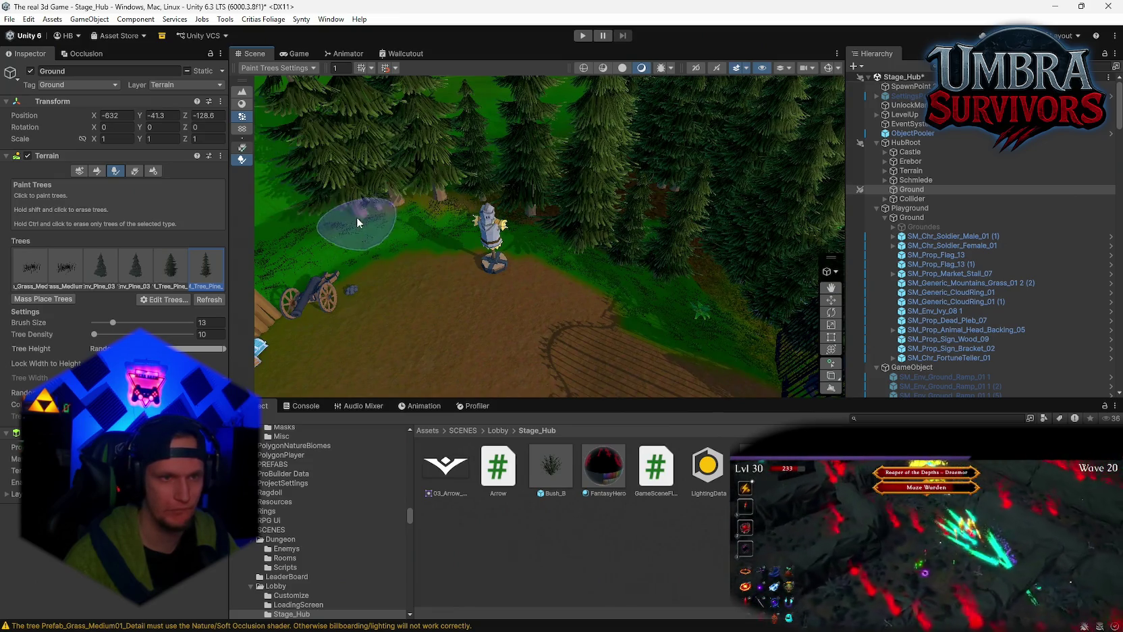
mouse_move(593, 250)
mouse_down()
mouse_move(471, 276)
mouse_move(336, 341)
mouse_move(473, 334)
mouse_move(489, 281)
mouse_move(588, 327)
mouse_move(521, 284)
mouse_move(310, 361)
mouse_move(491, 327)
mouse_move(410, 274)
mouse_move(446, 281)
mouse_move(547, 215)
mouse_move(632, 276)
mouse_move(477, 323)
mouse_up()
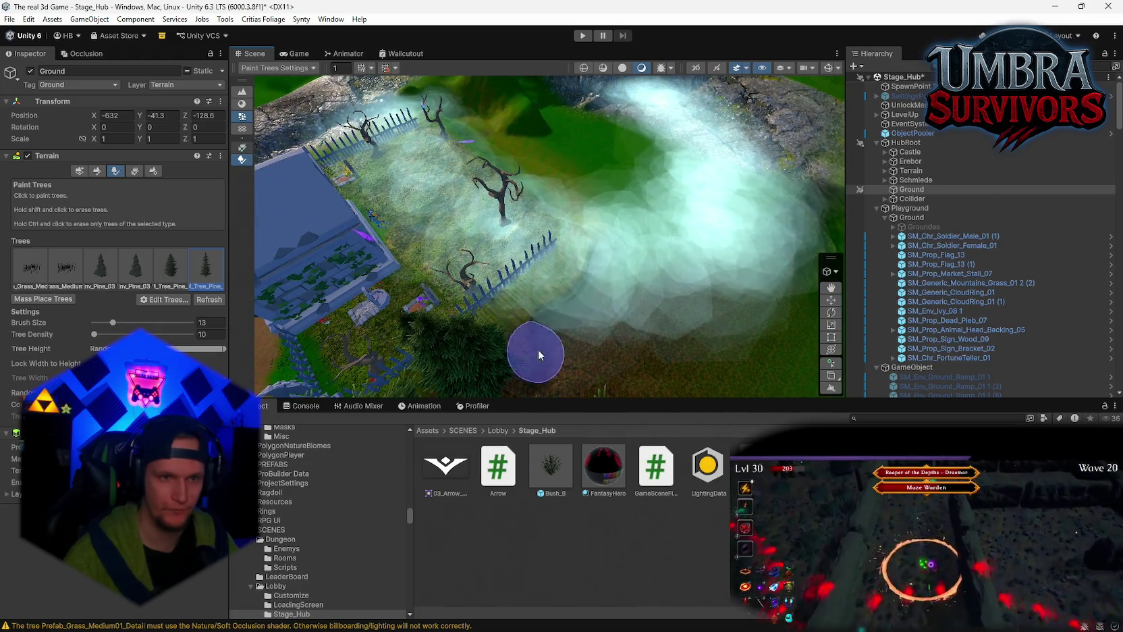
click(609, 262)
- Move the view past the graveyard and cliff to the pines by the orange-roofed houses
mouse_move(609, 262)
mouse_down()
mouse_move(722, 296)
mouse_move(619, 239)
mouse_up()
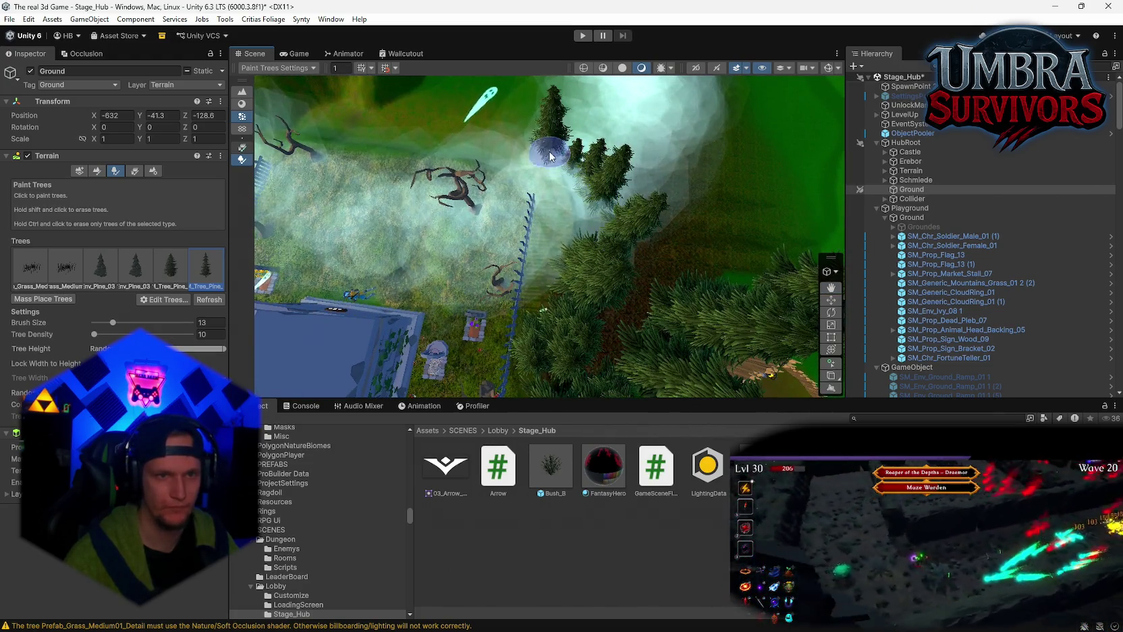
drag(432, 111, 572, 138)
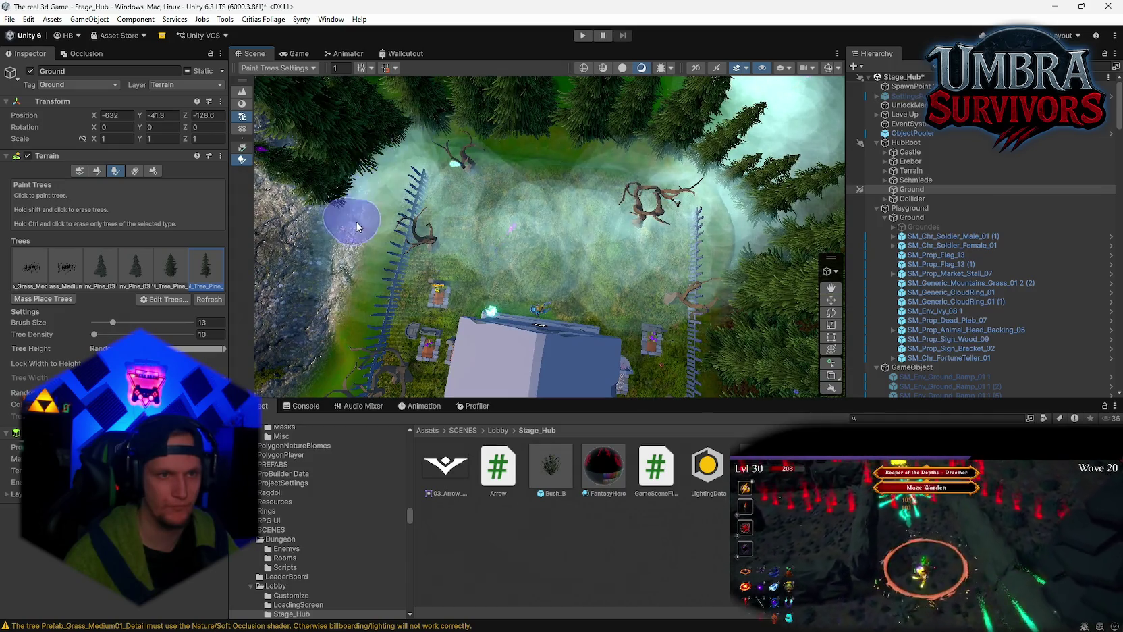
mouse_move(351, 221)
mouse_down()
mouse_move(549, 181)
mouse_move(398, 134)
mouse_up()
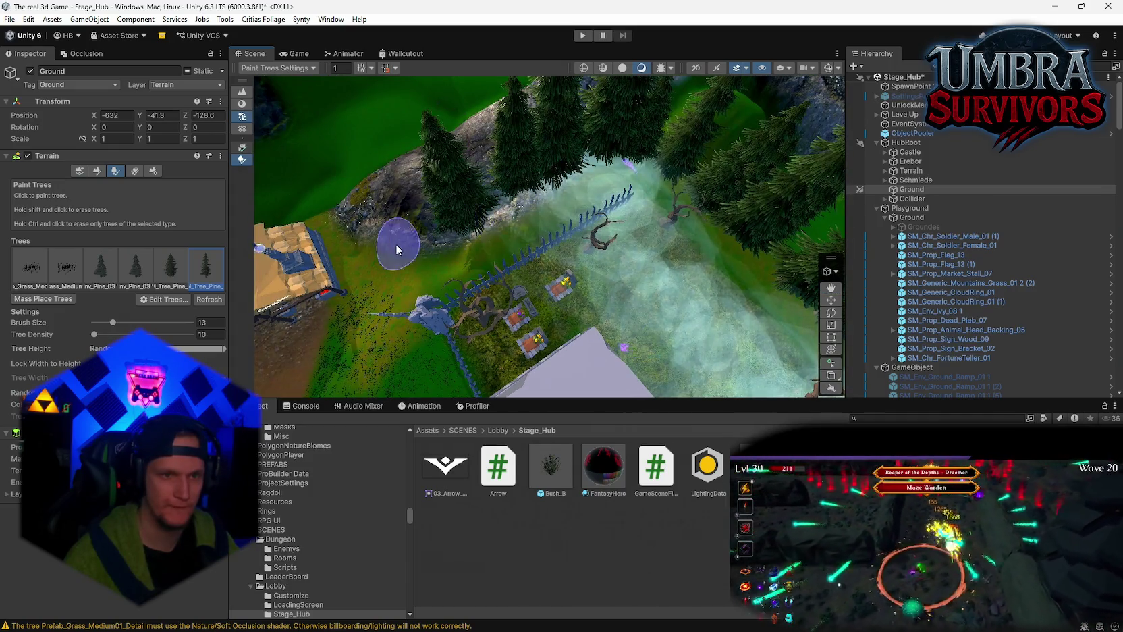
mouse_move(396, 243)
mouse_down()
mouse_move(326, 313)
mouse_move(601, 220)
mouse_up()
mouse_move(502, 230)
mouse_down()
mouse_move(364, 258)
mouse_move(376, 276)
mouse_move(484, 225)
mouse_up()
mouse_move(263, 273)
mouse_down()
mouse_move(494, 276)
mouse_move(656, 258)
mouse_up()
mouse_move(513, 177)
mouse_down()
mouse_move(509, 268)
mouse_move(509, 209)
mouse_up()
mouse_move(476, 313)
mouse_down()
mouse_move(561, 277)
mouse_move(563, 238)
mouse_up()
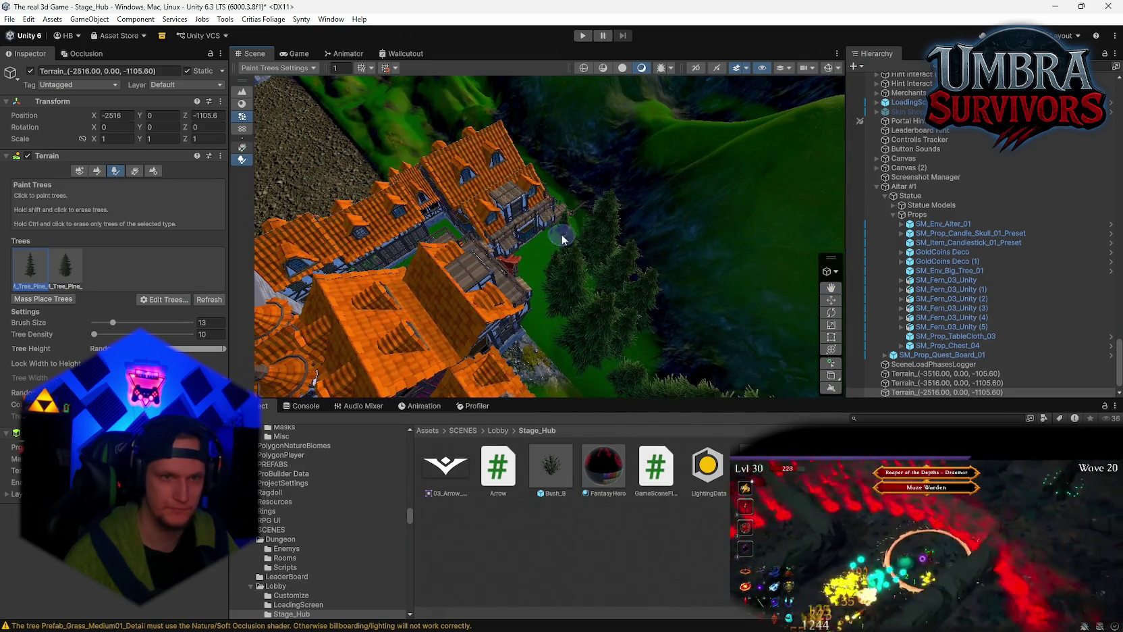
- Paint new pines beside the existing cluster by the orange-roofed houses
mouse_move(525, 273)
mouse_down()
mouse_move(561, 336)
mouse_move(619, 274)
mouse_up()
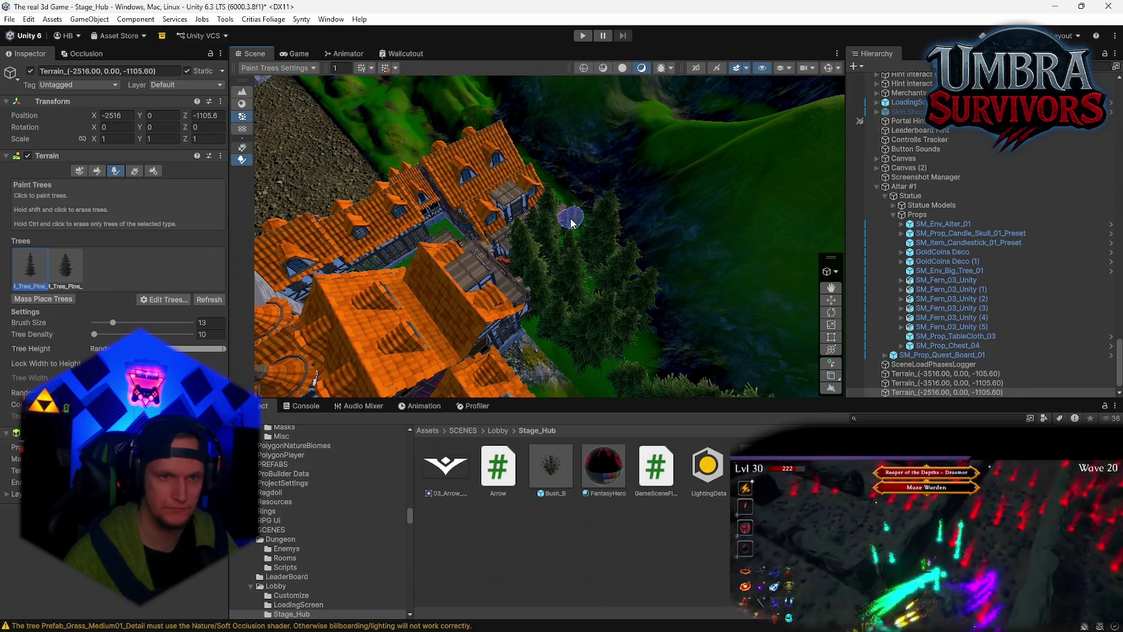
drag(596, 311, 606, 268)
mouse_move(534, 313)
mouse_down()
mouse_move(637, 312)
mouse_move(549, 250)
mouse_up()
- Swing over the tent and fence, then select the Ground terrain for tree painting
scroll(582, 356, up, 3)
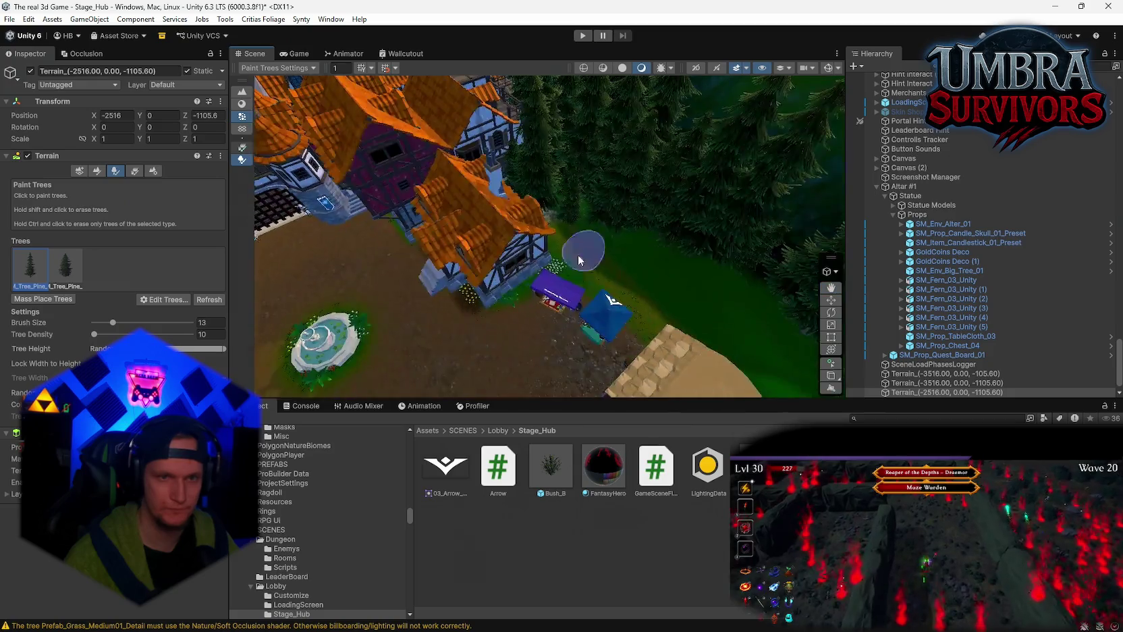
drag(727, 270, 588, 309)
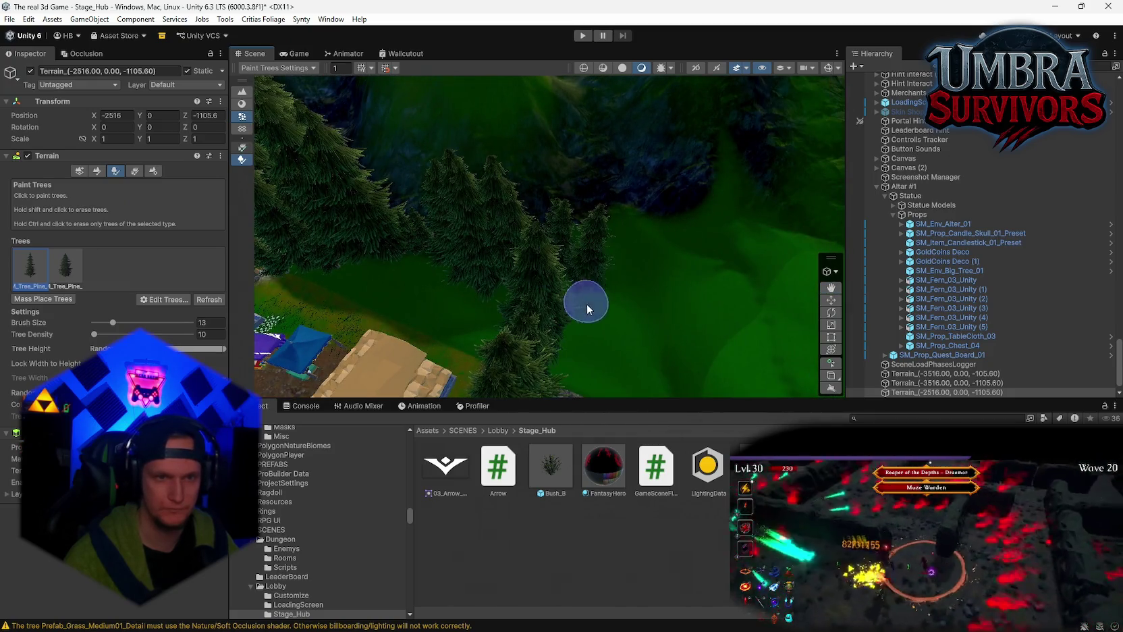
mouse_move(677, 376)
mouse_down()
mouse_move(594, 230)
mouse_move(649, 193)
mouse_move(694, 246)
mouse_move(569, 288)
mouse_up()
click(569, 288)
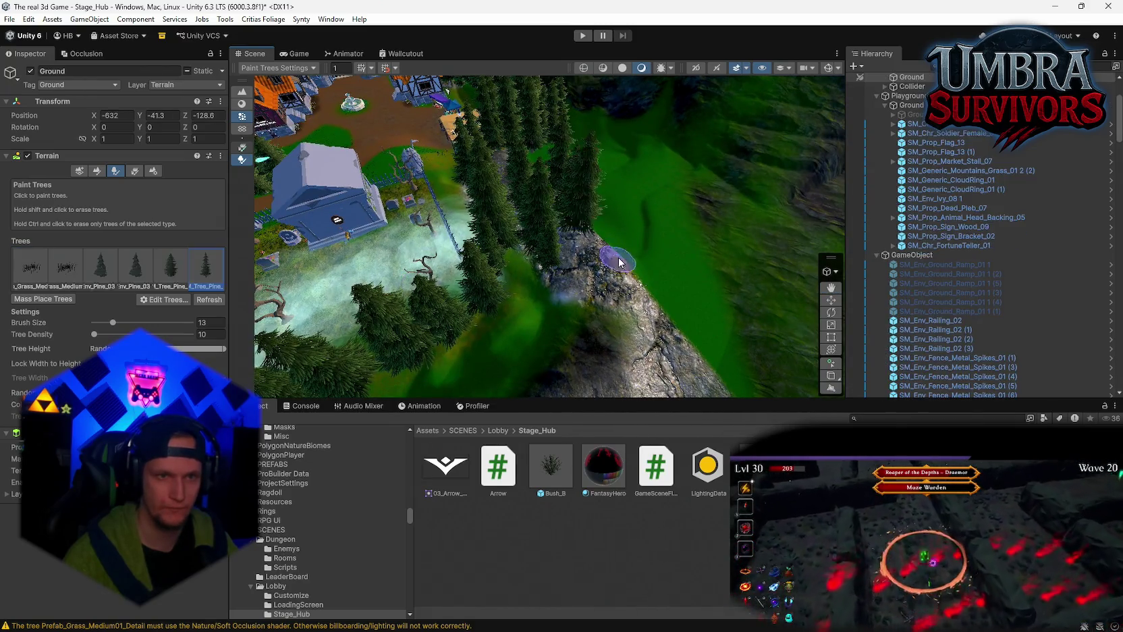
- Set the Paint Trees brush size to 54 for the last pine on the Ground terrain
drag(618, 257, 608, 270)
drag(120, 322, 130, 322)
mouse_move(595, 260)
mouse_down()
mouse_move(642, 215)
mouse_move(487, 315)
mouse_move(604, 313)
mouse_move(472, 319)
mouse_move(534, 313)
mouse_move(557, 363)
mouse_move(576, 288)
mouse_up()
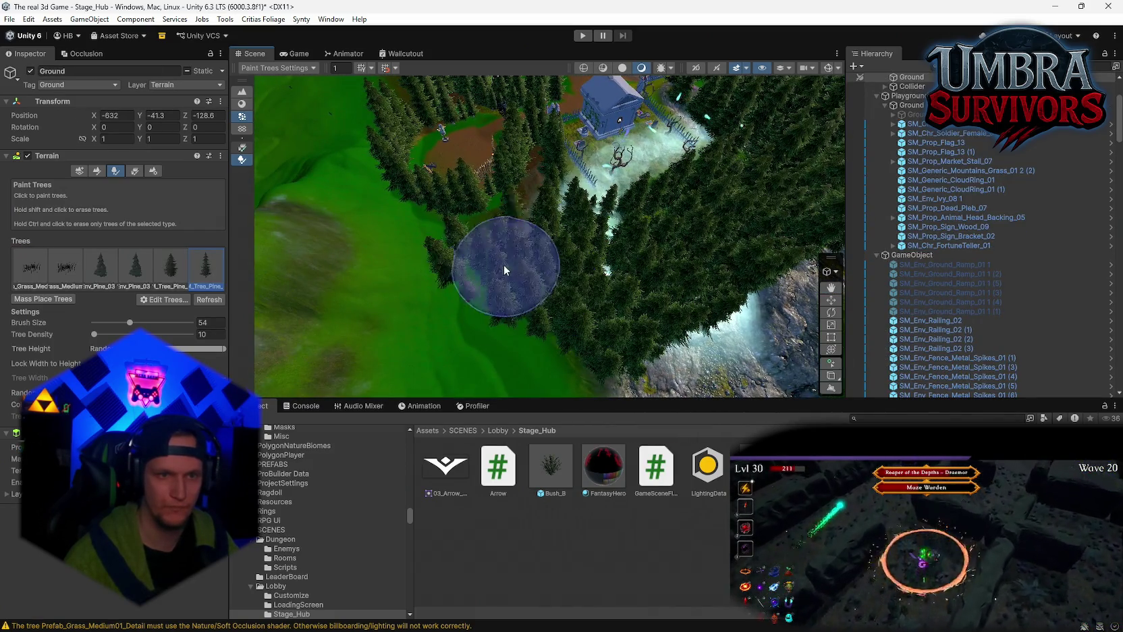
scroll(504, 266, down, 3)
scroll(585, 329, up, 3)
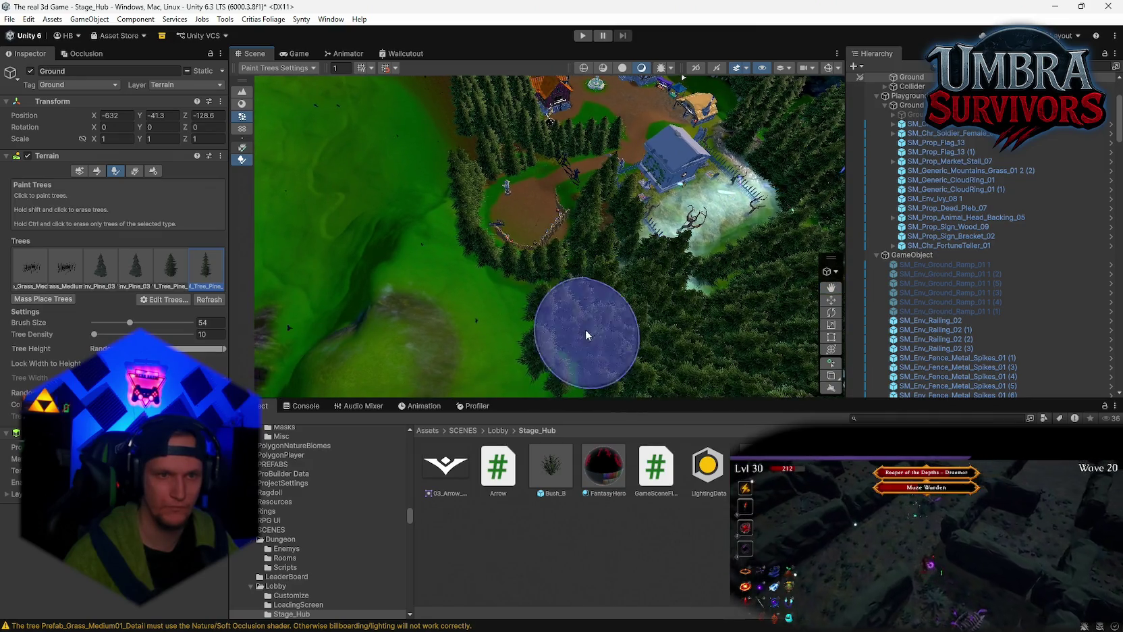
scroll(576, 290, up, 3)
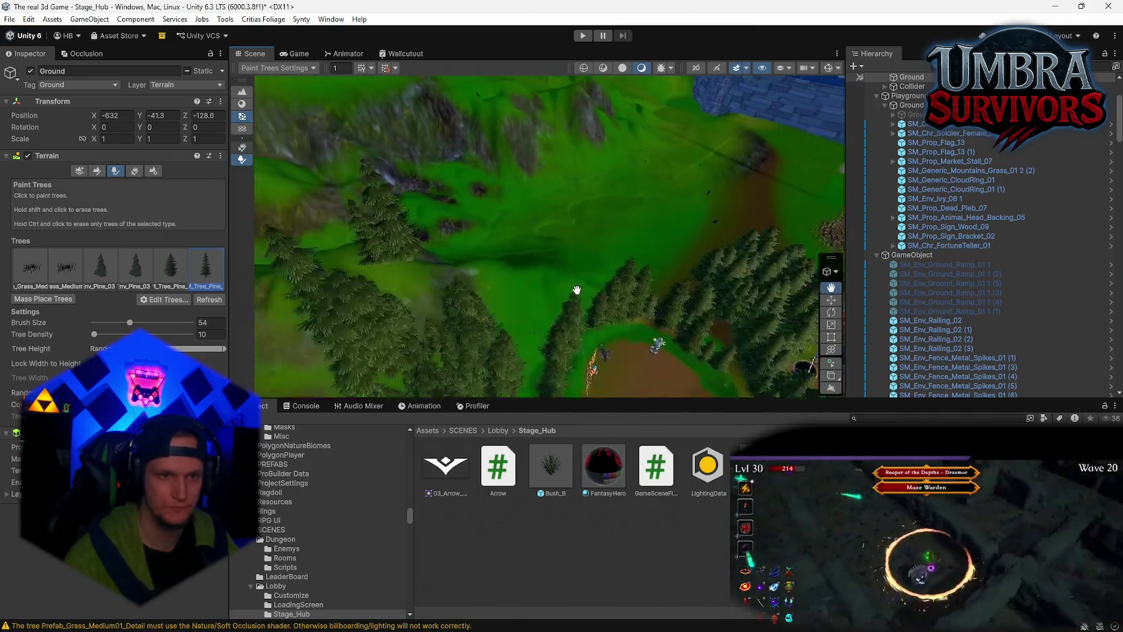
scroll(577, 289, up, 5)
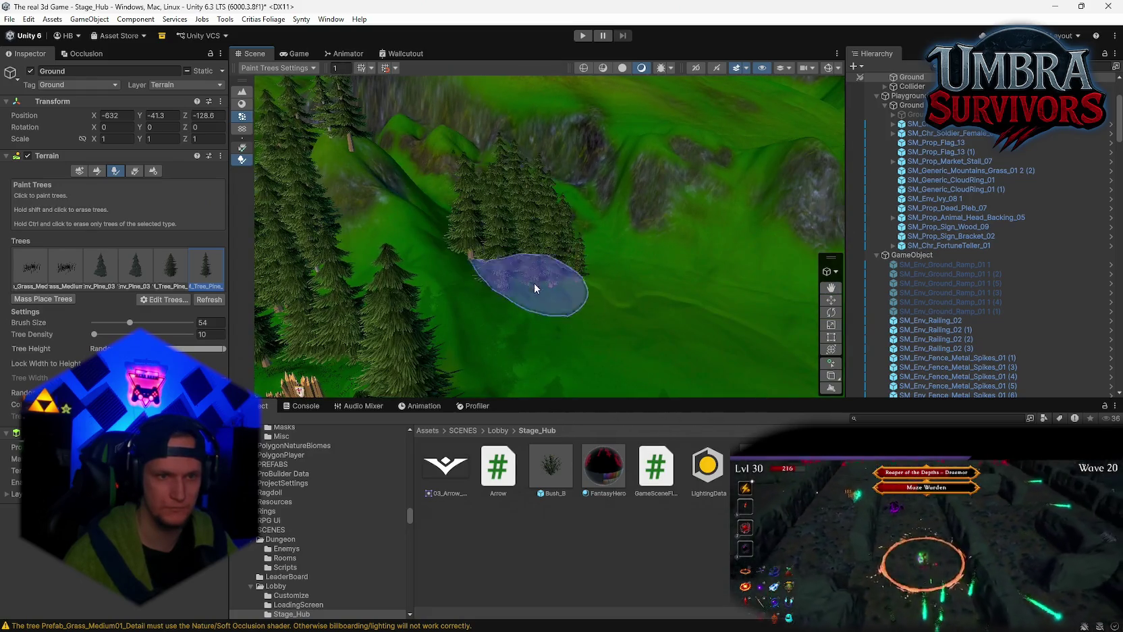
scroll(533, 283, up, 5)
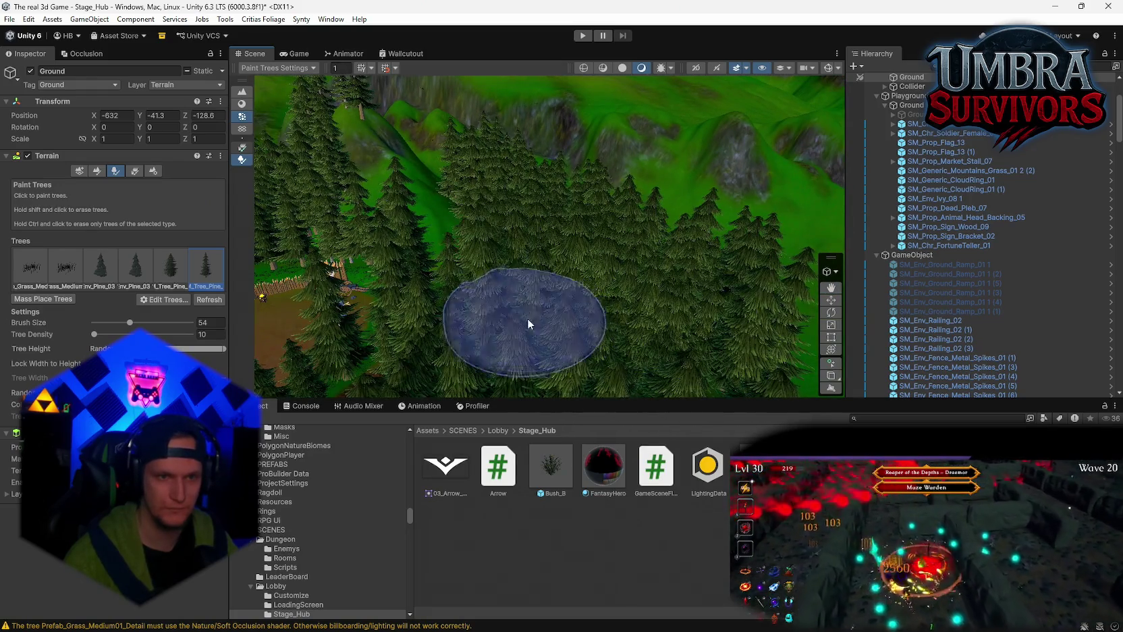
scroll(528, 318, down, 3)
scroll(590, 326, up, 6)
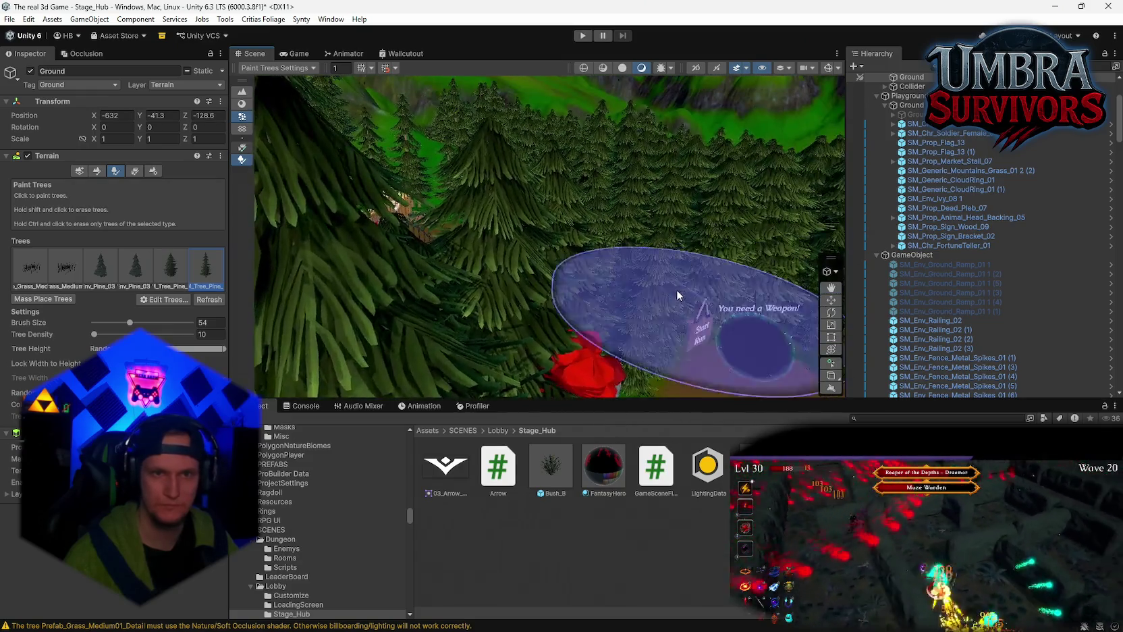
scroll(677, 290, down, 5)
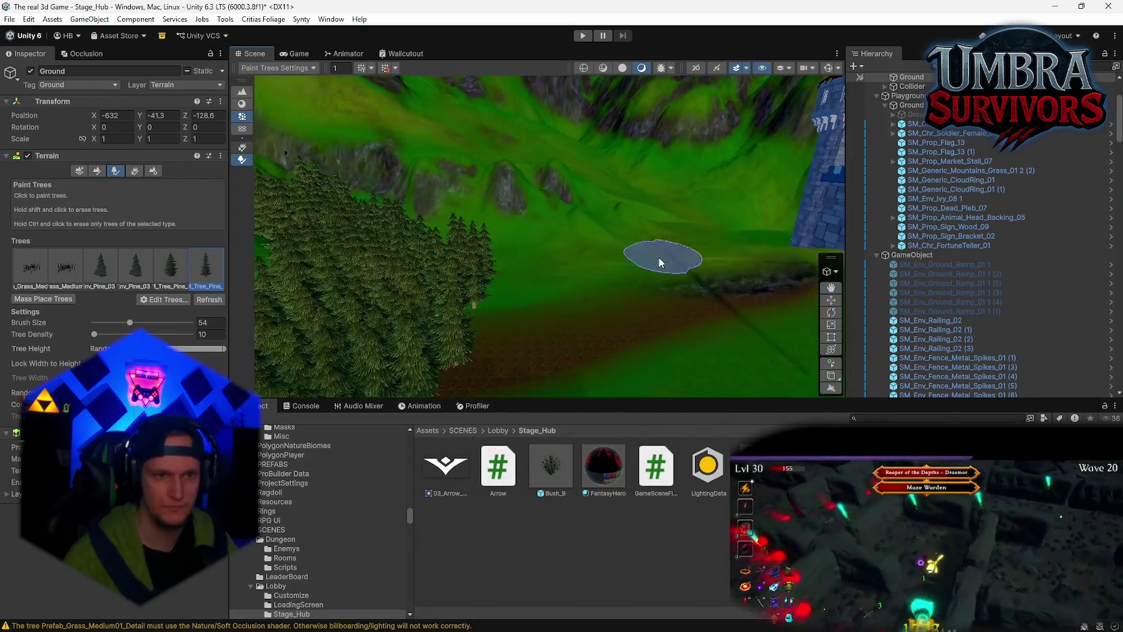
scroll(536, 288, down, 2)
scroll(574, 321, up, 6)
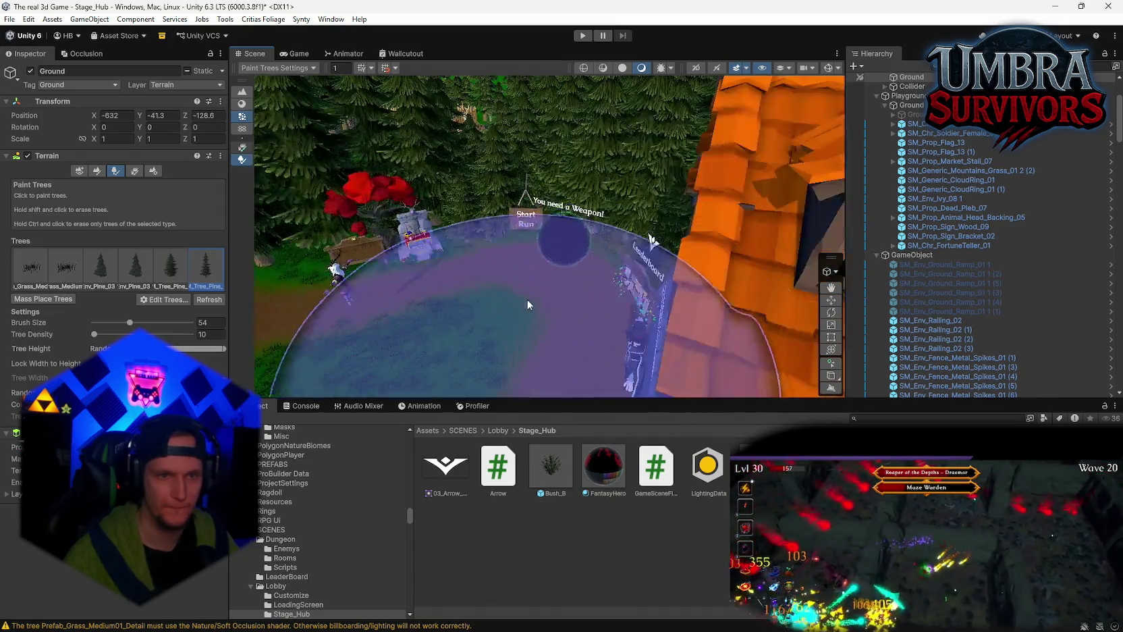
scroll(527, 305, up, 4)
scroll(654, 249, down, 2)
scroll(653, 249, up, 3)
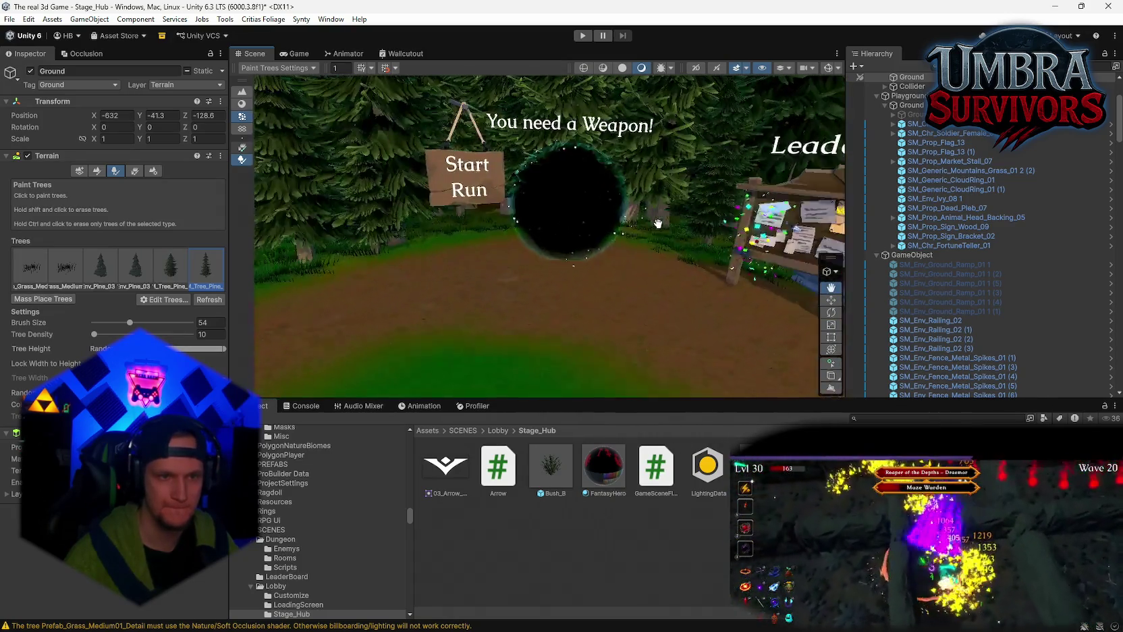
scroll(658, 223, down, 3)
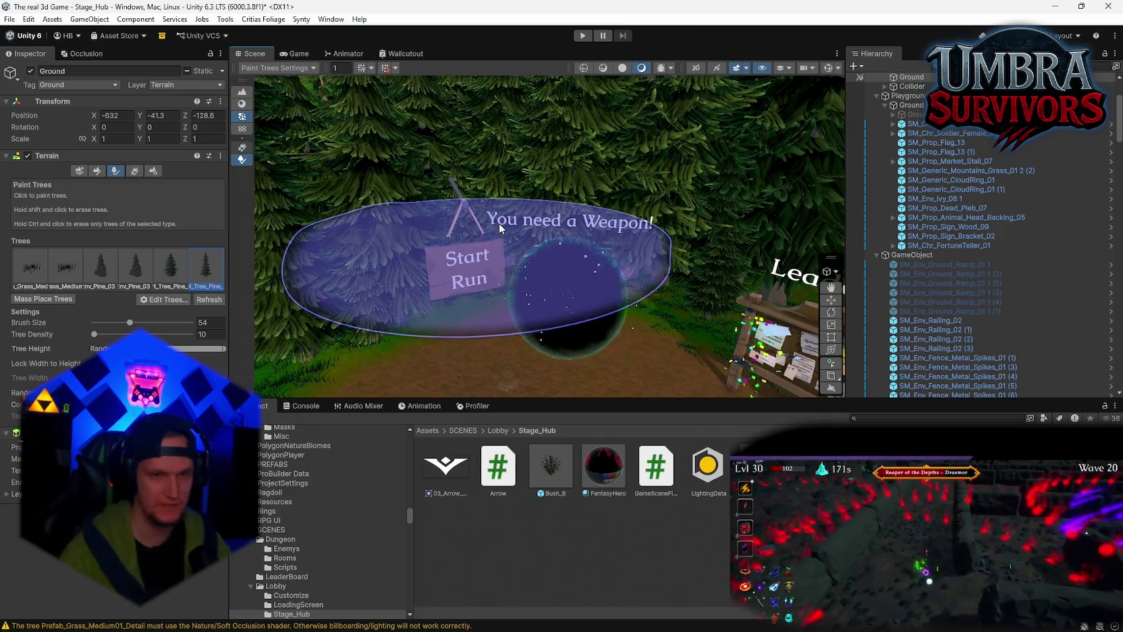
- Orbit and pan across the hub to face the portal, red tree and house
scroll(500, 228, down, 3)
scroll(524, 266, up, 3)
scroll(525, 266, down, 4)
mouse_move(525, 266)
mouse_down()
mouse_move(573, 247)
mouse_move(595, 310)
mouse_move(583, 301)
mouse_up()
scroll(583, 301, down, 3)
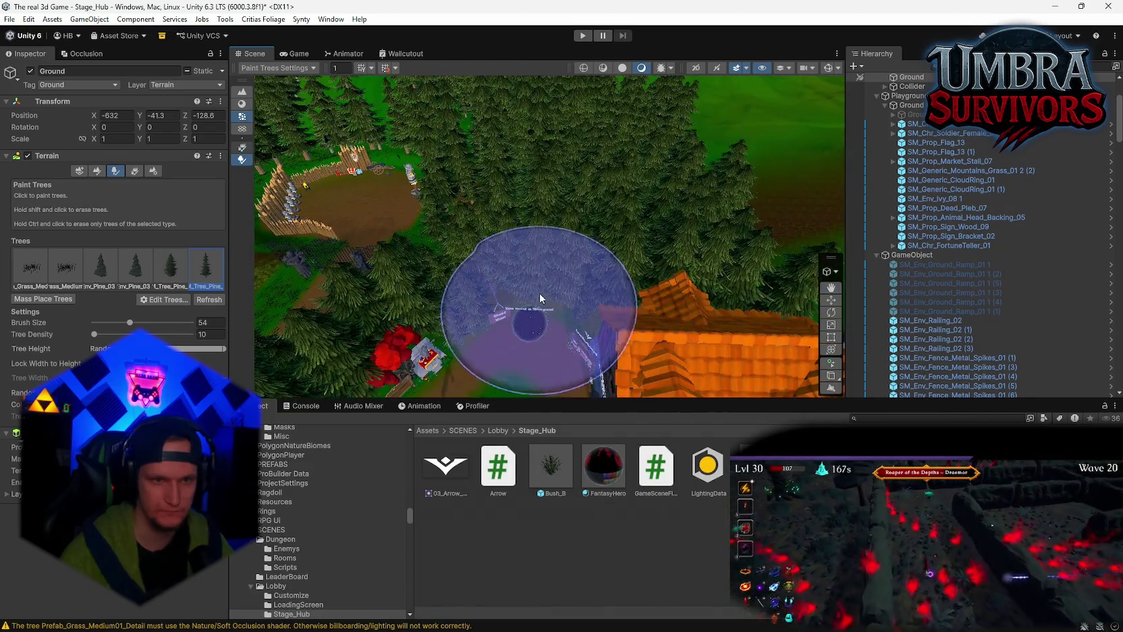
drag(548, 344, 540, 241)
scroll(540, 241, up, 6)
mouse_move(564, 312)
mouse_down()
mouse_move(594, 194)
mouse_move(580, 213)
mouse_move(609, 220)
mouse_move(575, 224)
mouse_move(576, 272)
mouse_move(606, 294)
mouse_up()
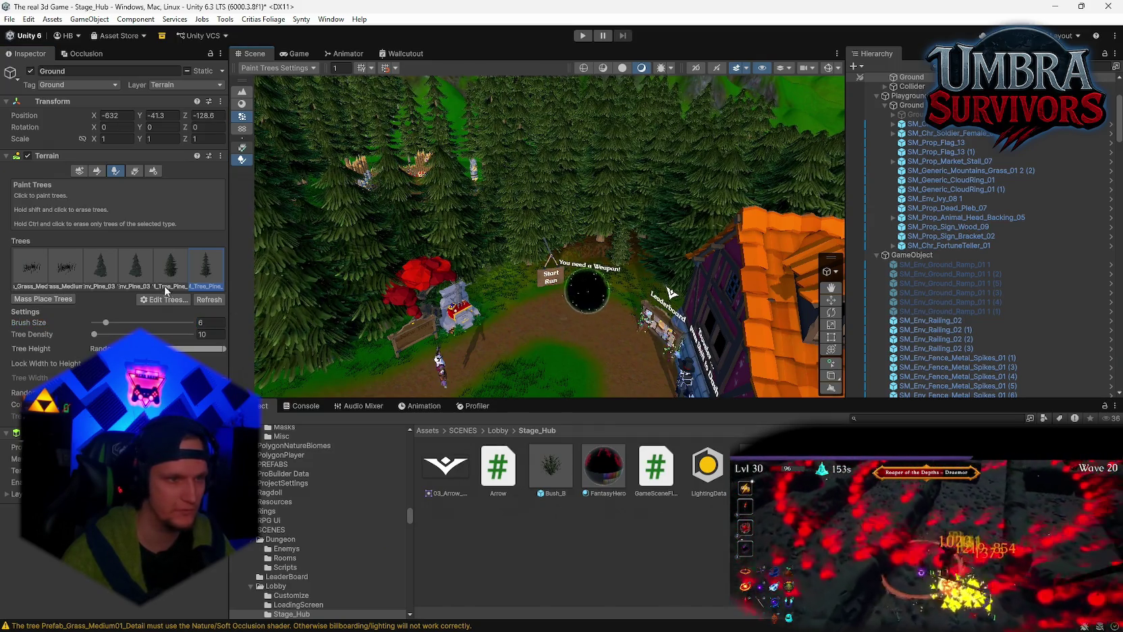
- Select the fifth pine prototype for painting, viewing the portal and sign
click(171, 267)
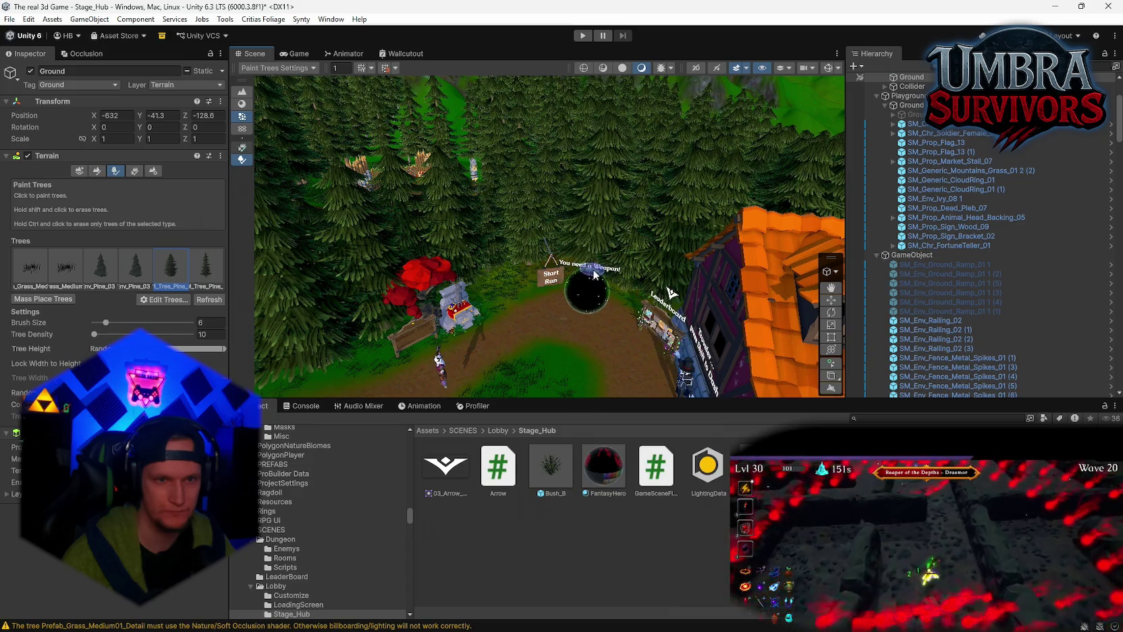
drag(585, 287, 566, 334)
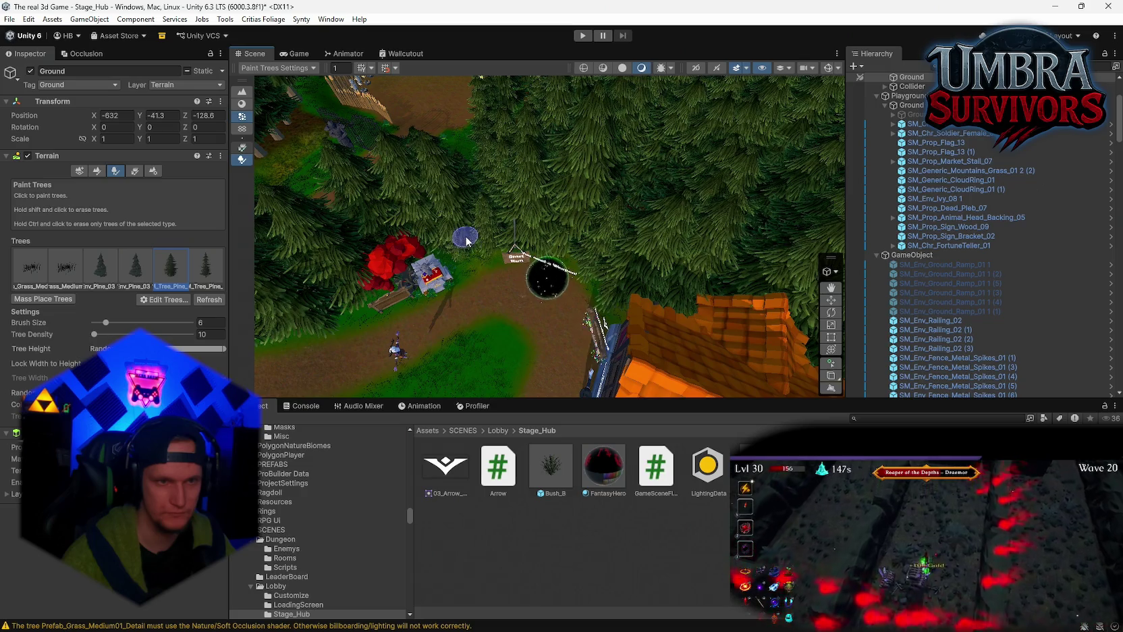
scroll(481, 228, up, 6)
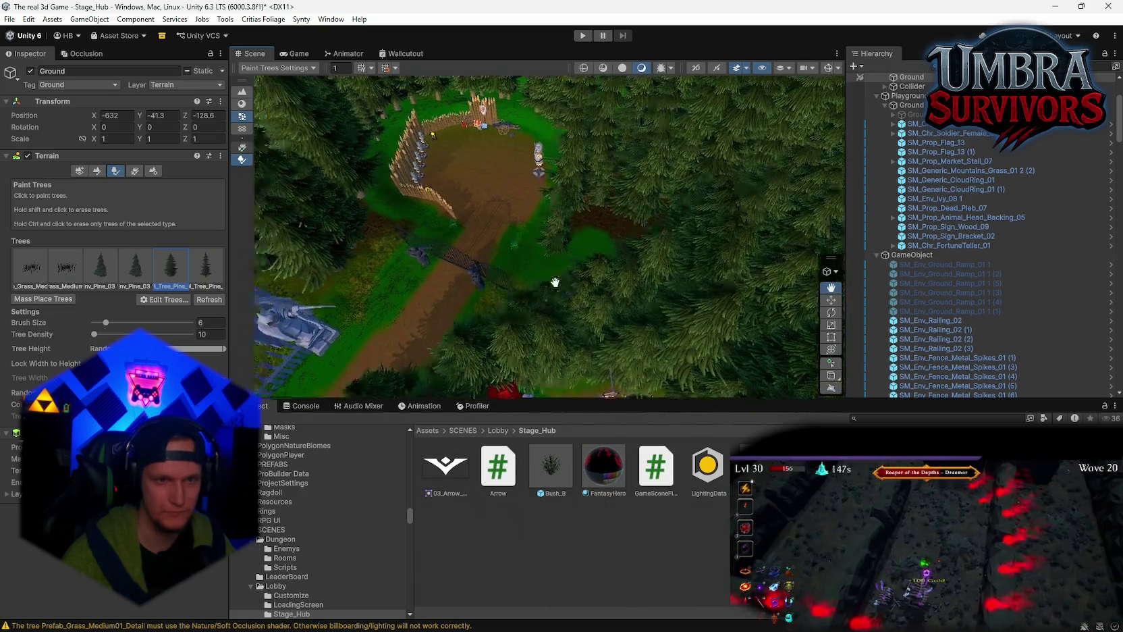
mouse_move(644, 314)
mouse_down()
mouse_move(567, 233)
mouse_move(581, 206)
mouse_move(603, 220)
mouse_move(588, 260)
mouse_move(589, 233)
mouse_up()
- Turn the view toward the leaderboard statue and red tree
scroll(589, 233, up, 5)
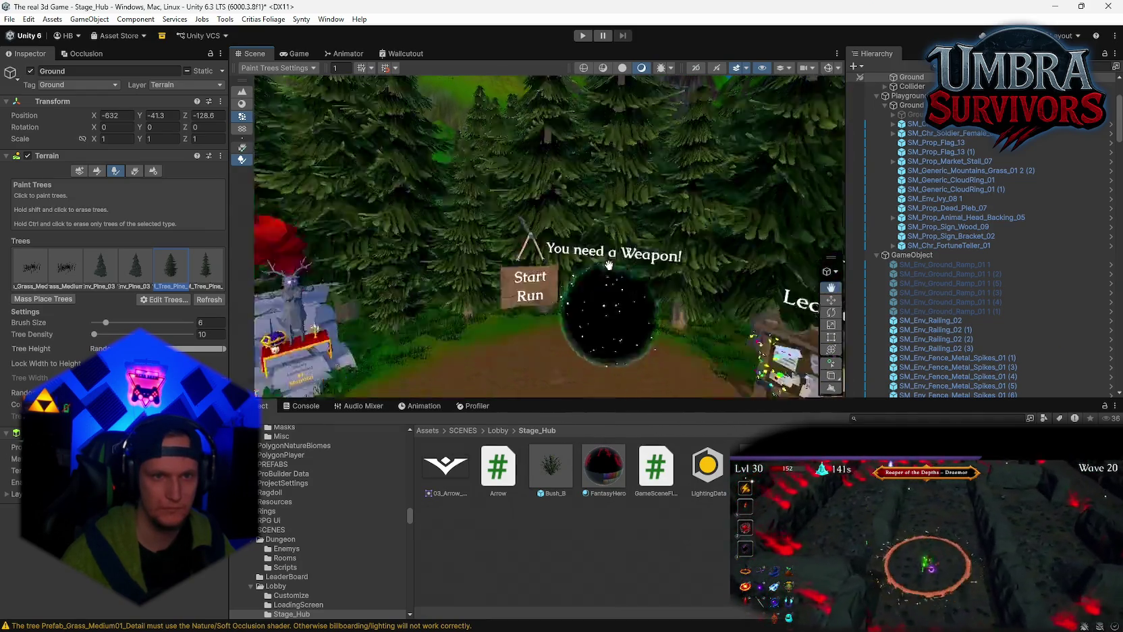
drag(610, 247, 612, 264)
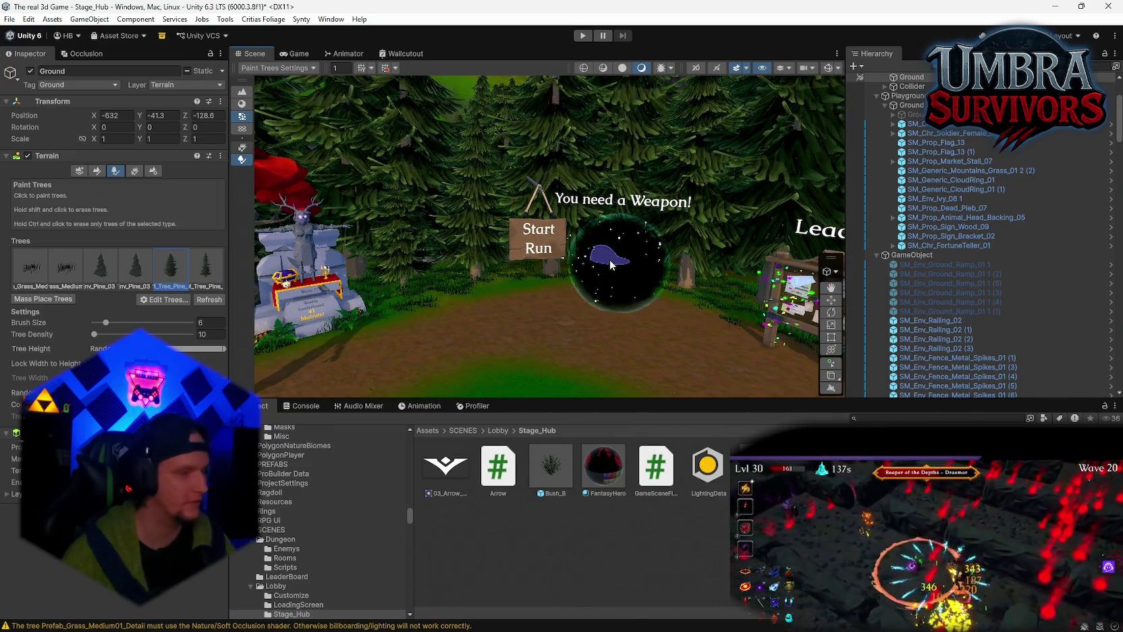
mouse_move(611, 263)
mouse_down()
mouse_move(509, 256)
mouse_move(525, 270)
mouse_up()
scroll(669, 247, up, 5)
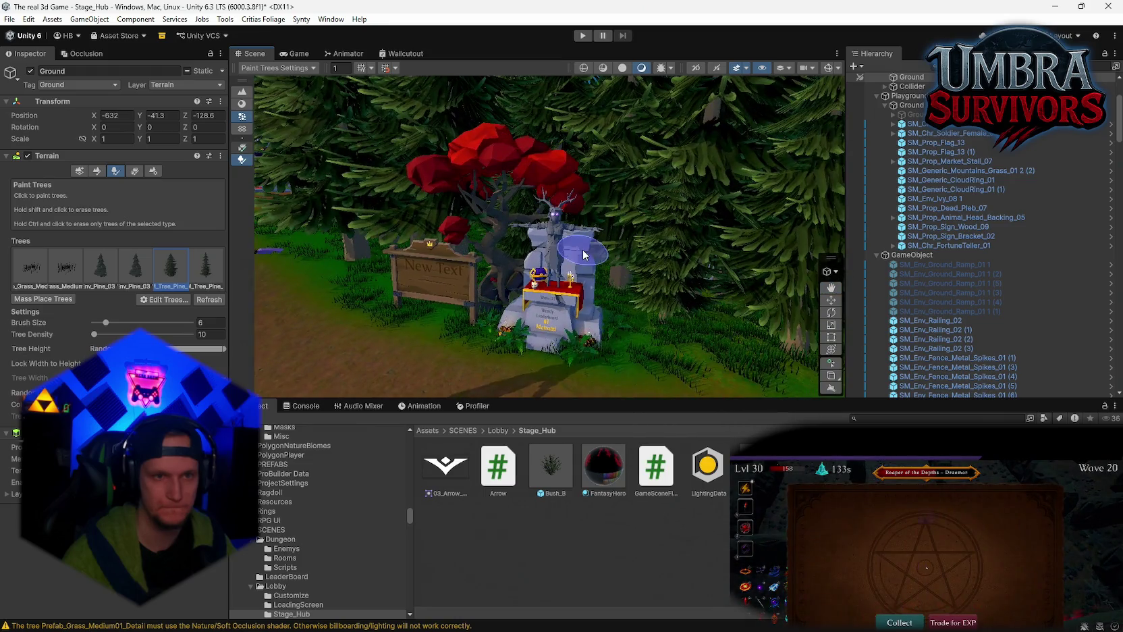
- Shift the view over the statue and red tree, zooming in and out around them
drag(583, 255, 550, 243)
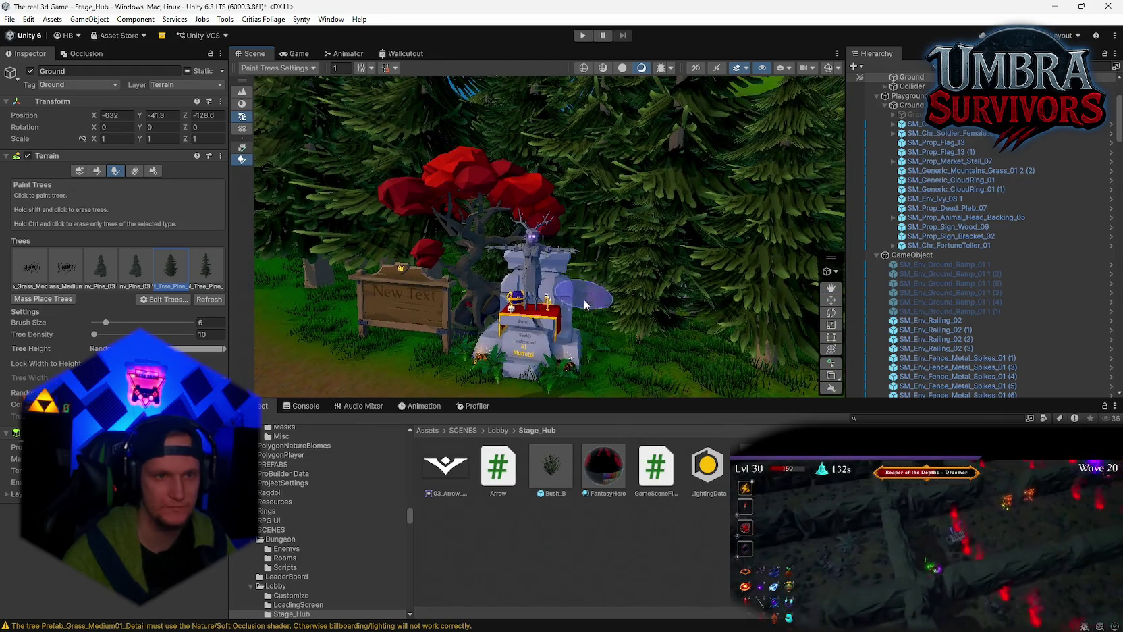
scroll(518, 309, down, 3)
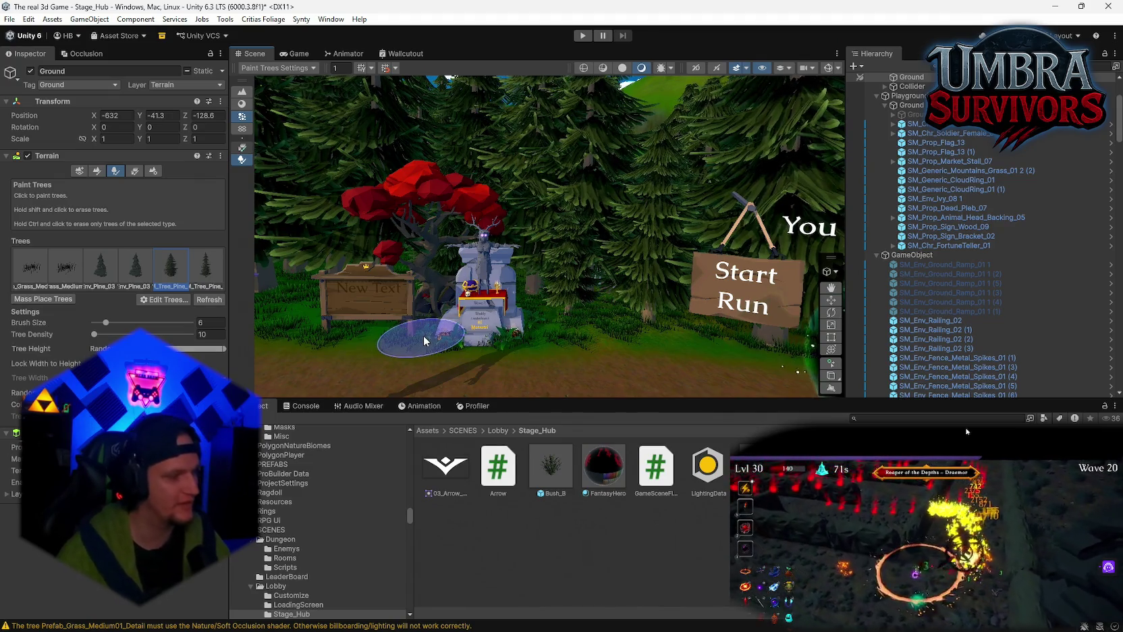
mouse_move(427, 329)
mouse_down()
mouse_move(482, 296)
mouse_move(542, 318)
mouse_move(570, 308)
mouse_move(432, 276)
mouse_move(523, 258)
mouse_up()
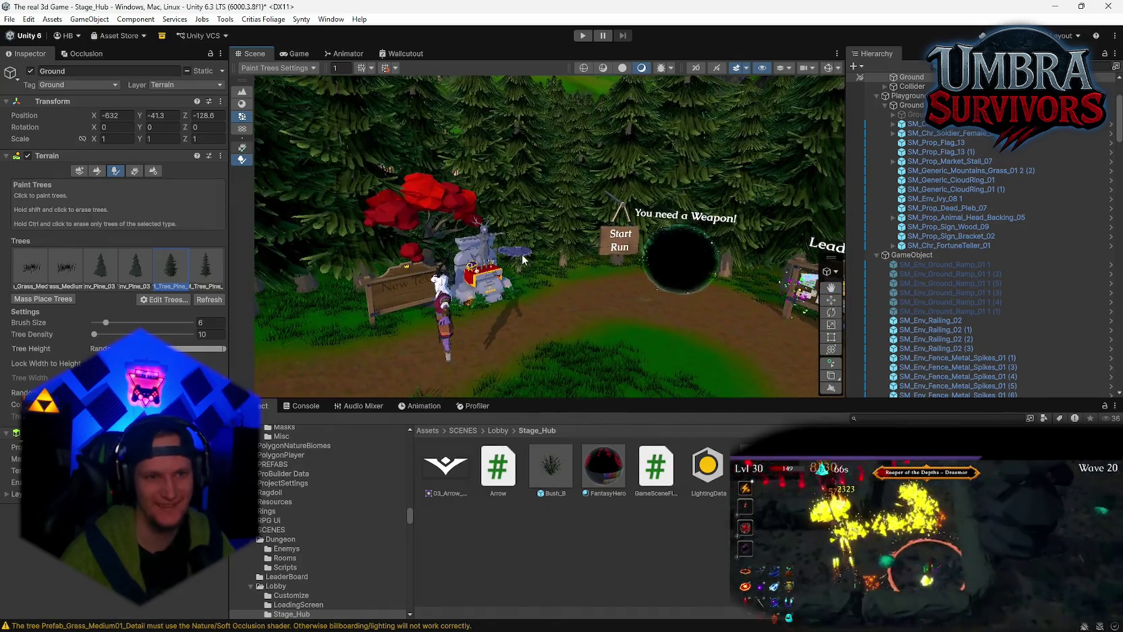
scroll(558, 263, up, 5)
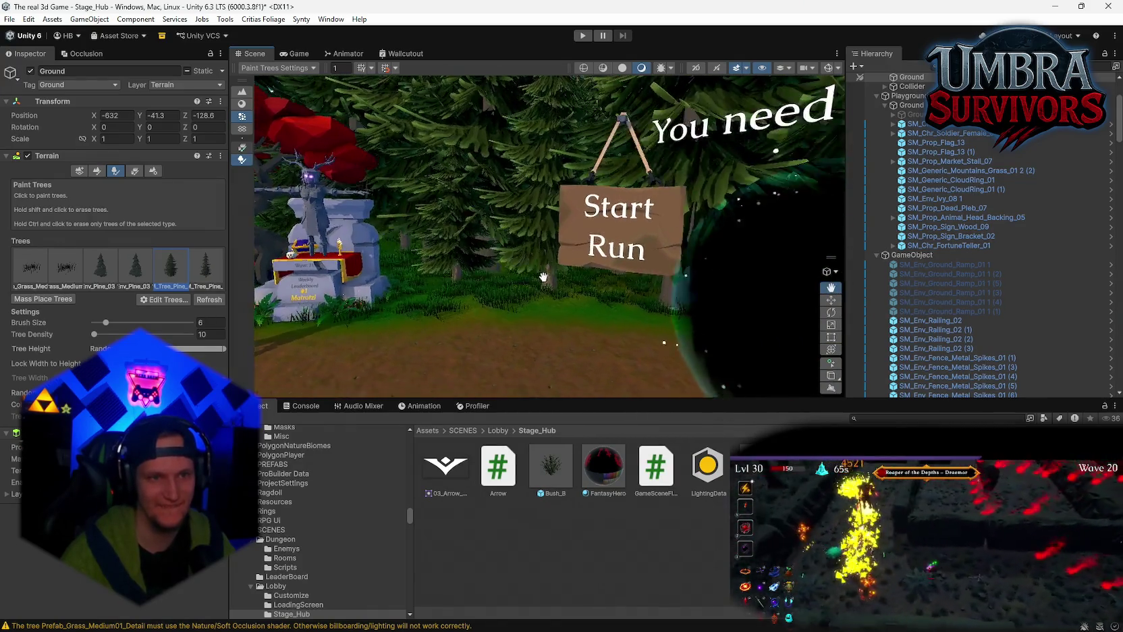
scroll(556, 280, down, 6)
scroll(571, 287, up, 3)
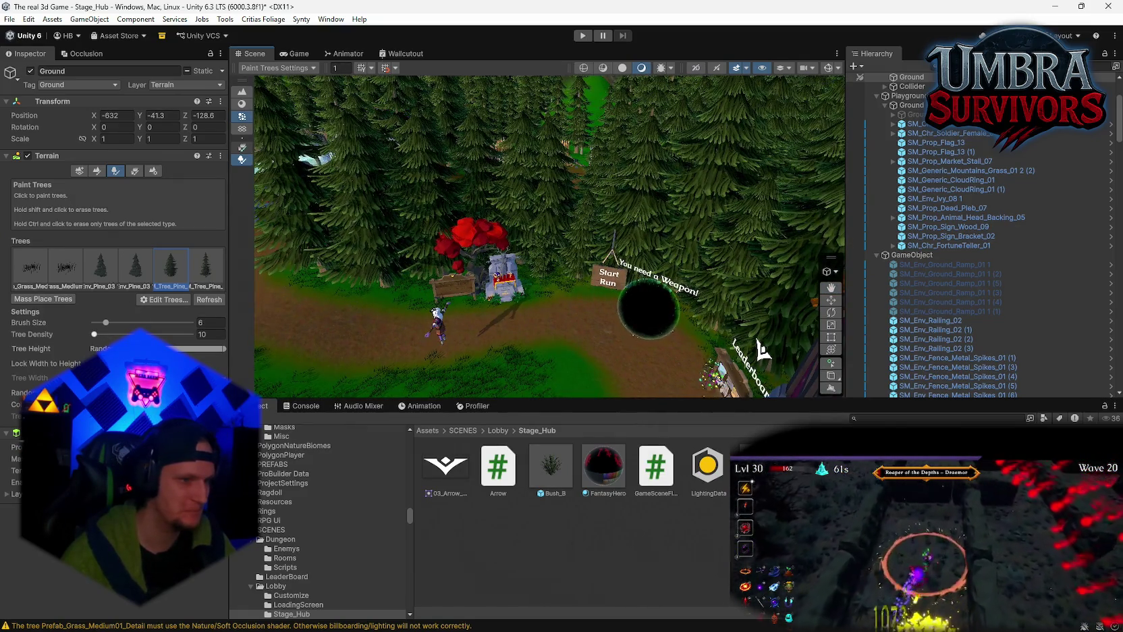
scroll(532, 292, up, 6)
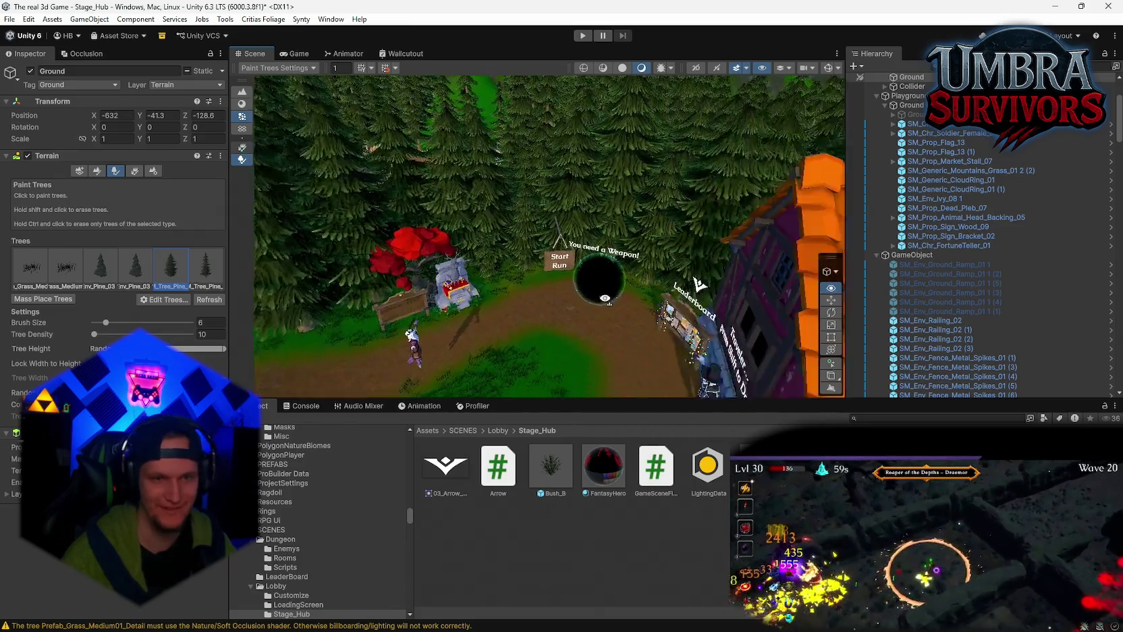
scroll(556, 268, down, 6)
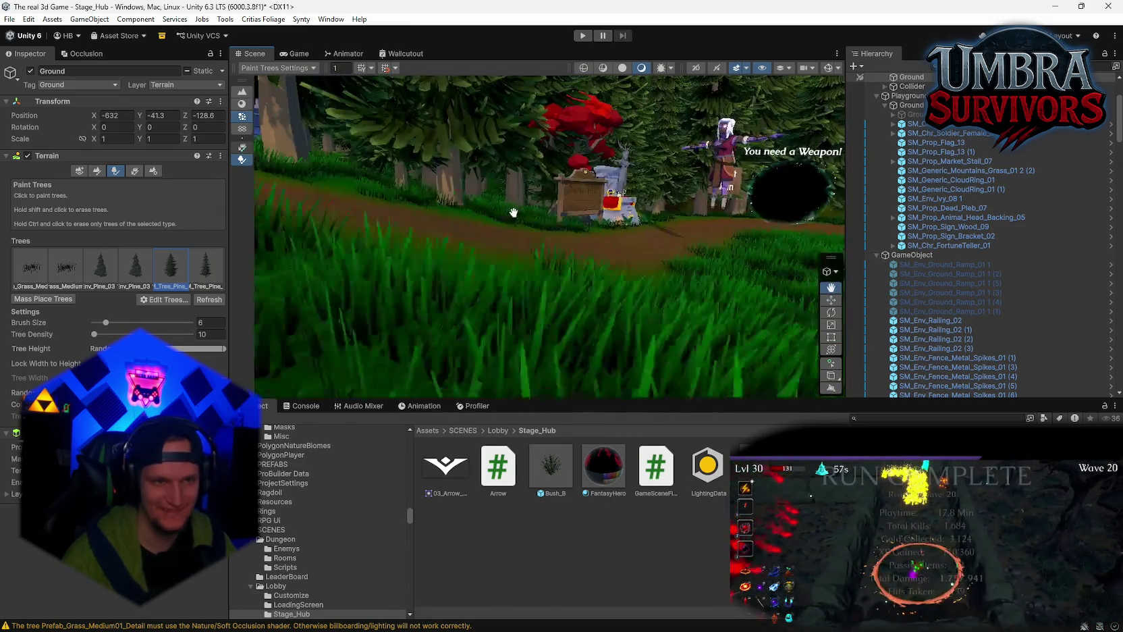
scroll(584, 281, down, 4)
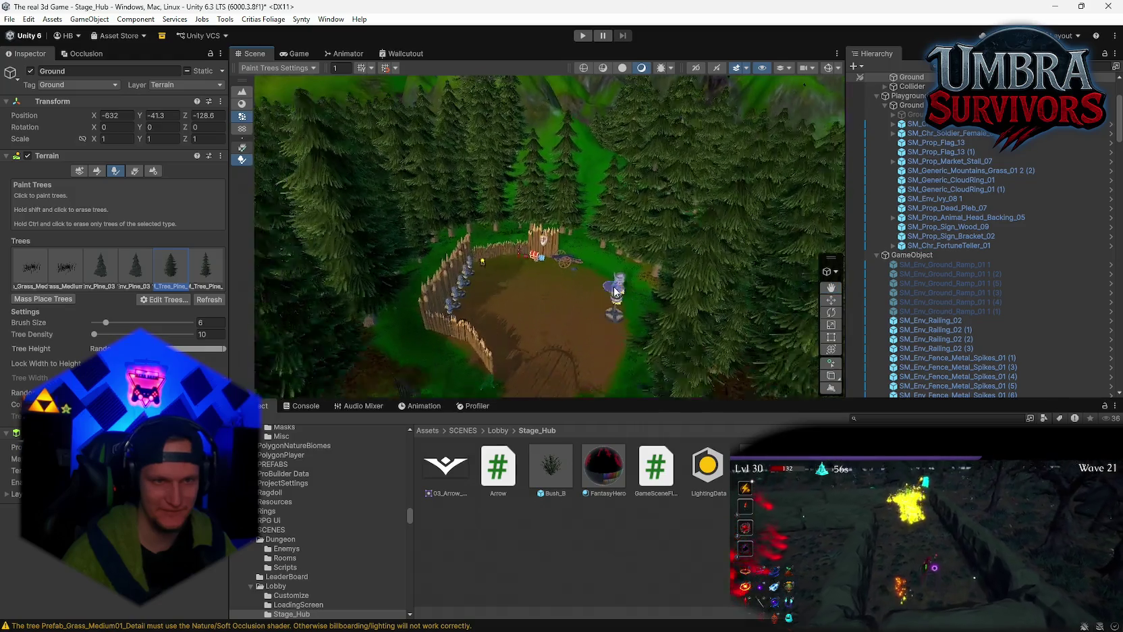
scroll(614, 286, up, 6)
scroll(553, 321, down, 3)
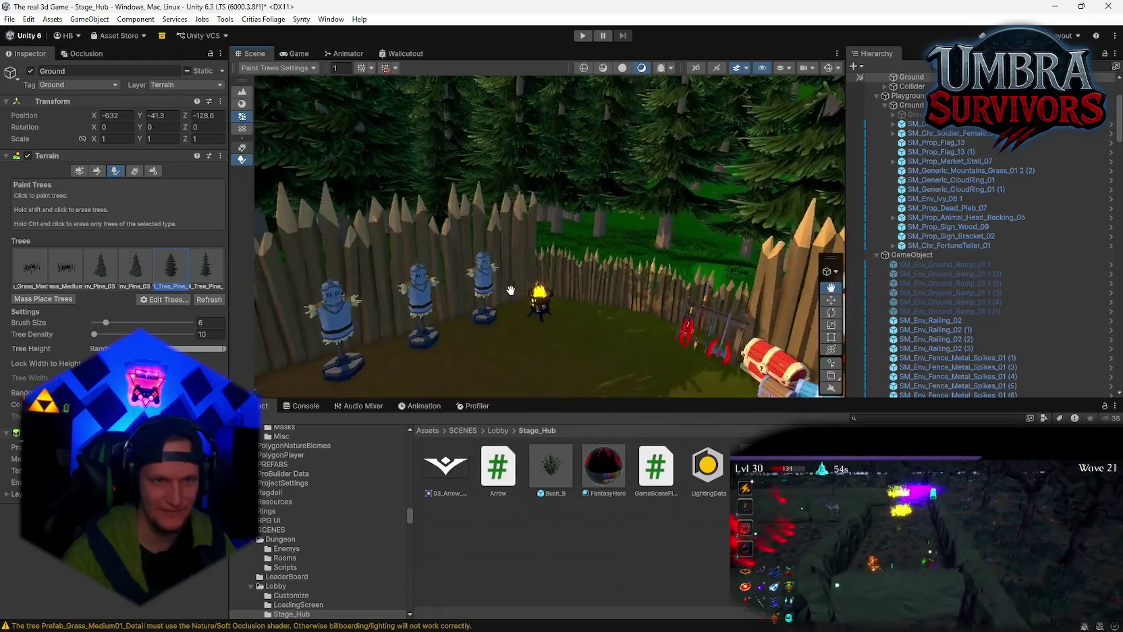
scroll(659, 296, up, 6)
scroll(610, 253, down, 5)
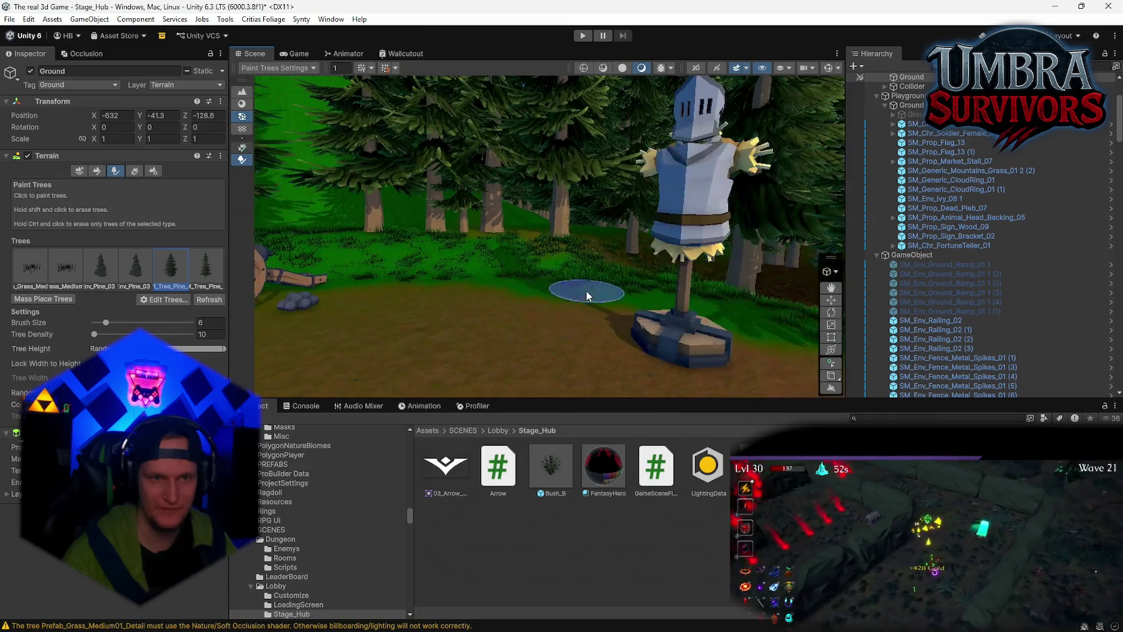
scroll(480, 365, up, 4)
scroll(480, 364, down, 5)
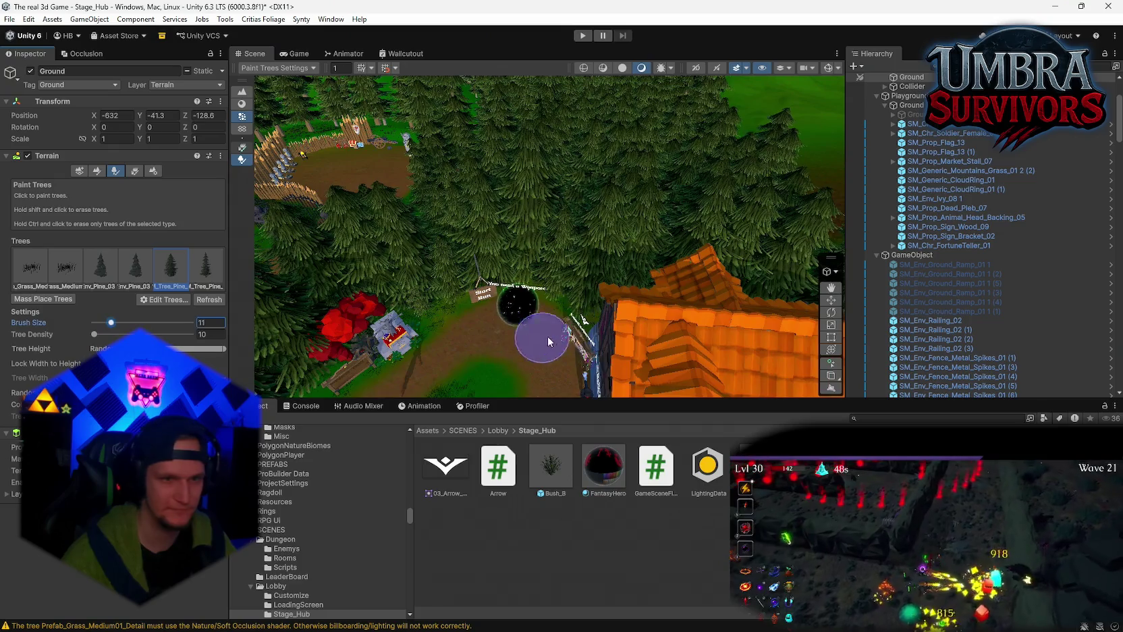
scroll(547, 341, down, 2)
scroll(432, 311, down, 3)
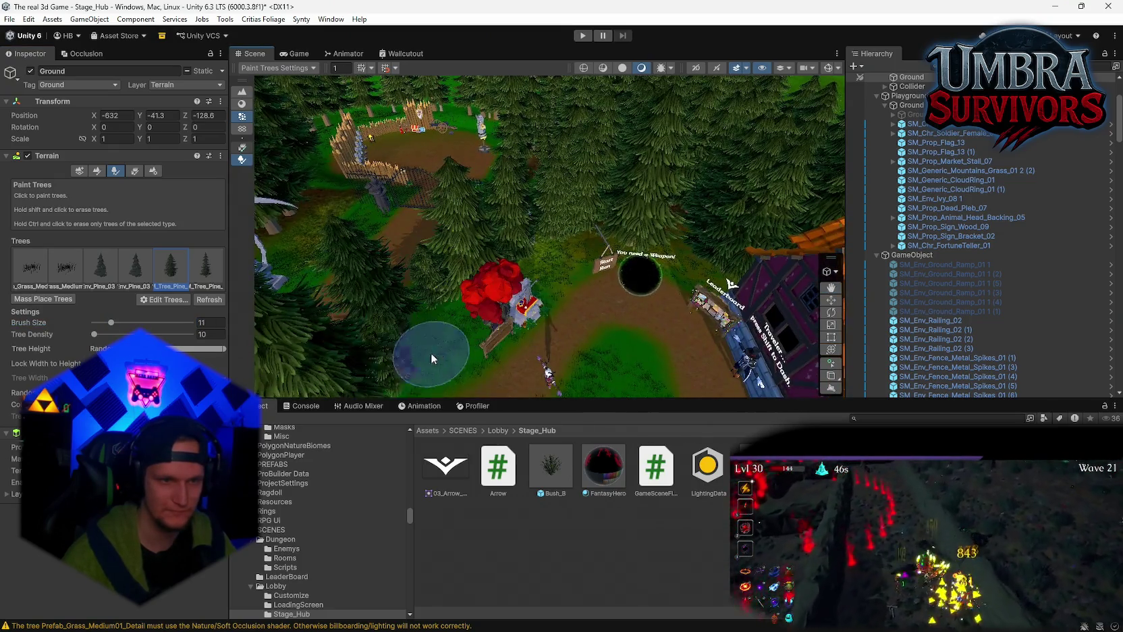
scroll(447, 354, up, 2)
- Re-angle the view onto the portal, leaderboard house, gate and statues
drag(633, 240, 790, 287)
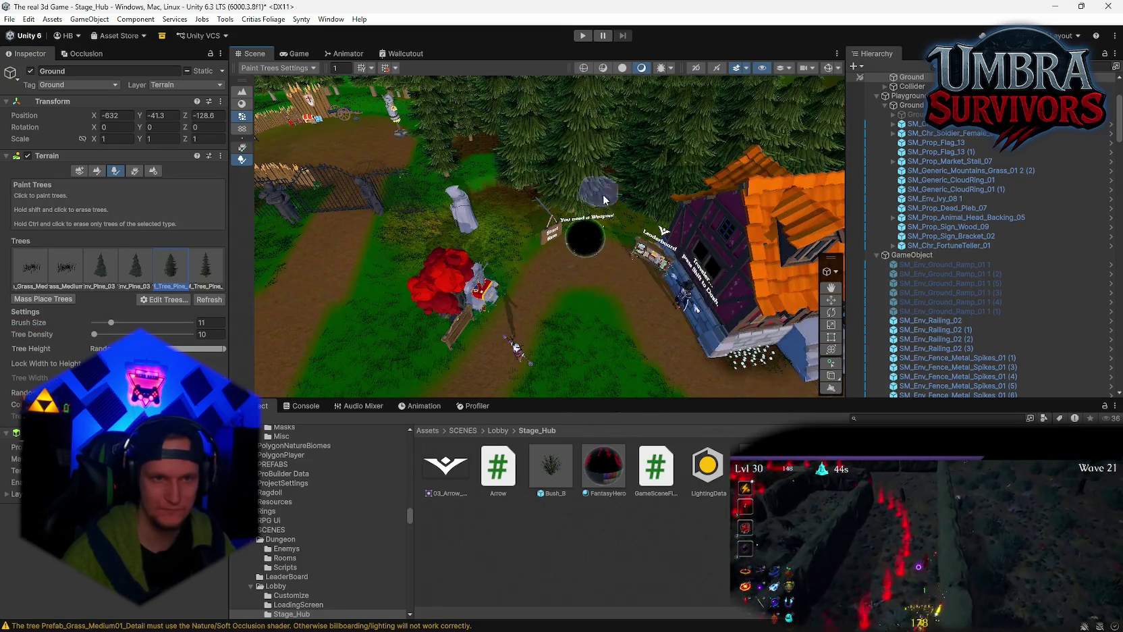
scroll(588, 243, up, 4)
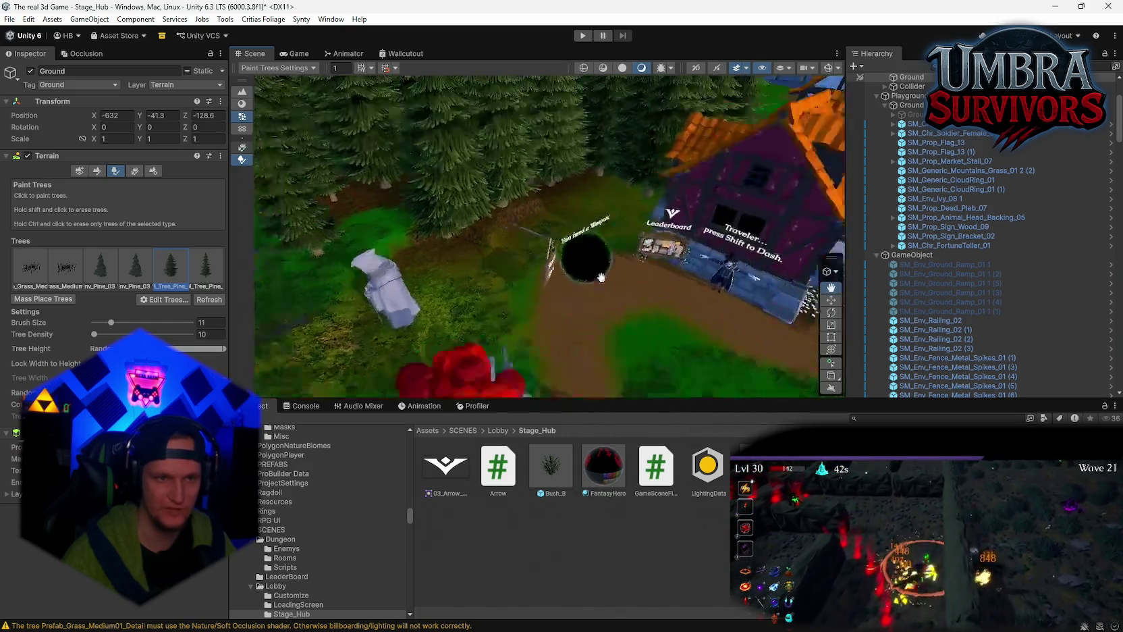
mouse_move(600, 277)
mouse_down()
mouse_move(660, 250)
mouse_move(578, 249)
mouse_up()
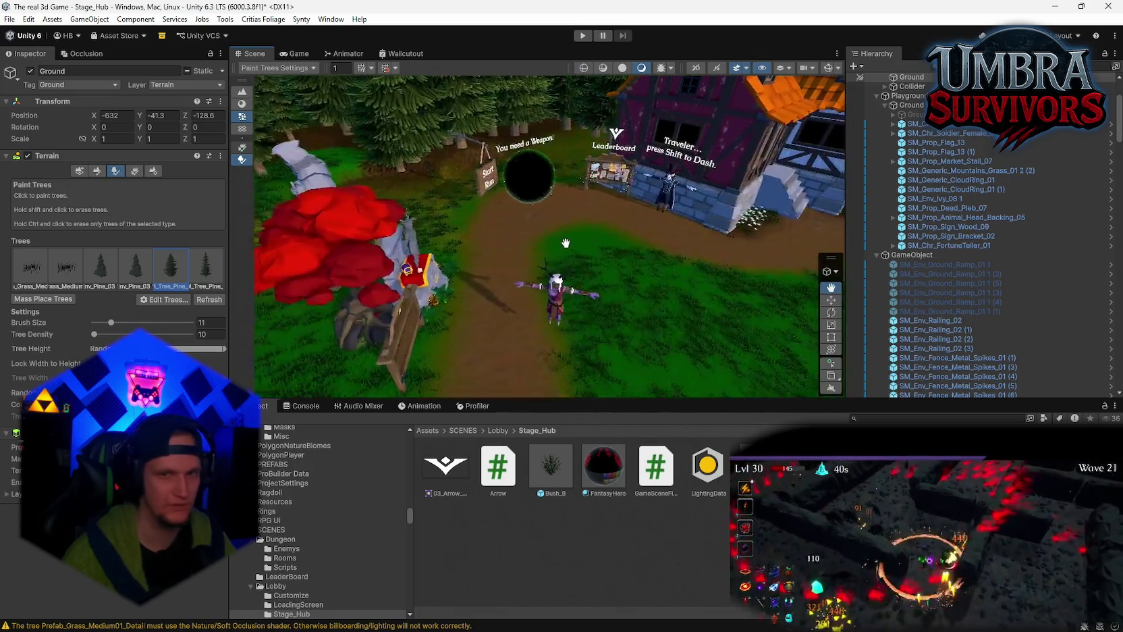
mouse_move(364, 203)
mouse_down()
mouse_move(548, 291)
mouse_move(564, 274)
mouse_up()
- Move the SM_Env_Statue_02 1 statue beside the leaderboard house
key(y)
click(442, 214)
mouse_move(443, 213)
mouse_down()
mouse_move(615, 341)
mouse_move(709, 344)
mouse_move(756, 365)
mouse_up()
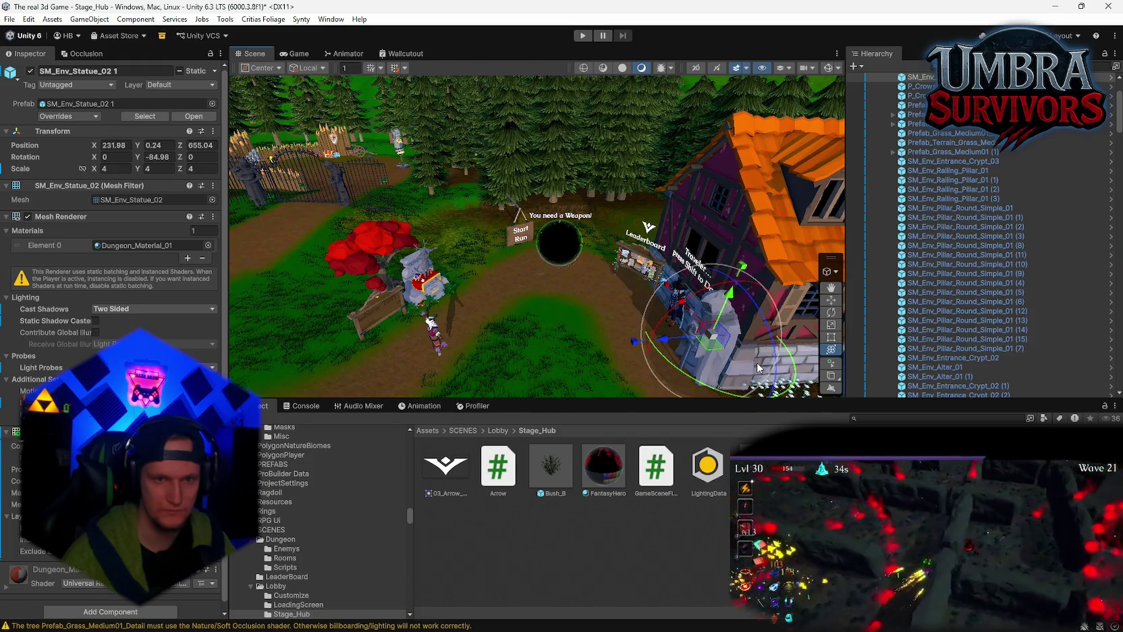
mouse_move(612, 324)
mouse_down()
mouse_move(505, 275)
mouse_move(471, 215)
mouse_up()
click(471, 215)
- Expand HubRoot in the Hierarchy and select the Ground terrain for tree painting
scroll(947, 255, up, 5)
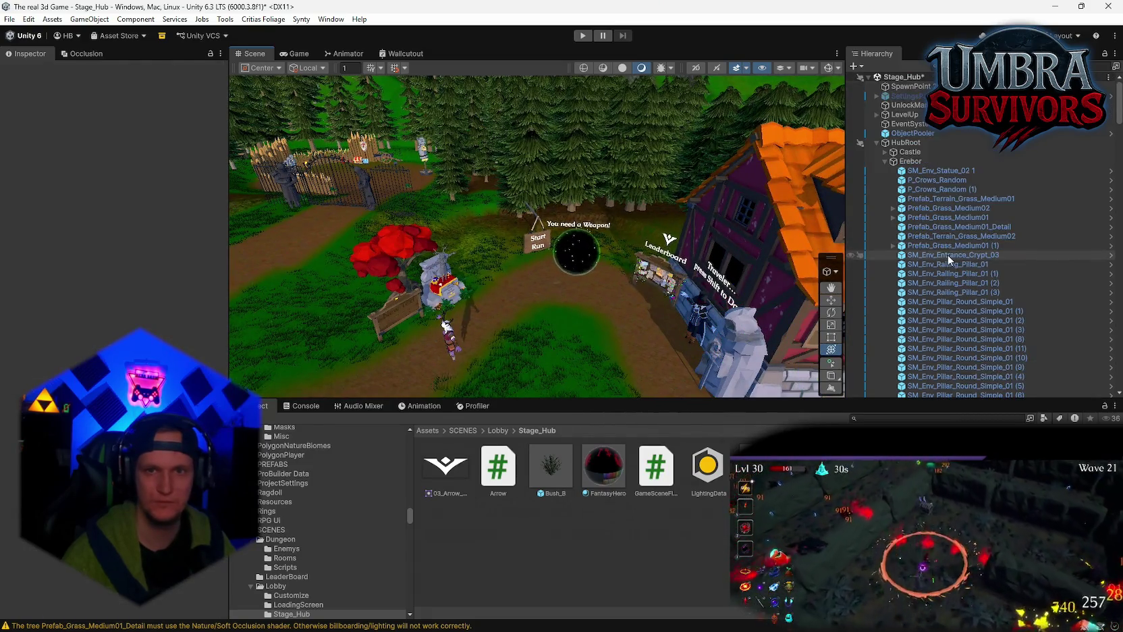
click(906, 144)
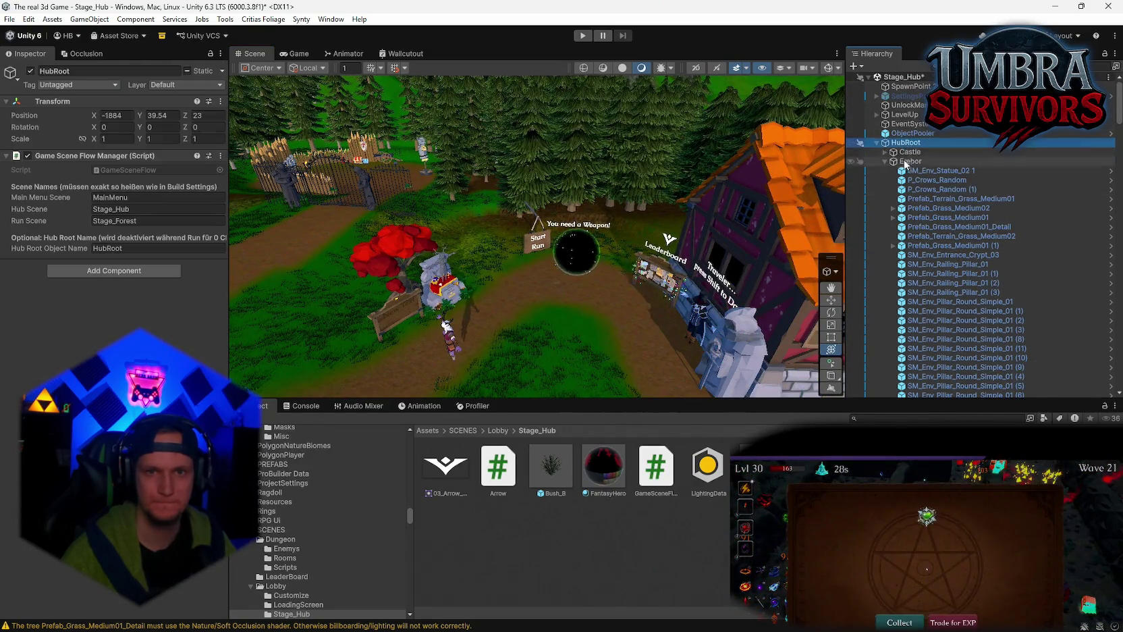
click(877, 144)
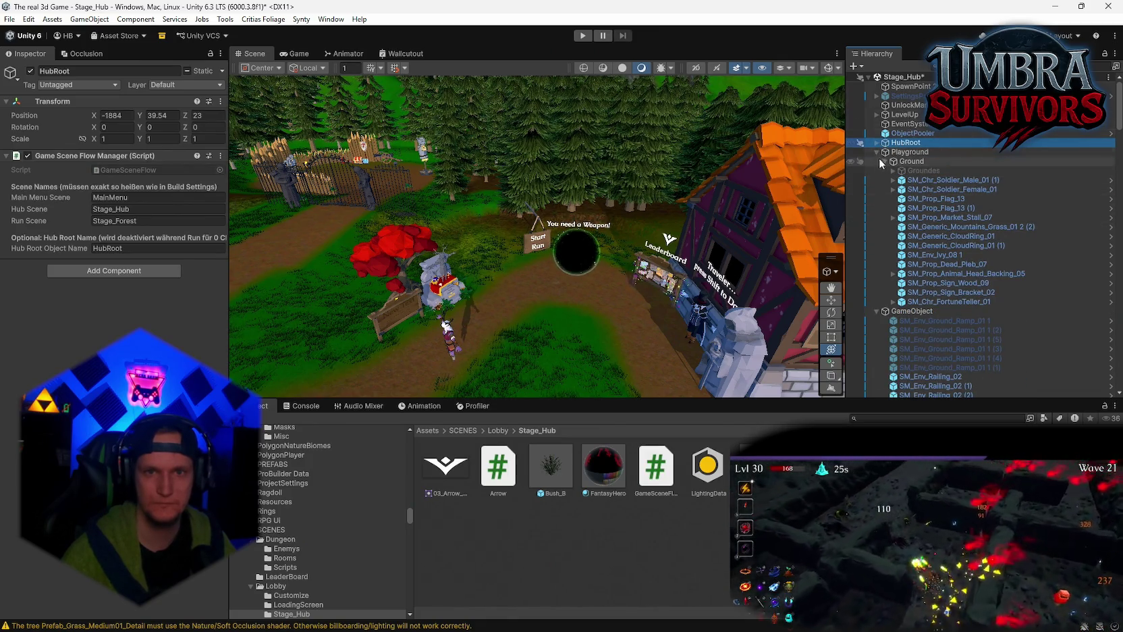
click(877, 152)
click(877, 142)
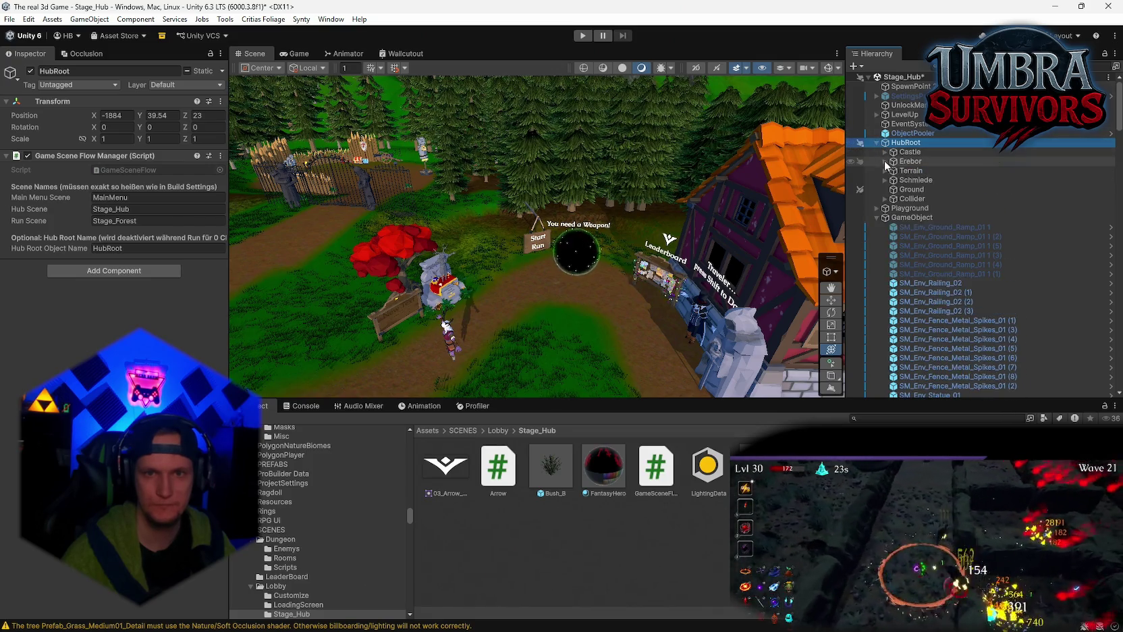
click(877, 218)
click(911, 189)
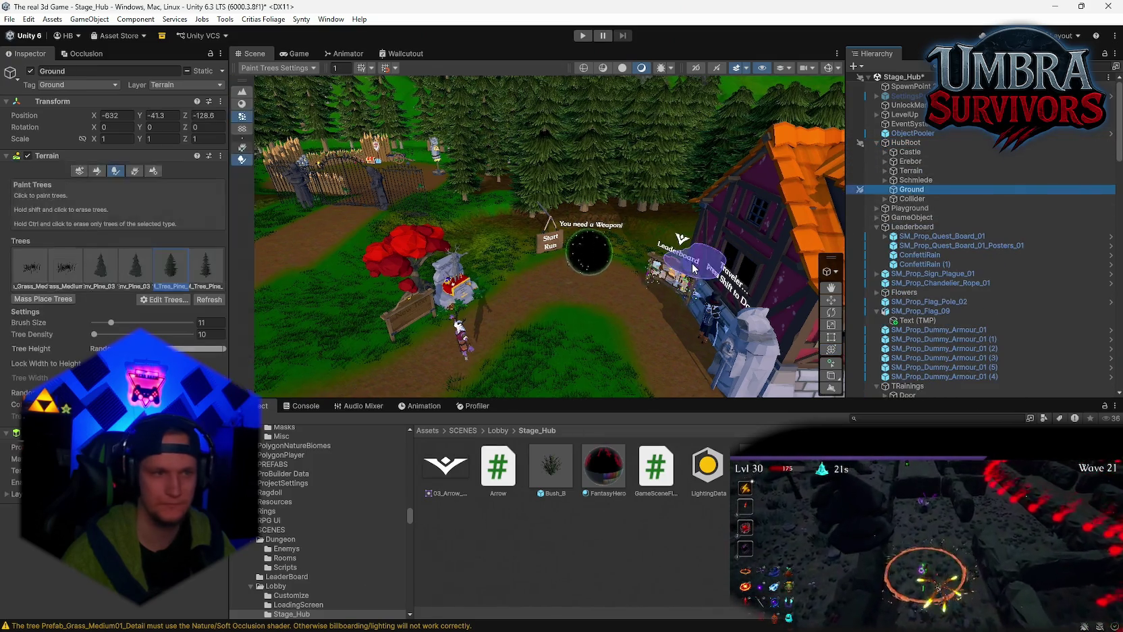
scroll(523, 220, down, 5)
mouse_move(524, 220)
mouse_down()
mouse_move(491, 325)
mouse_move(461, 315)
mouse_move(449, 287)
mouse_move(536, 266)
mouse_up()
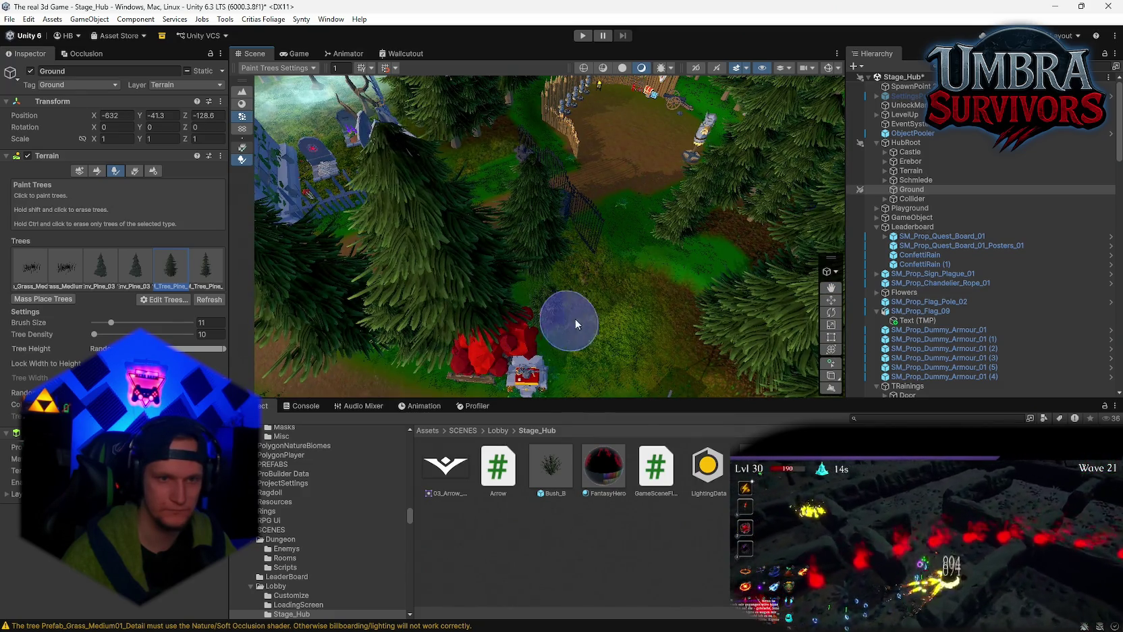
drag(572, 320, 494, 282)
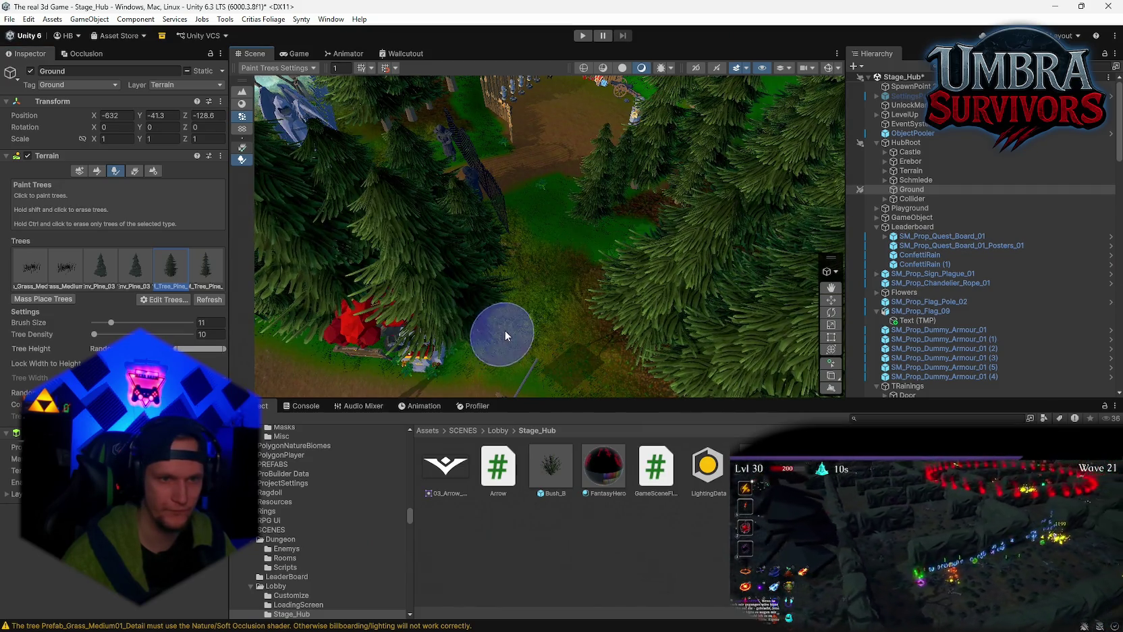
mouse_move(518, 279)
mouse_down()
mouse_move(632, 253)
mouse_move(646, 277)
mouse_up()
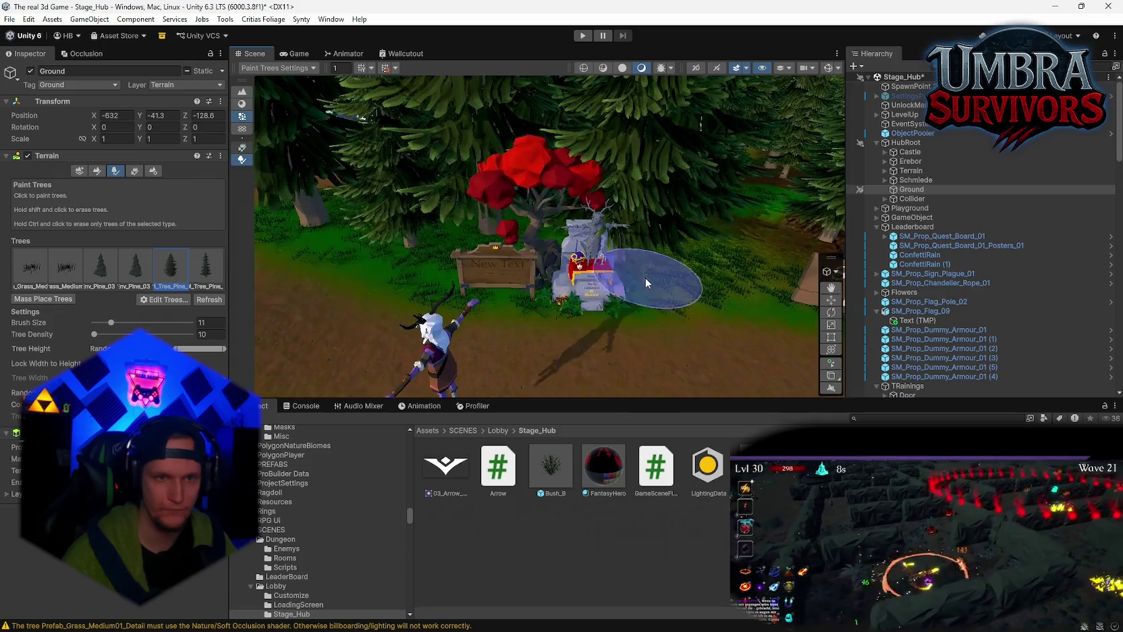
scroll(562, 285, up, 2)
mouse_move(562, 285)
mouse_down()
mouse_move(616, 289)
mouse_move(557, 316)
mouse_move(602, 273)
mouse_move(716, 274)
mouse_move(571, 292)
mouse_up()
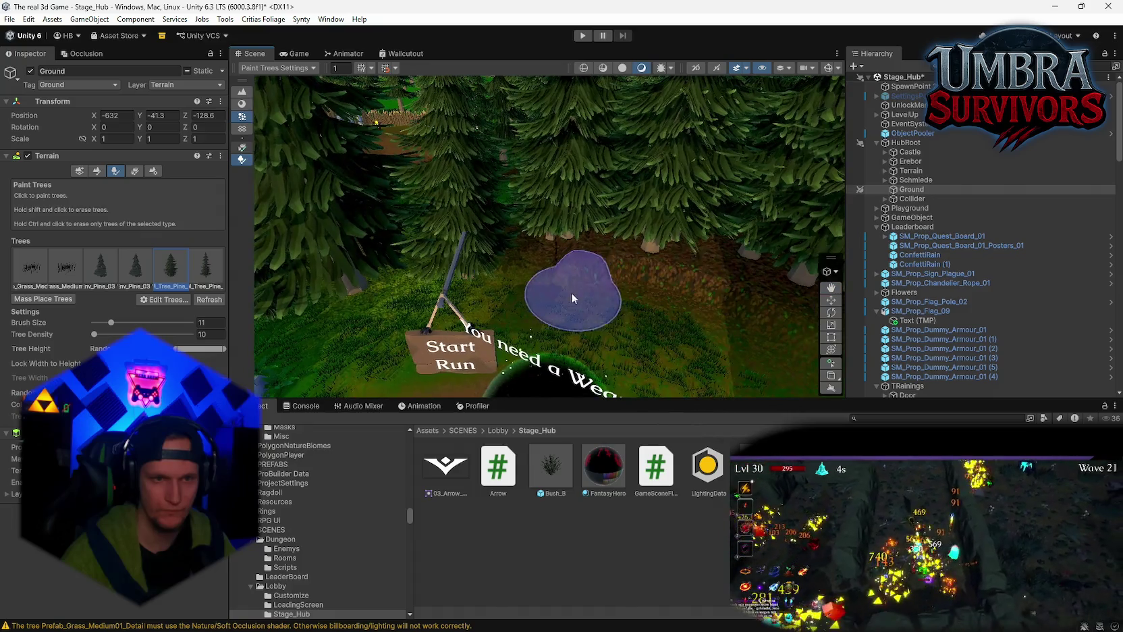
mouse_move(656, 337)
mouse_down()
mouse_move(635, 295)
mouse_move(675, 301)
mouse_move(607, 291)
mouse_move(535, 307)
mouse_move(535, 325)
mouse_move(473, 284)
mouse_up()
mouse_move(542, 257)
mouse_down()
mouse_move(539, 281)
mouse_move(566, 292)
mouse_move(673, 212)
mouse_move(532, 287)
mouse_move(660, 280)
mouse_up()
drag(601, 342, 656, 320)
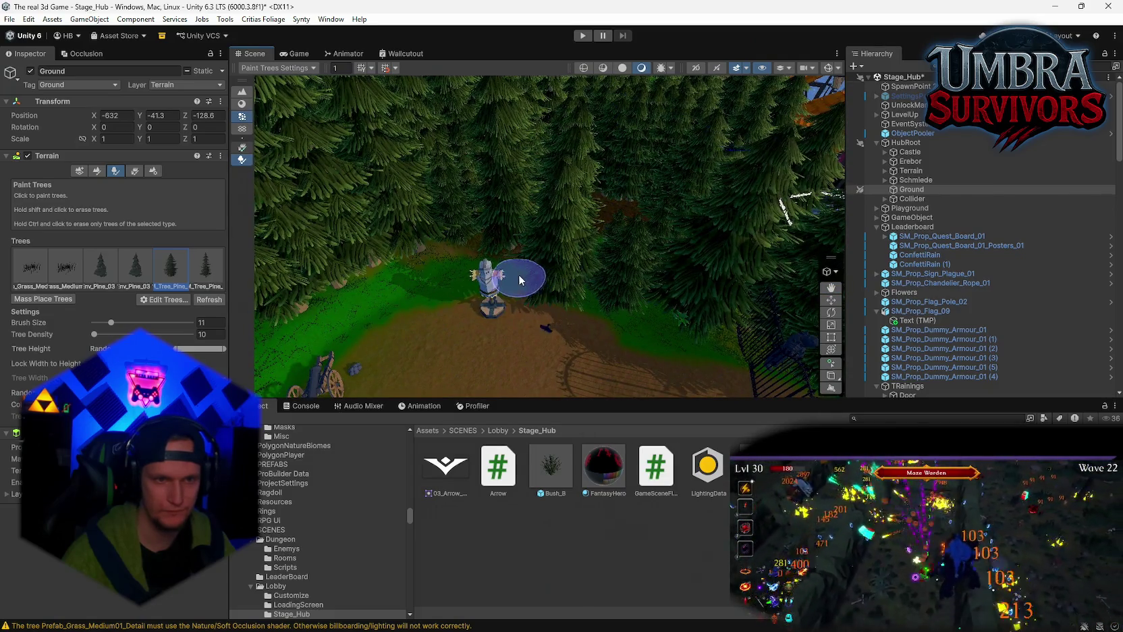
mouse_move(519, 274)
mouse_down()
mouse_move(601, 296)
mouse_move(507, 287)
mouse_move(413, 326)
mouse_move(483, 291)
mouse_move(374, 301)
mouse_move(532, 232)
mouse_move(473, 291)
mouse_move(492, 305)
mouse_move(544, 299)
mouse_move(323, 322)
mouse_up()
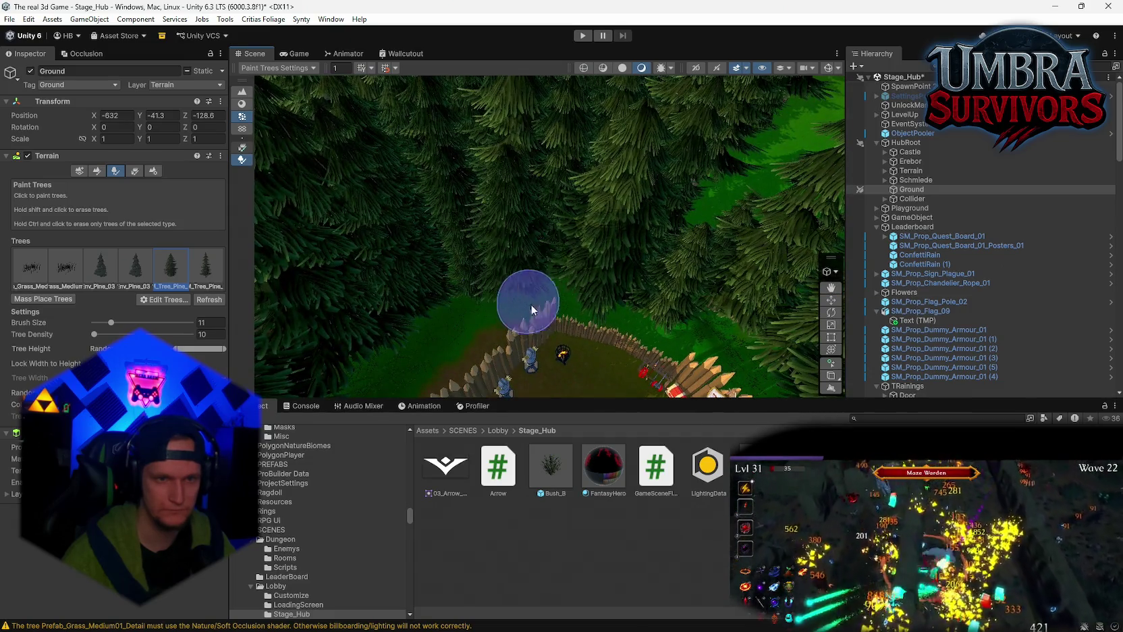
drag(532, 310, 501, 306)
drag(564, 284, 372, 321)
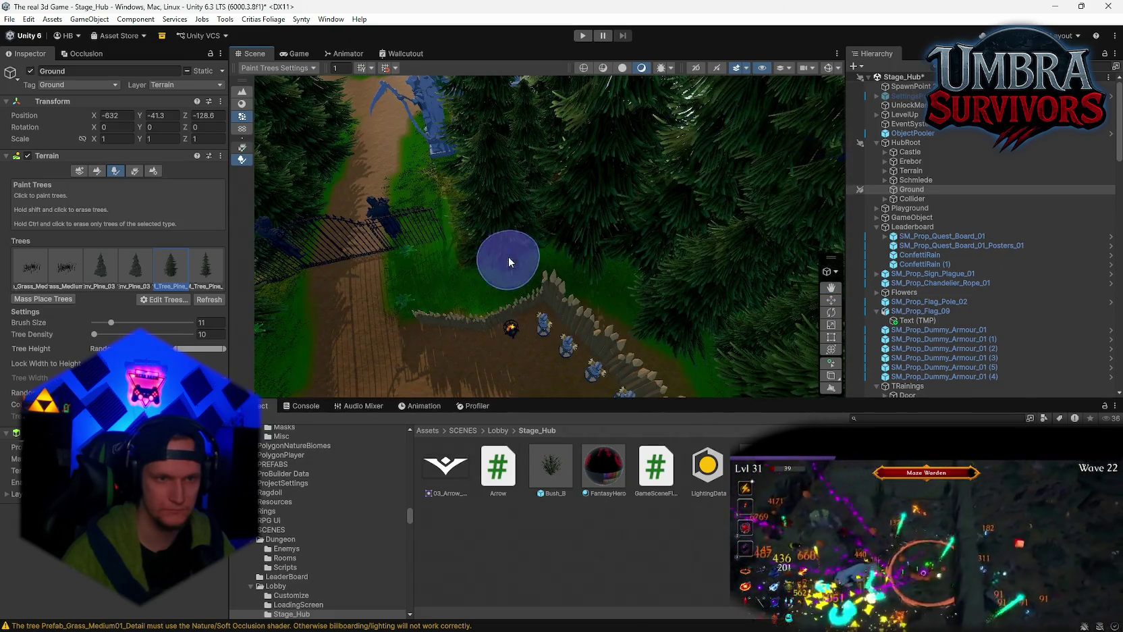
mouse_move(508, 258)
mouse_down()
mouse_move(610, 293)
mouse_move(534, 271)
mouse_move(636, 281)
mouse_move(594, 243)
mouse_move(556, 258)
mouse_move(577, 278)
mouse_move(577, 299)
mouse_move(585, 275)
mouse_move(672, 275)
mouse_move(495, 300)
mouse_move(535, 195)
mouse_move(606, 256)
mouse_move(569, 213)
mouse_up()
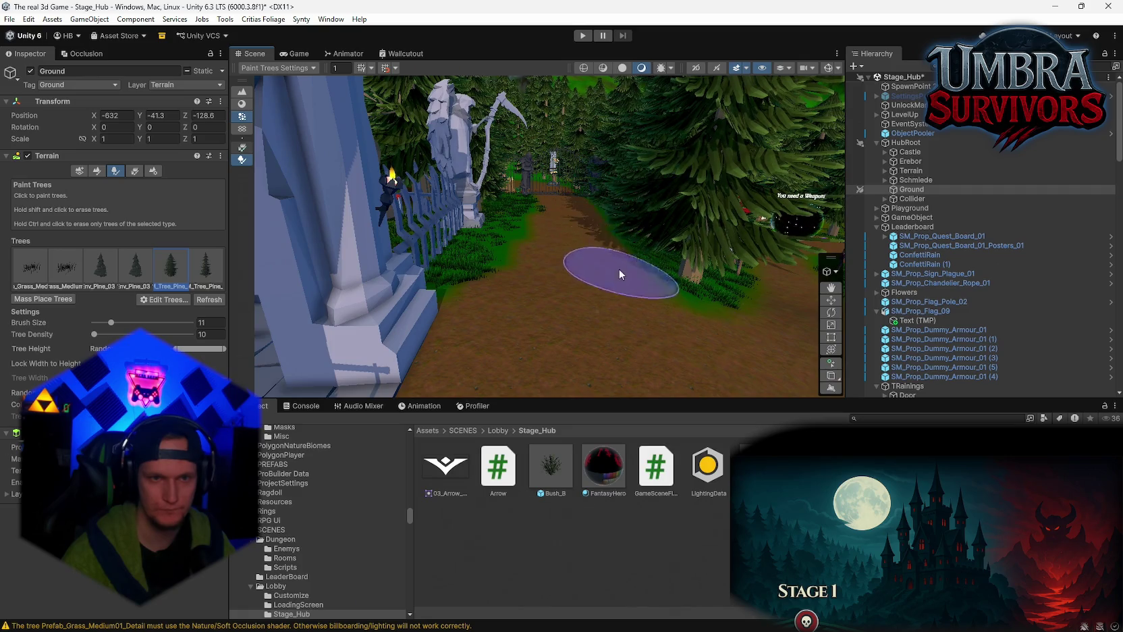
mouse_move(630, 249)
mouse_down()
mouse_move(733, 320)
mouse_move(579, 322)
mouse_move(593, 338)
mouse_move(506, 315)
mouse_move(530, 284)
mouse_move(609, 241)
mouse_move(587, 250)
mouse_move(597, 273)
mouse_up()
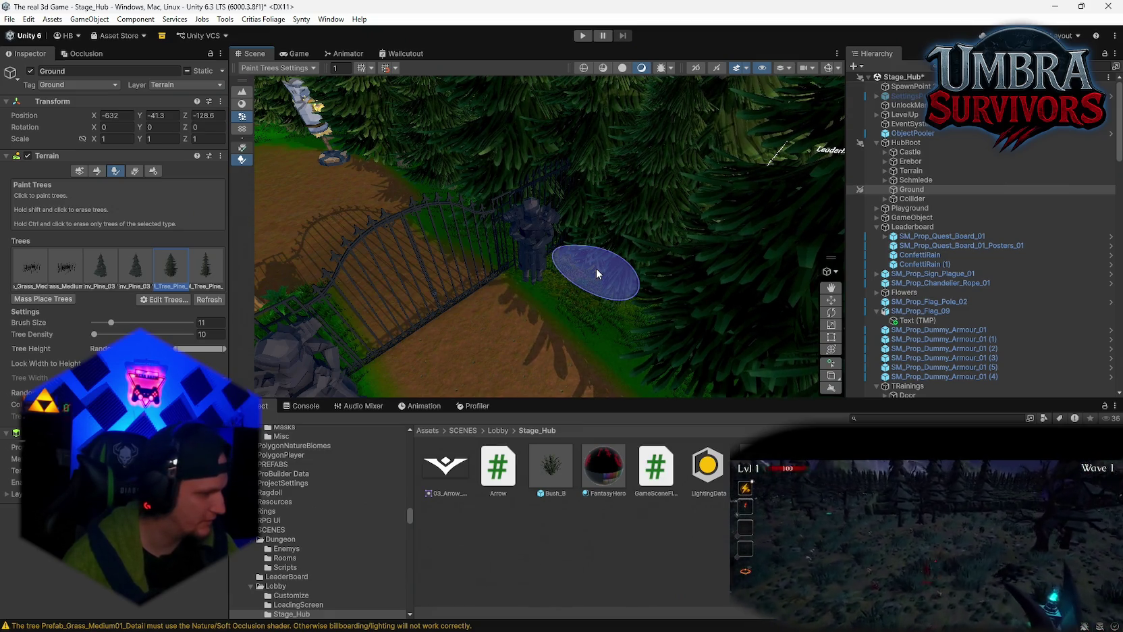
mouse_move(596, 267)
mouse_down()
mouse_move(614, 286)
mouse_move(612, 218)
mouse_move(488, 162)
mouse_move(711, 283)
mouse_move(543, 252)
mouse_move(357, 261)
mouse_move(583, 254)
mouse_move(572, 238)
mouse_move(546, 242)
mouse_up()
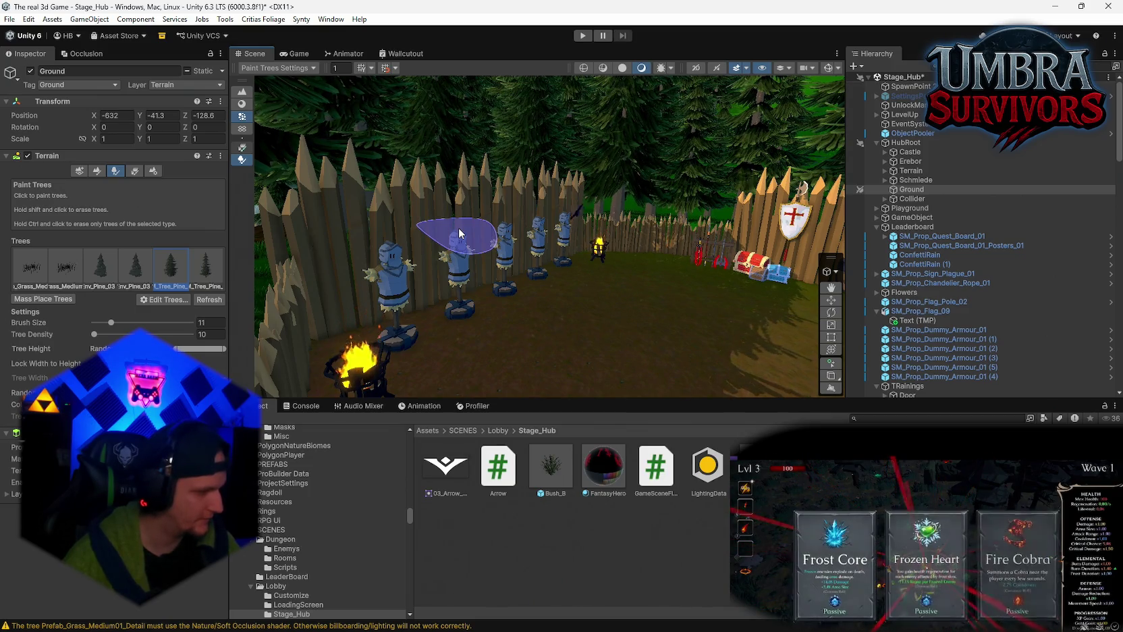
mouse_move(459, 234)
mouse_down()
mouse_move(637, 251)
mouse_move(523, 305)
mouse_move(544, 192)
mouse_move(420, 282)
mouse_move(569, 264)
mouse_move(557, 276)
mouse_move(561, 247)
mouse_move(657, 421)
mouse_up()
mouse_move(533, 275)
mouse_down()
mouse_move(714, 350)
mouse_move(540, 312)
mouse_move(625, 344)
mouse_move(447, 241)
mouse_move(682, 161)
mouse_move(627, 201)
mouse_up()
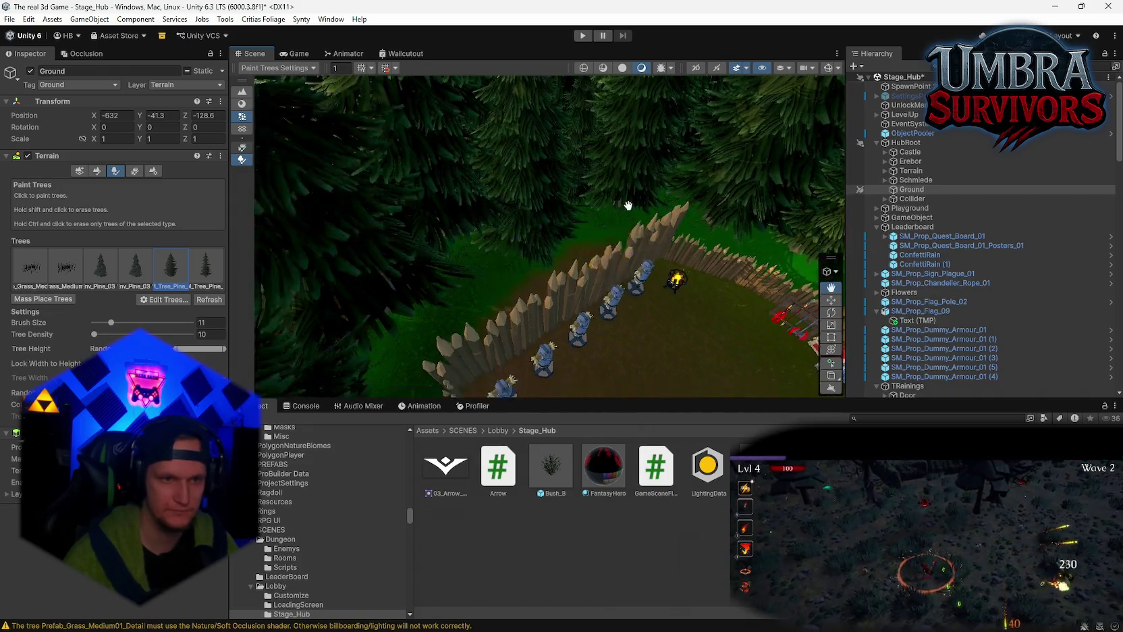
mouse_move(500, 173)
mouse_down()
mouse_move(656, 296)
mouse_move(604, 275)
mouse_move(430, 278)
mouse_move(548, 332)
mouse_move(521, 335)
mouse_move(594, 268)
mouse_move(652, 305)
mouse_move(516, 316)
mouse_move(584, 241)
mouse_move(540, 289)
mouse_move(605, 308)
mouse_move(601, 258)
mouse_move(615, 259)
mouse_move(523, 287)
mouse_move(561, 277)
mouse_move(597, 233)
mouse_move(769, 301)
mouse_move(505, 239)
mouse_move(695, 345)
mouse_move(526, 235)
mouse_move(530, 305)
mouse_move(668, 360)
mouse_move(543, 340)
mouse_move(652, 368)
mouse_move(368, 308)
mouse_move(524, 226)
mouse_move(525, 286)
mouse_move(647, 287)
mouse_move(727, 312)
mouse_move(588, 312)
mouse_move(636, 311)
mouse_move(462, 291)
mouse_up()
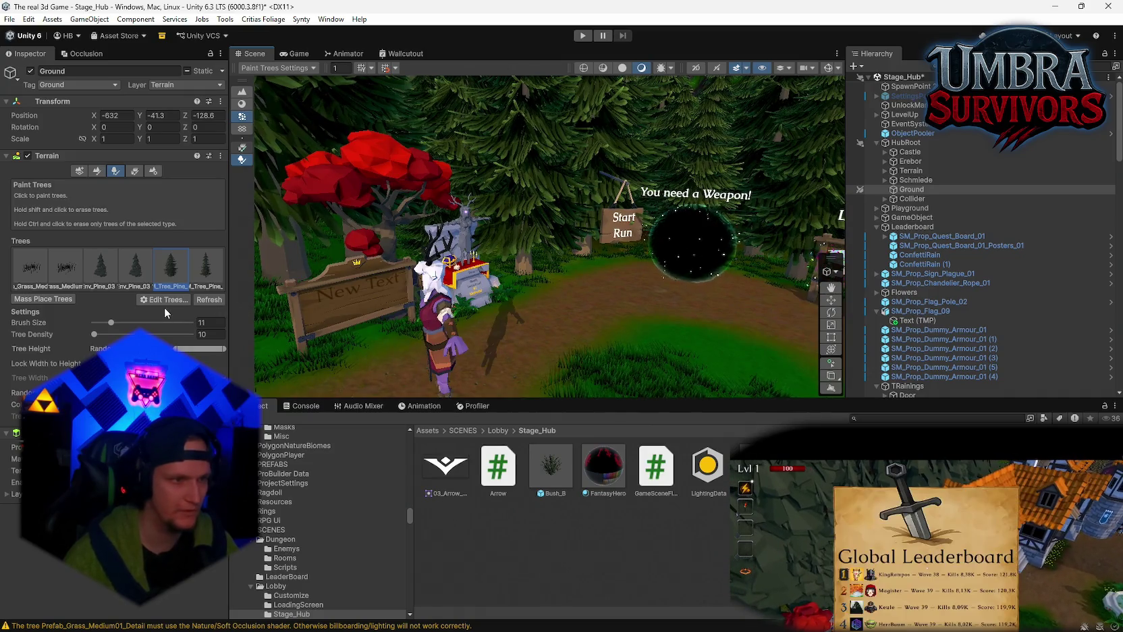
click(135, 172)
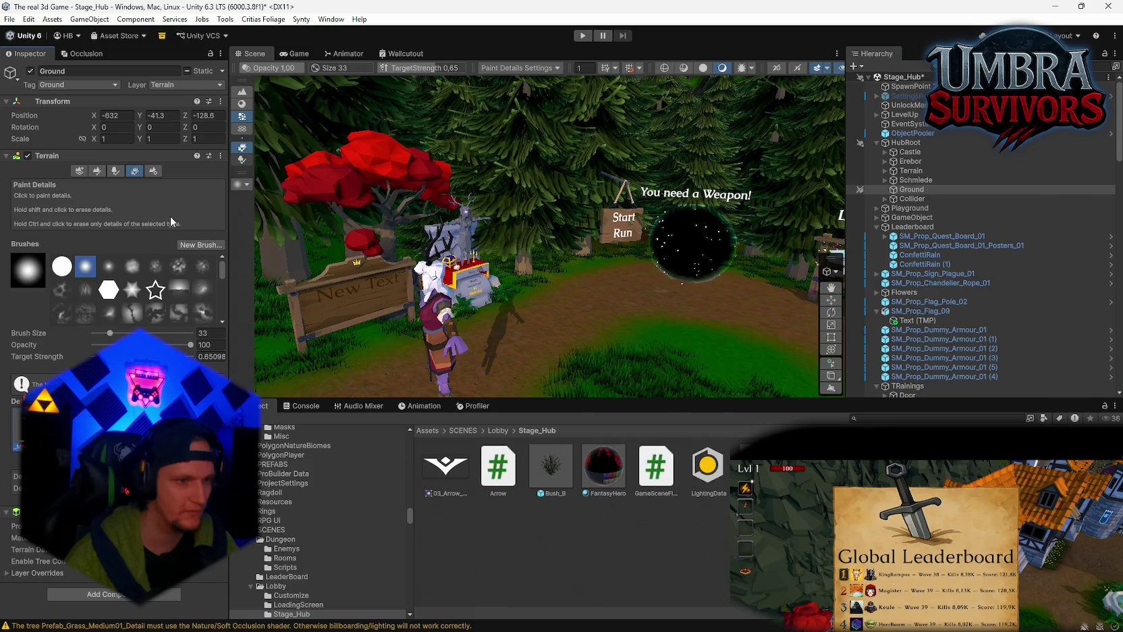
click(133, 173)
click(133, 173)
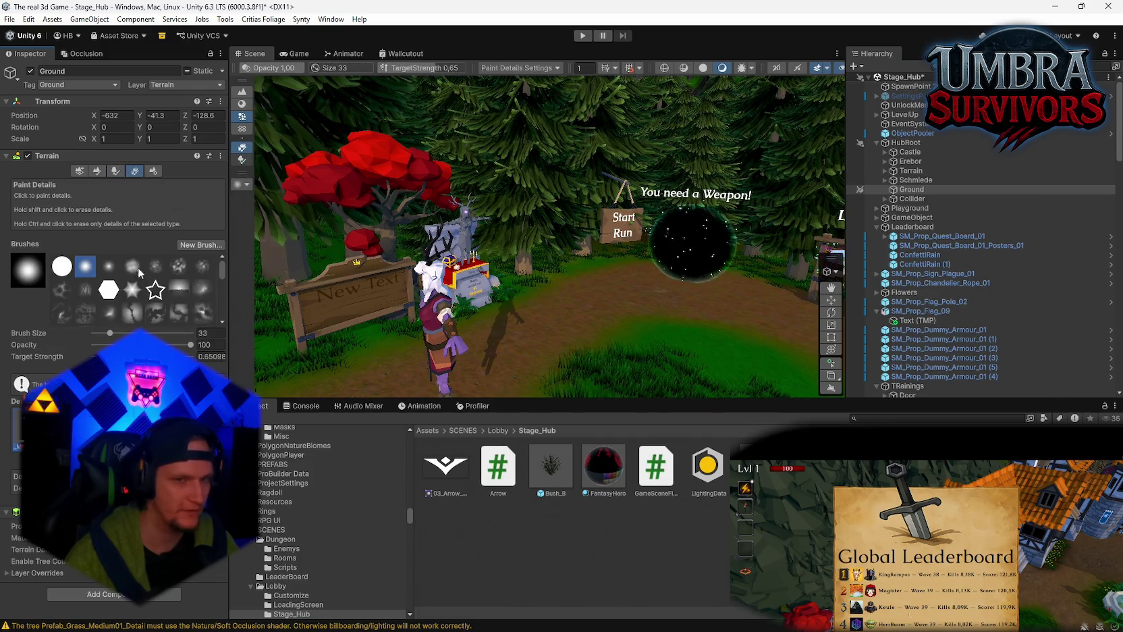
mouse_move(680, 295)
mouse_down()
mouse_move(606, 249)
mouse_move(615, 262)
mouse_move(689, 224)
mouse_up()
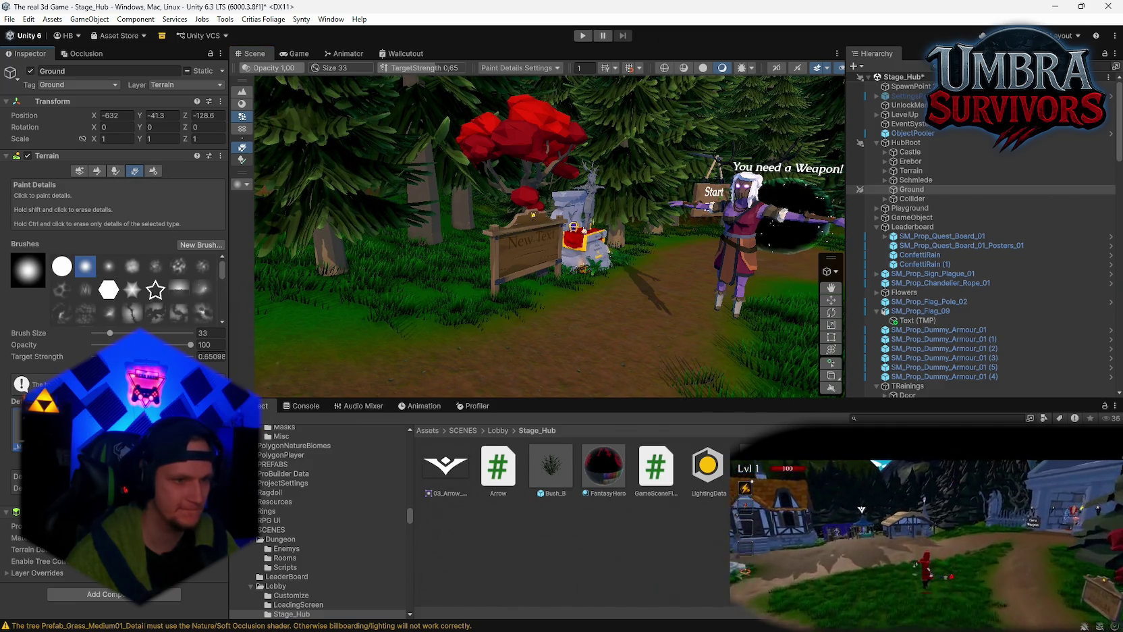
click(519, 68)
click(513, 112)
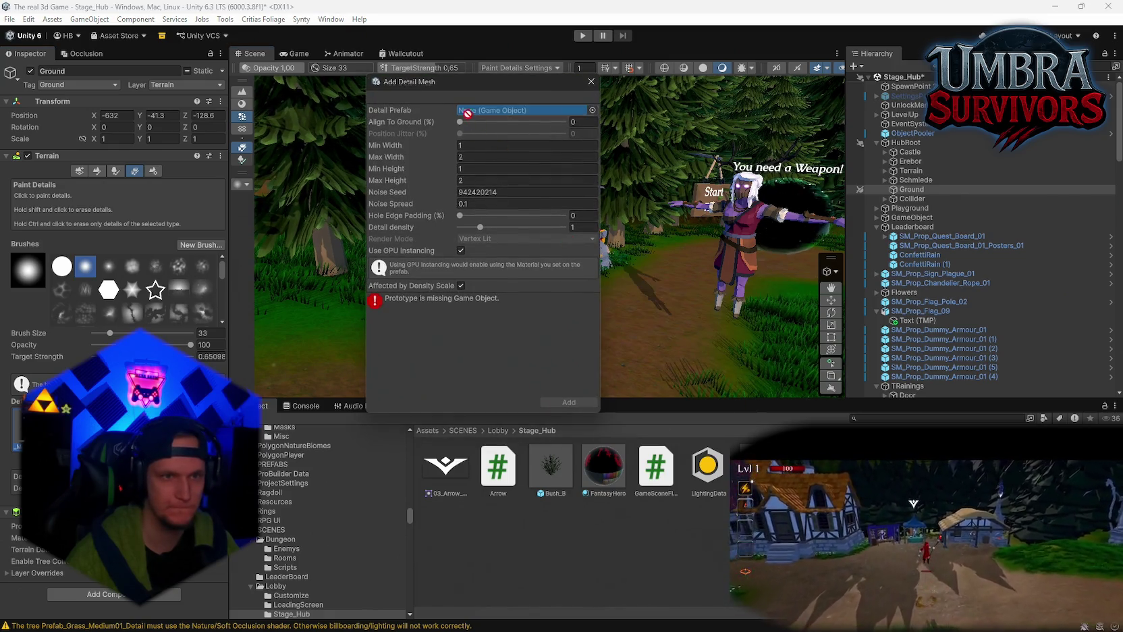
drag(466, 111, 466, 111)
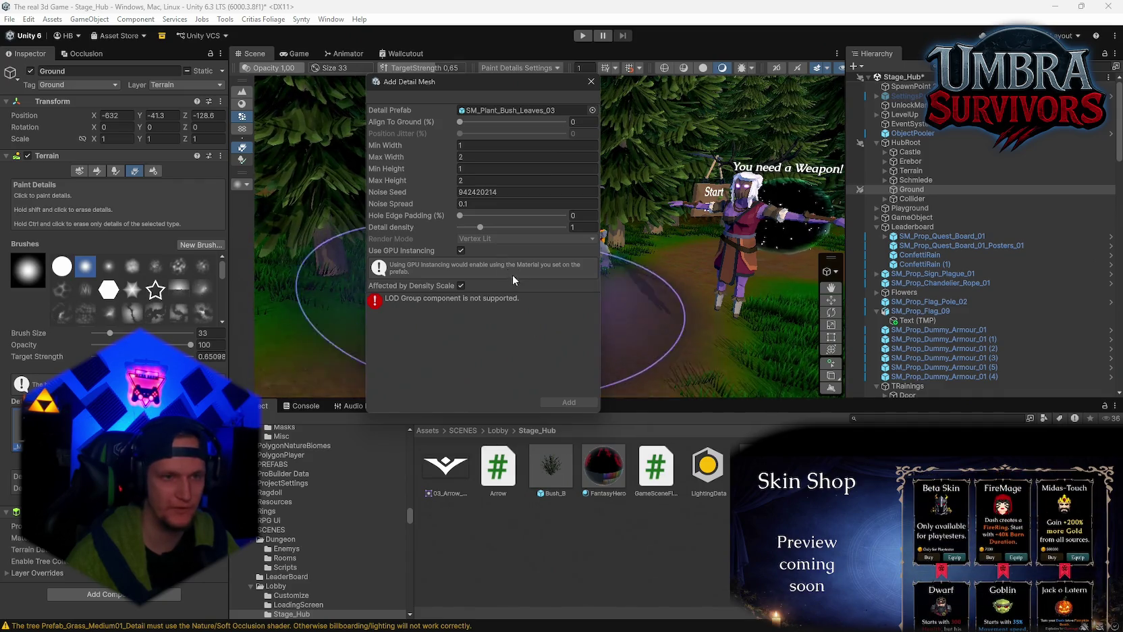
click(593, 85)
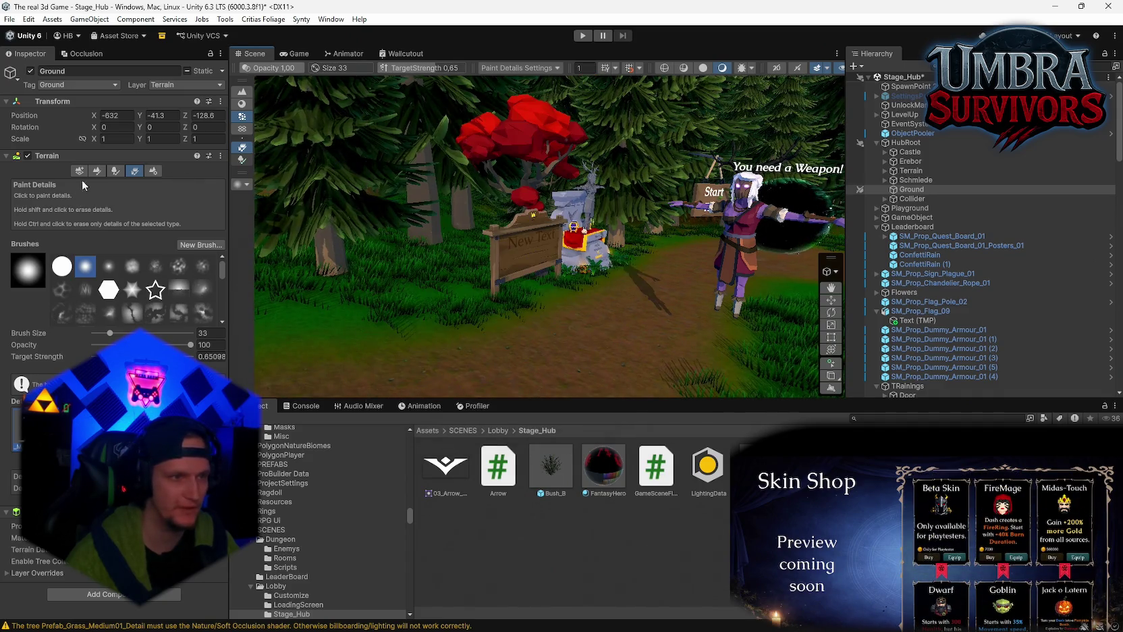
click(117, 170)
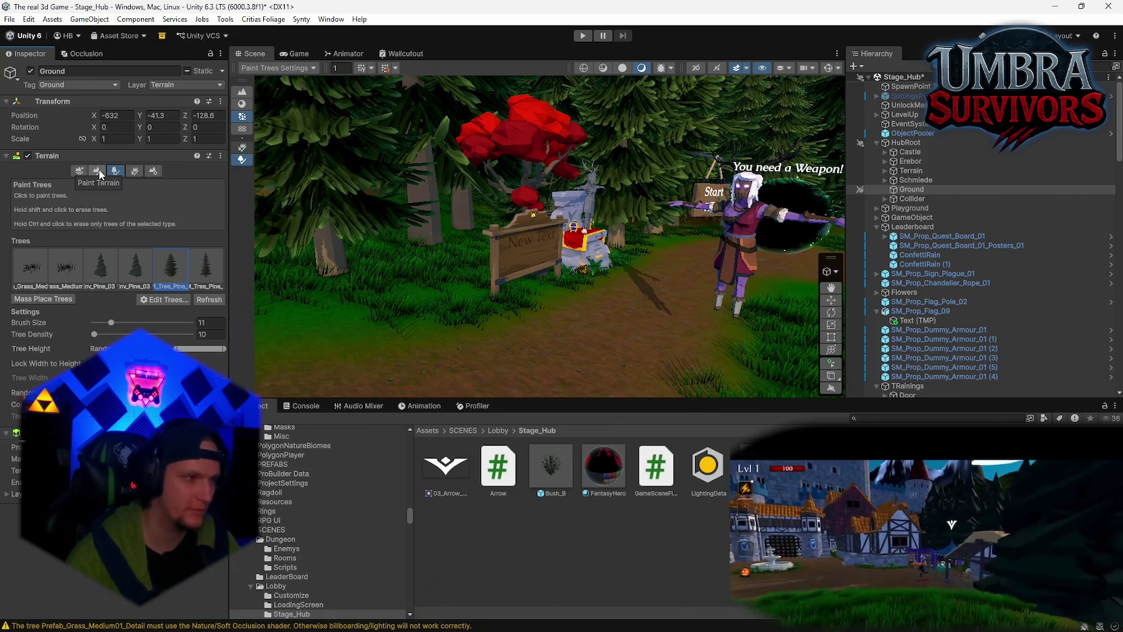
click(160, 301)
- Add SM_Plant_Bush_Leaves_03 as a new paintable tree prefab on the terrain
click(173, 302)
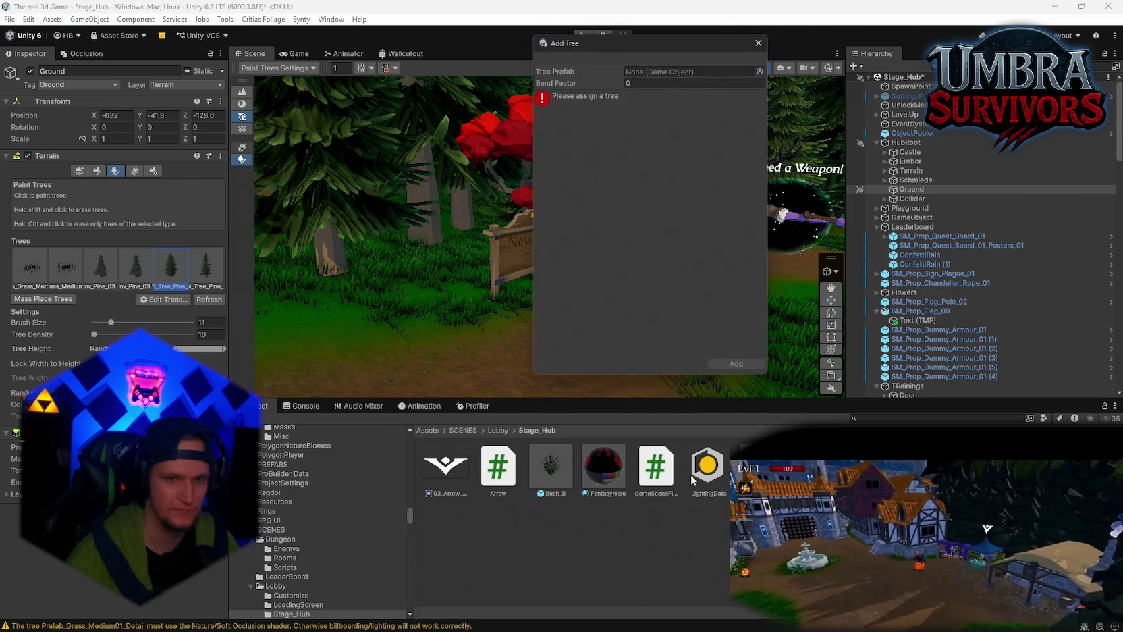
drag(658, 88, 660, 71)
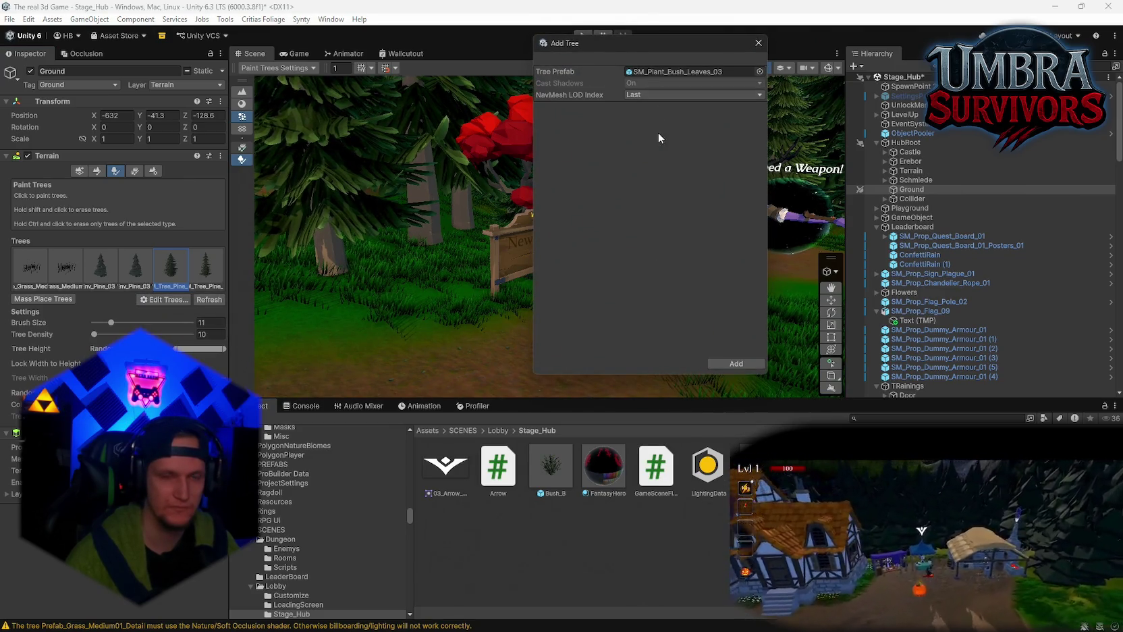
click(724, 362)
- Select the SM_Plant_Bush_Leaves_03 prefab in the Project window to view its settings
scroll(502, 299, up, 3)
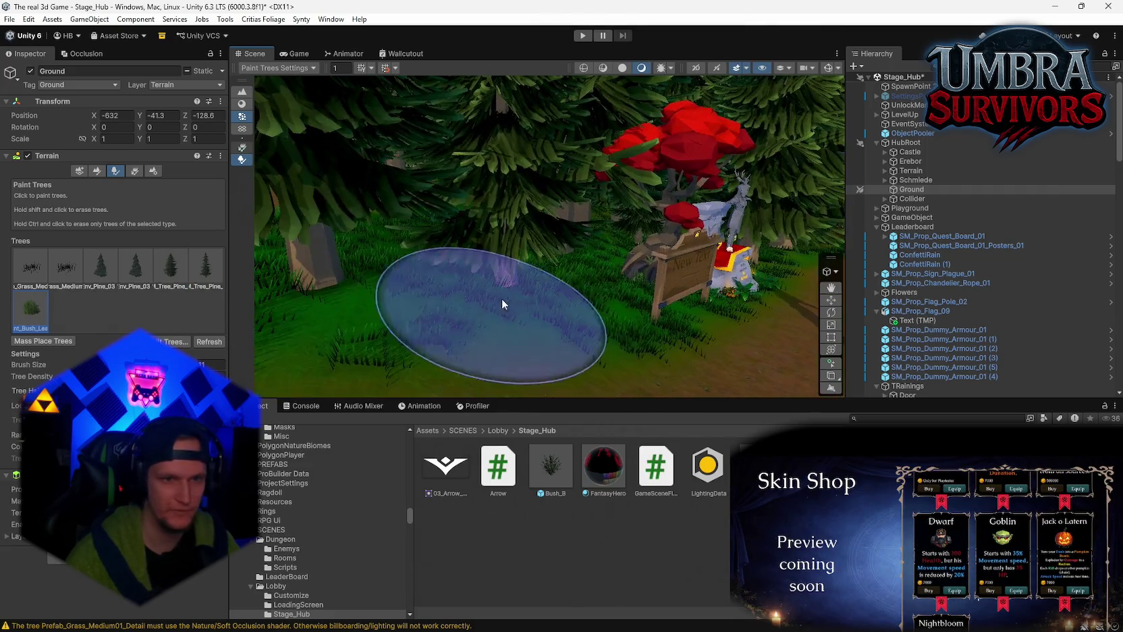
scroll(574, 305, up, 2)
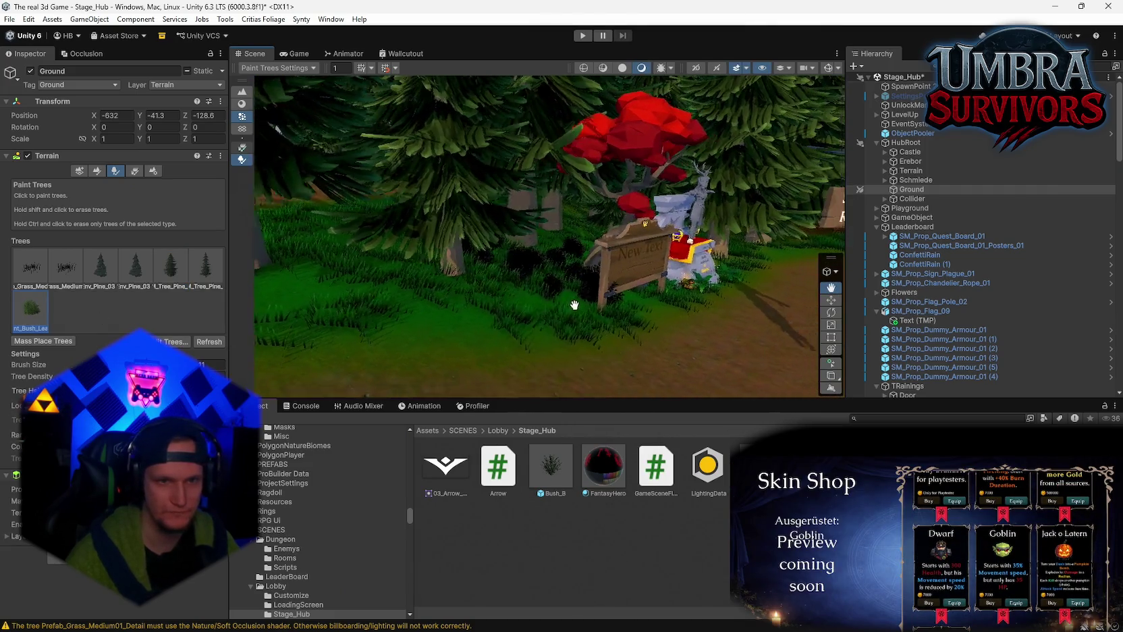
click(760, 469)
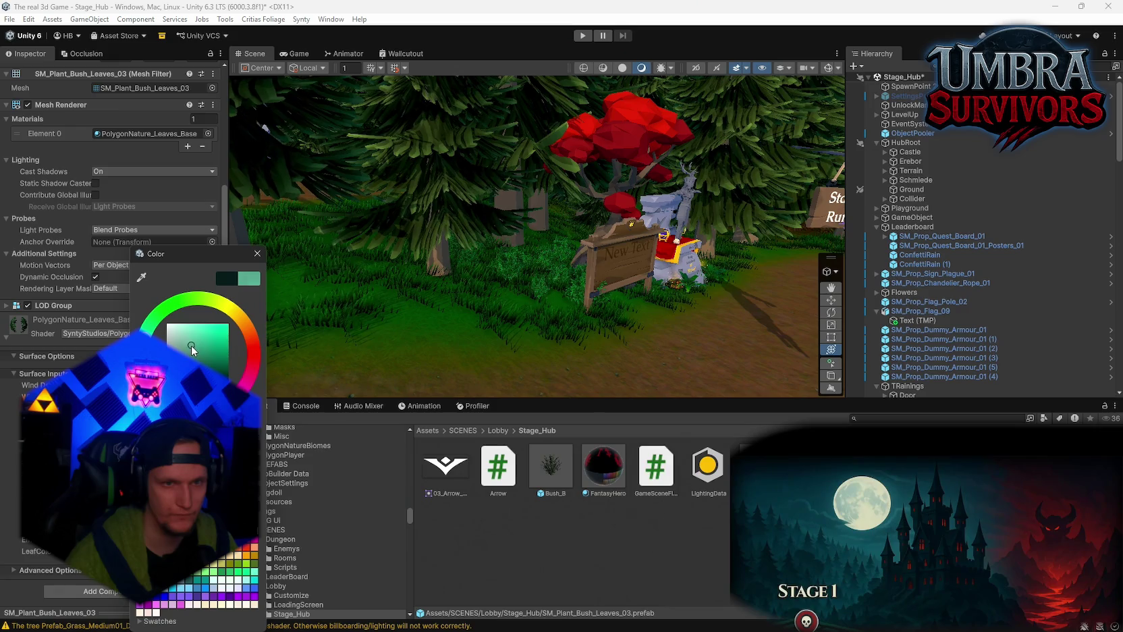
- Give the bush's leaf material a darker shade of green
click(189, 350)
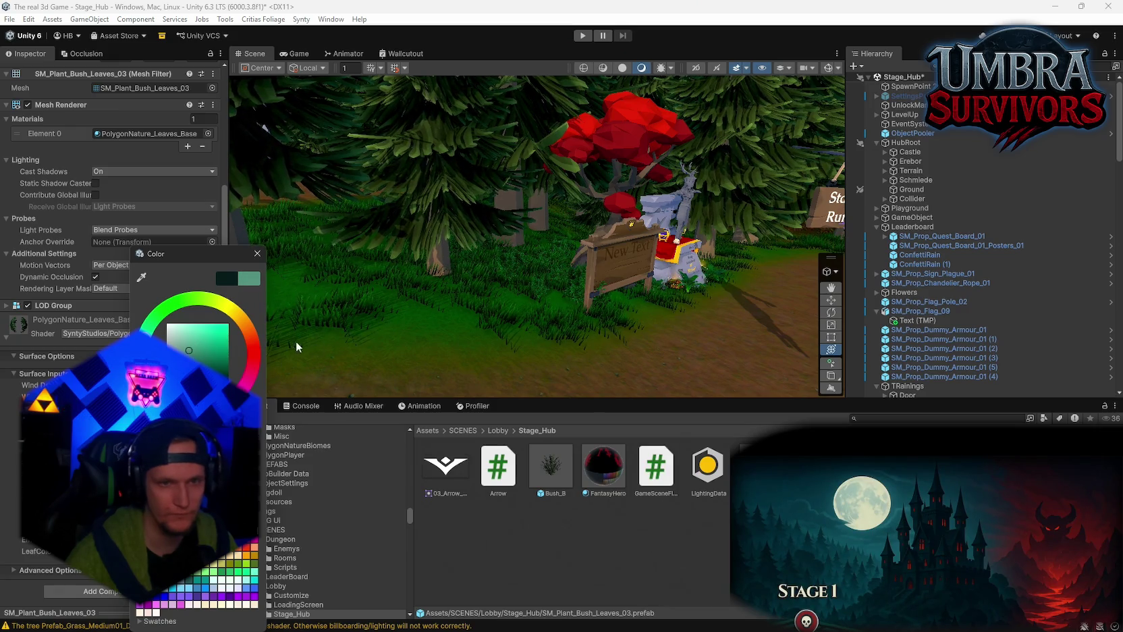
click(257, 253)
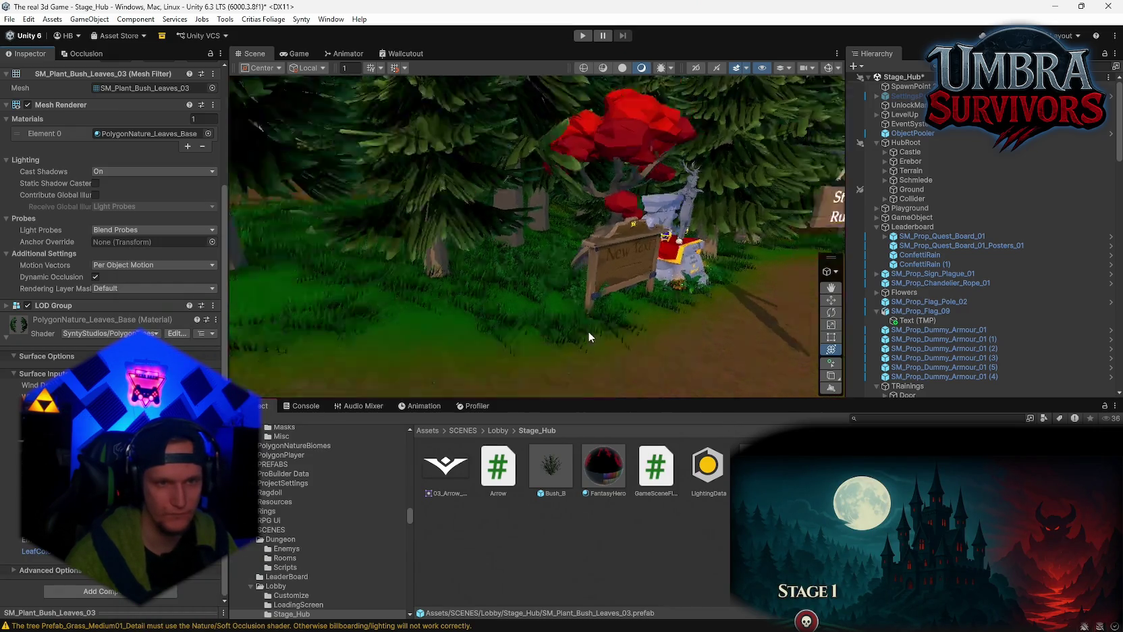
scroll(596, 337, down, 5)
scroll(558, 345, up, 5)
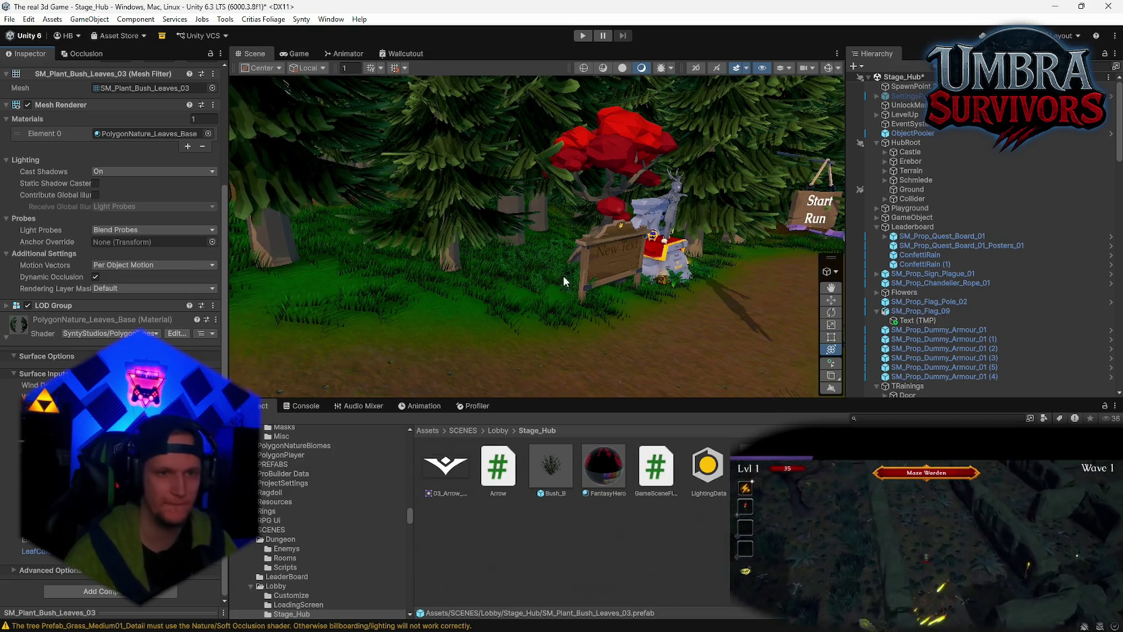
- Swing the view toward the castle, then refocus on the red tree and sign
mouse_move(564, 275)
mouse_down()
mouse_move(621, 317)
mouse_move(625, 280)
mouse_move(631, 294)
mouse_move(599, 290)
mouse_move(586, 303)
mouse_up()
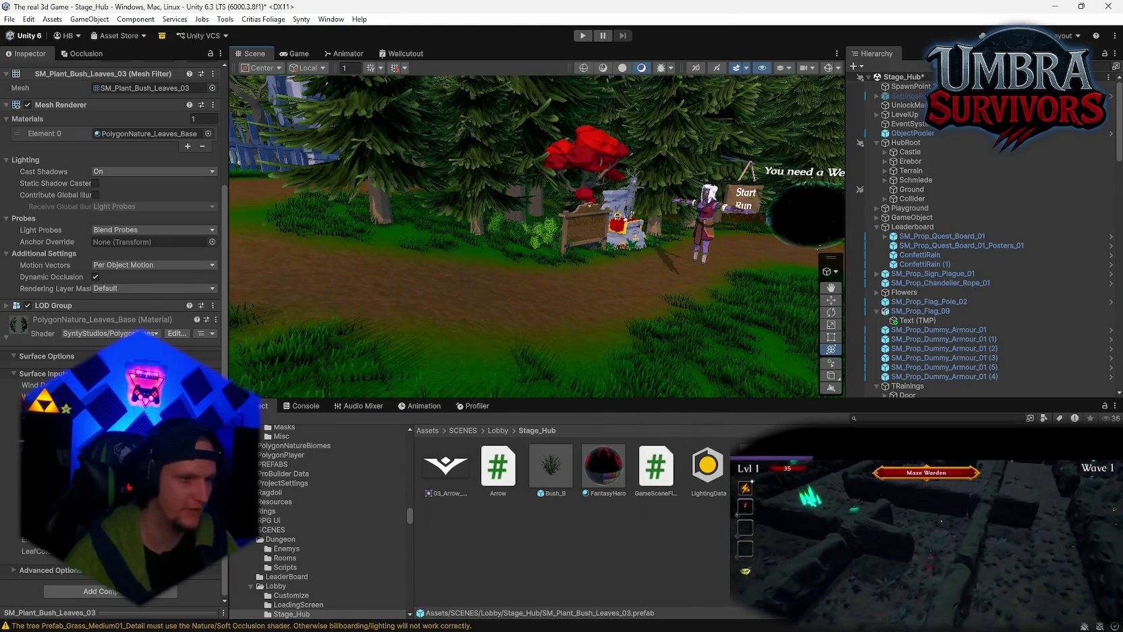
scroll(15, 380, up, 3)
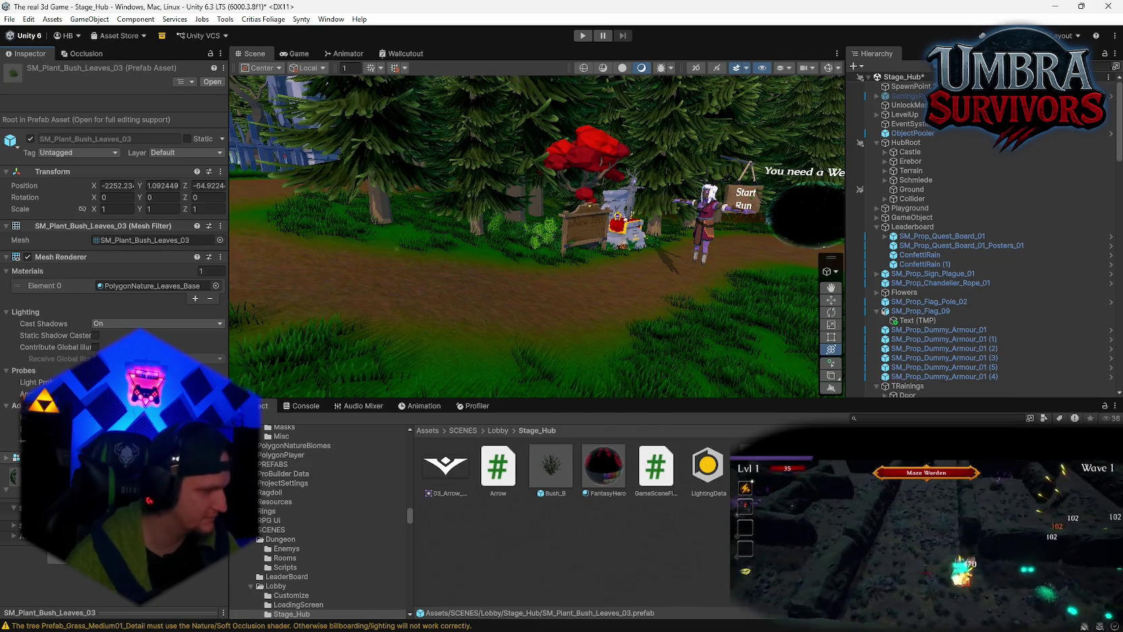
mouse_move(336, 333)
mouse_down()
mouse_move(535, 318)
mouse_move(548, 270)
mouse_up()
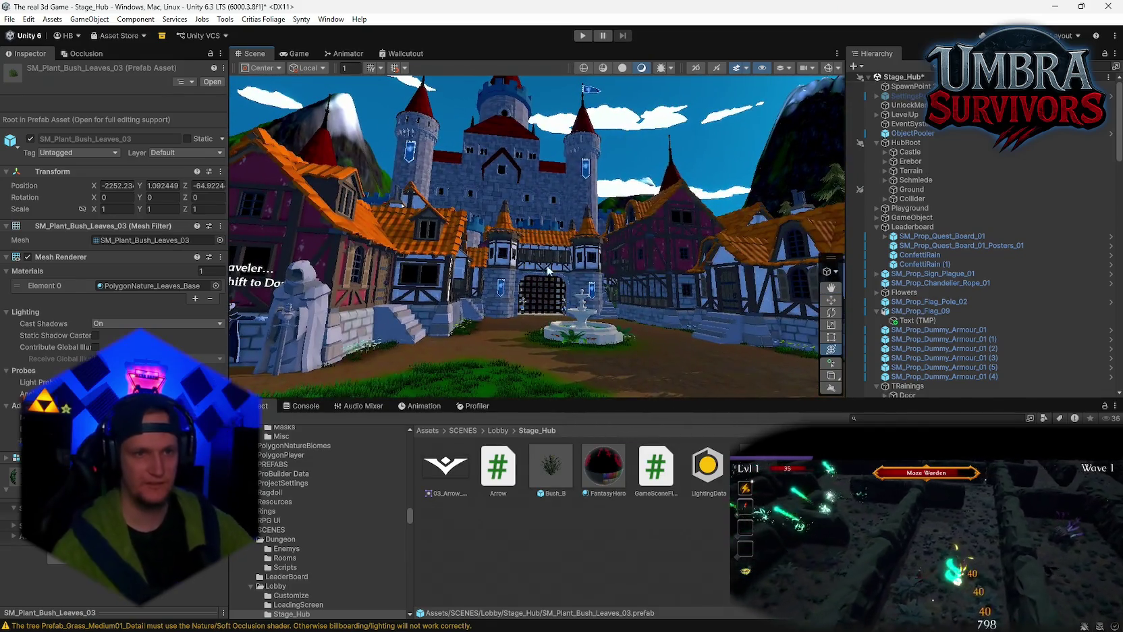
key(f)
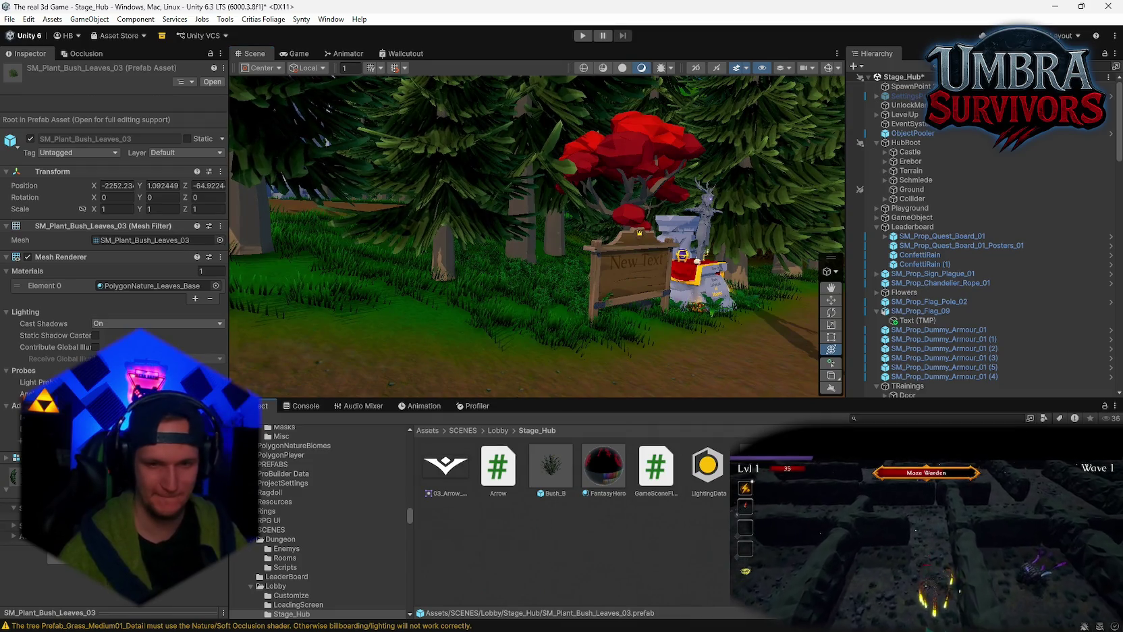
- Duplicate the bush prefab asset and select the Ground terrain for tree painting
key(ctrl+d)
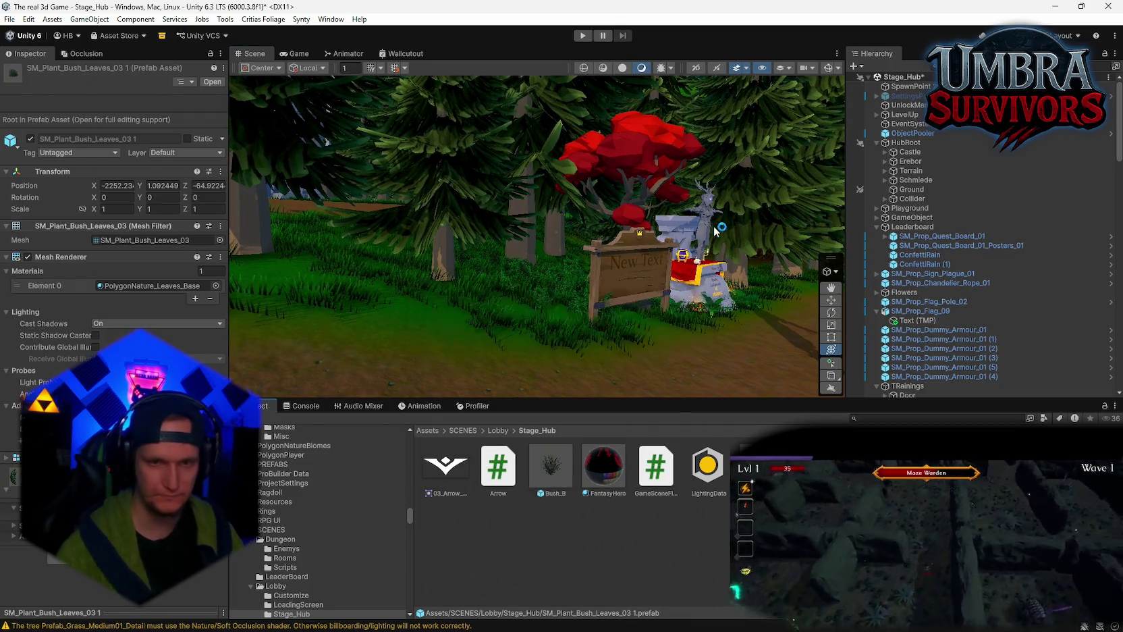
click(911, 189)
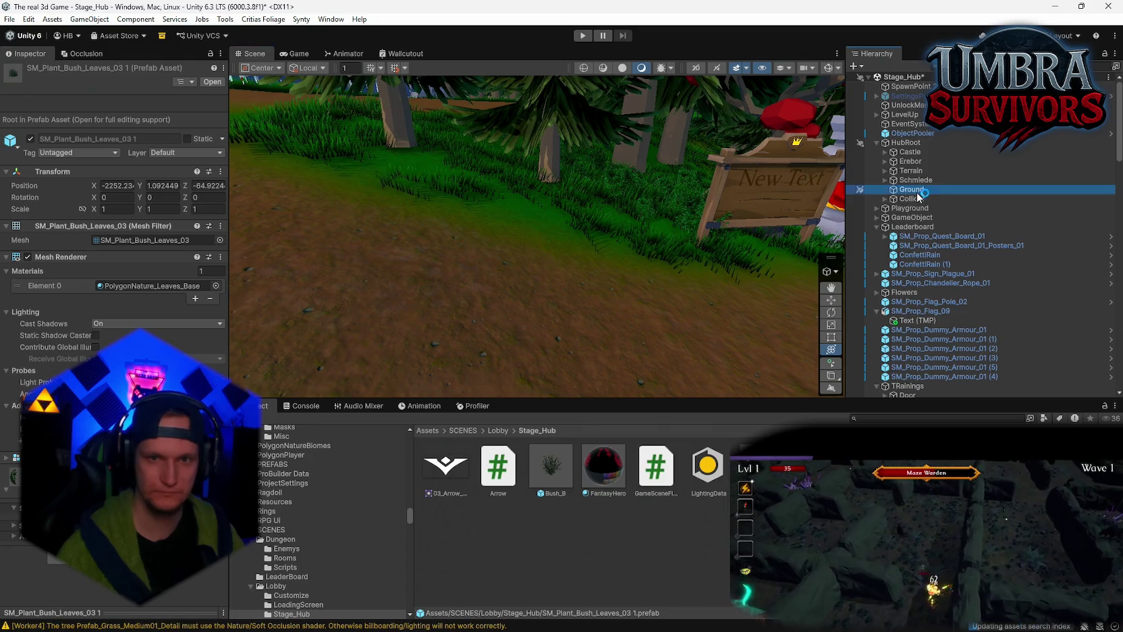
scroll(680, 207, up, 3)
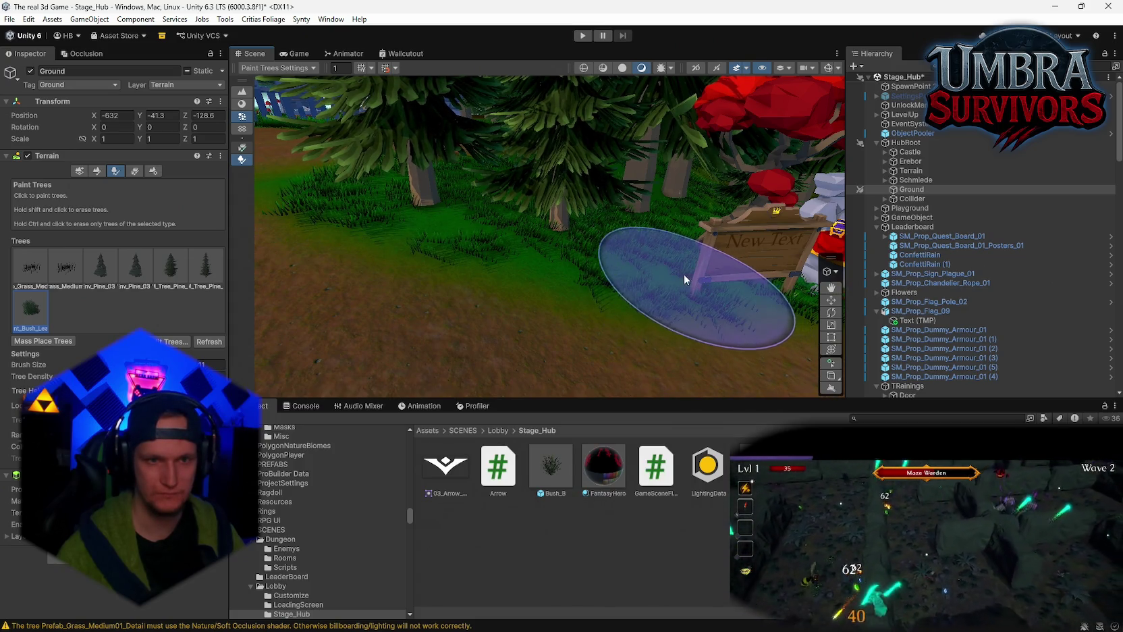
- Survey the hub from the sign to the portal, then select the SM_Plant_Bush_Leaves_03 1 prefab asset
drag(702, 270, 662, 252)
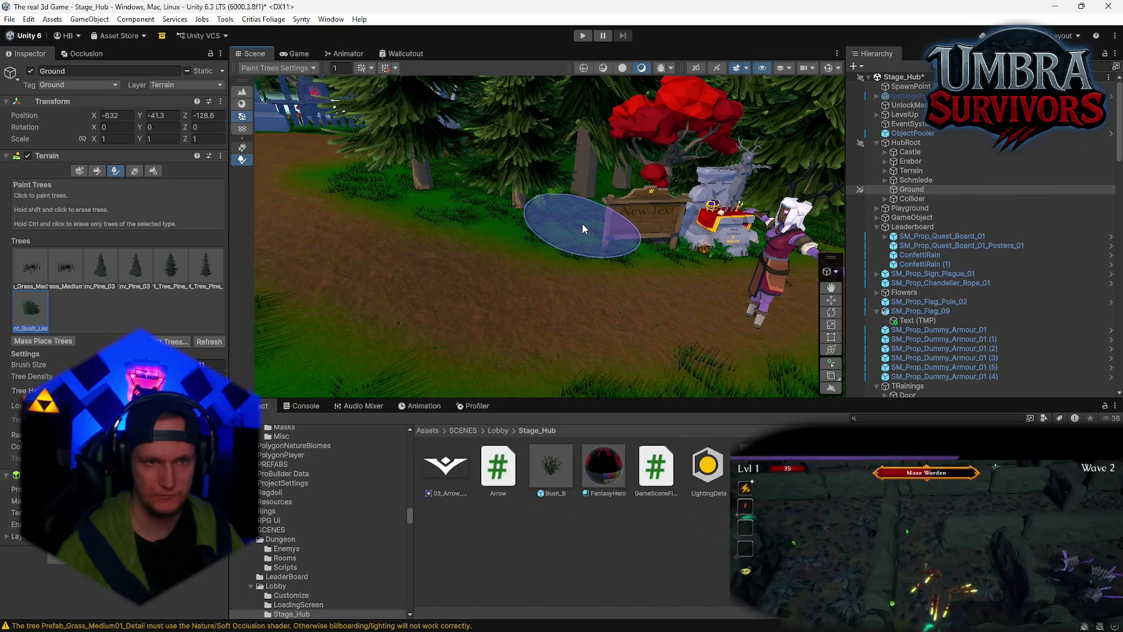
mouse_move(575, 228)
mouse_down()
mouse_move(599, 265)
mouse_move(602, 301)
mouse_move(659, 366)
mouse_move(672, 301)
mouse_up()
scroll(664, 296, down, 2)
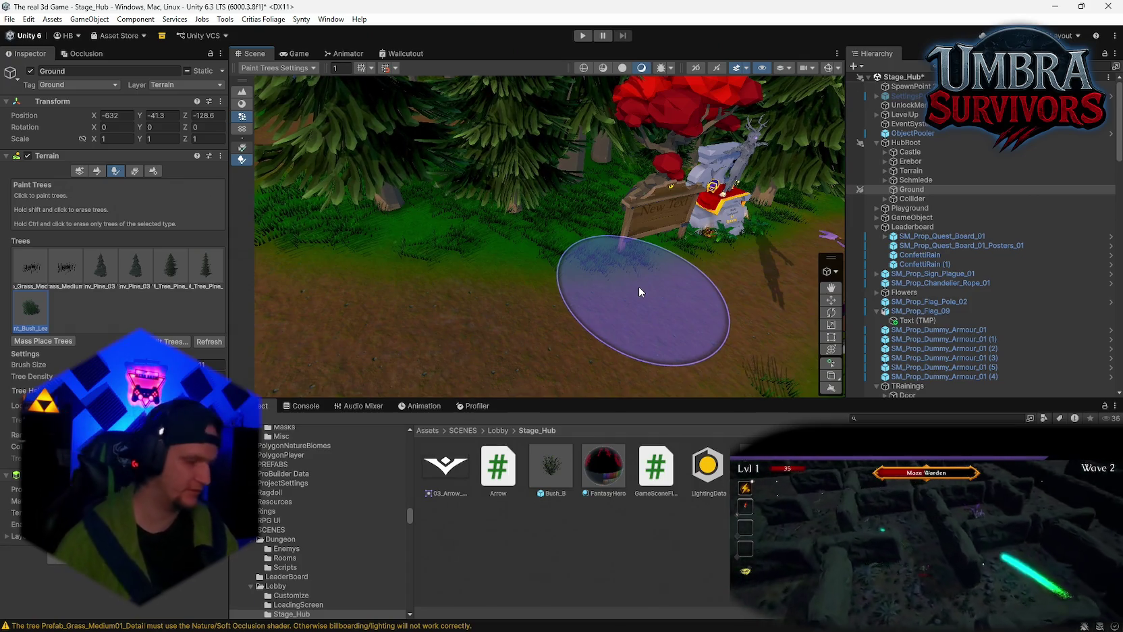
mouse_move(639, 285)
mouse_down()
mouse_move(418, 275)
mouse_move(413, 361)
mouse_move(472, 303)
mouse_move(575, 244)
mouse_move(556, 310)
mouse_move(579, 267)
mouse_move(556, 295)
mouse_move(312, 281)
mouse_move(374, 296)
mouse_move(645, 288)
mouse_move(650, 202)
mouse_up()
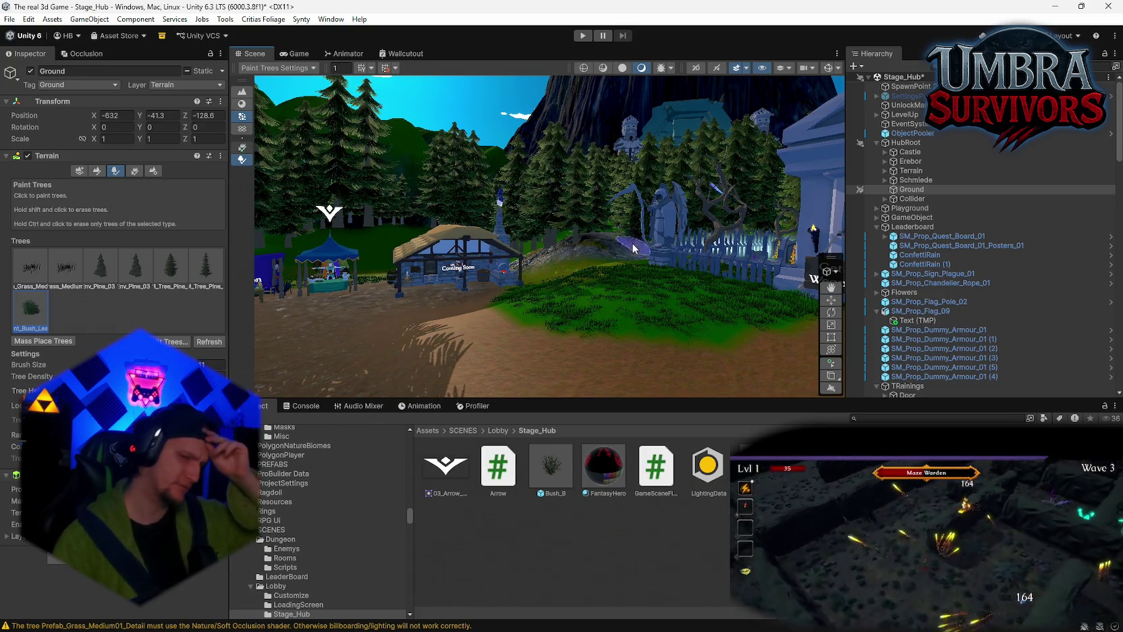
mouse_move(577, 258)
mouse_down()
mouse_move(513, 256)
mouse_move(627, 259)
mouse_move(581, 260)
mouse_move(604, 288)
mouse_move(604, 311)
mouse_move(663, 355)
mouse_move(670, 333)
mouse_move(635, 317)
mouse_move(550, 309)
mouse_move(578, 224)
mouse_move(578, 261)
mouse_up()
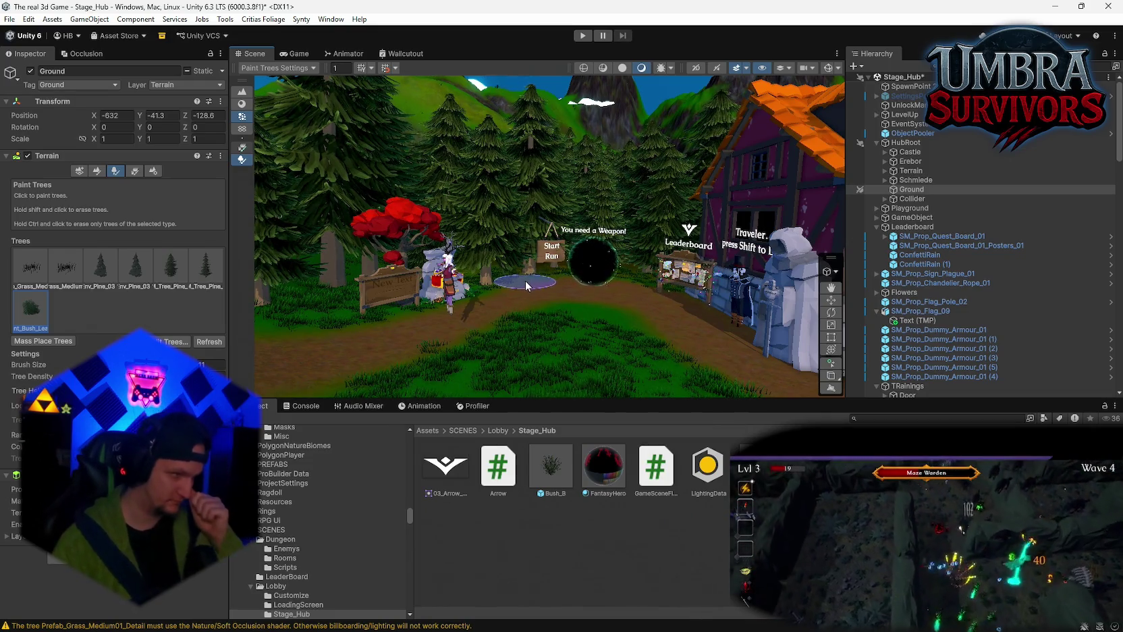
mouse_move(525, 287)
mouse_down()
mouse_move(712, 145)
mouse_move(597, 285)
mouse_move(597, 378)
mouse_up()
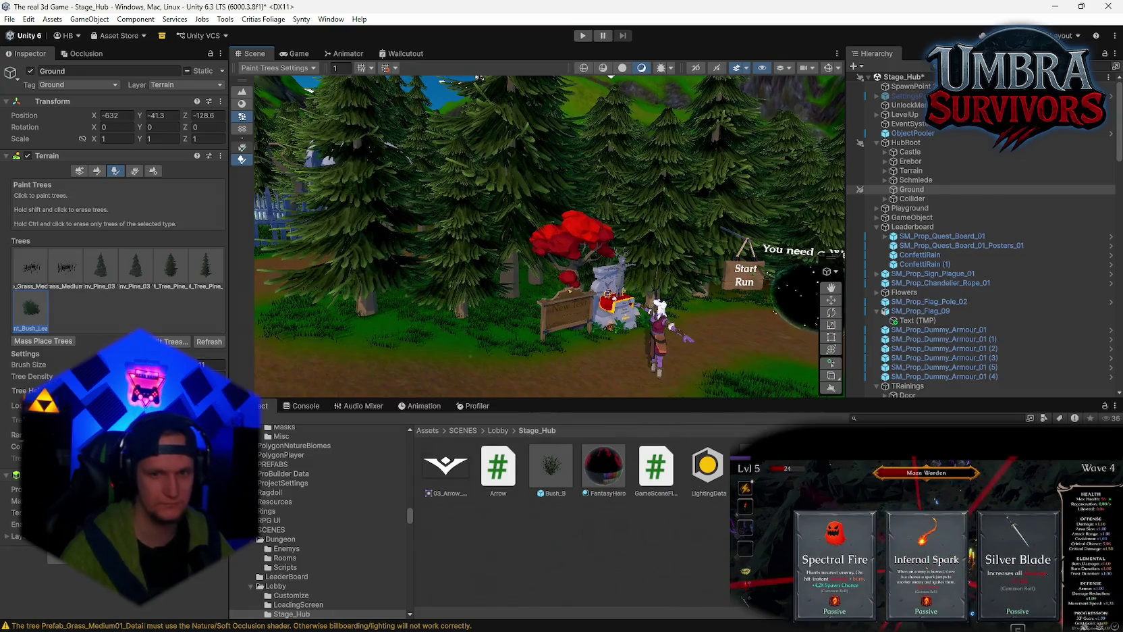
click(30, 309)
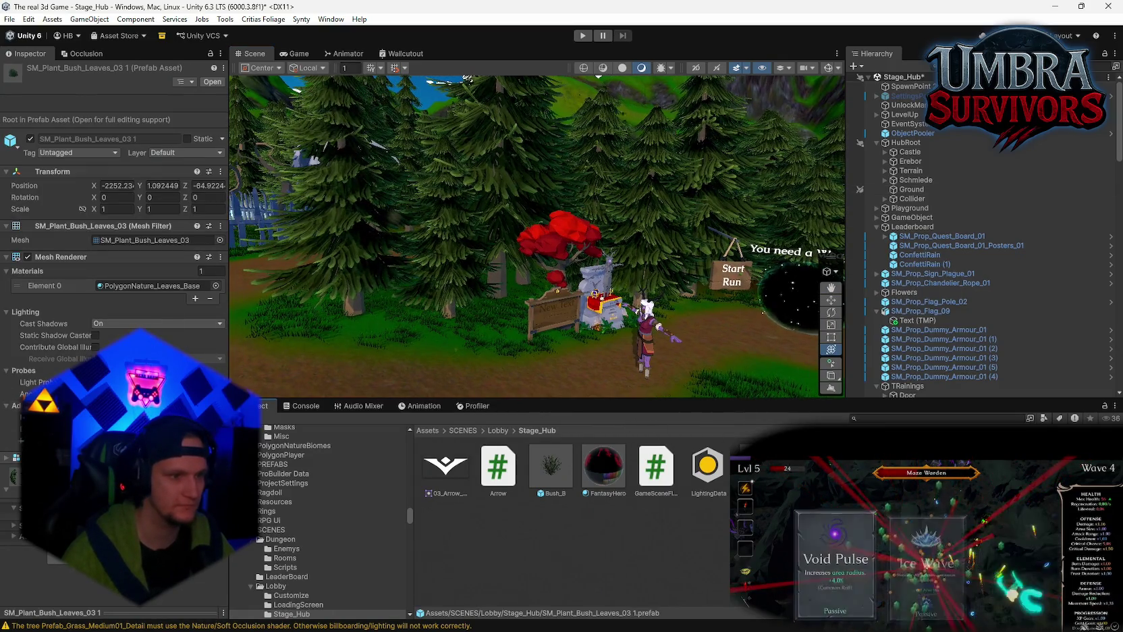
- Delete the LOD_01 child from the SM_Plant_Bush_Leaves_03 1 prefab and go back to Stage_Hub
click(212, 82)
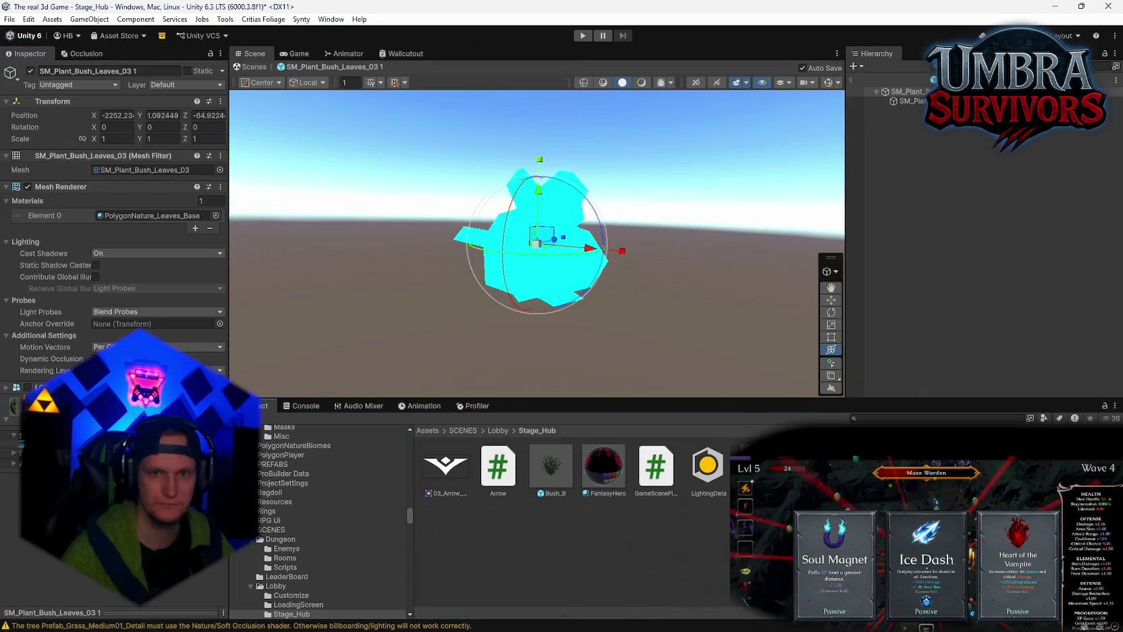
click(906, 100)
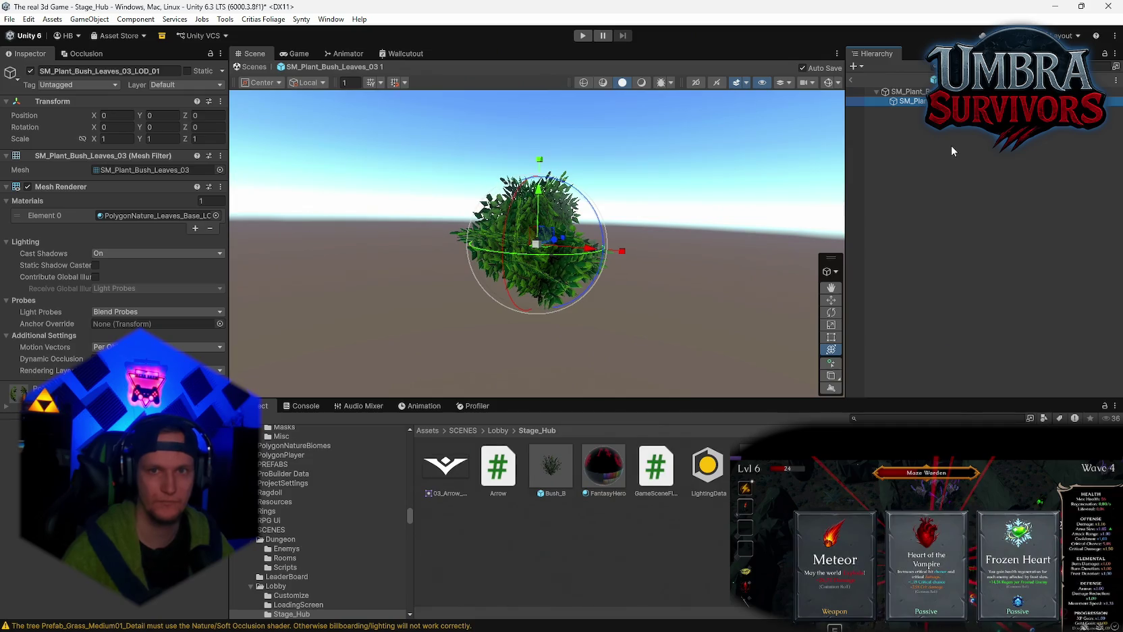
key(Delete)
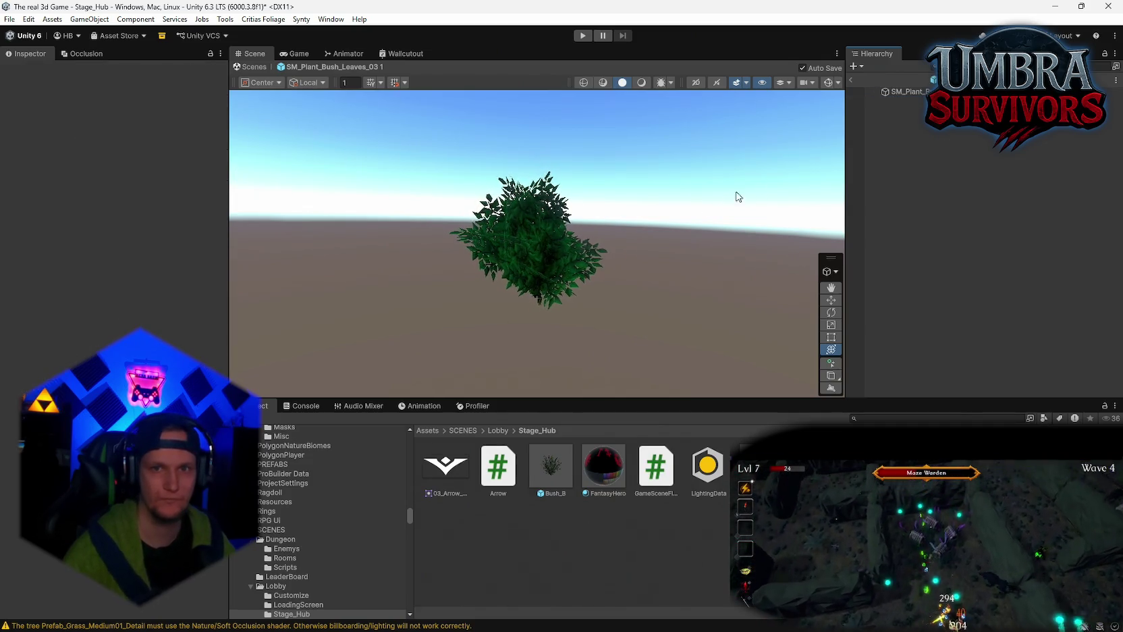
double_click(871, 89)
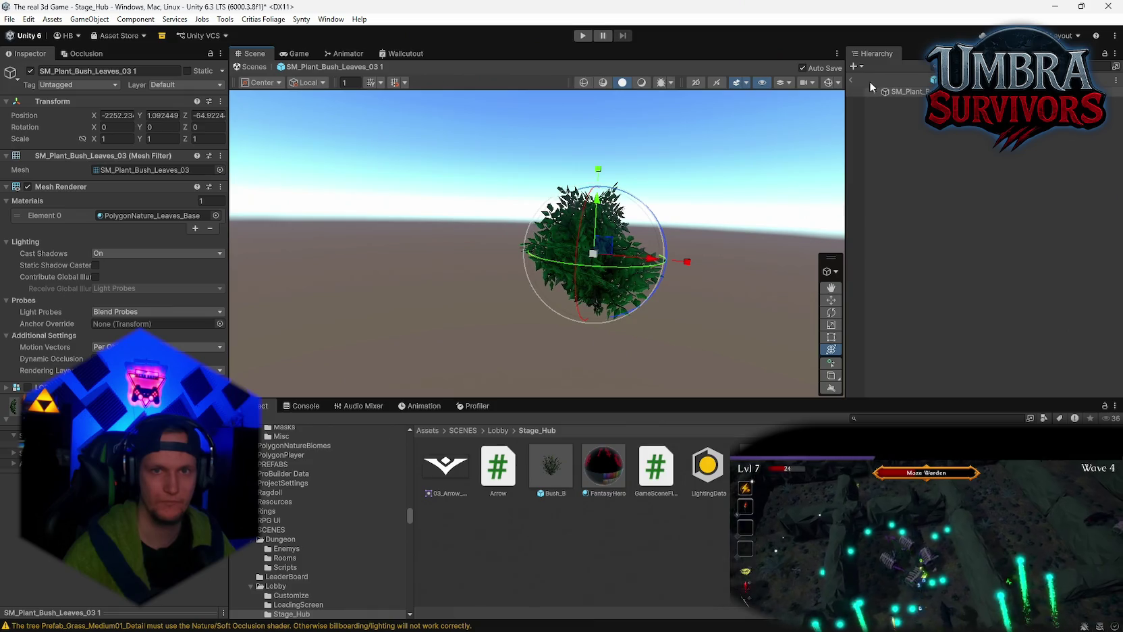
click(851, 79)
scroll(614, 243, up, 6)
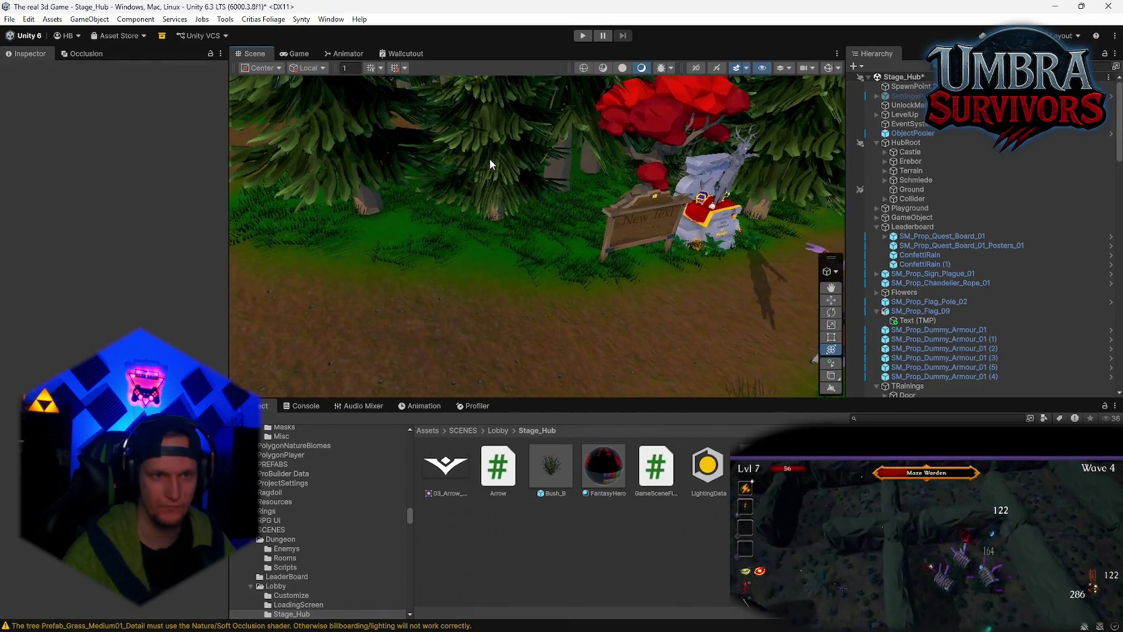
- Place the bush beside the New Text sign and scale it to 3.9958
mouse_move(490, 158)
mouse_down()
mouse_move(671, 287)
mouse_move(628, 270)
mouse_move(584, 288)
mouse_up()
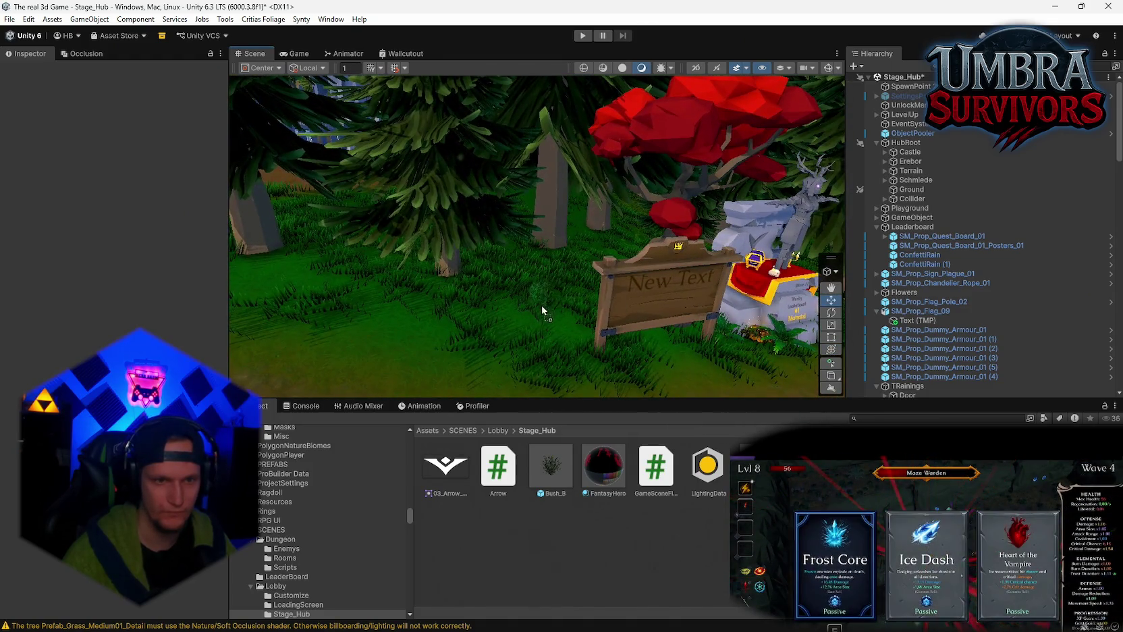
drag(538, 331, 538, 331)
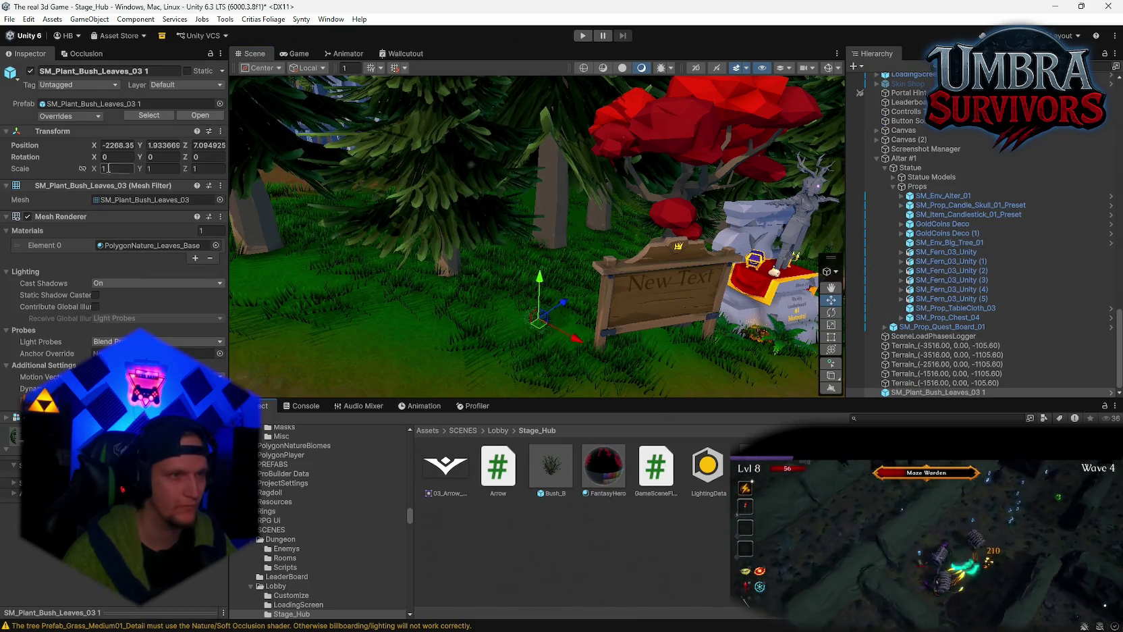
click(831, 349)
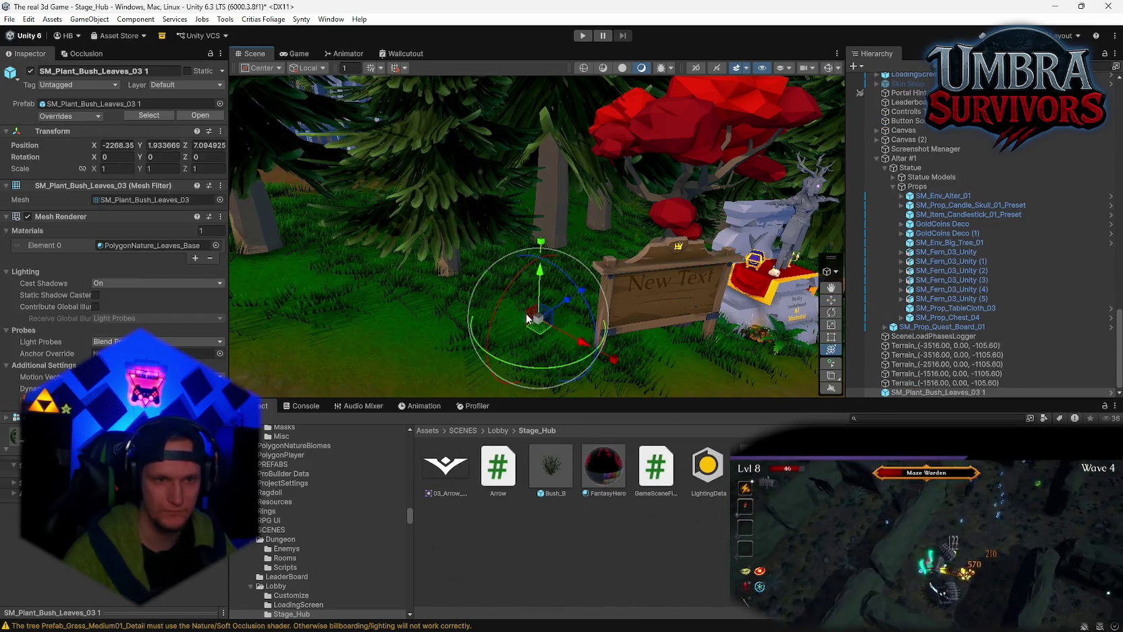
drag(539, 318, 614, 307)
mouse_move(611, 263)
mouse_down()
mouse_move(627, 220)
mouse_move(554, 299)
mouse_move(451, 271)
mouse_move(539, 301)
mouse_up()
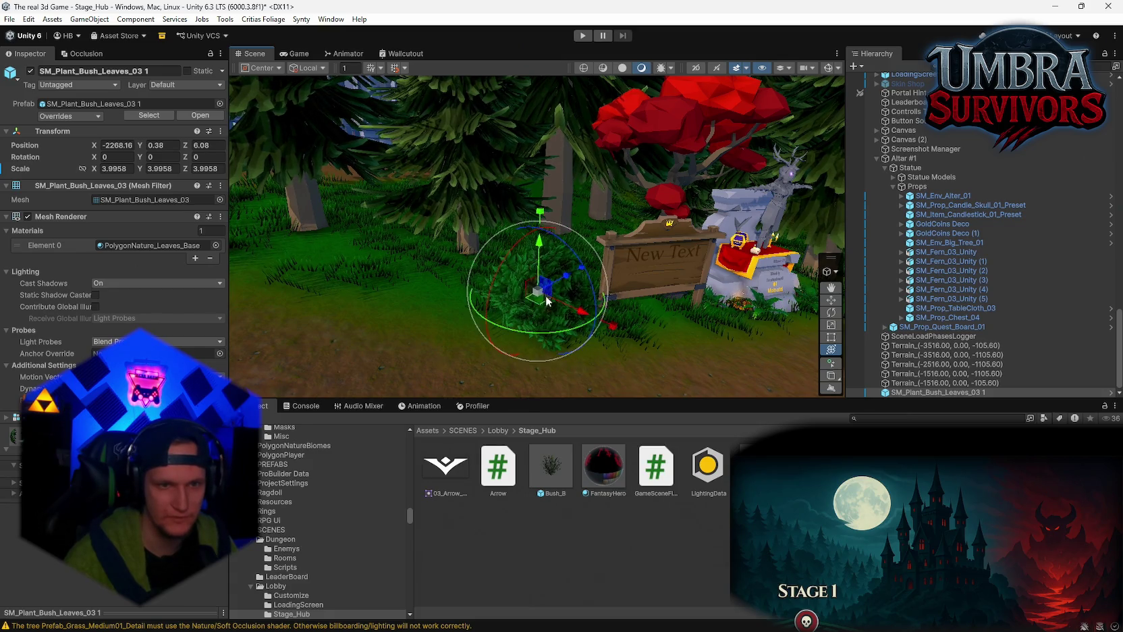
drag(540, 297, 639, 310)
scroll(639, 309, up, 3)
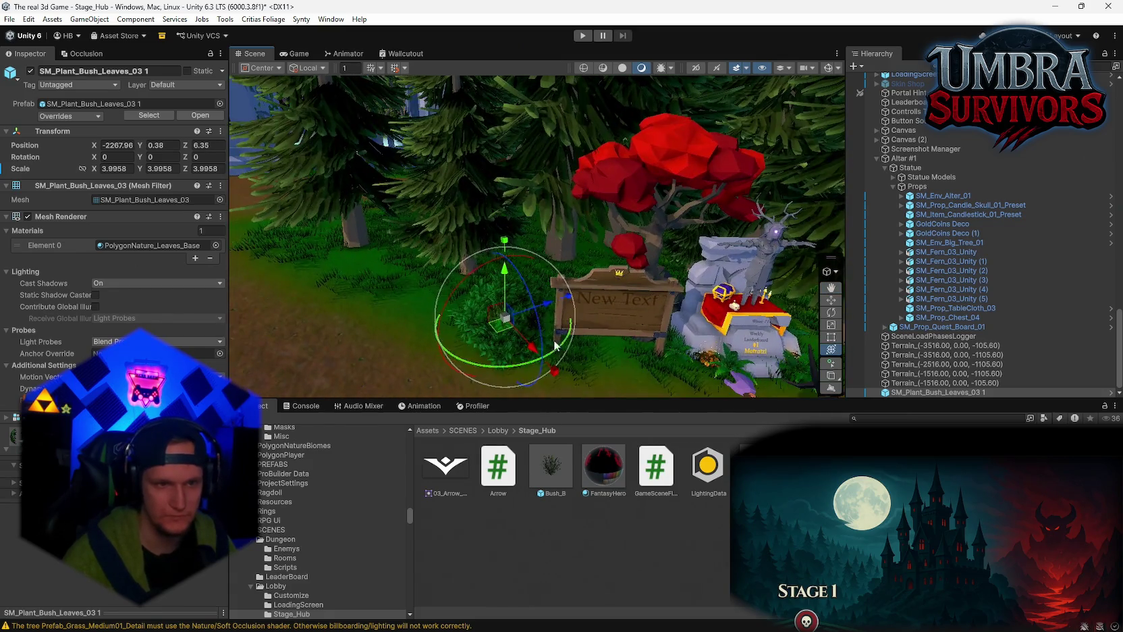
drag(511, 317, 500, 307)
scroll(500, 307, up, 3)
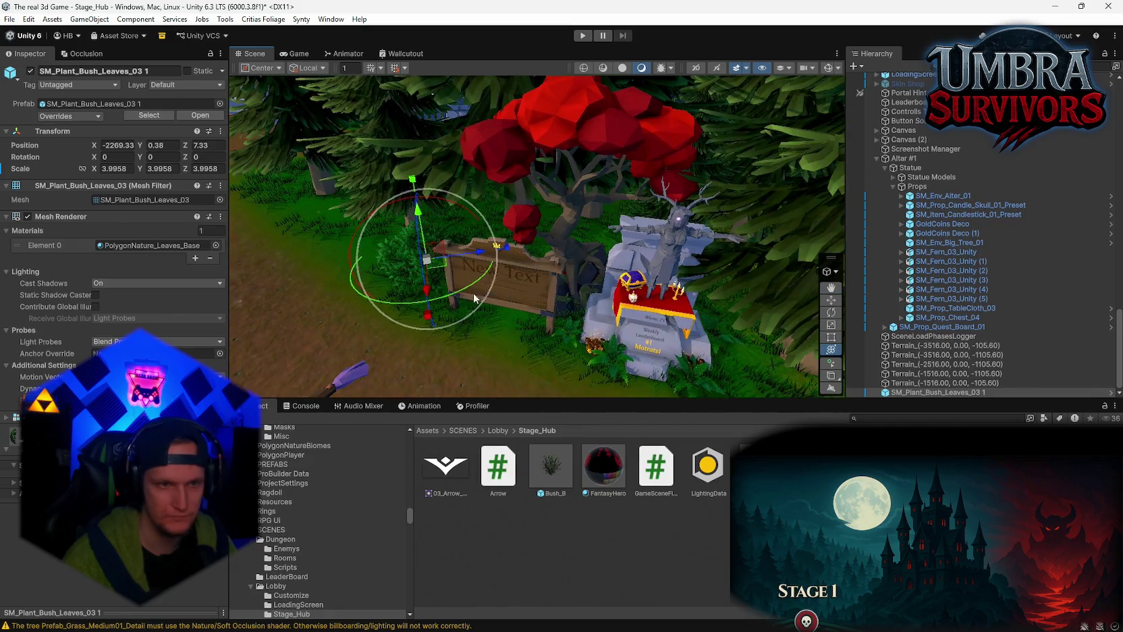
- Duplicate the bush twice, moving the copies along the path to the Start Run sign
key(ctrl+d)
mouse_move(440, 270)
mouse_down()
mouse_move(776, 297)
mouse_move(682, 196)
mouse_move(536, 196)
mouse_move(527, 209)
mouse_move(641, 201)
mouse_up()
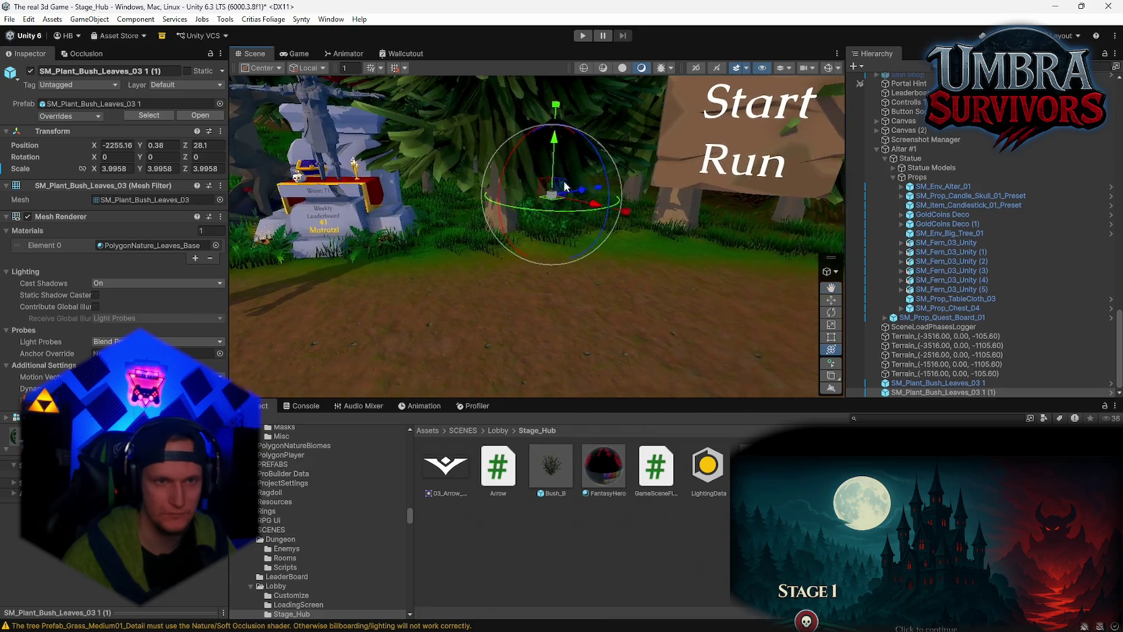
mouse_move(559, 177)
mouse_down()
mouse_move(555, 159)
mouse_move(555, 170)
mouse_up()
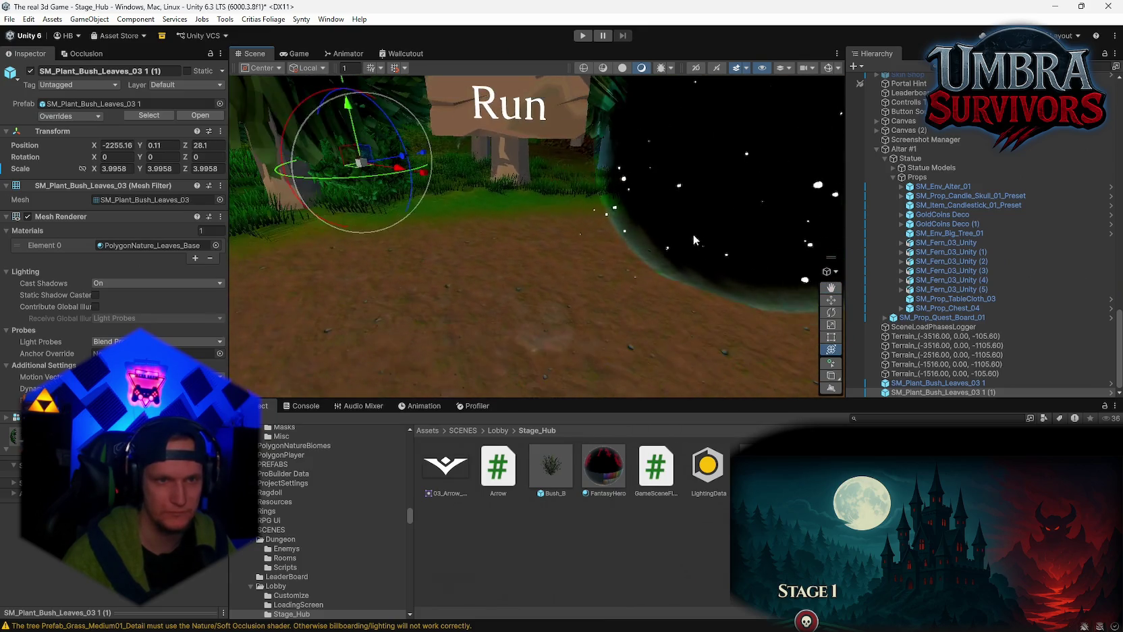
key(ctrl+d)
mouse_move(419, 166)
mouse_down()
mouse_move(630, 173)
mouse_move(648, 198)
mouse_move(632, 183)
mouse_move(571, 184)
mouse_move(556, 206)
mouse_move(483, 205)
mouse_up()
- Duplicate the bush twice more, placing the copies by the Start Run sign and portal
key(ctrl+d)
drag(548, 173, 575, 240)
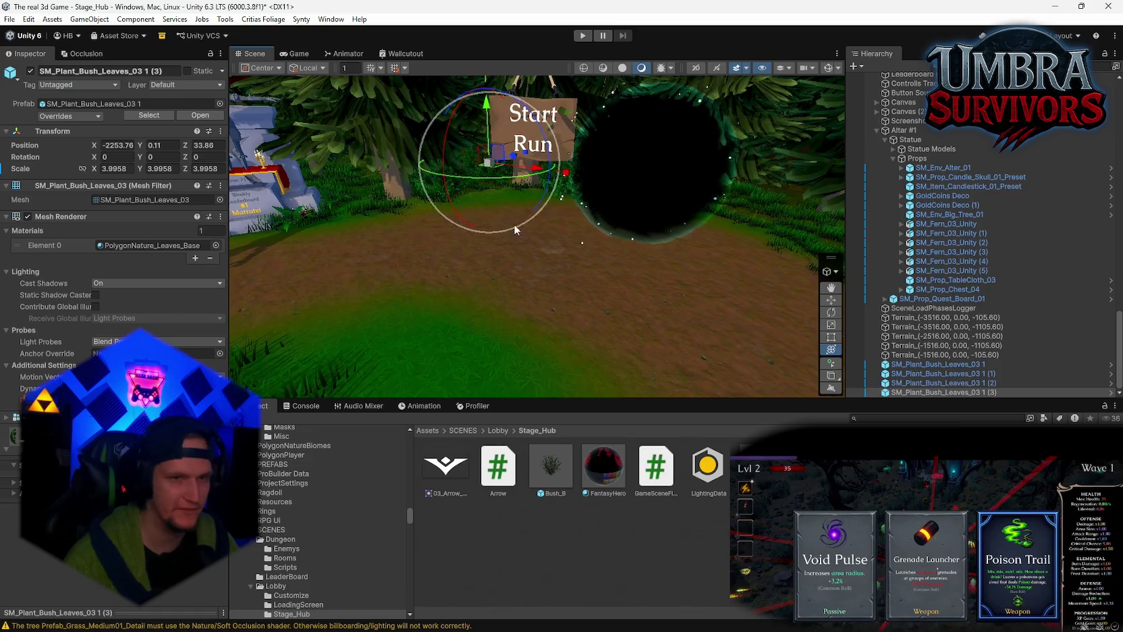
mouse_move(513, 224)
mouse_down()
mouse_move(594, 228)
mouse_move(444, 265)
mouse_move(666, 272)
mouse_move(647, 303)
mouse_up()
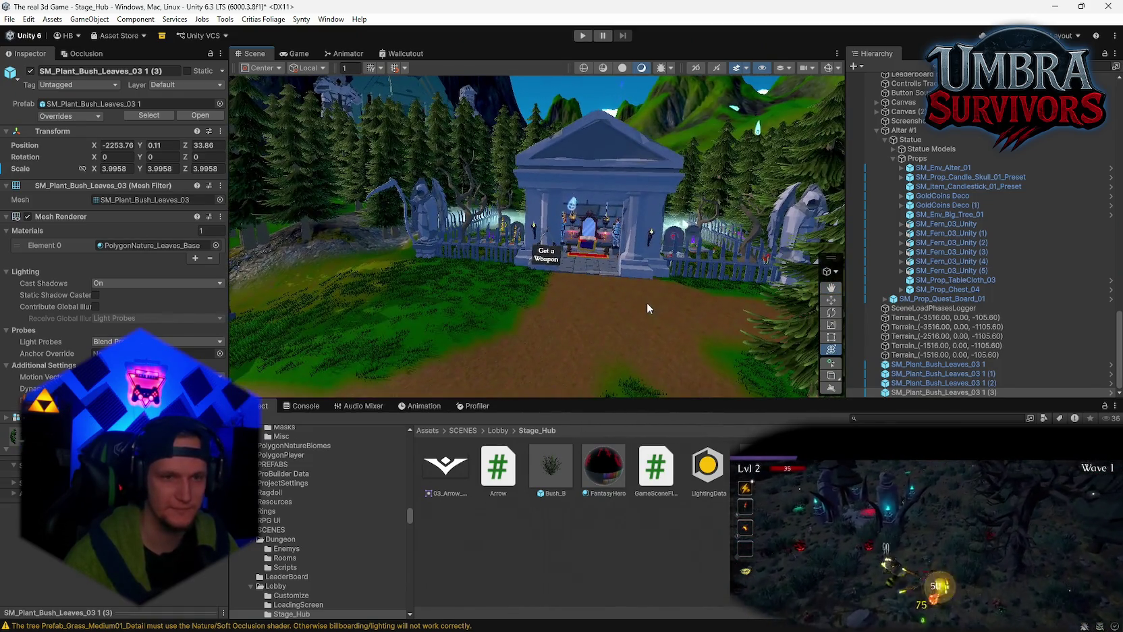
scroll(593, 285, up, 2)
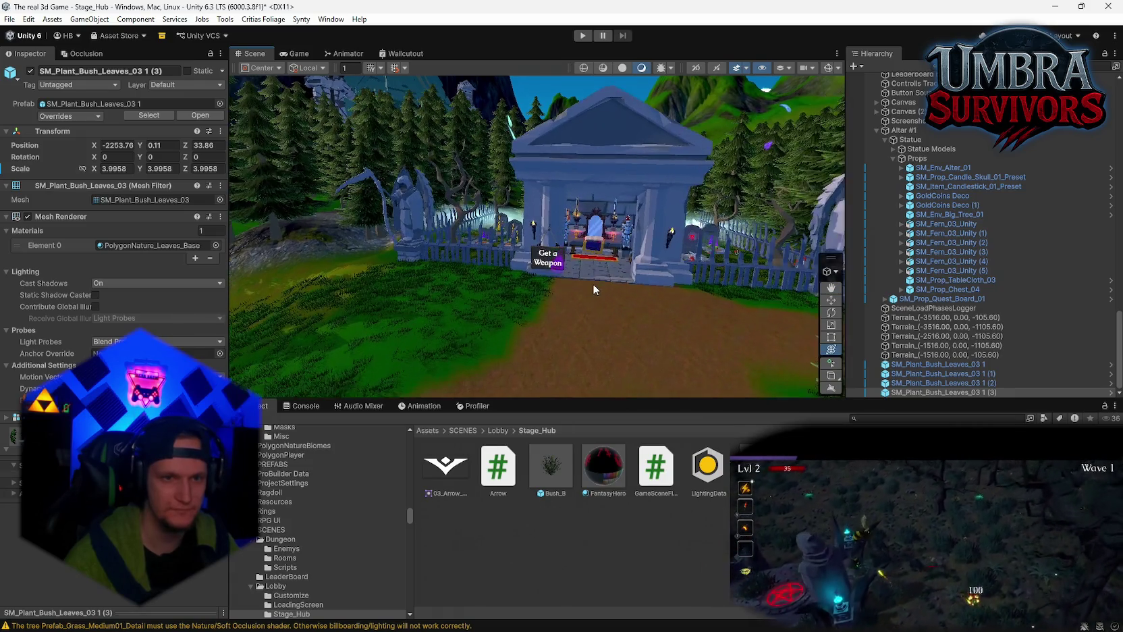
scroll(592, 284, up, 3)
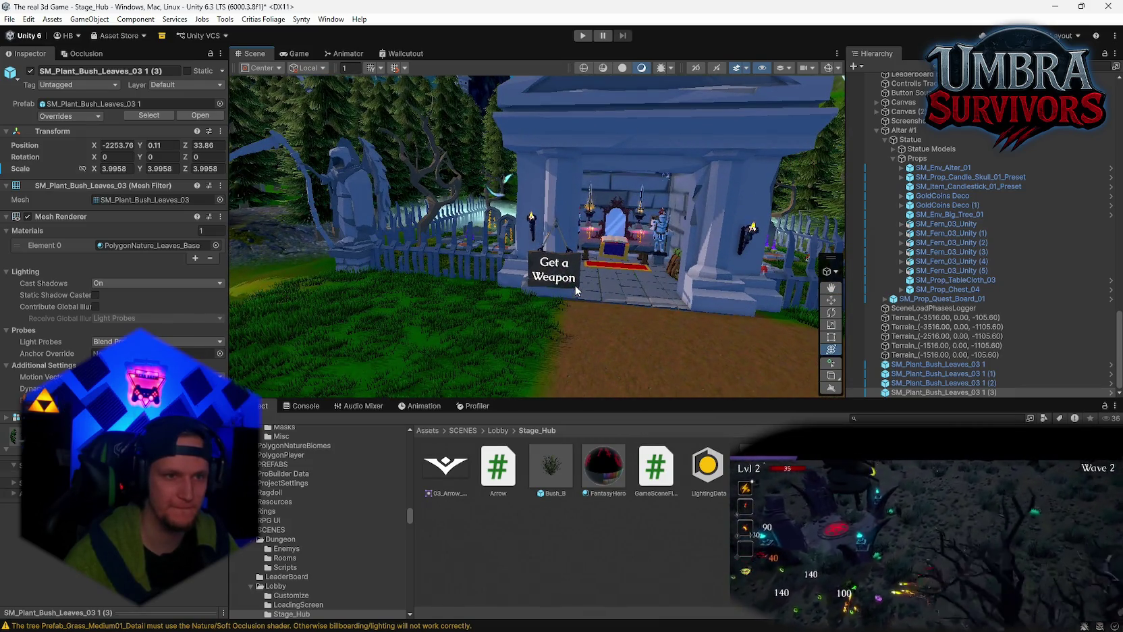
mouse_move(575, 290)
mouse_down()
mouse_move(524, 290)
mouse_move(619, 289)
mouse_move(496, 214)
mouse_move(435, 273)
mouse_up()
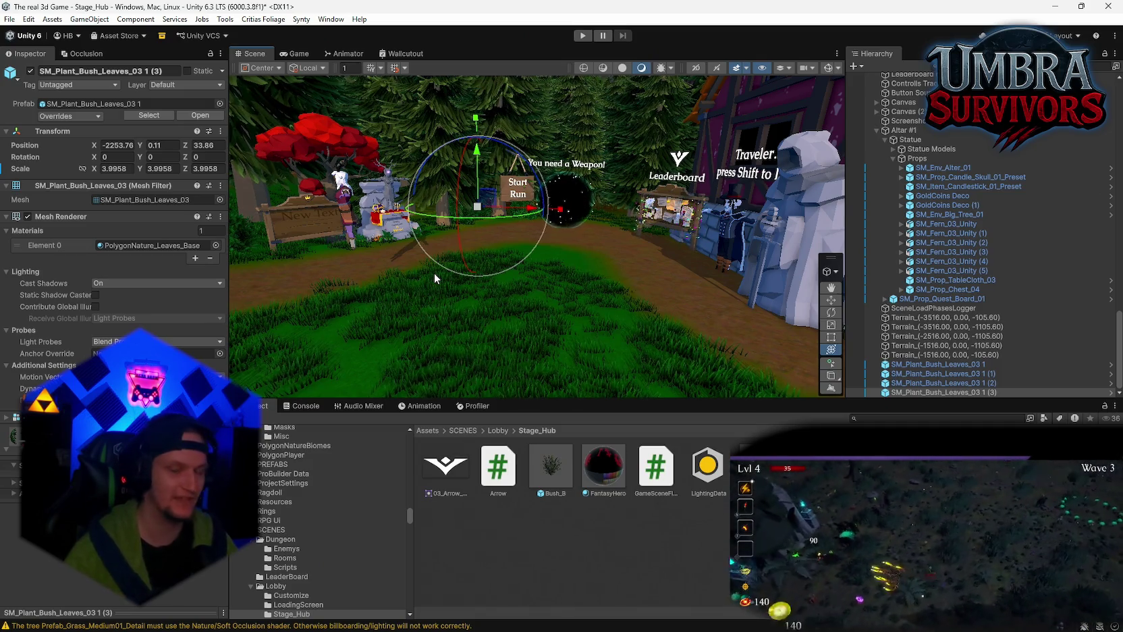
scroll(356, 202, up, 3)
drag(356, 203, 451, 273)
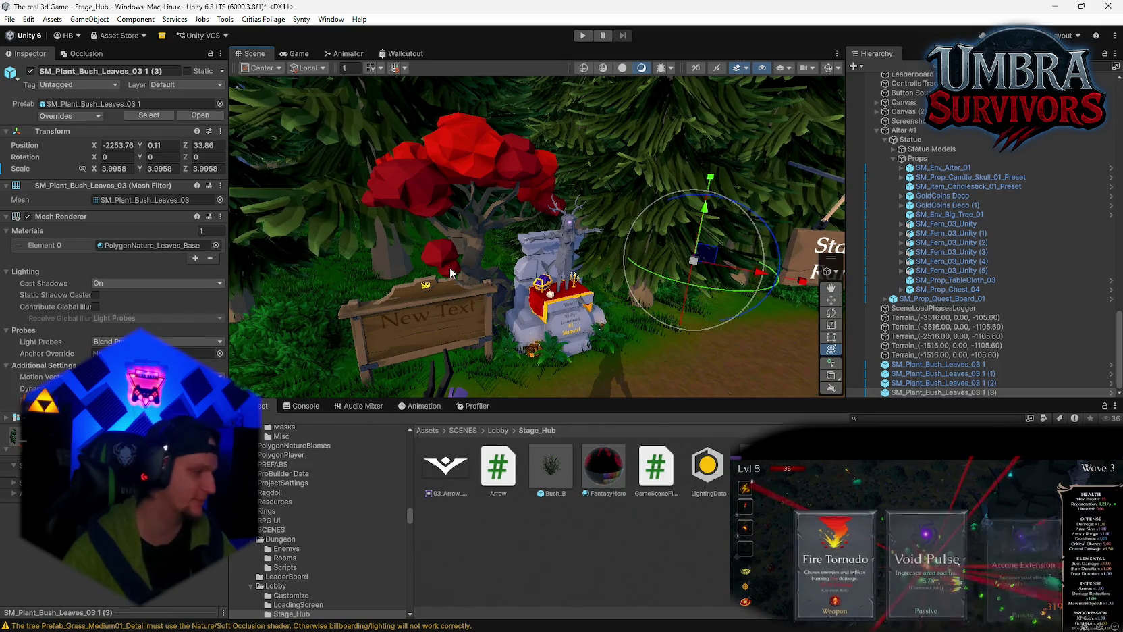
mouse_move(451, 273)
mouse_down()
mouse_move(486, 227)
mouse_move(621, 218)
mouse_move(401, 255)
mouse_move(471, 241)
mouse_move(554, 246)
mouse_up()
key(ctrl+d)
scroll(381, 252, down, 2)
- Duplicate bushes to the right of the portal and near the You need a Weapon! sign
key(ctrl+d)
mouse_move(308, 232)
mouse_down()
mouse_move(513, 269)
mouse_move(751, 248)
mouse_up()
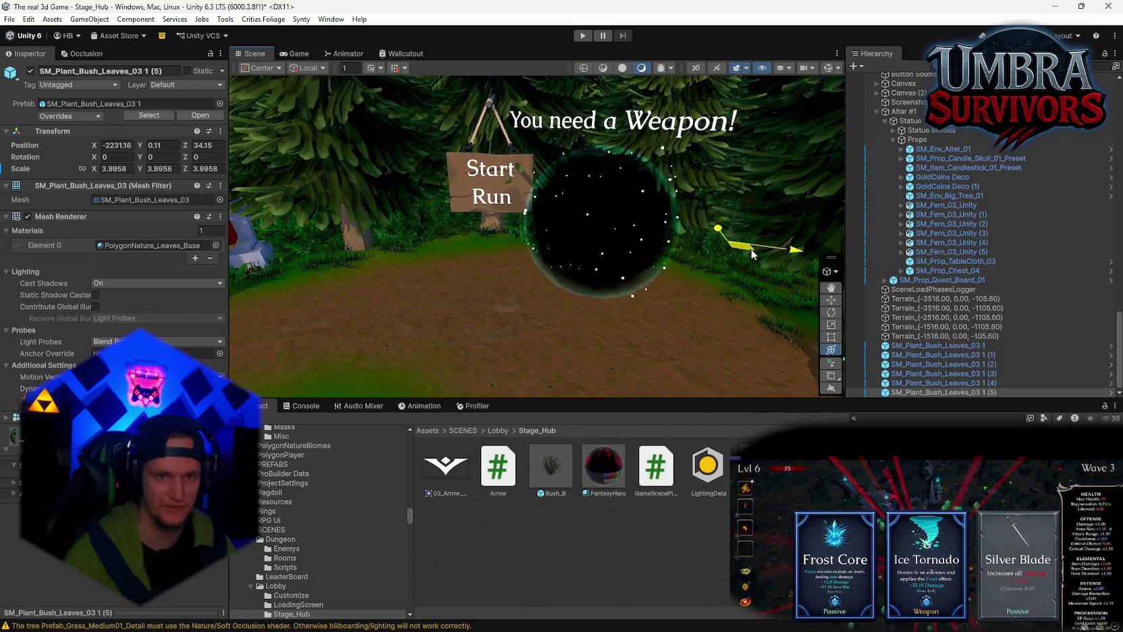
scroll(751, 249, up, 3)
mouse_move(684, 243)
mouse_down()
mouse_move(583, 252)
mouse_move(619, 265)
mouse_move(593, 279)
mouse_move(560, 250)
mouse_move(621, 267)
mouse_move(587, 290)
mouse_move(634, 313)
mouse_up()
key(ctrl+d)
key(ctrl+d)
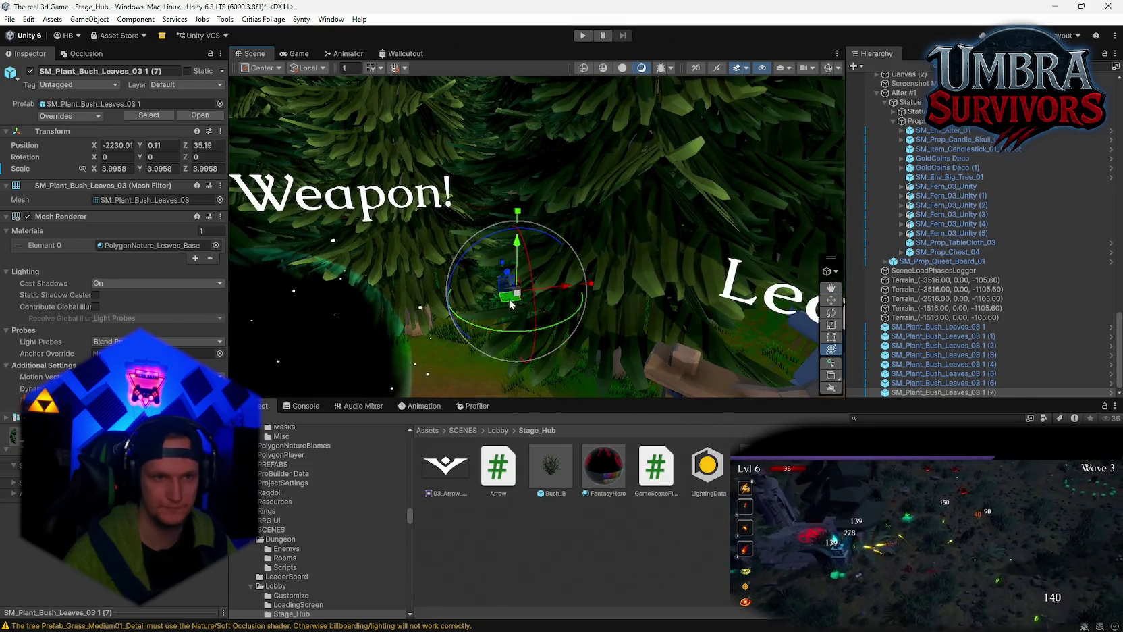
mouse_move(511, 305)
mouse_down()
mouse_move(664, 364)
mouse_move(573, 327)
mouse_move(602, 278)
mouse_move(627, 331)
mouse_move(695, 305)
mouse_move(705, 247)
mouse_move(666, 230)
mouse_move(659, 203)
mouse_up()
key(ctrl+d)
scroll(388, 253, up, 5)
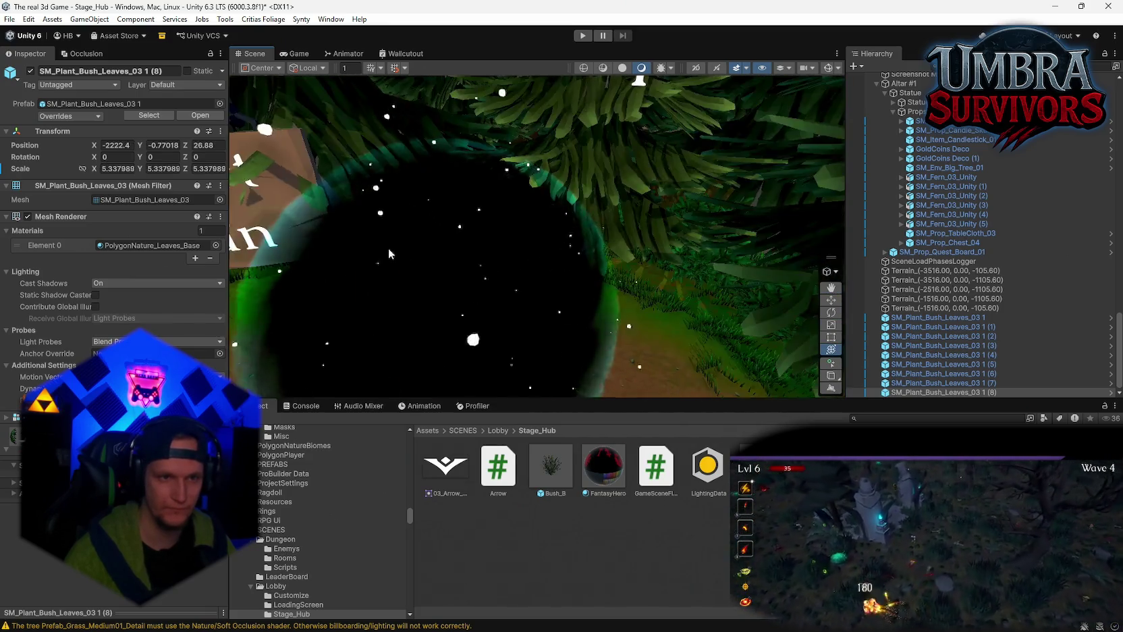
scroll(389, 248, down, 5)
- Copy bush (2) into copy (9), enlarge it to 7.239 and set it beside the Start Run sign
click(555, 141)
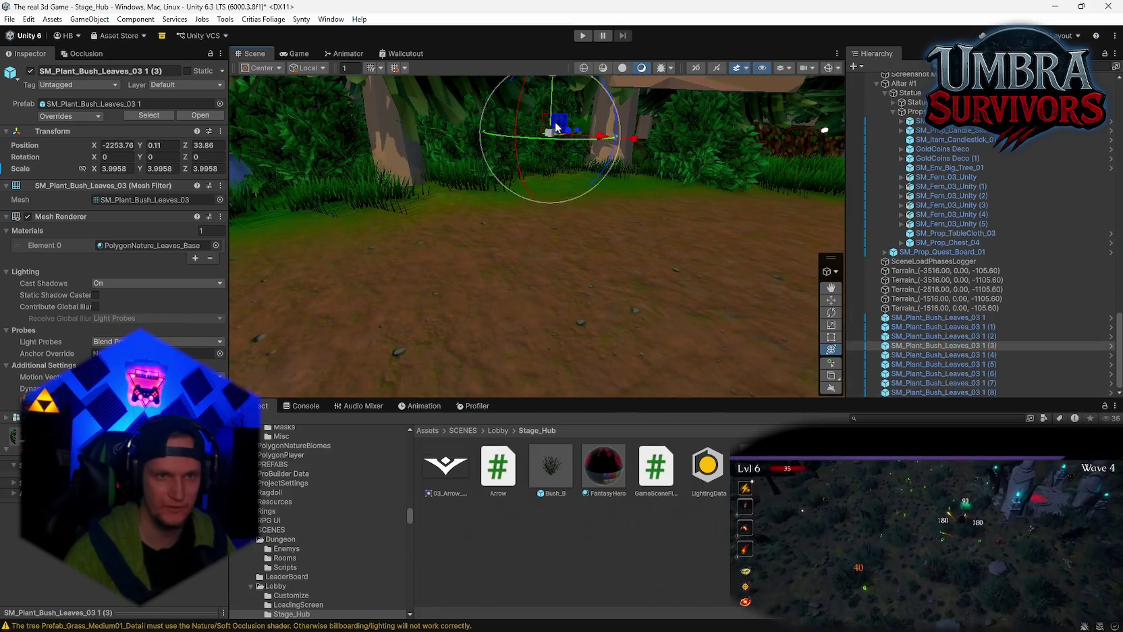
click(699, 138)
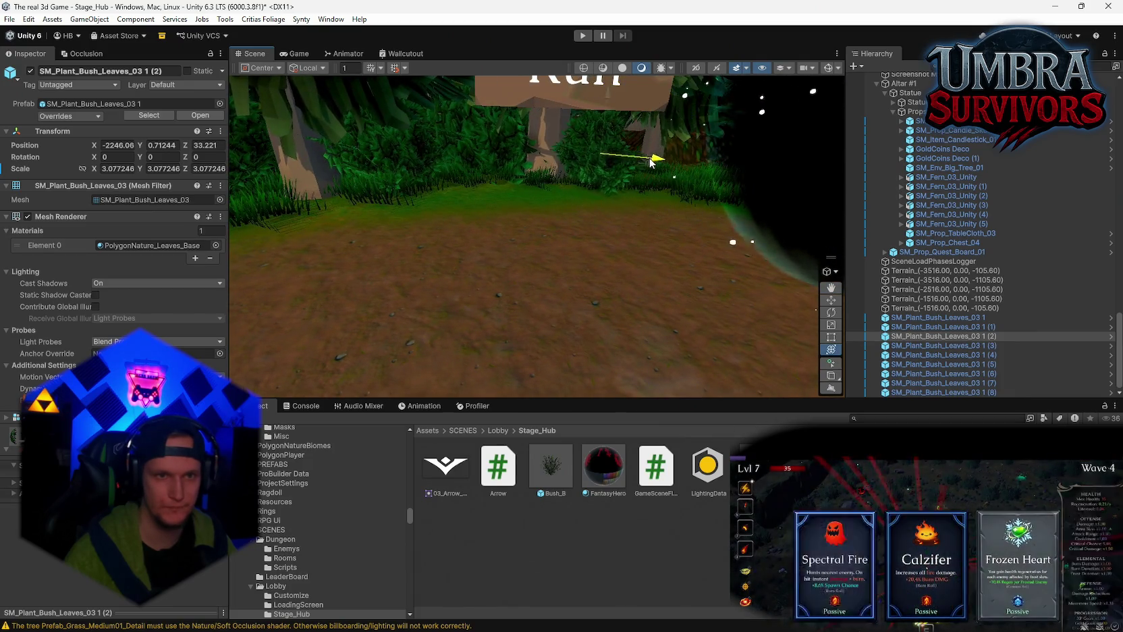
key(ctrl+d)
key(f)
mouse_move(603, 217)
mouse_down()
mouse_move(677, 188)
mouse_move(664, 221)
mouse_move(734, 205)
mouse_move(677, 203)
mouse_up()
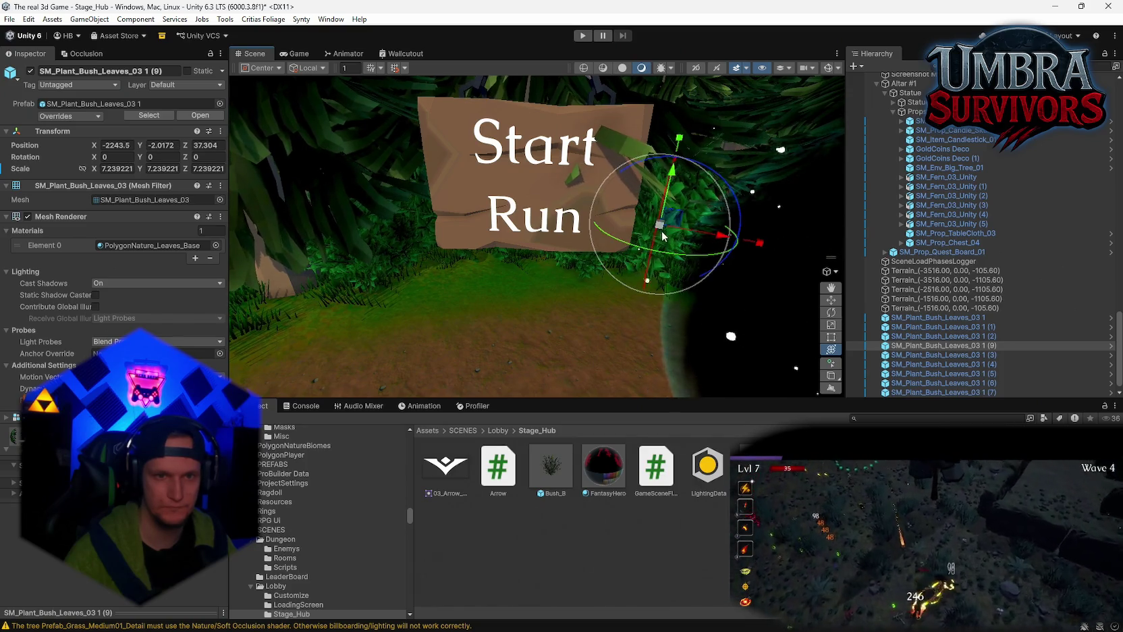
scroll(639, 314, up, 10)
drag(615, 313, 624, 316)
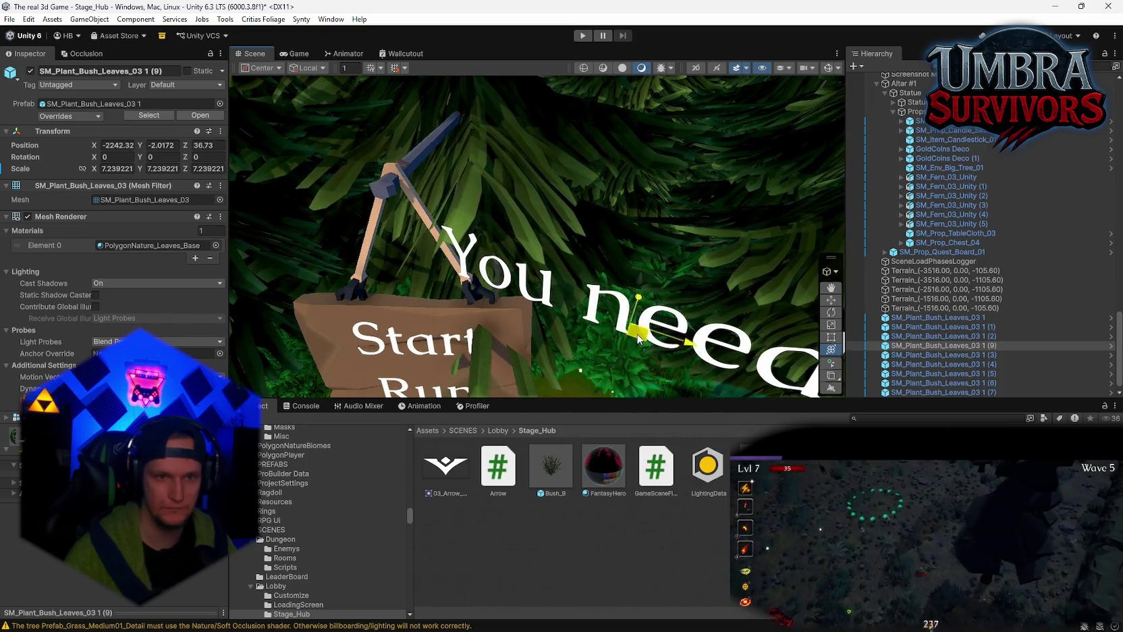
scroll(624, 316, down, 10)
mouse_move(635, 253)
mouse_down()
mouse_move(669, 256)
mouse_move(577, 240)
mouse_up()
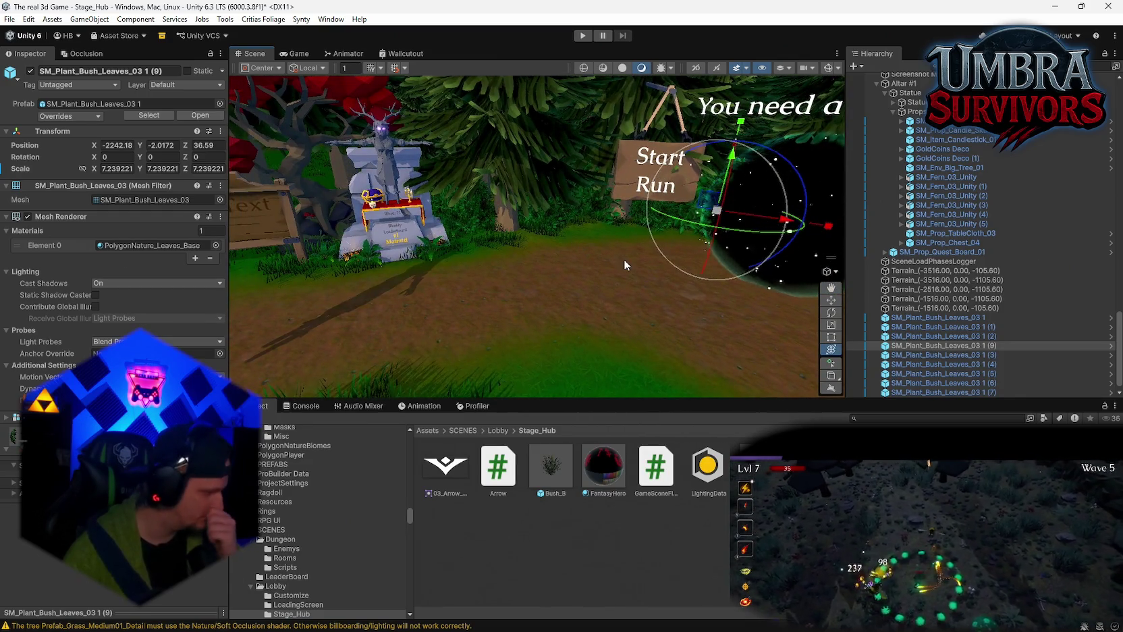
mouse_move(624, 259)
mouse_down()
mouse_move(523, 256)
mouse_move(531, 216)
mouse_up()
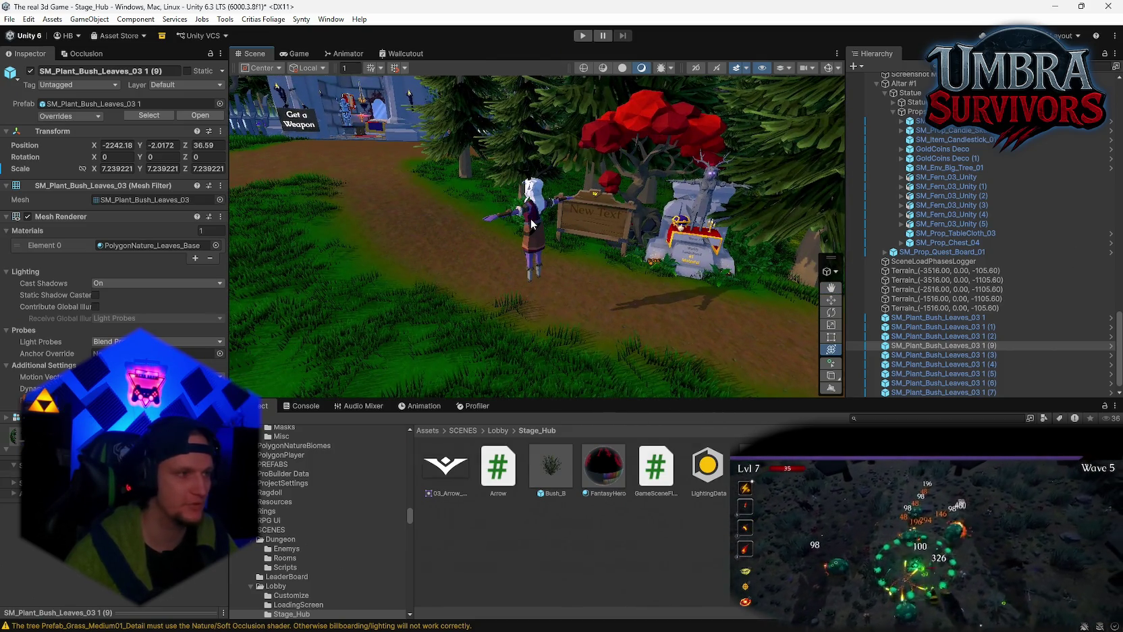
scroll(918, 249, up, 10)
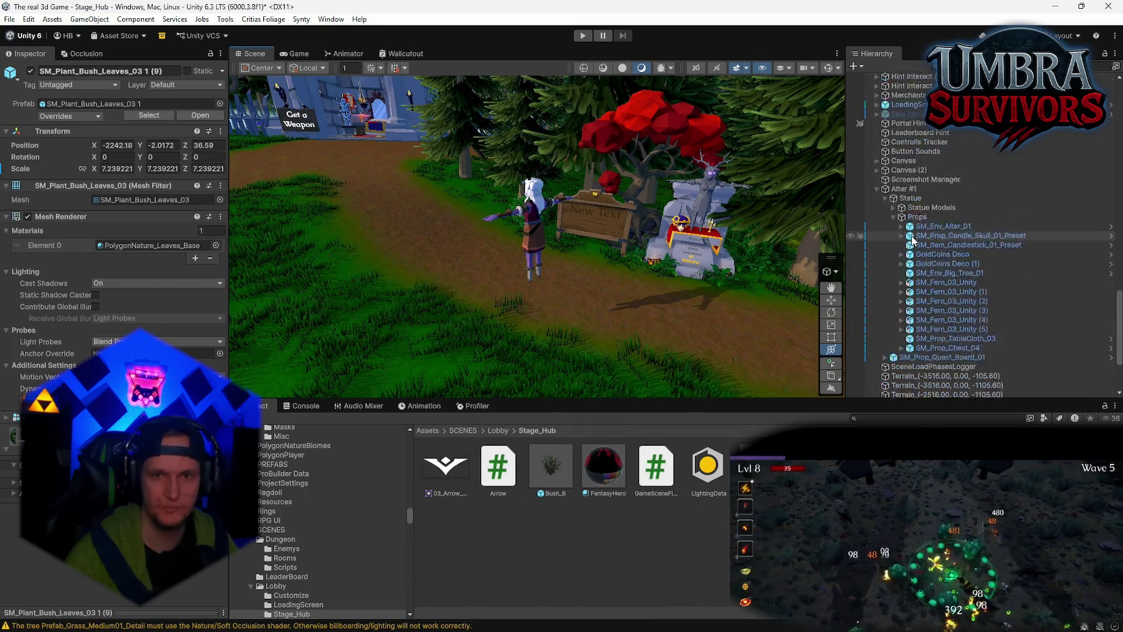
scroll(493, 242, up, 3)
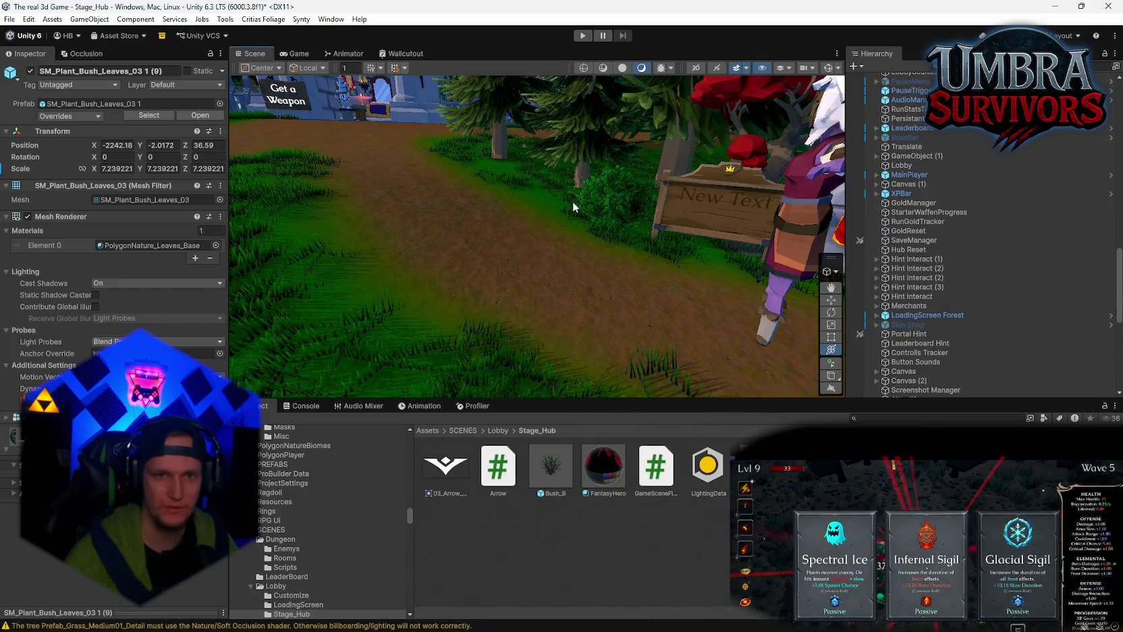
scroll(567, 206, down, 4)
mouse_move(560, 209)
mouse_down()
mouse_move(626, 328)
mouse_move(638, 267)
mouse_move(583, 199)
mouse_move(542, 258)
mouse_move(656, 248)
mouse_move(656, 226)
mouse_move(609, 248)
mouse_move(659, 244)
mouse_move(605, 252)
mouse_move(655, 257)
mouse_up()
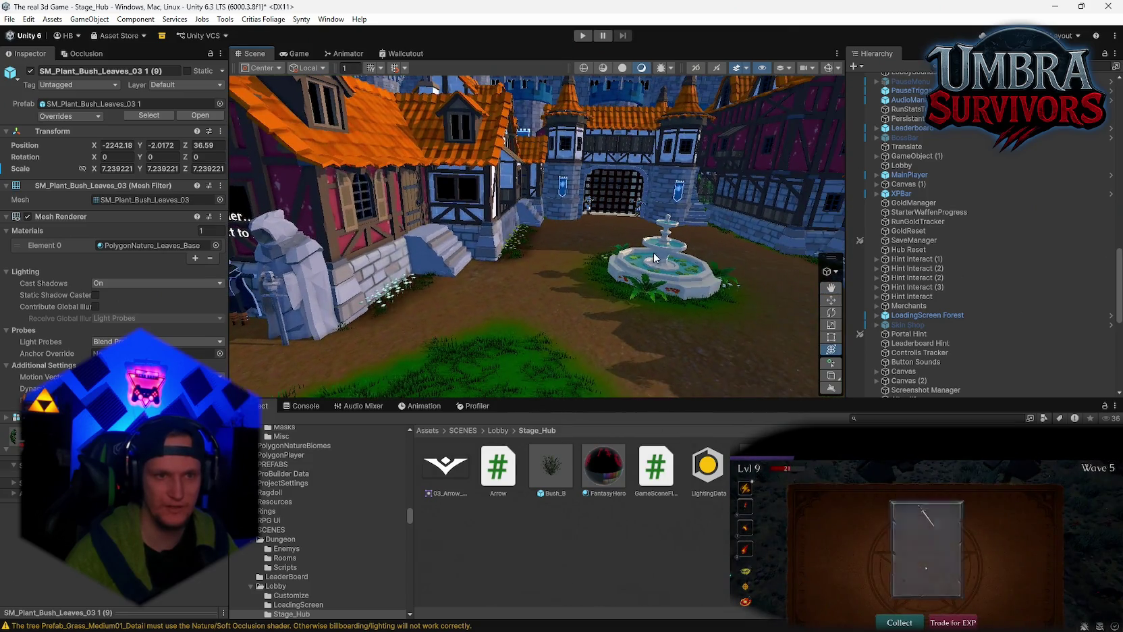
drag(632, 188, 606, 195)
mouse_move(517, 244)
mouse_down()
mouse_move(621, 233)
mouse_move(631, 207)
mouse_up()
drag(498, 294, 569, 255)
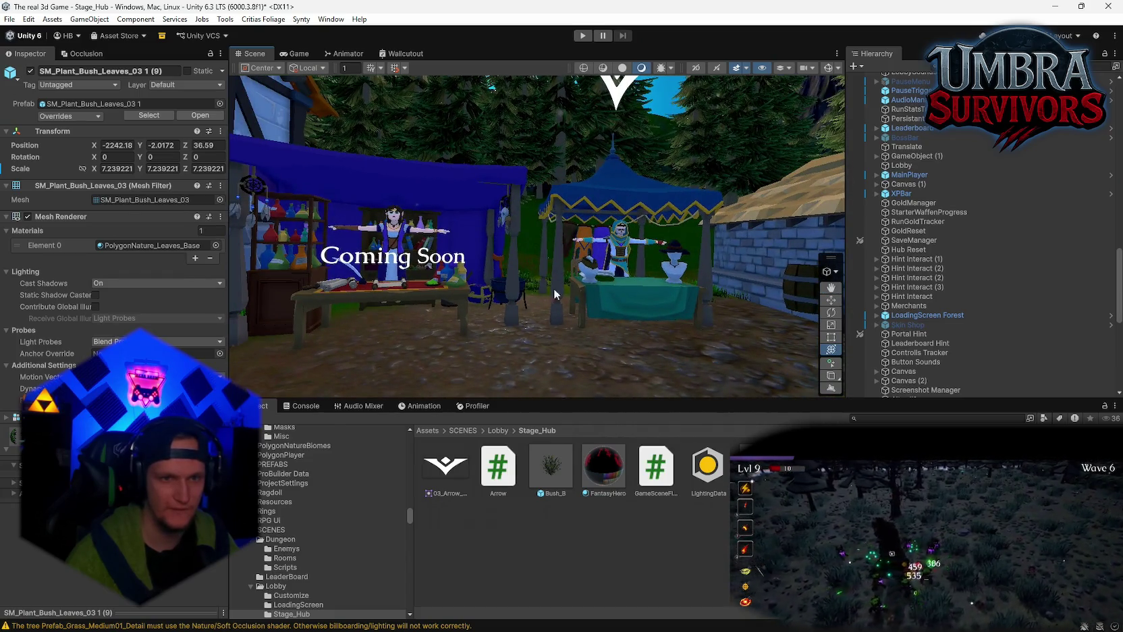
mouse_move(654, 347)
mouse_down()
mouse_move(514, 268)
mouse_move(524, 273)
mouse_move(466, 276)
mouse_up()
drag(661, 249, 720, 147)
drag(628, 200, 682, 254)
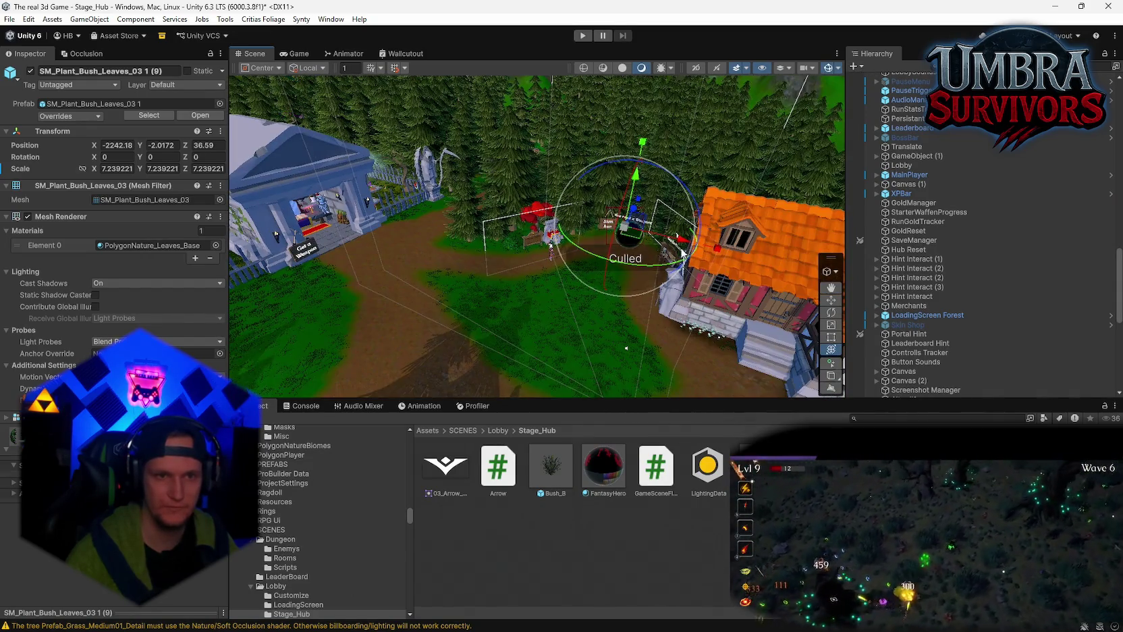
scroll(983, 284, up, 15)
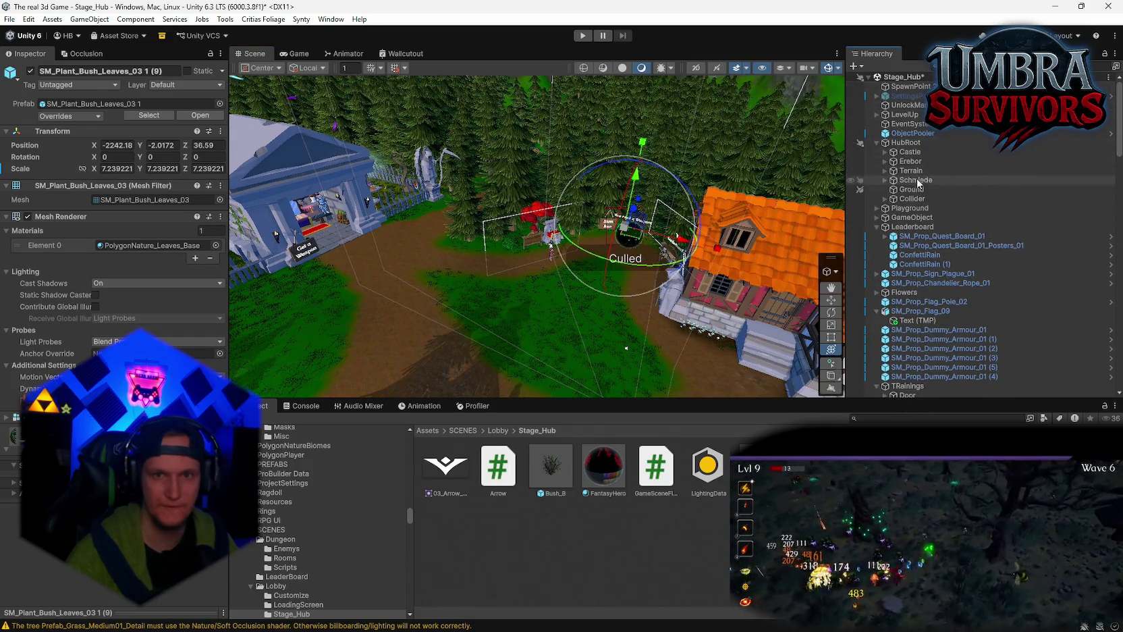
- Frame HubRoot's Collider object and orbit over its wireframe boundary boxes around the lobby
double_click(912, 198)
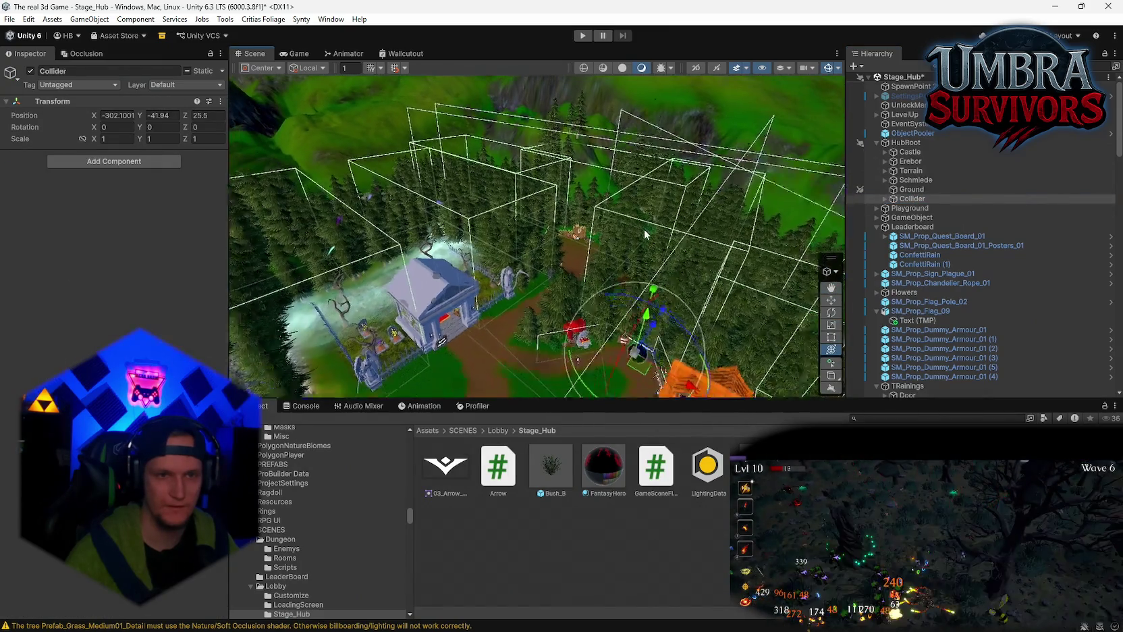
drag(644, 229, 617, 209)
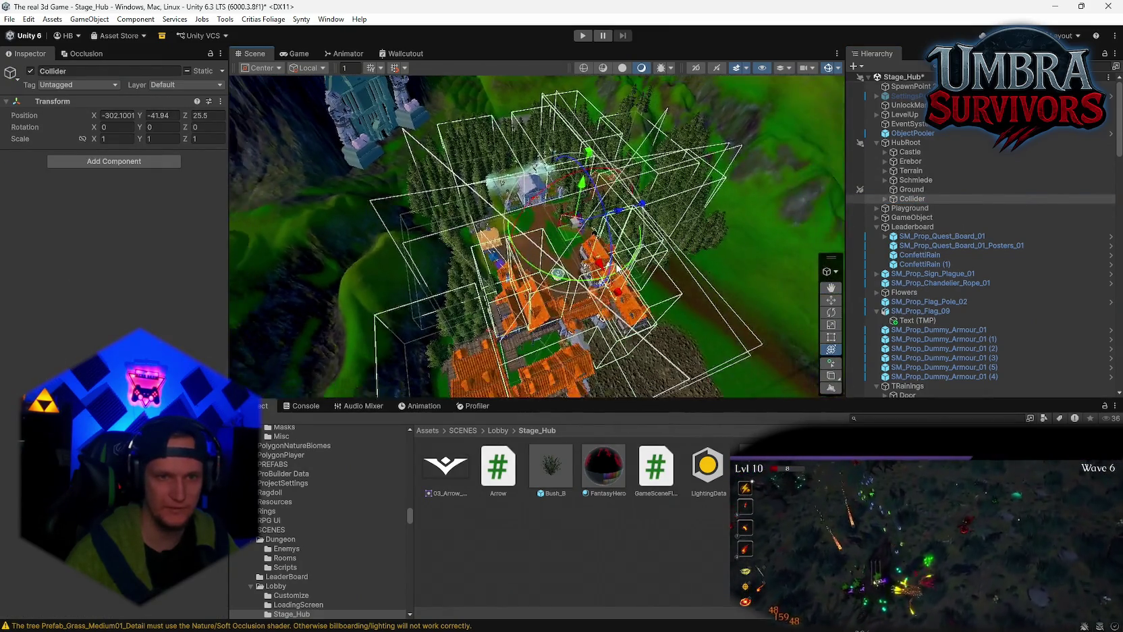
scroll(628, 273, up, 3)
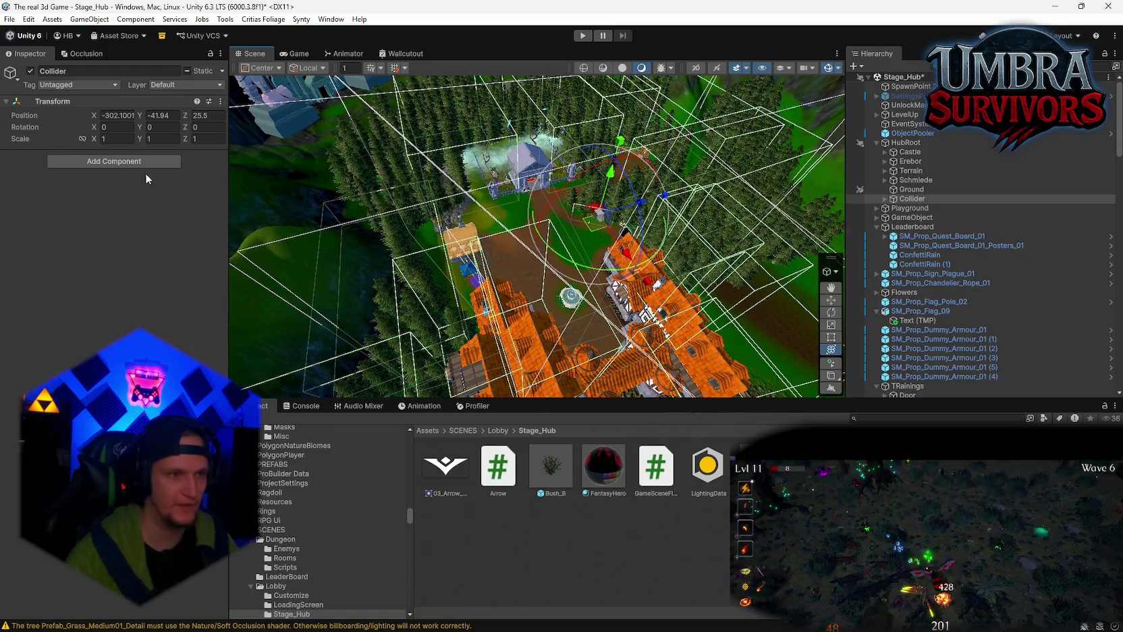
scroll(588, 270, up, 5)
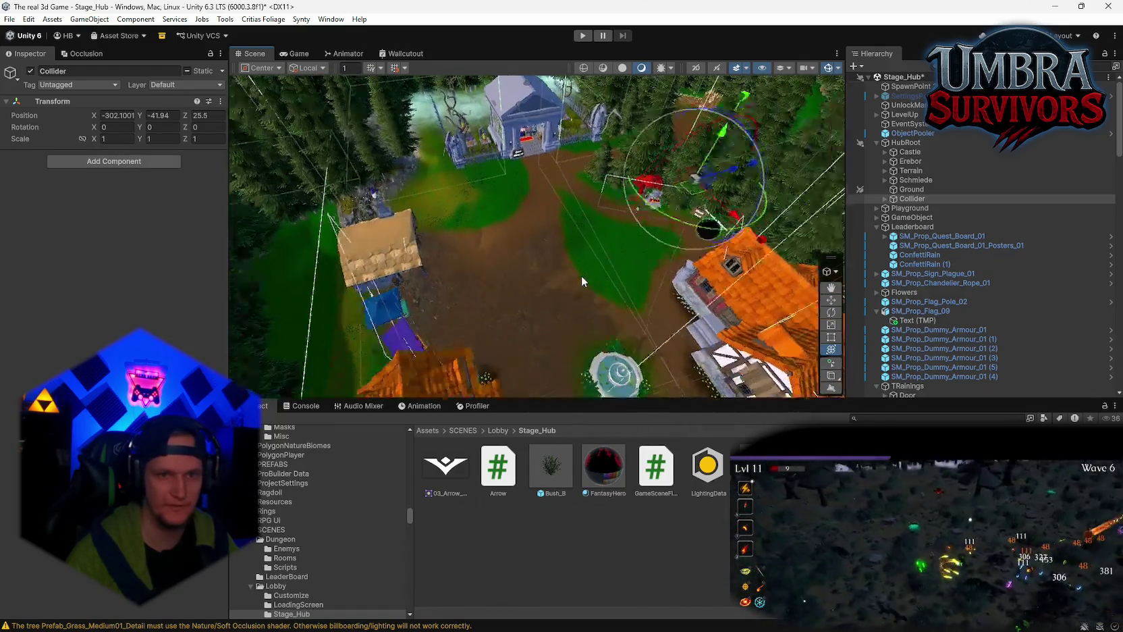
drag(581, 275, 529, 259)
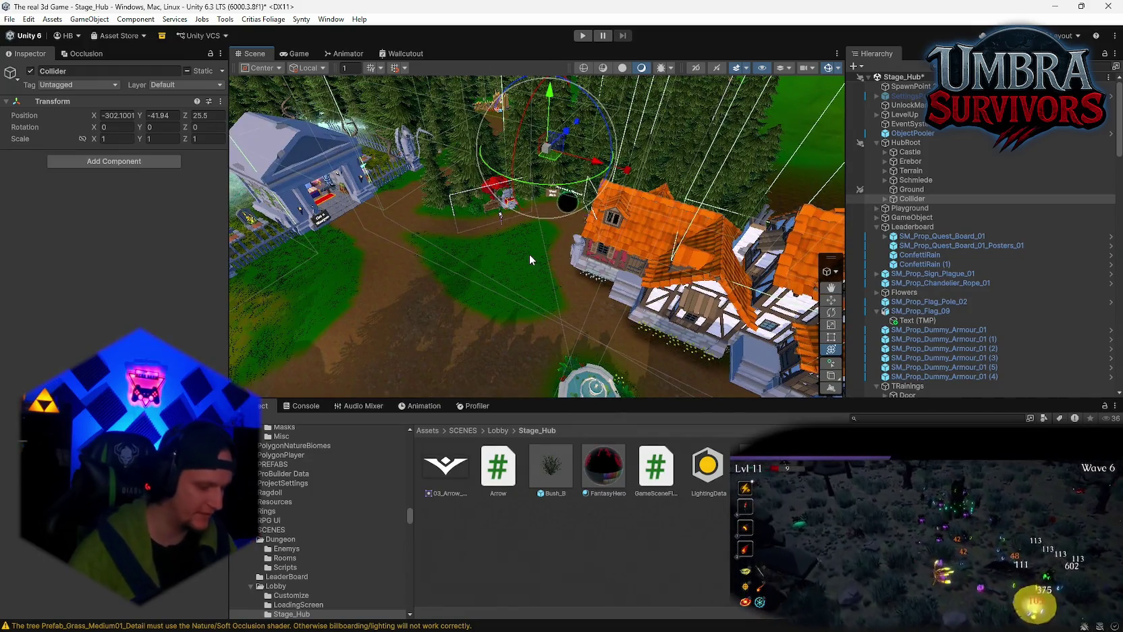
scroll(529, 257, up, 5)
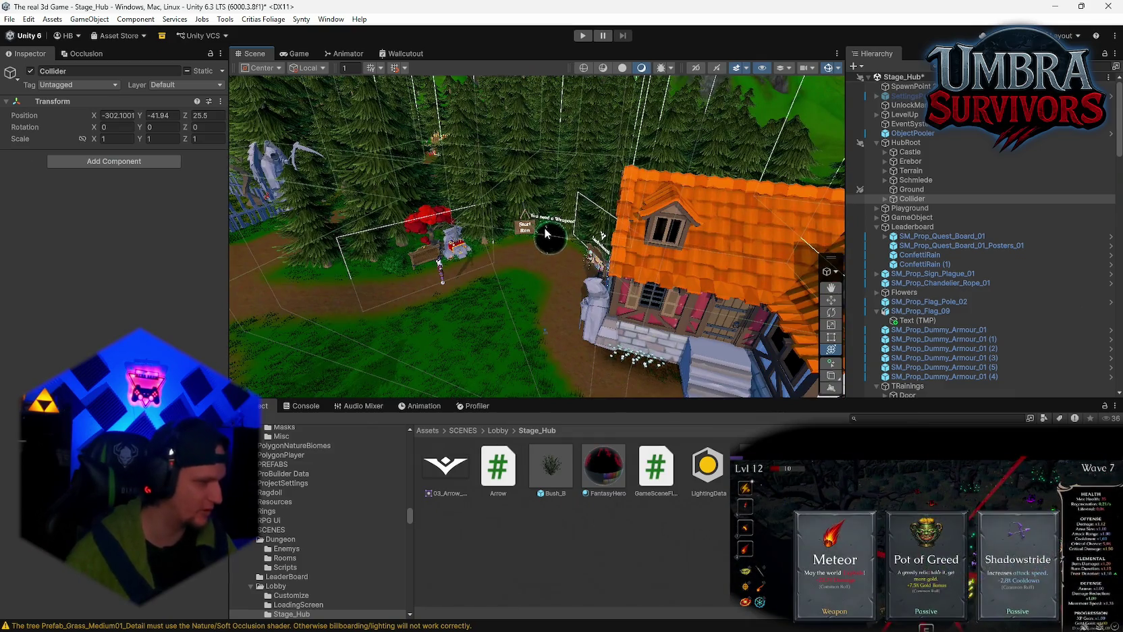
scroll(545, 233, up, 5)
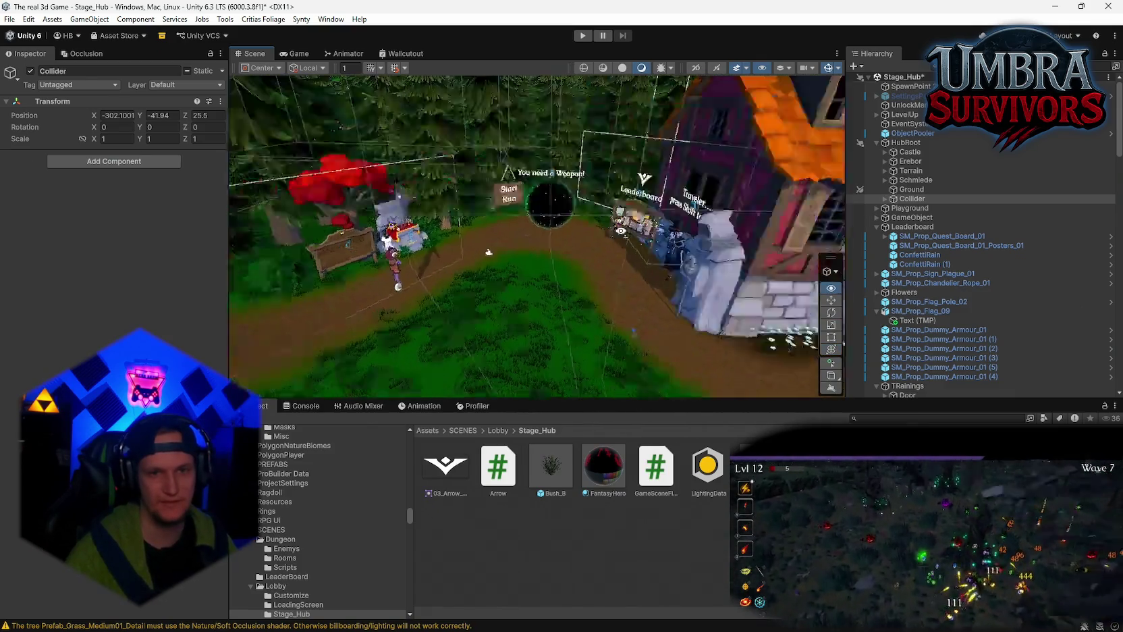
mouse_move(545, 233)
mouse_down()
mouse_move(696, 210)
mouse_move(619, 215)
mouse_up()
drag(721, 201, 634, 248)
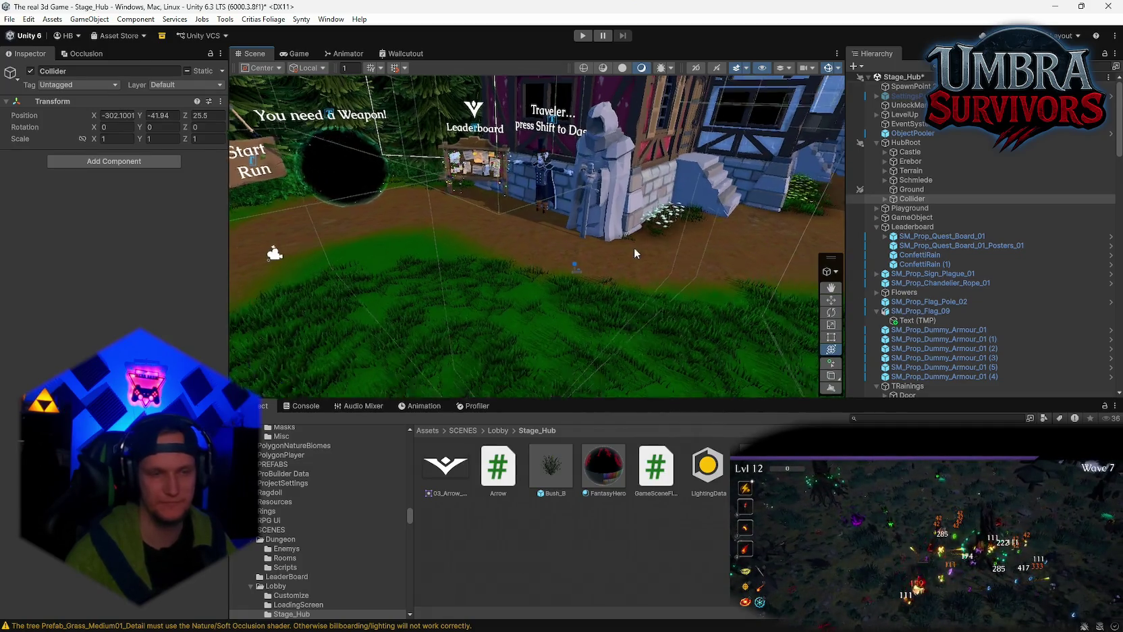
mouse_move(641, 149)
mouse_down()
mouse_move(571, 261)
mouse_move(614, 232)
mouse_move(626, 319)
mouse_move(777, 169)
mouse_up()
click(839, 68)
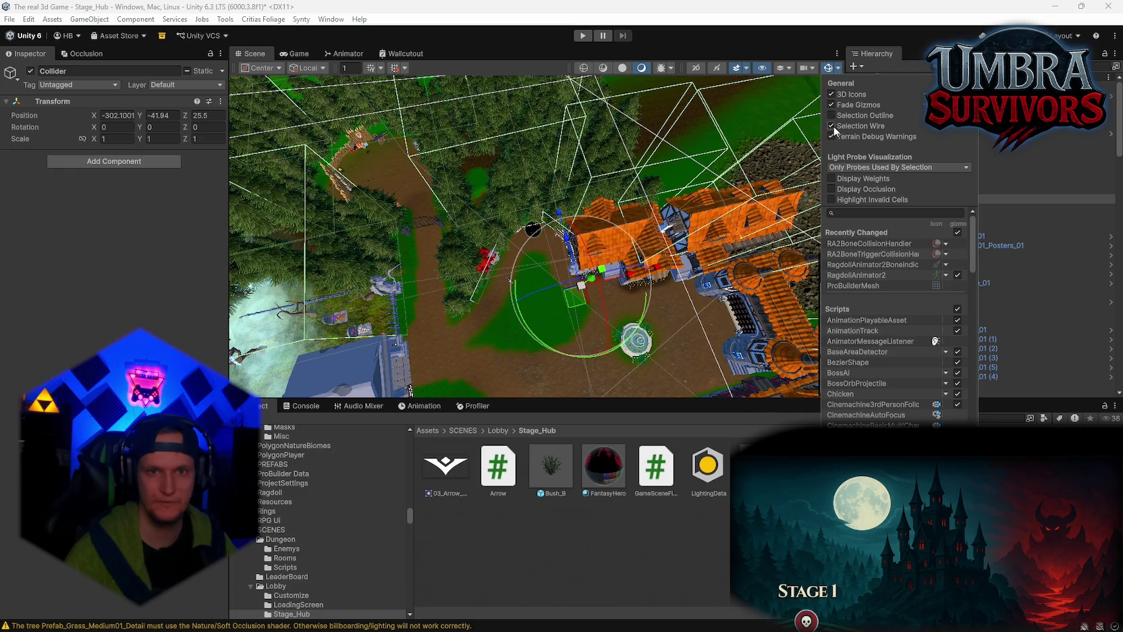
- Turn off Display Occlusion and duplicate the New Text sign bush into copy (10), scaled 4.207577
click(833, 189)
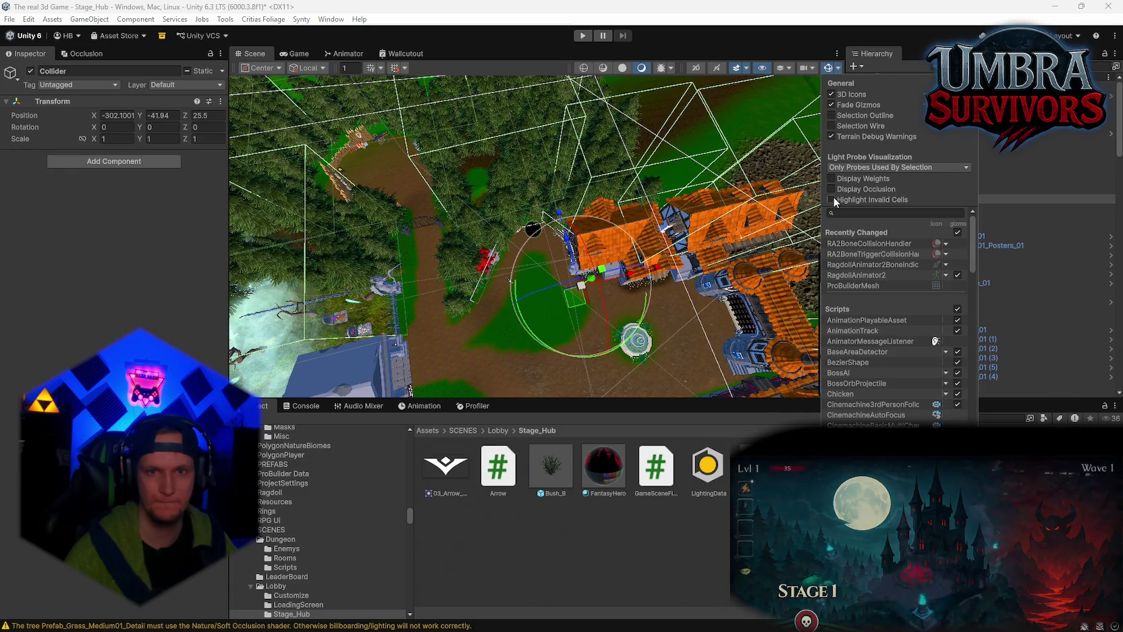
click(828, 68)
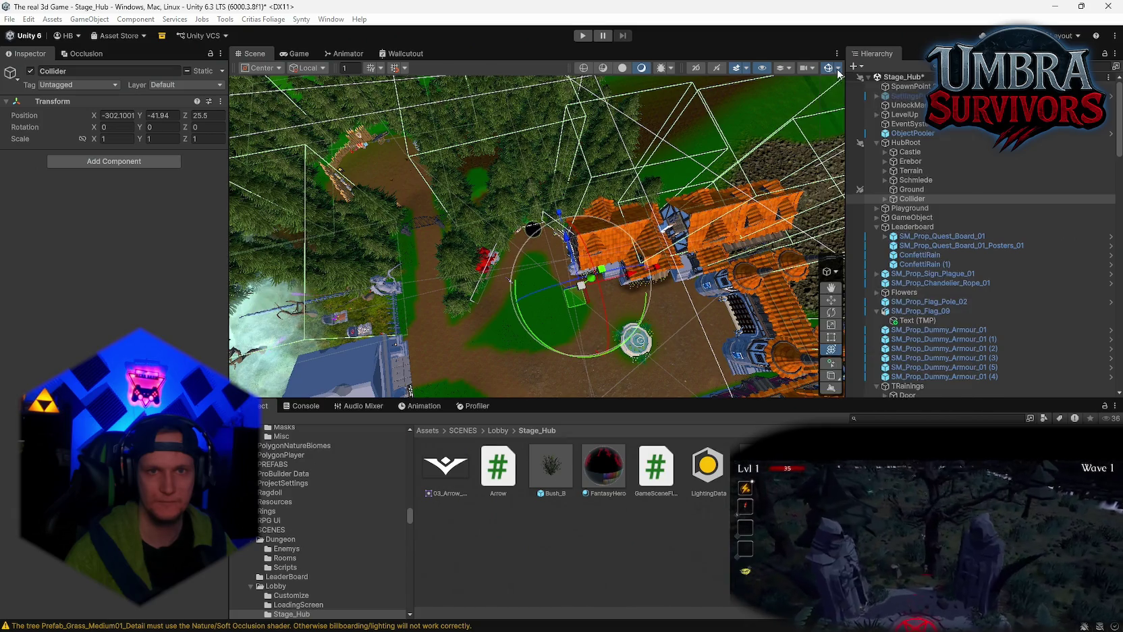
mouse_move(827, 69)
mouse_down()
mouse_move(577, 294)
mouse_move(513, 309)
mouse_move(510, 298)
mouse_move(523, 345)
mouse_move(518, 101)
mouse_move(538, 136)
mouse_move(402, 209)
mouse_move(609, 295)
mouse_move(586, 207)
mouse_up()
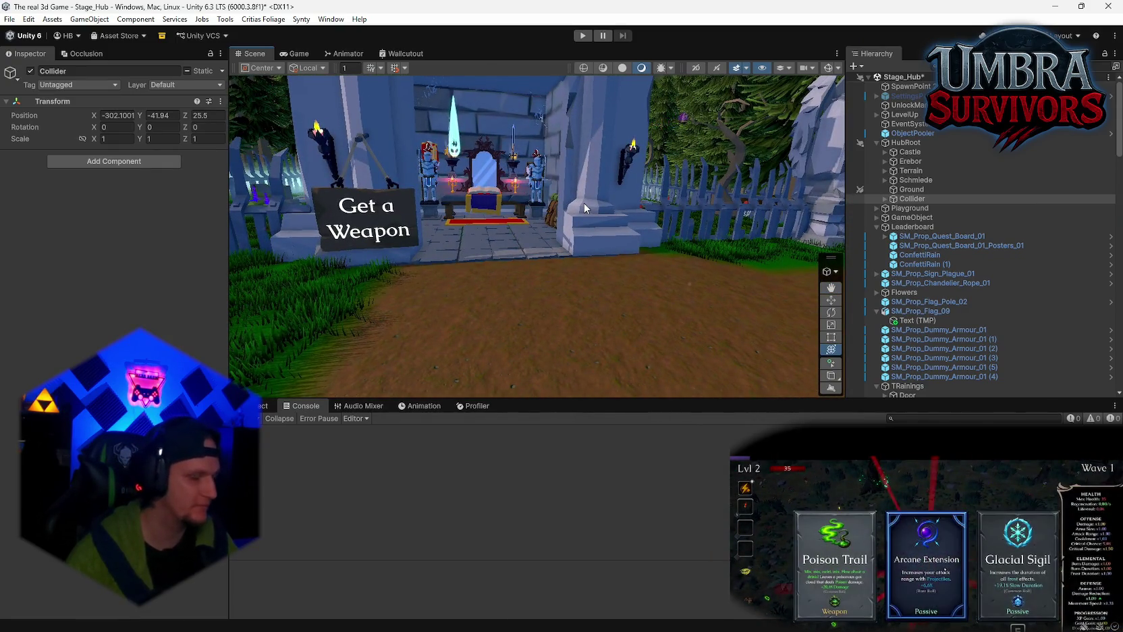
mouse_move(585, 207)
mouse_down()
mouse_move(582, 216)
mouse_move(316, 182)
mouse_move(517, 213)
mouse_move(496, 135)
mouse_move(540, 196)
mouse_move(516, 160)
mouse_move(459, 130)
mouse_move(566, 126)
mouse_move(613, 200)
mouse_move(548, 195)
mouse_up()
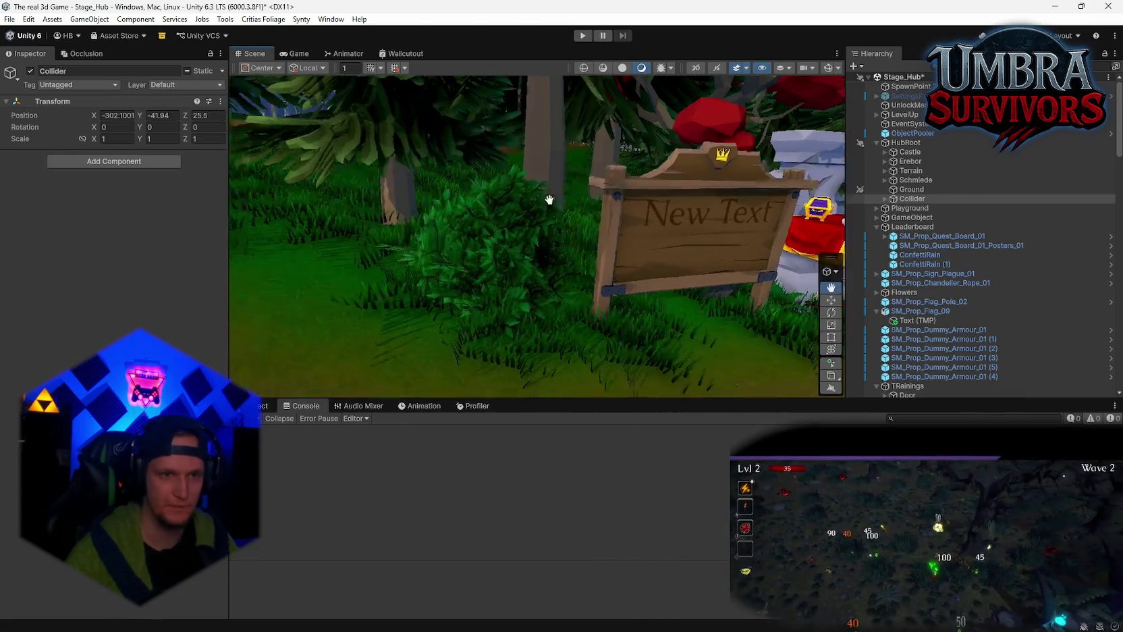
click(601, 221)
key(ctrl+d)
mouse_move(596, 235)
mouse_down()
mouse_move(614, 238)
mouse_move(607, 226)
mouse_move(318, 223)
mouse_move(318, 125)
mouse_move(325, 175)
mouse_move(338, 181)
mouse_move(669, 278)
mouse_move(621, 248)
mouse_up()
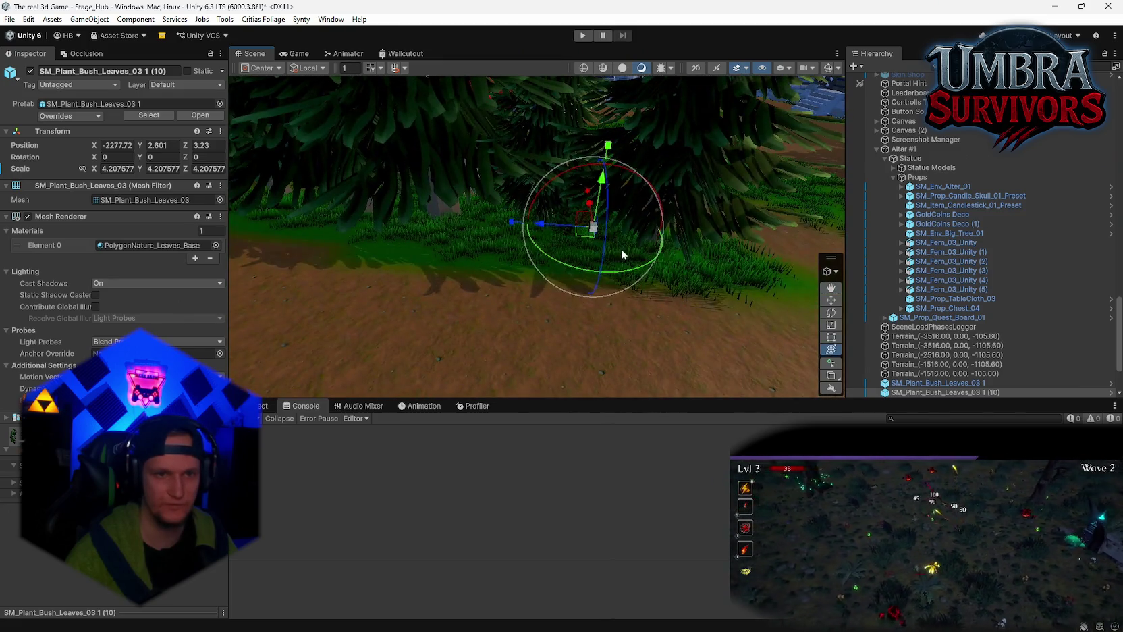
- Duplicate two bush copies and slide them into place along the iron gate
key(ctrl+d)
key(ctrl+d)
mouse_move(489, 243)
mouse_down()
mouse_move(675, 251)
mouse_move(555, 251)
mouse_up()
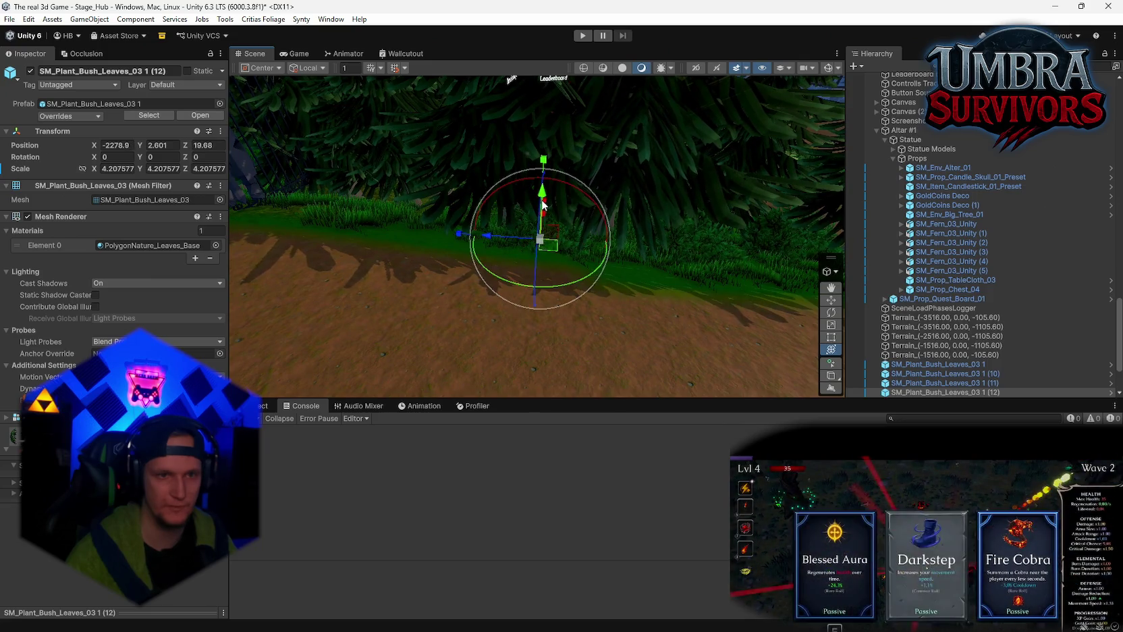
mouse_move(543, 196)
mouse_down()
mouse_move(638, 298)
mouse_move(466, 253)
mouse_move(379, 255)
mouse_move(496, 252)
mouse_move(490, 213)
mouse_up()
key(ctrl+d)
key(ctrl+d)
mouse_move(490, 214)
mouse_down()
mouse_move(644, 267)
mouse_move(611, 208)
mouse_move(529, 263)
mouse_move(698, 278)
mouse_up()
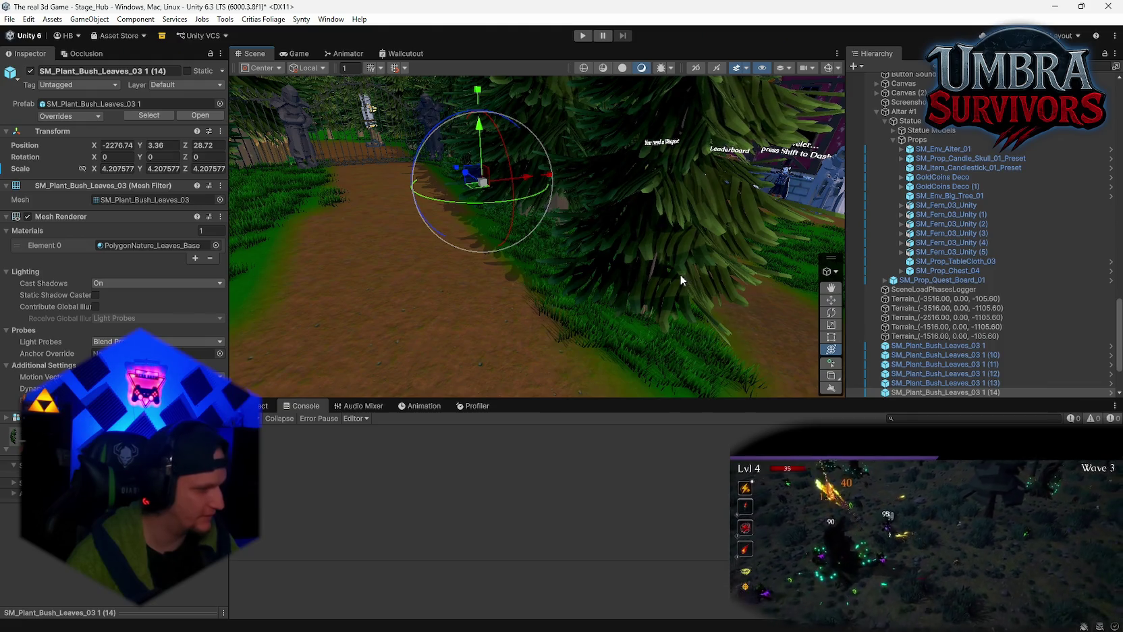
mouse_move(606, 250)
mouse_down()
mouse_move(495, 215)
mouse_move(658, 239)
mouse_move(599, 284)
mouse_up()
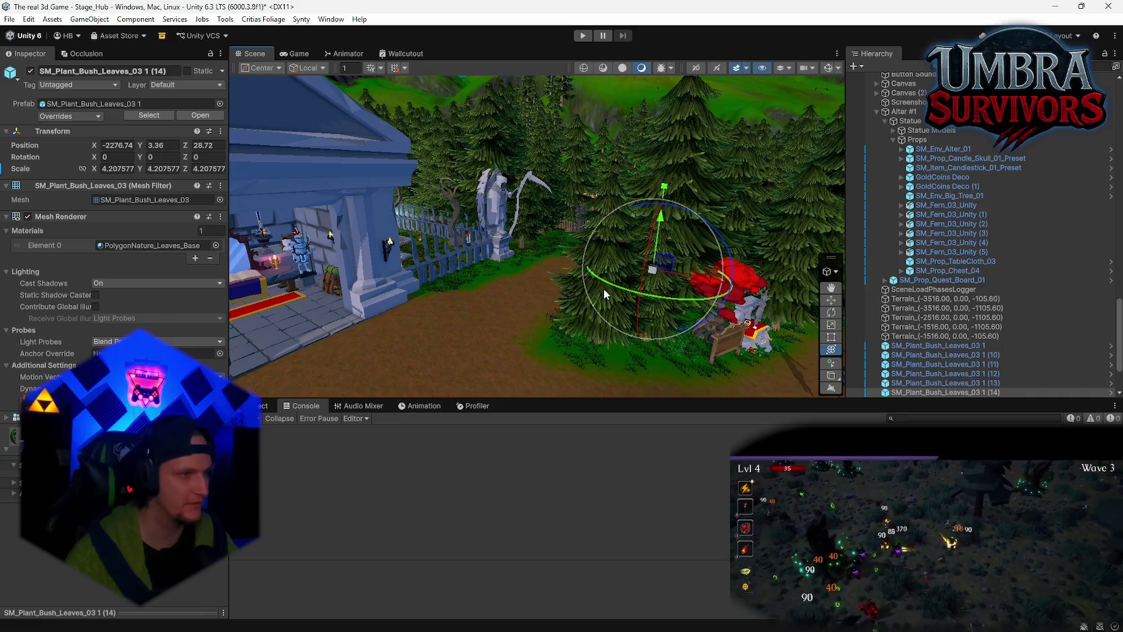
scroll(472, 244, up, 5)
scroll(498, 225, up, 10)
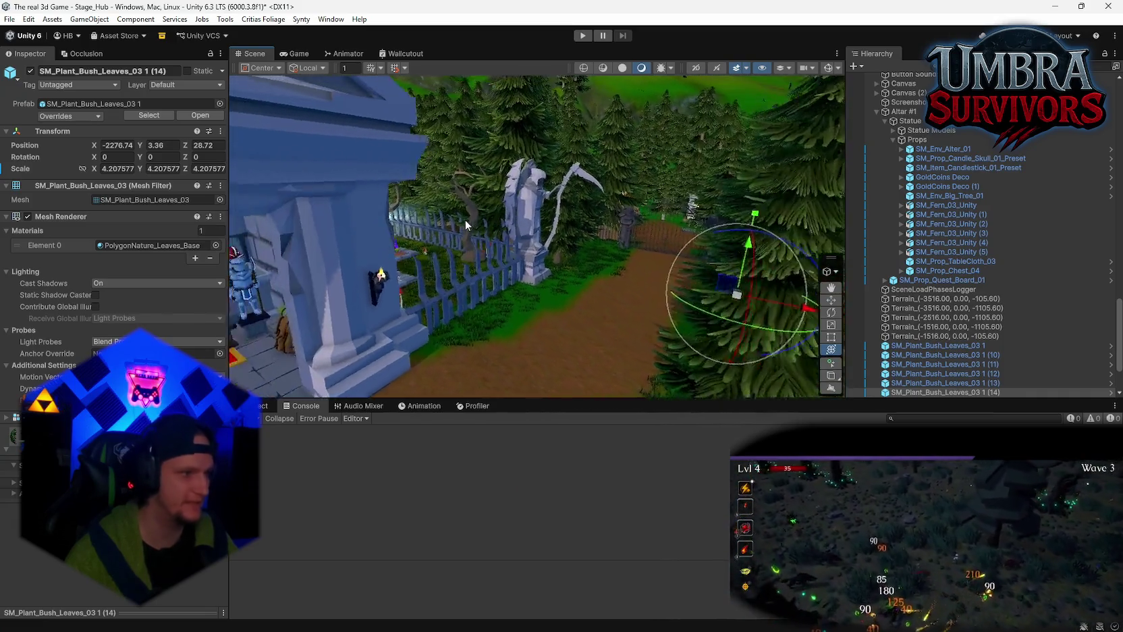
scroll(571, 276, up, 8)
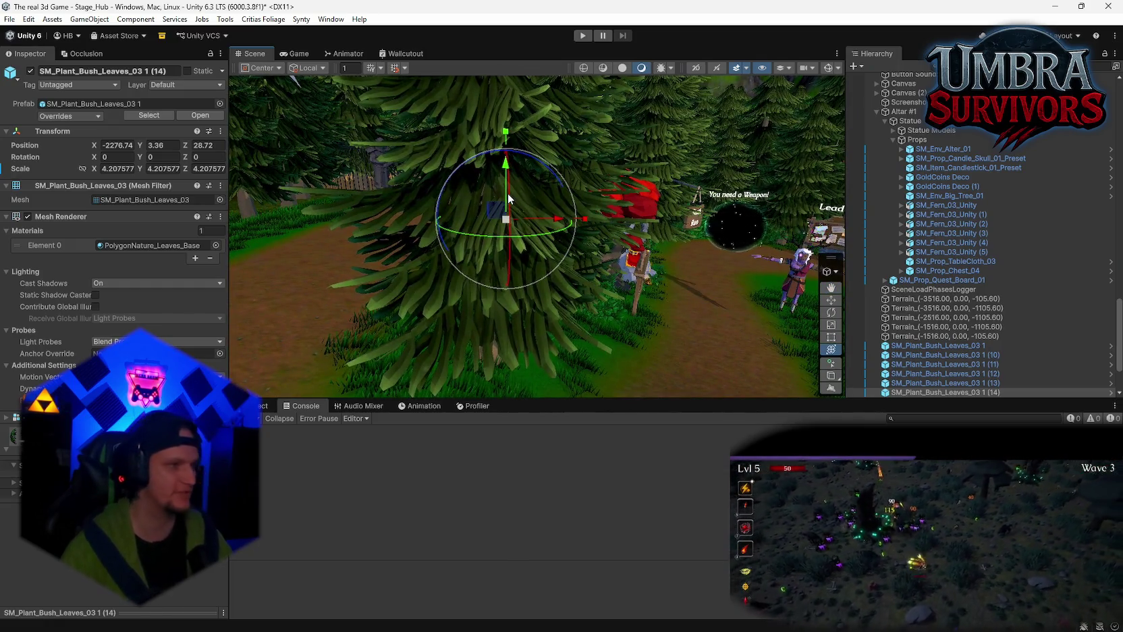
mouse_move(523, 228)
mouse_down()
mouse_move(492, 242)
mouse_move(616, 288)
mouse_move(635, 323)
mouse_move(423, 259)
mouse_up()
- Add another bush copy beside the knight statue and raise it off the ground
key(ctrl+d)
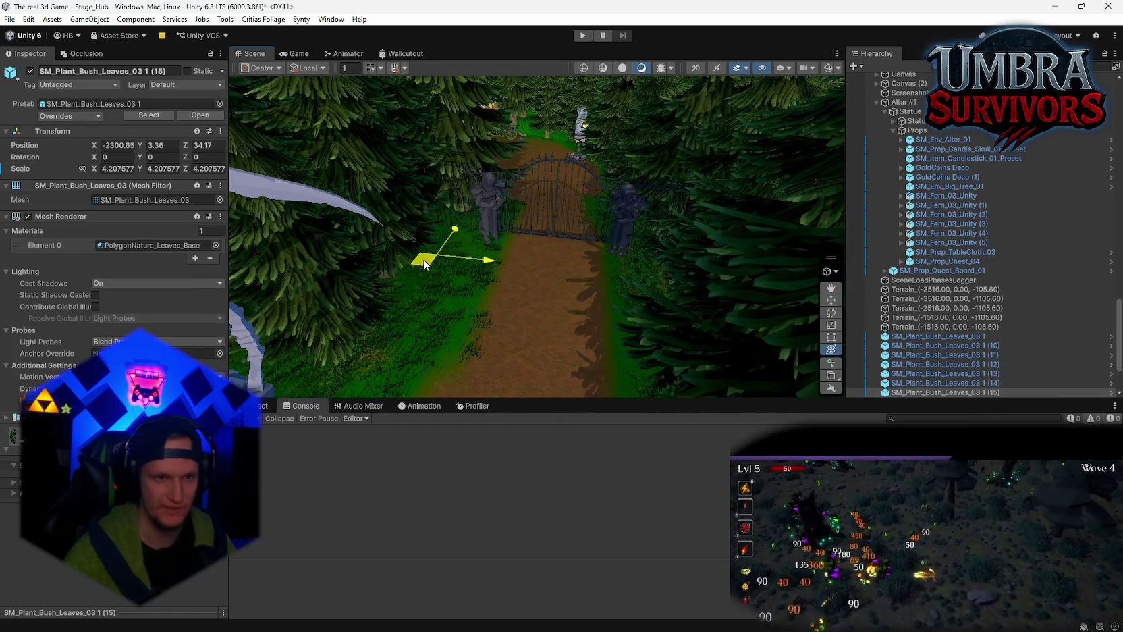
scroll(642, 287, up, 5)
drag(642, 286, 596, 318)
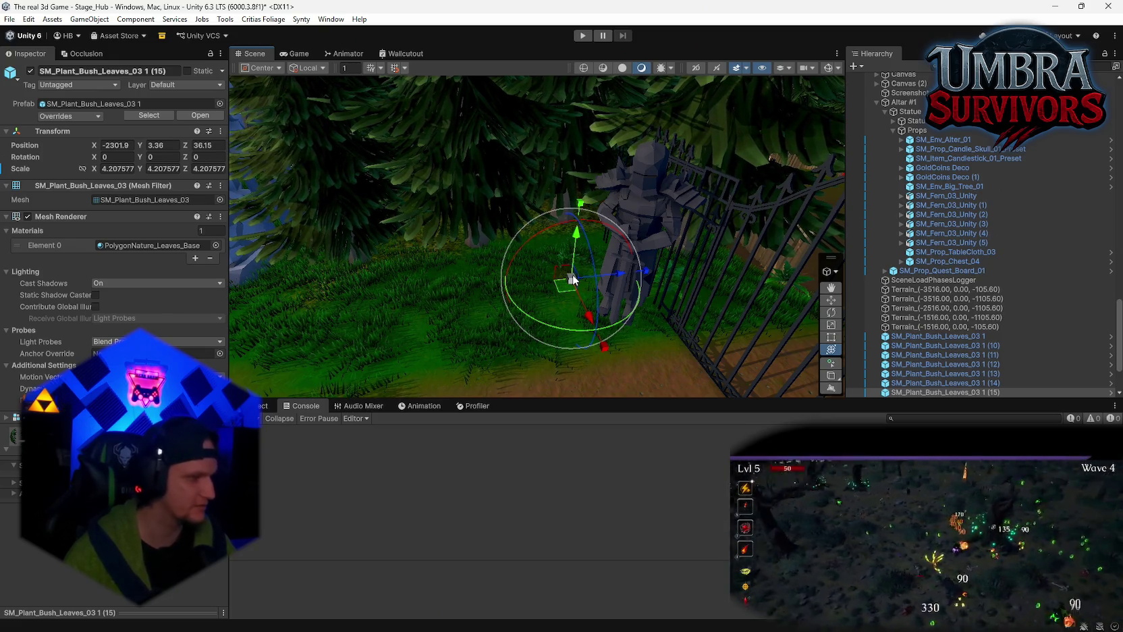
mouse_move(573, 279)
mouse_down()
mouse_move(479, 260)
mouse_move(516, 235)
mouse_up()
key(ctrl+d)
key(f)
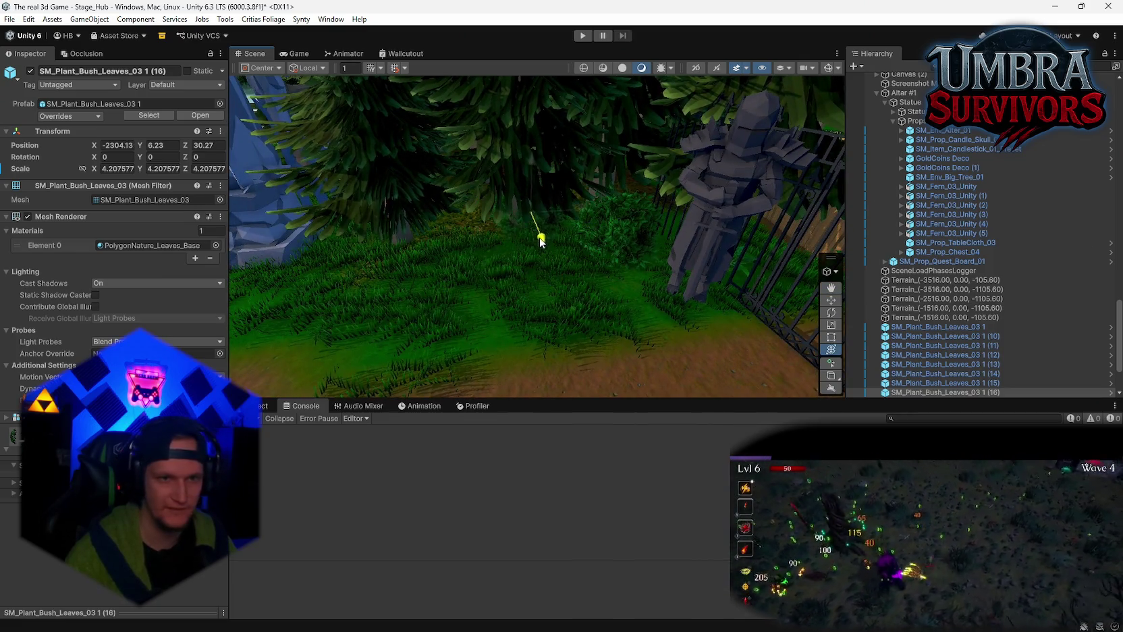
- Add two more copies along the fence, enlarging the last, copy (19), to 7.033386
key(ctrl+d)
drag(530, 231, 437, 233)
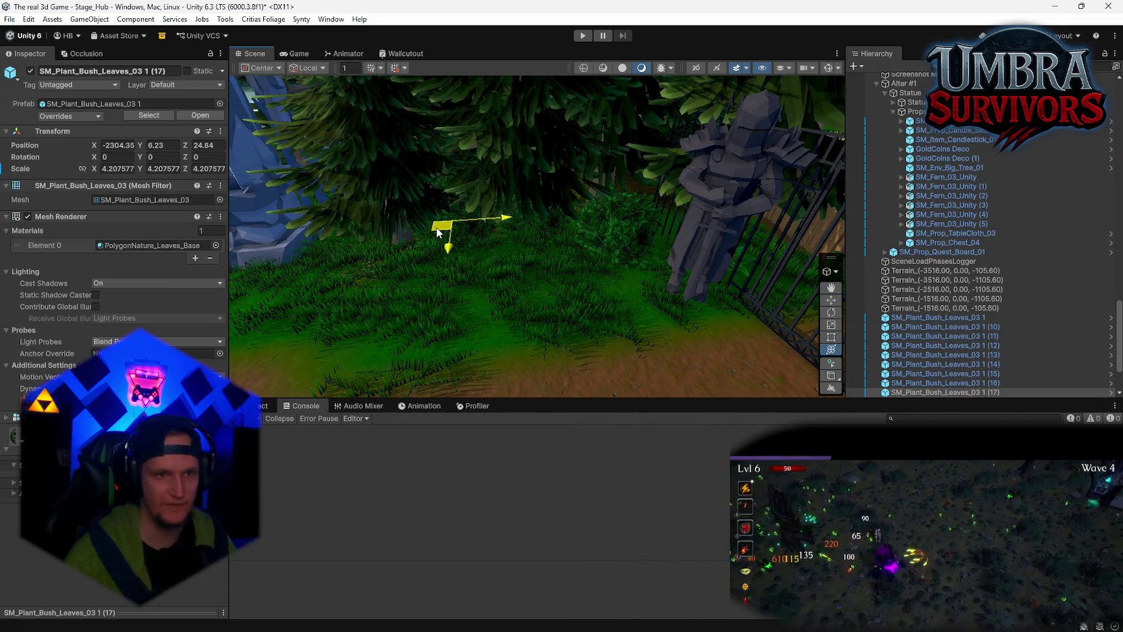
drag(465, 278, 636, 265)
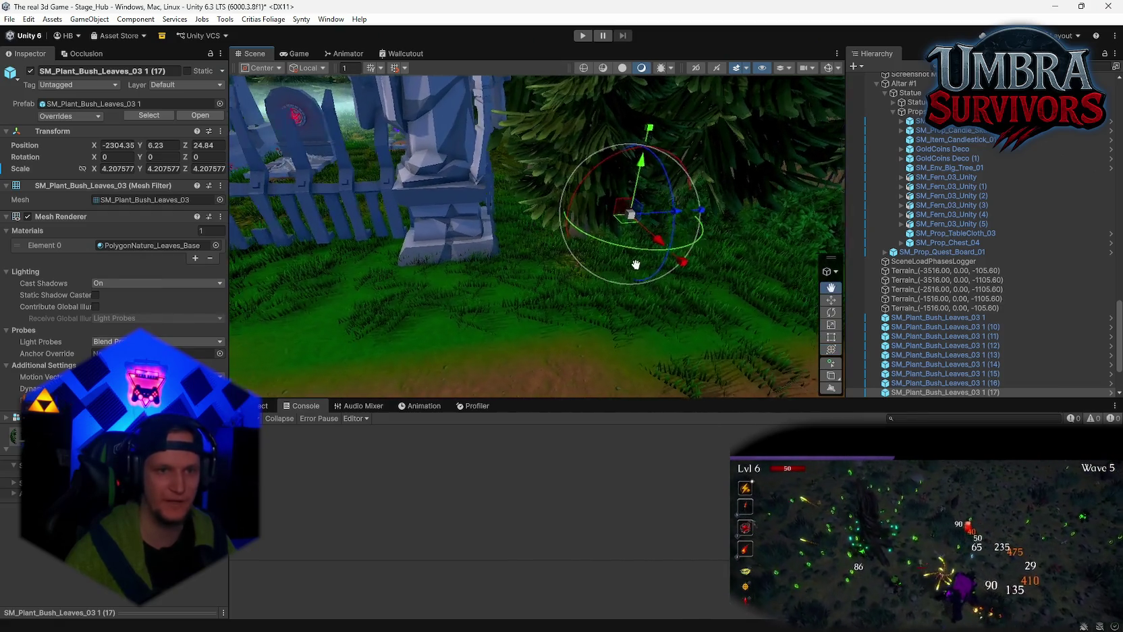
key(ctrl+d)
mouse_move(628, 221)
mouse_down()
mouse_move(514, 225)
mouse_move(533, 220)
mouse_up()
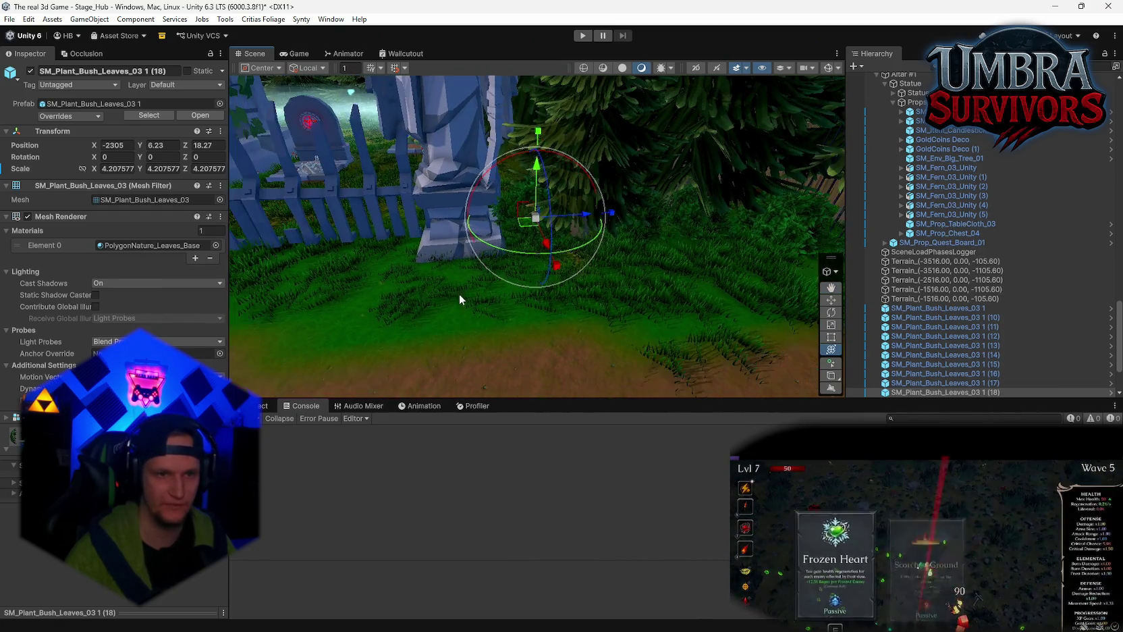
drag(459, 299, 425, 295)
mouse_move(534, 219)
mouse_down()
mouse_move(576, 215)
mouse_move(534, 223)
mouse_move(620, 271)
mouse_move(542, 305)
mouse_move(486, 168)
mouse_move(526, 201)
mouse_move(481, 212)
mouse_move(530, 194)
mouse_move(483, 239)
mouse_move(513, 264)
mouse_move(645, 277)
mouse_move(628, 359)
mouse_move(551, 339)
mouse_move(634, 320)
mouse_move(331, 328)
mouse_up()
- Duplicate a bush onto the grass by the shrine fence and shrink it to 4.919854
key(ctrl+d)
key(f)
drag(572, 287, 304, 317)
key(f)
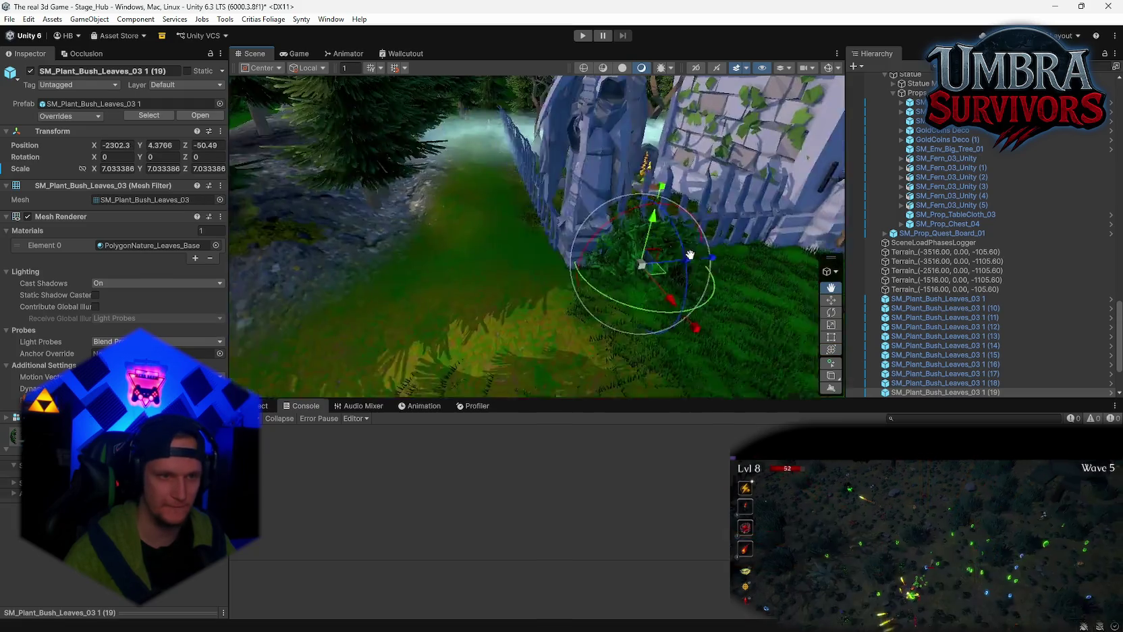
mouse_move(634, 268)
mouse_down()
mouse_move(662, 277)
mouse_move(620, 327)
mouse_up()
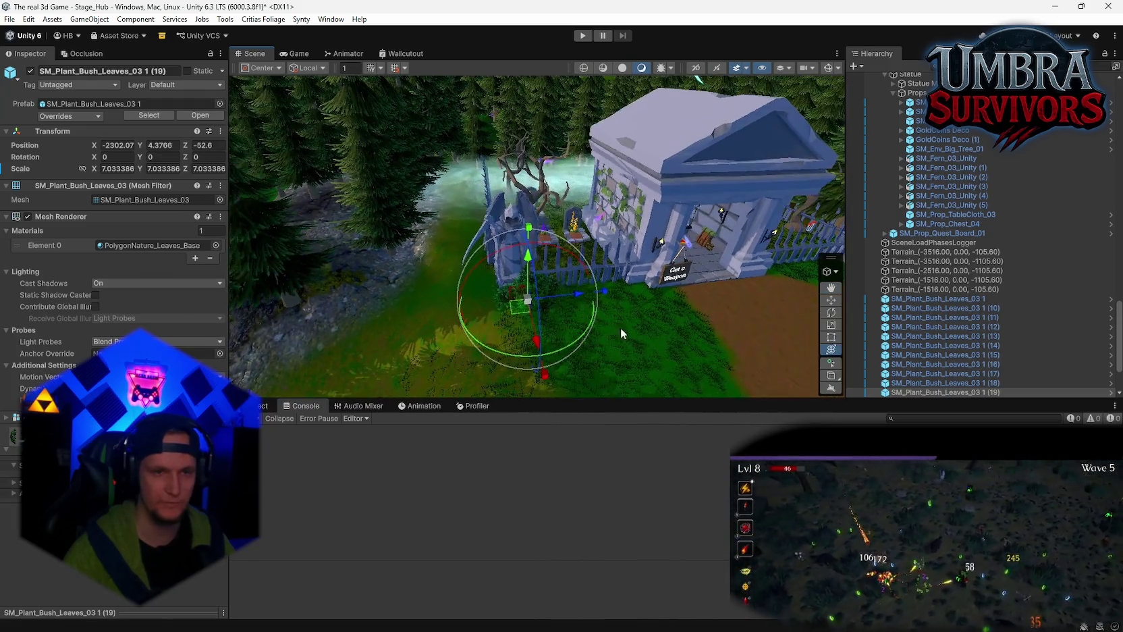
drag(516, 318, 513, 313)
scroll(517, 313, up, 2)
scroll(517, 313, up, 5)
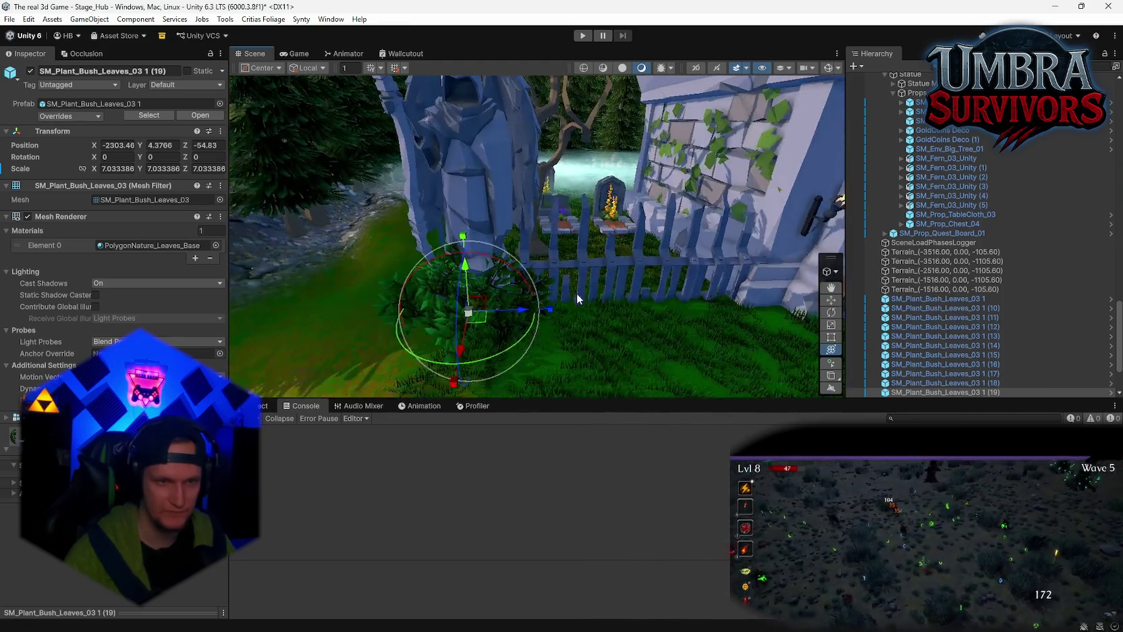
scroll(630, 266, down, 4)
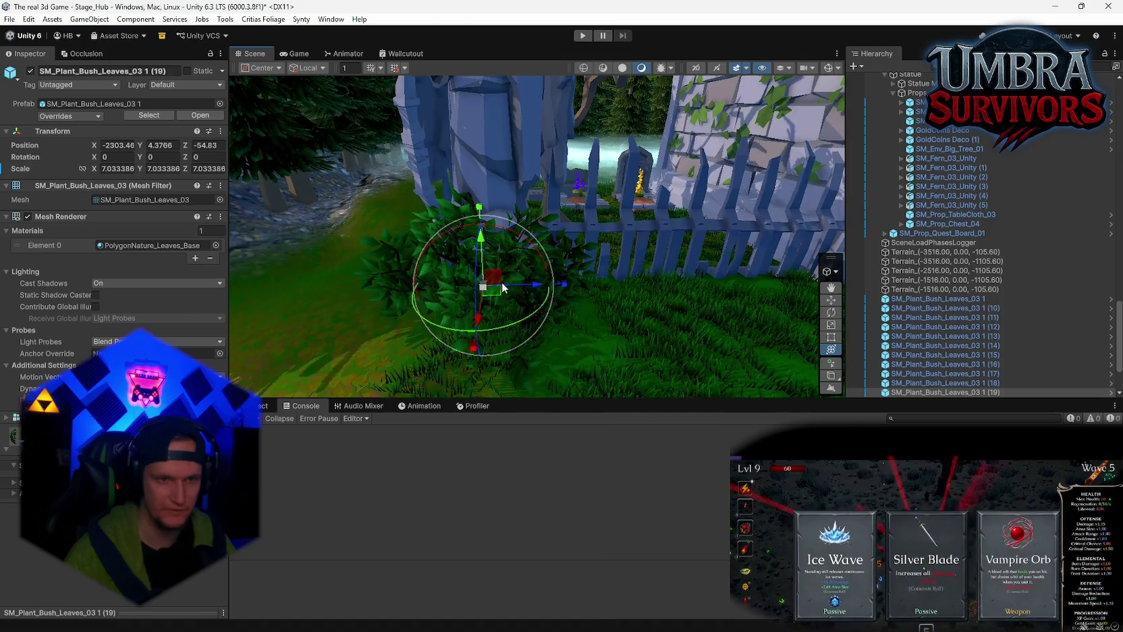
mouse_move(484, 287)
mouse_down()
mouse_move(491, 296)
mouse_move(451, 268)
mouse_move(586, 313)
mouse_move(577, 299)
mouse_move(636, 264)
mouse_up()
- Add further 4.919854-scale copies along the fence on the shrine's other side
key(ctrl+d)
scroll(577, 299, down, 6)
key(ctrl+d)
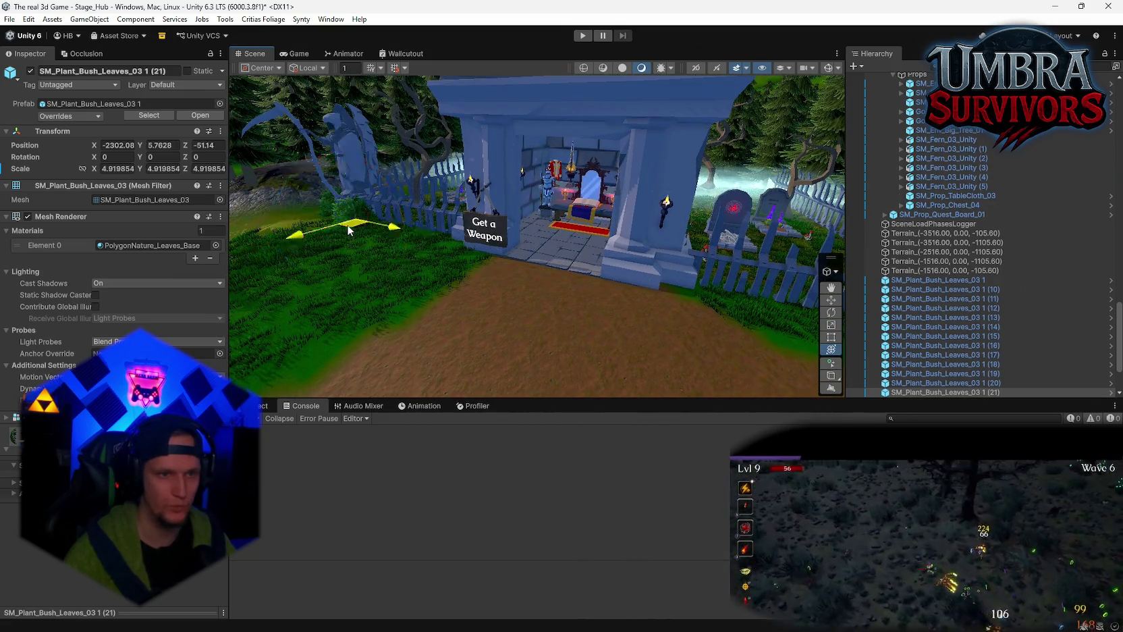
mouse_move(349, 230)
mouse_down()
mouse_move(593, 285)
mouse_move(406, 298)
mouse_move(643, 312)
mouse_move(601, 313)
mouse_up()
key(ctrl+d)
mouse_move(551, 286)
mouse_down()
mouse_move(775, 337)
mouse_move(725, 326)
mouse_up()
mouse_move(643, 303)
alt+mouse_down()
mouse_move(490, 243)
mouse_move(460, 264)
mouse_move(626, 211)
mouse_move(592, 243)
mouse_move(503, 263)
alt+mouse_up()
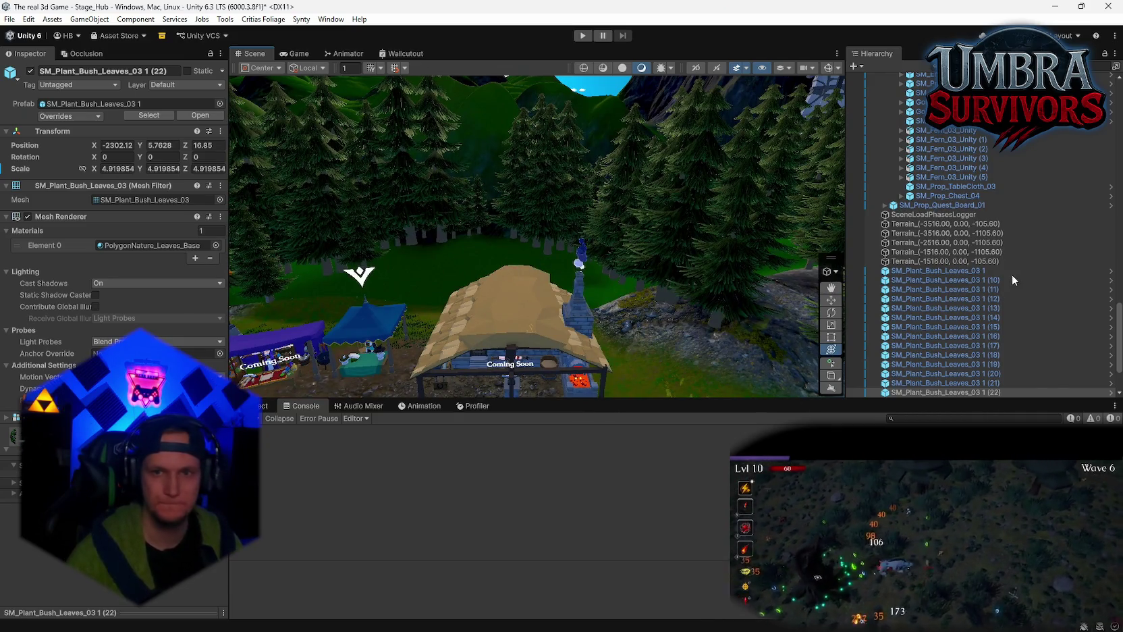
- Select the Ground terrain under HubRoot to show its tree-painting settings with the leafy bush
click(501, 217)
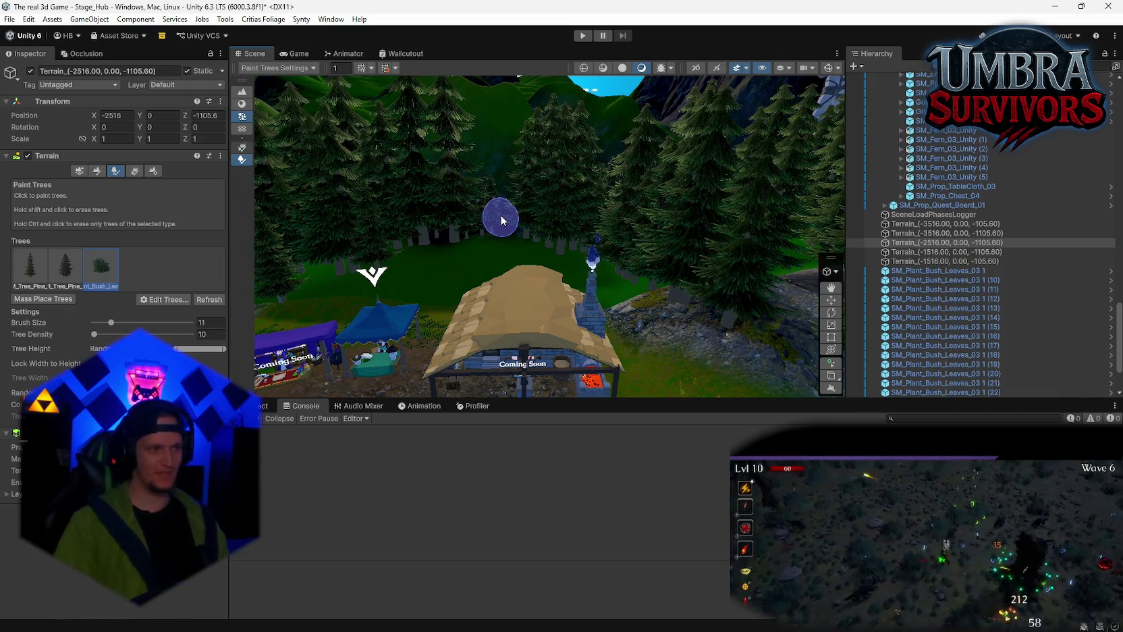
scroll(927, 281, up, 15)
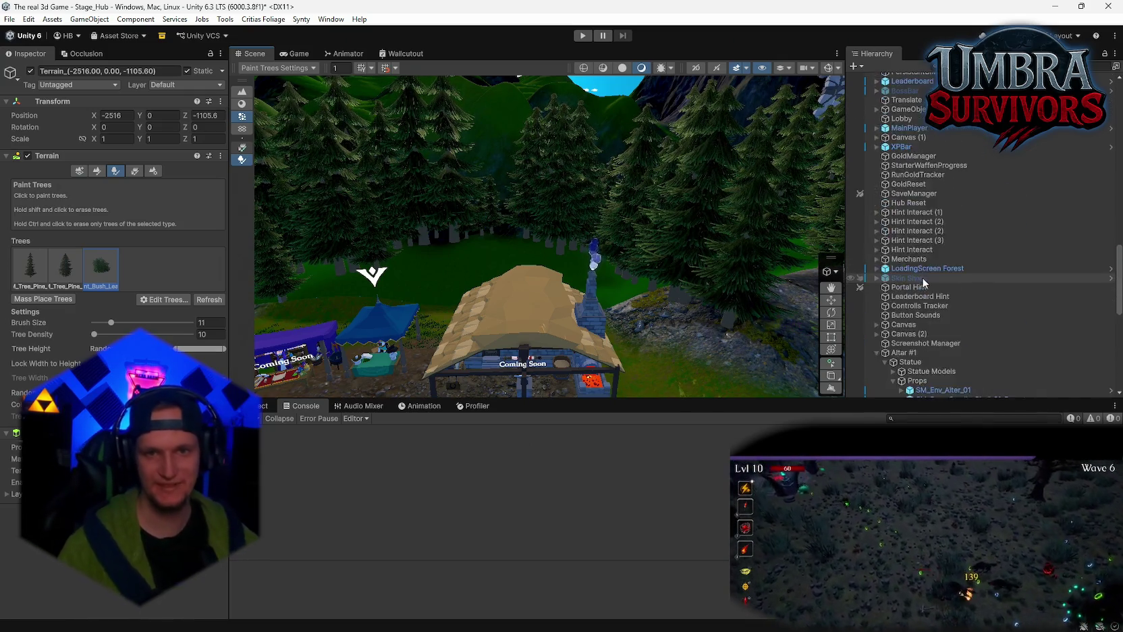
scroll(927, 281, up, 10)
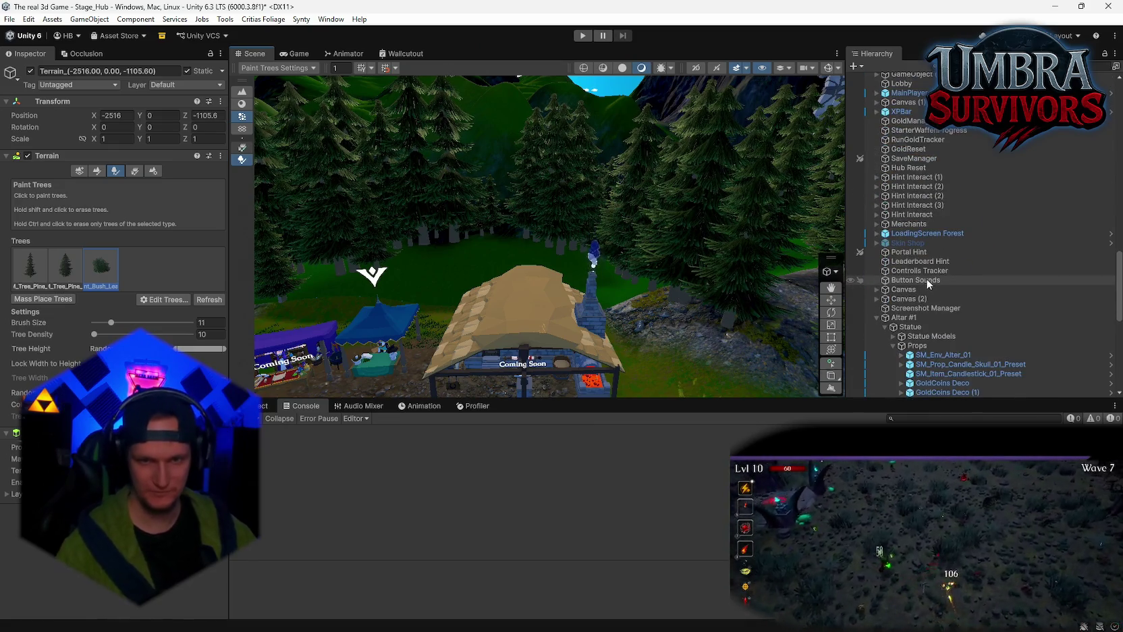
click(907, 255)
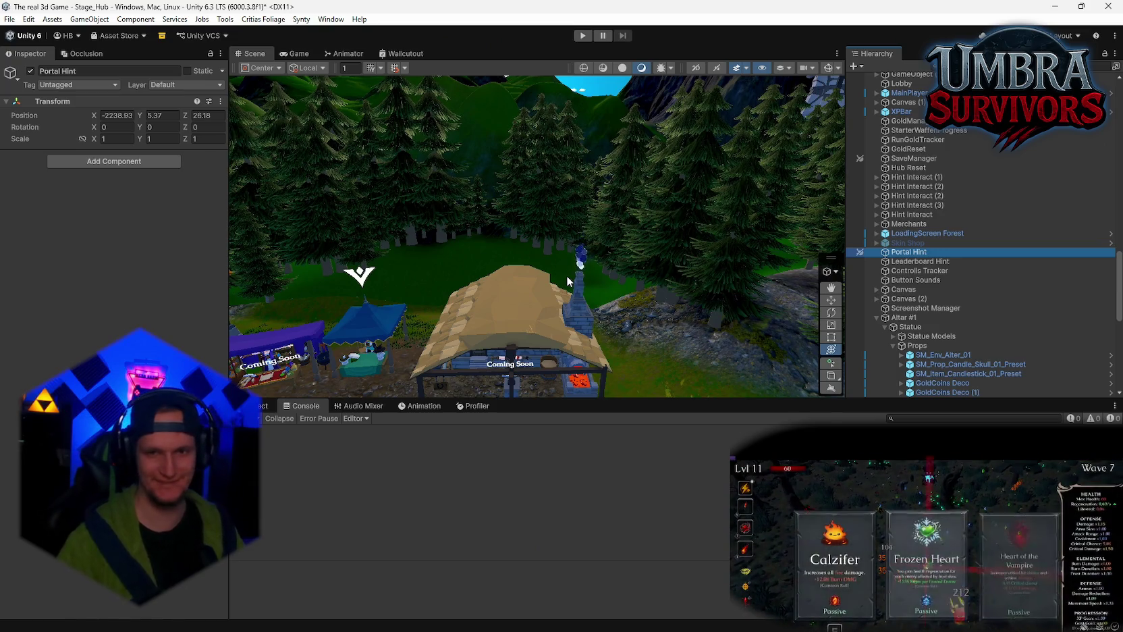
scroll(923, 313, up, 15)
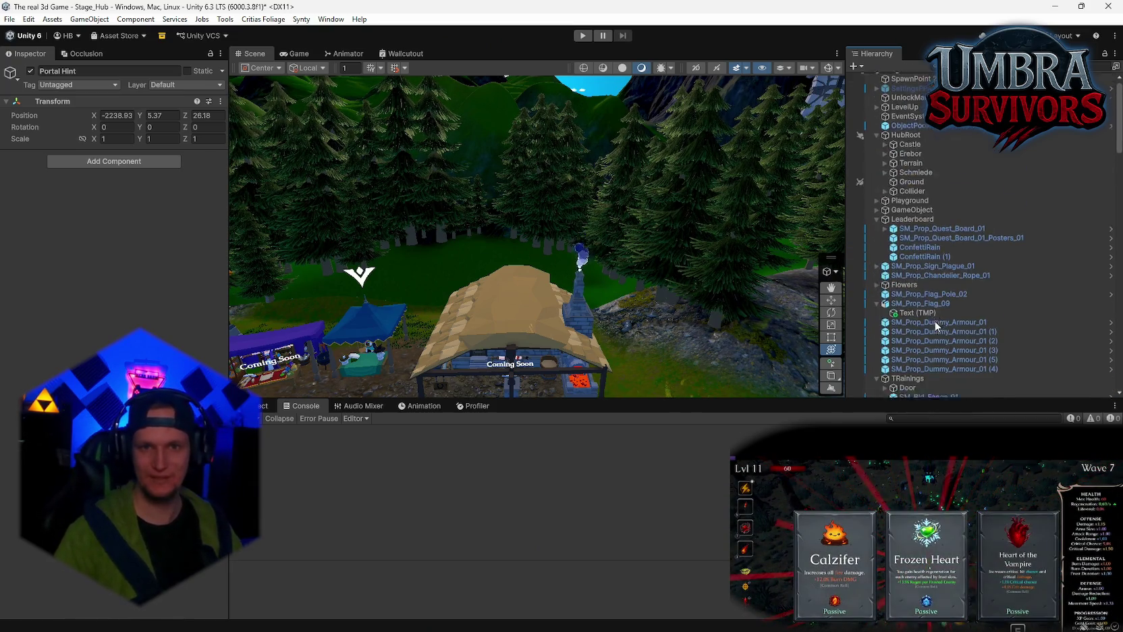
scroll(936, 325, up, 1)
click(905, 189)
mouse_move(530, 195)
mouse_down()
mouse_move(547, 175)
mouse_move(532, 243)
mouse_move(496, 210)
mouse_move(626, 337)
mouse_up()
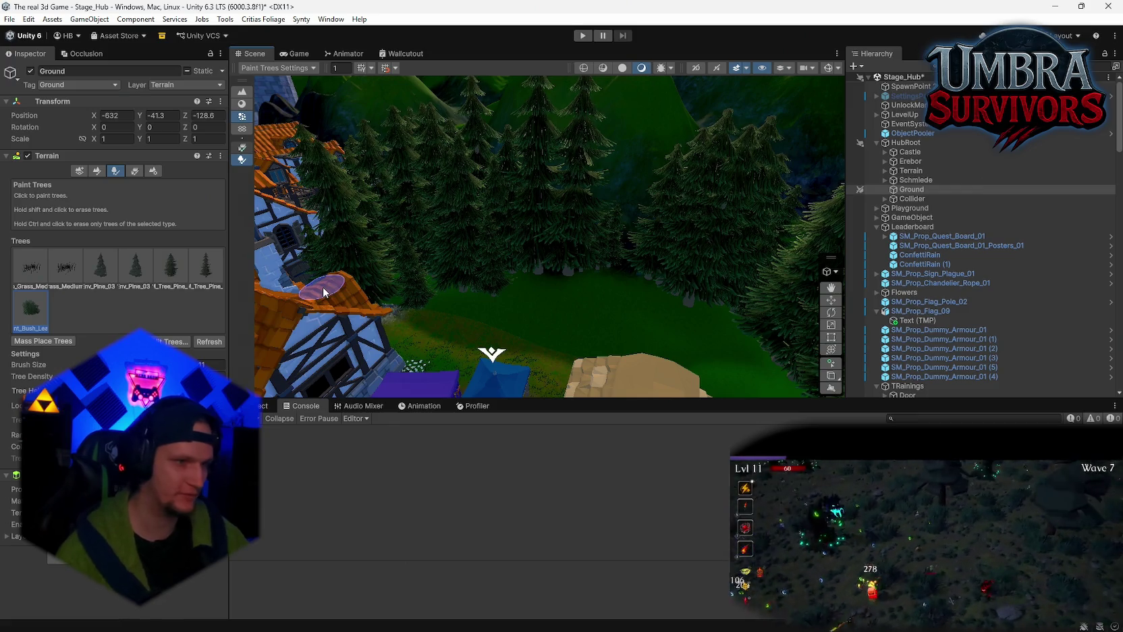
mouse_move(436, 275)
mouse_down()
mouse_move(597, 231)
mouse_move(633, 264)
mouse_move(637, 176)
mouse_up()
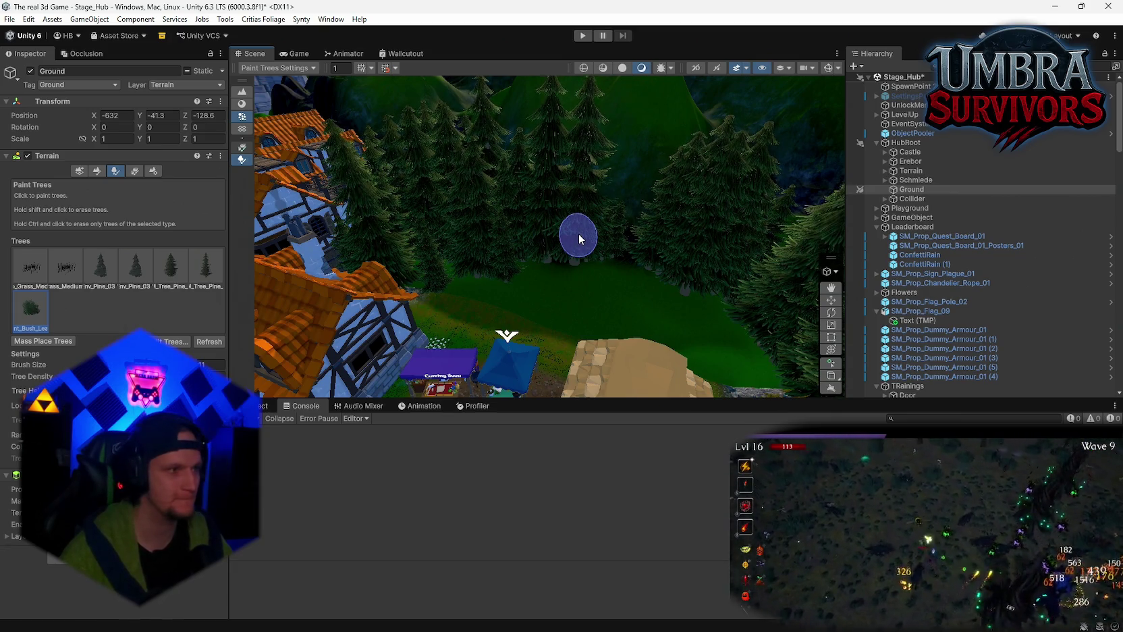
drag(561, 286, 566, 236)
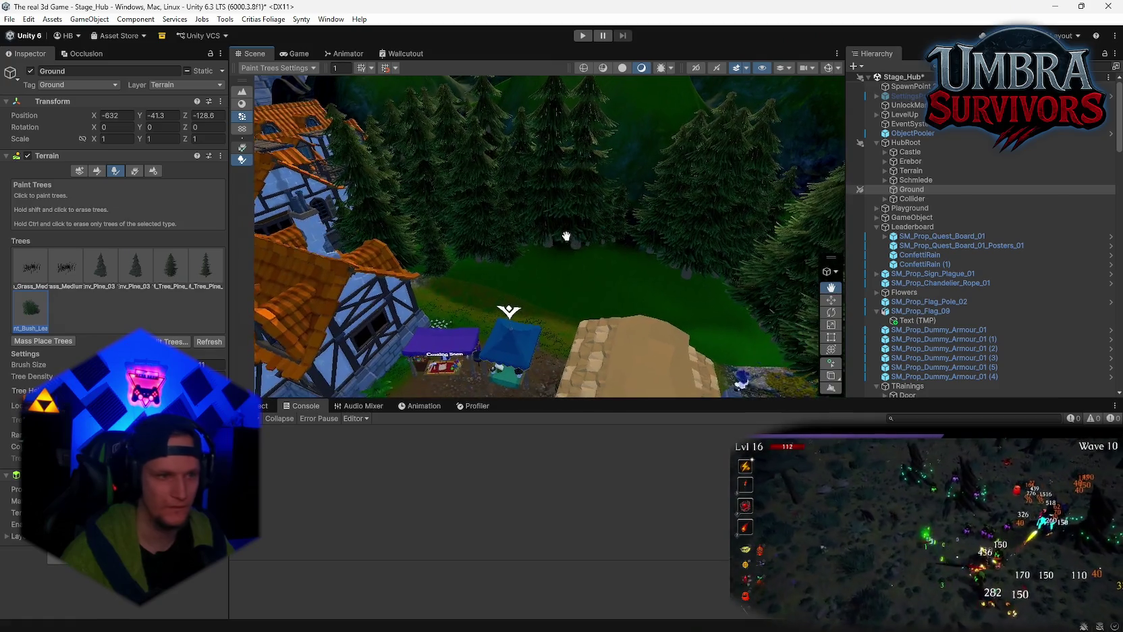
drag(330, 358, 190, 315)
scroll(478, 303, up, 5)
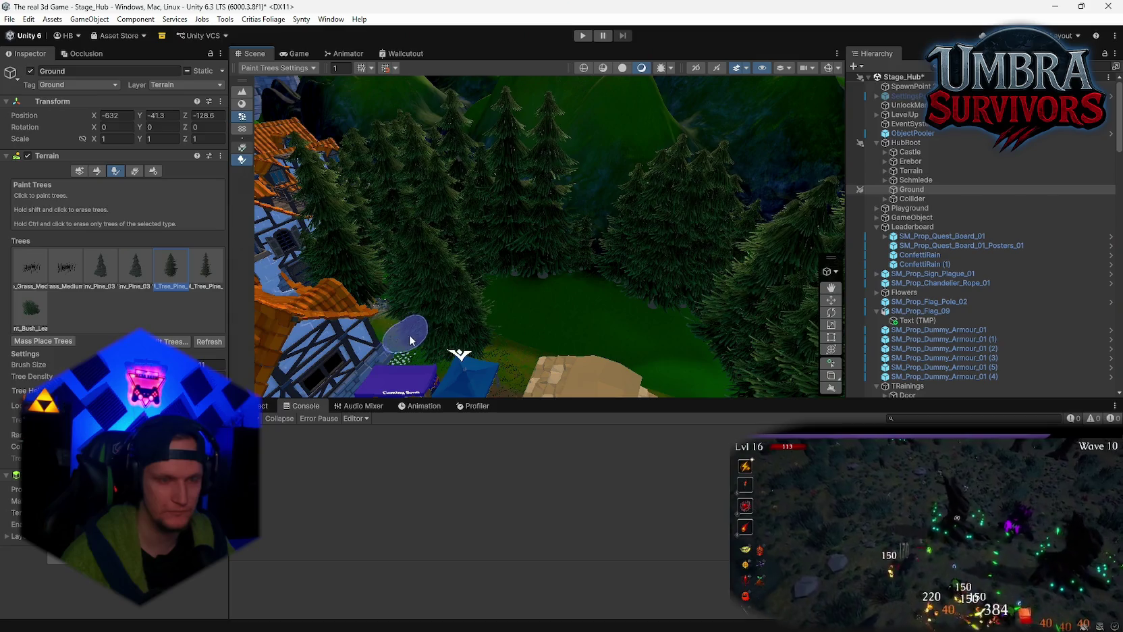
scroll(484, 350, down, 5)
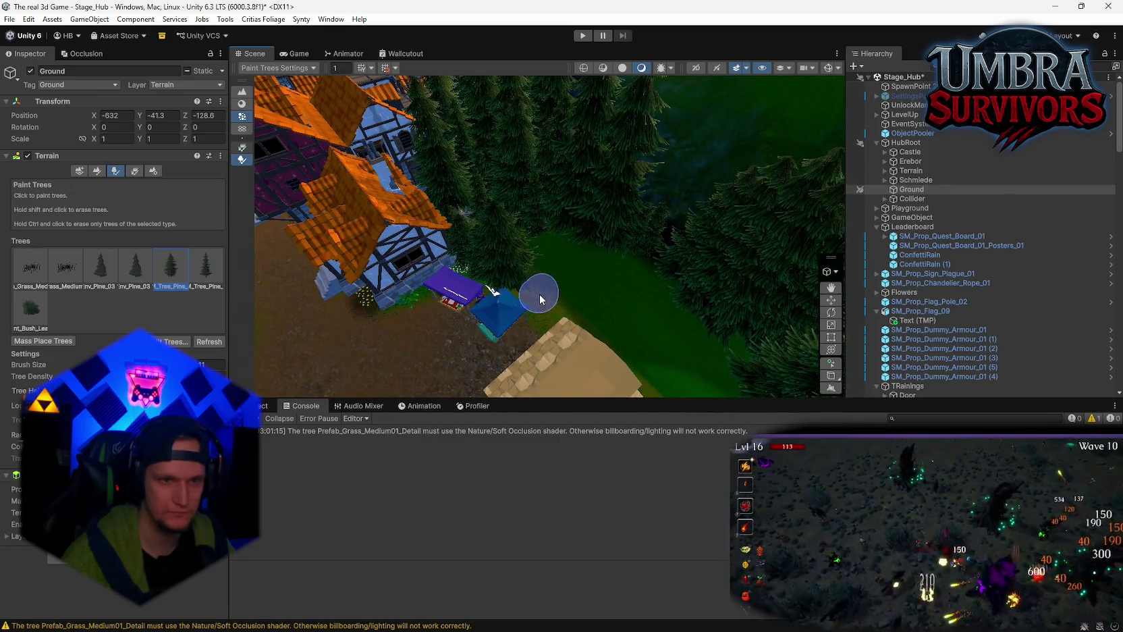
drag(563, 318, 506, 300)
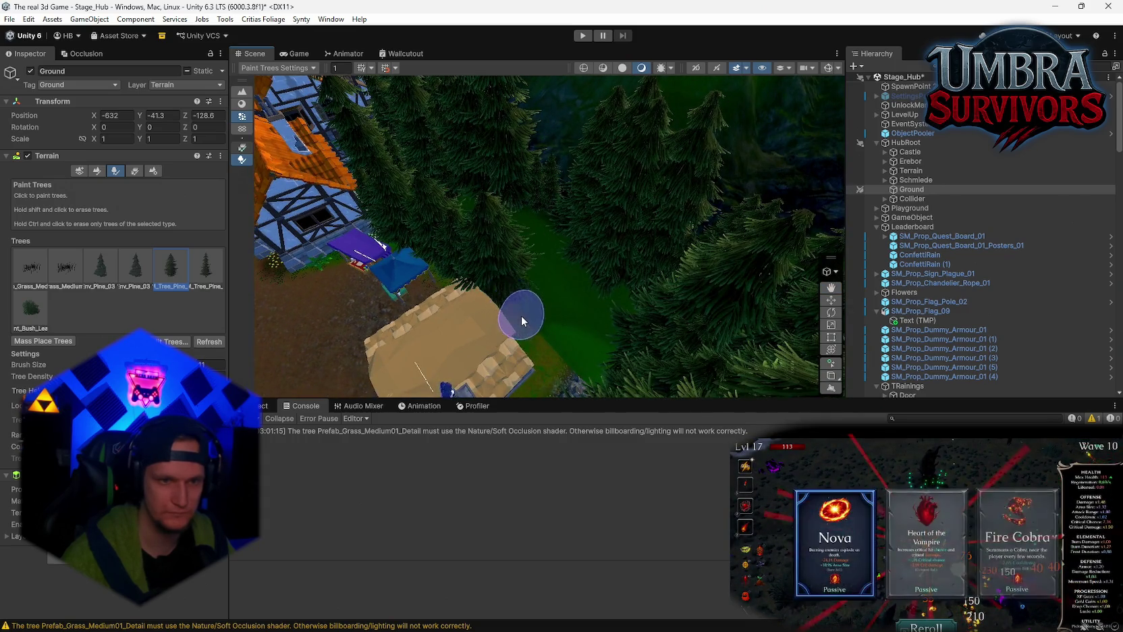
drag(552, 358, 629, 138)
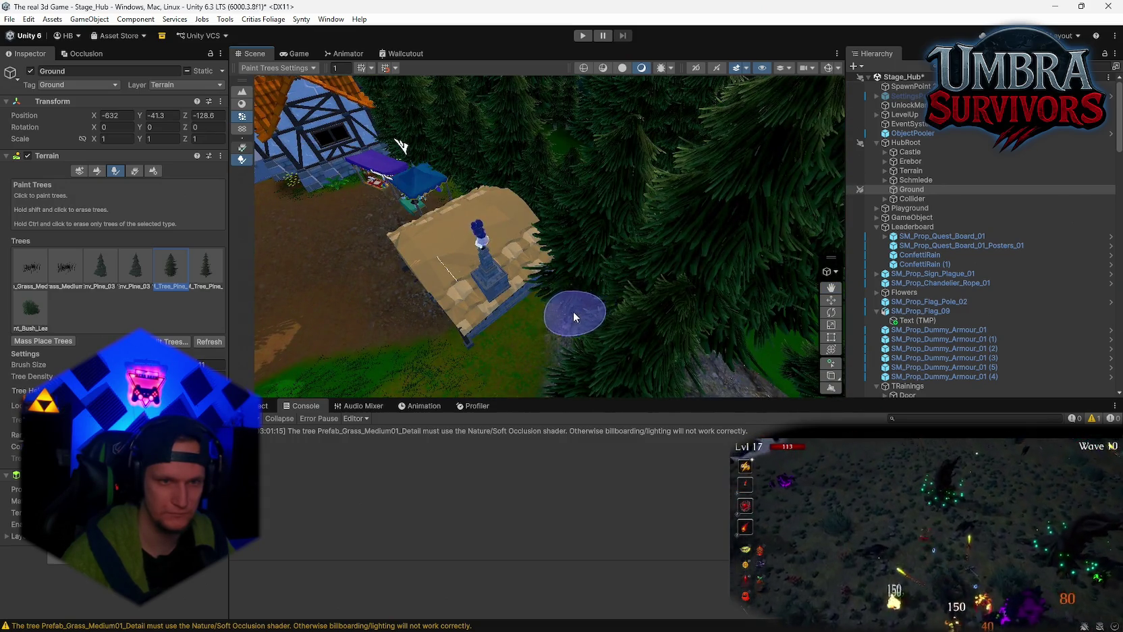
drag(551, 321, 698, 244)
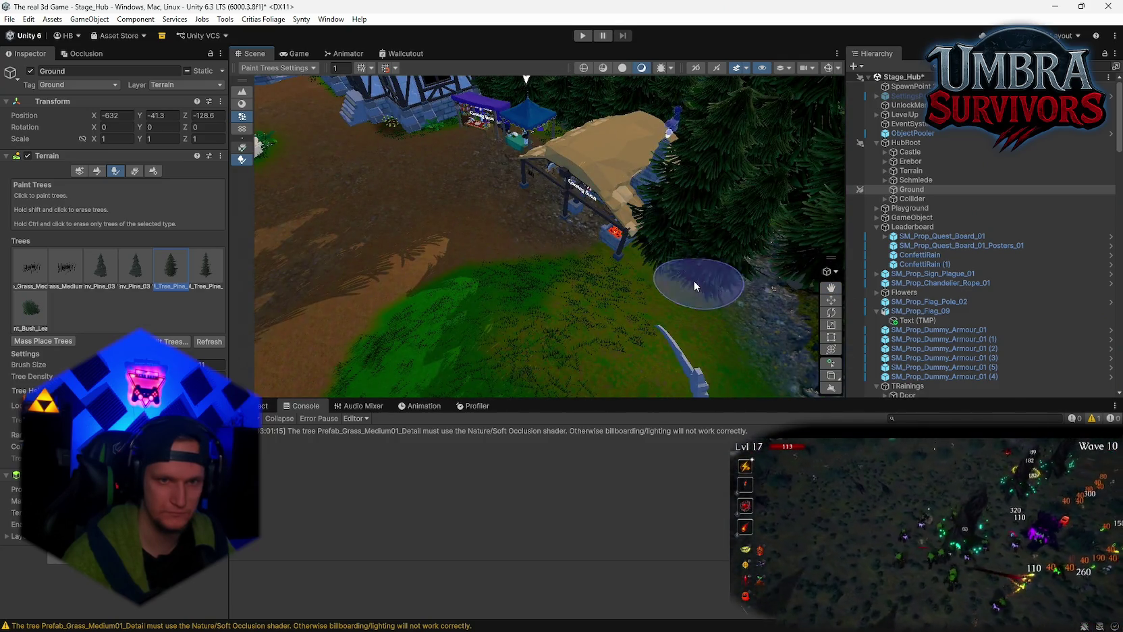
mouse_move(715, 320)
mouse_down()
mouse_move(639, 251)
mouse_move(586, 242)
mouse_up()
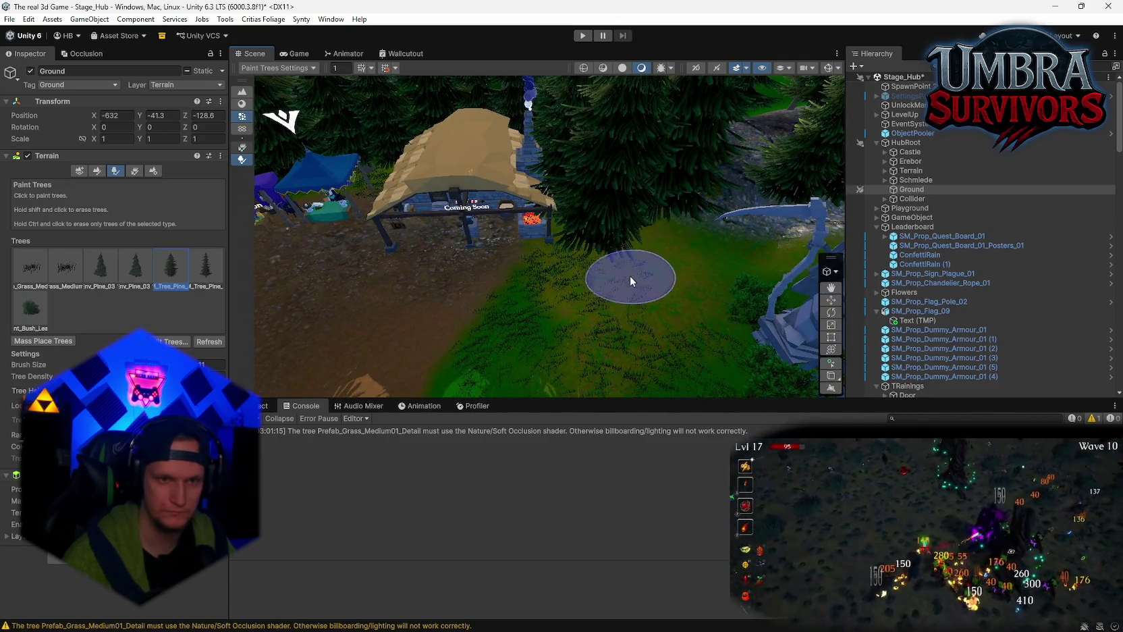
mouse_move(630, 275)
mouse_down()
mouse_move(643, 300)
mouse_move(612, 242)
mouse_move(543, 326)
mouse_move(531, 274)
mouse_move(546, 282)
mouse_move(556, 255)
mouse_up()
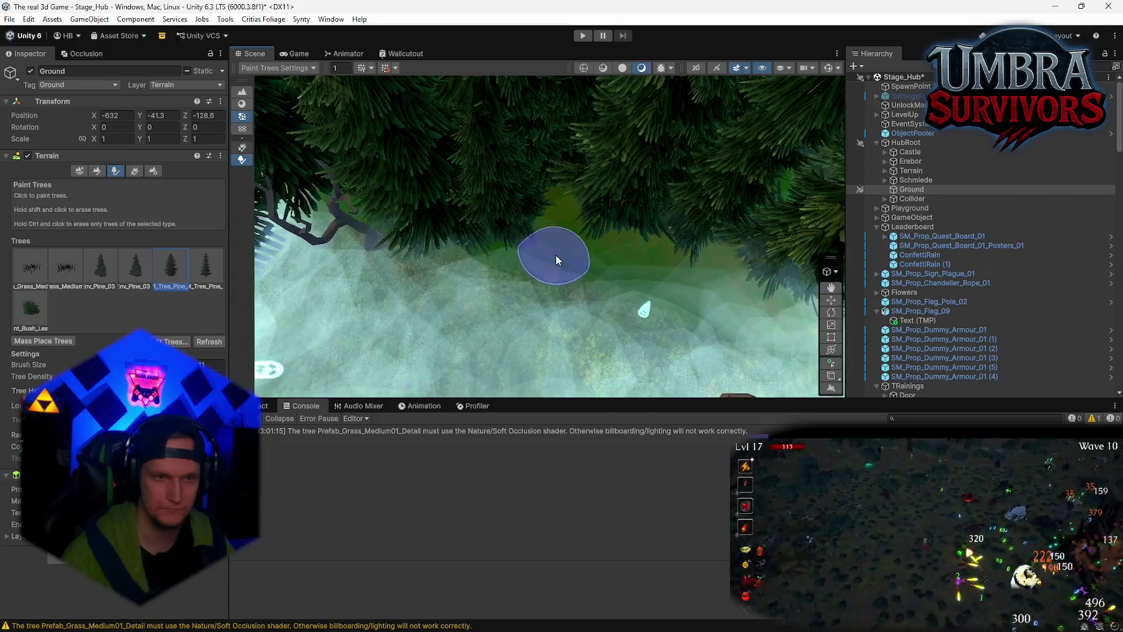
drag(665, 284, 423, 208)
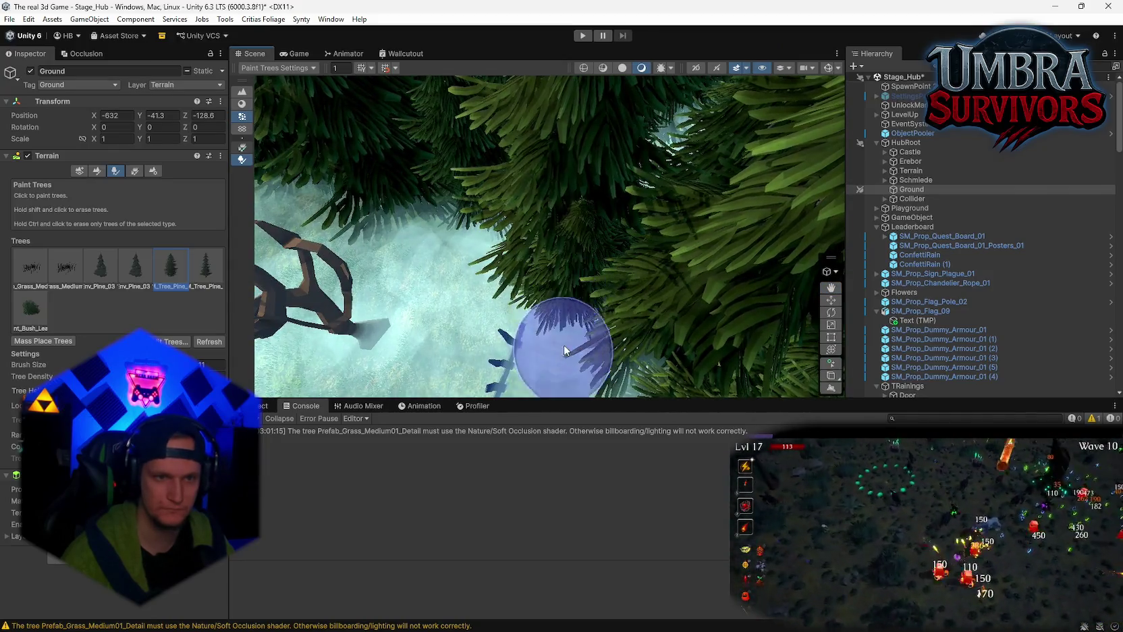
drag(563, 344, 651, 162)
scroll(622, 190, up, 5)
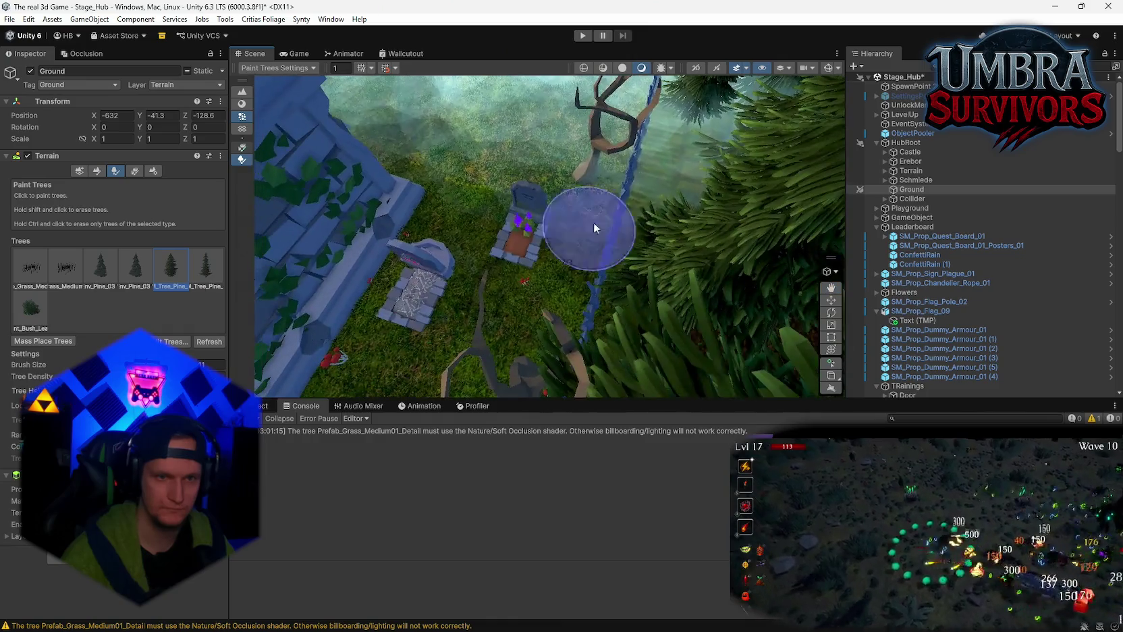
mouse_move(663, 204)
mouse_down()
mouse_move(416, 258)
mouse_move(548, 228)
mouse_move(633, 307)
mouse_move(540, 278)
mouse_move(560, 279)
mouse_move(587, 306)
mouse_move(455, 277)
mouse_move(553, 282)
mouse_move(531, 252)
mouse_up()
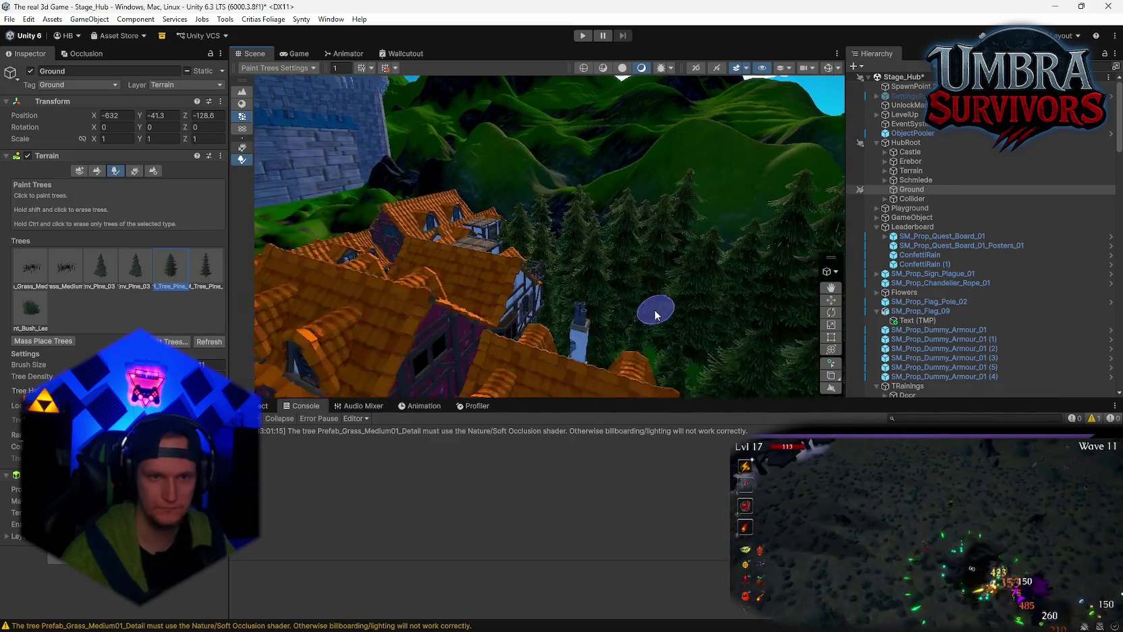
scroll(655, 317, down, 10)
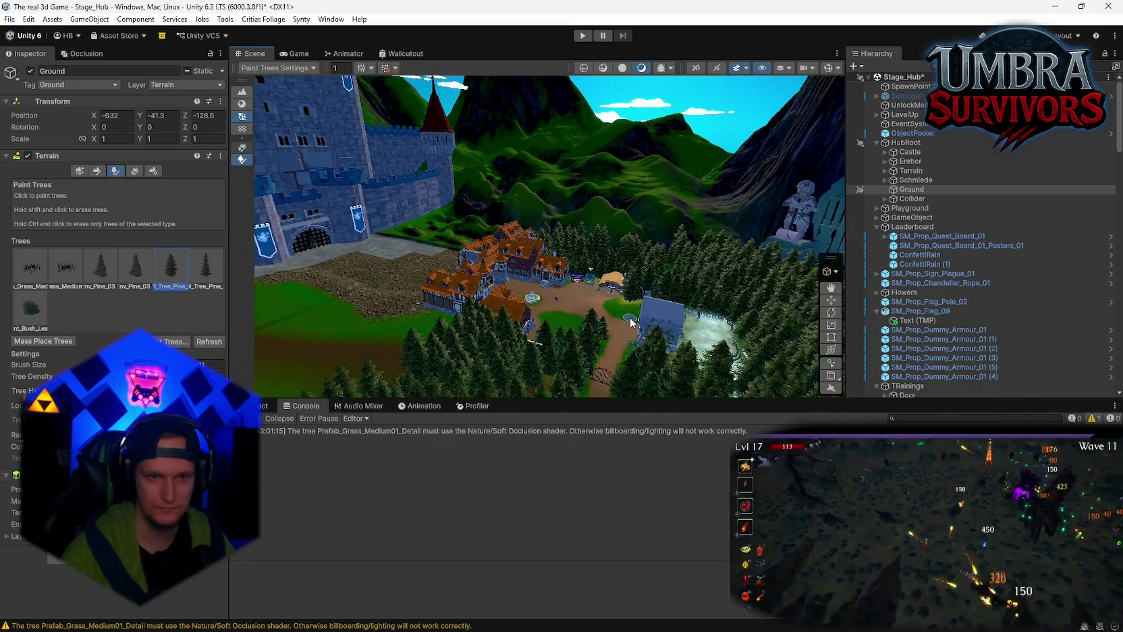
scroll(631, 322, down, 4)
scroll(631, 321, up, 12)
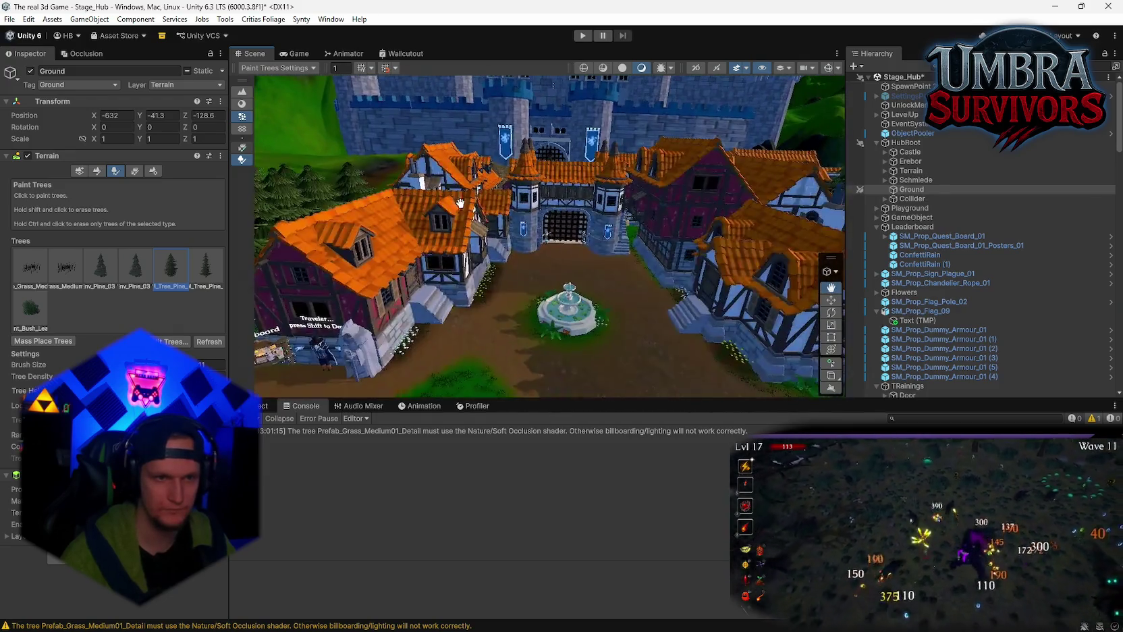
mouse_move(460, 203)
mouse_down()
mouse_move(518, 264)
mouse_move(582, 265)
mouse_move(585, 191)
mouse_move(526, 216)
mouse_up()
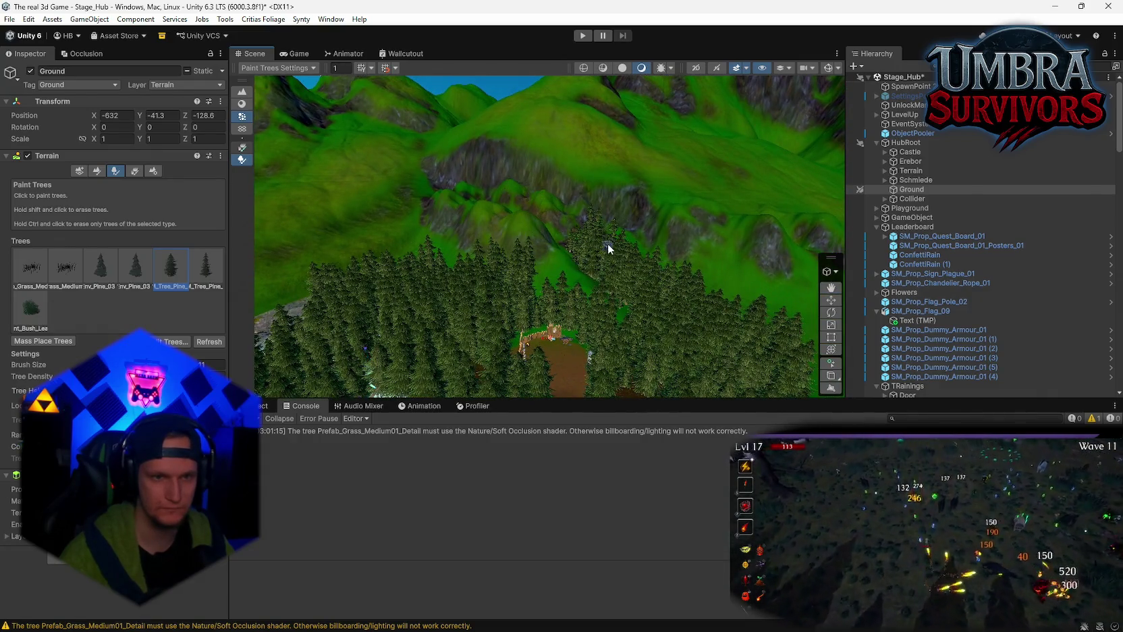
drag(642, 247, 617, 268)
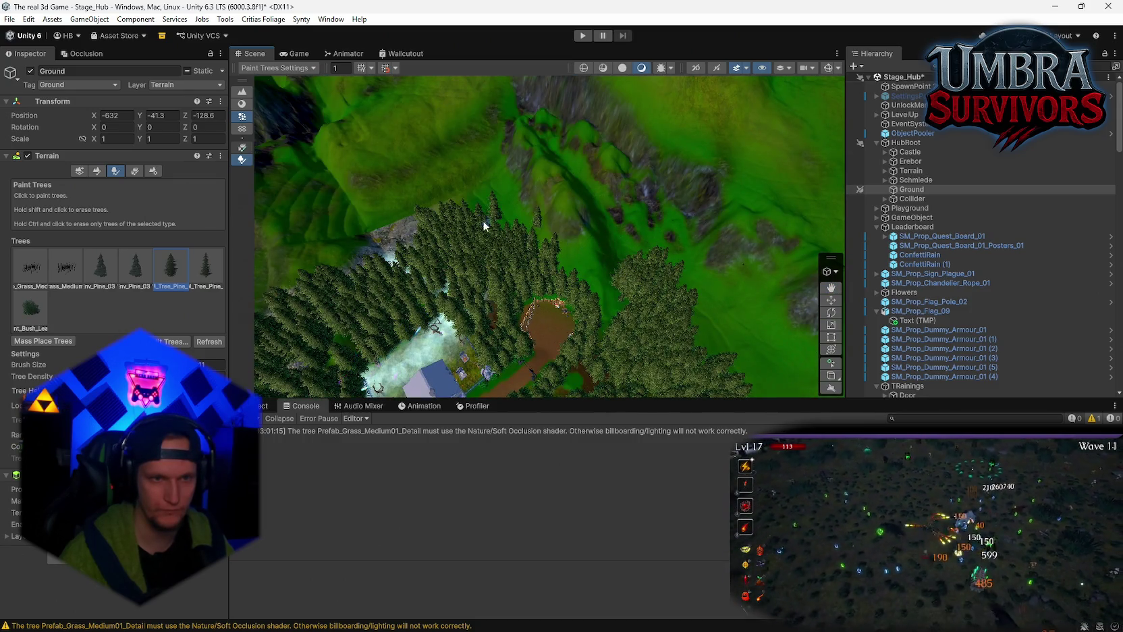
drag(674, 285, 608, 297)
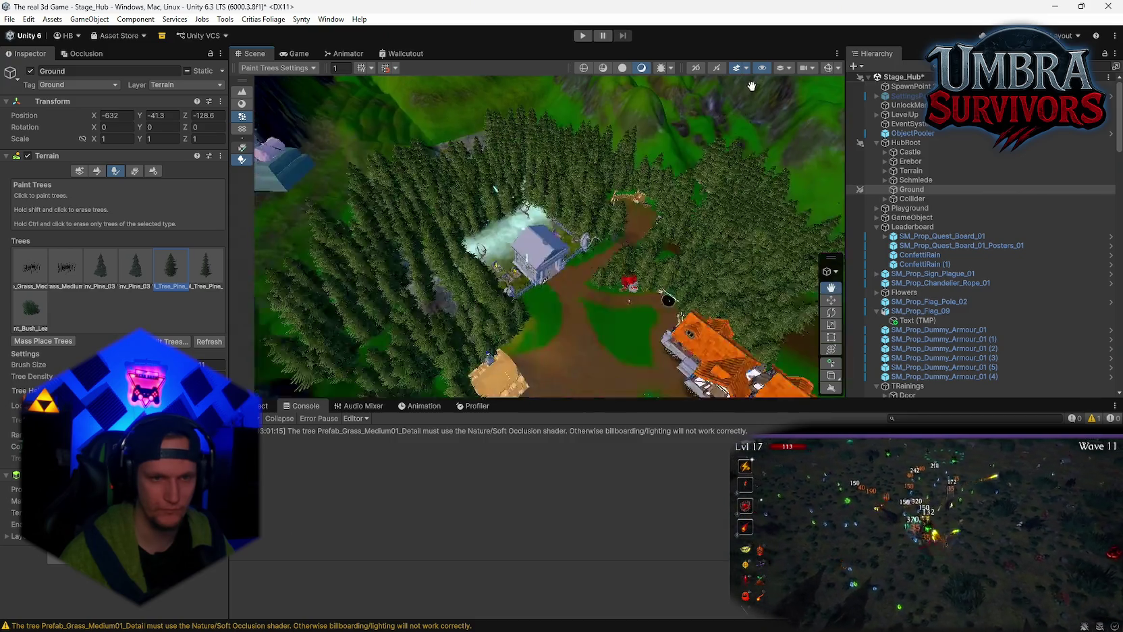
scroll(594, 307, up, 5)
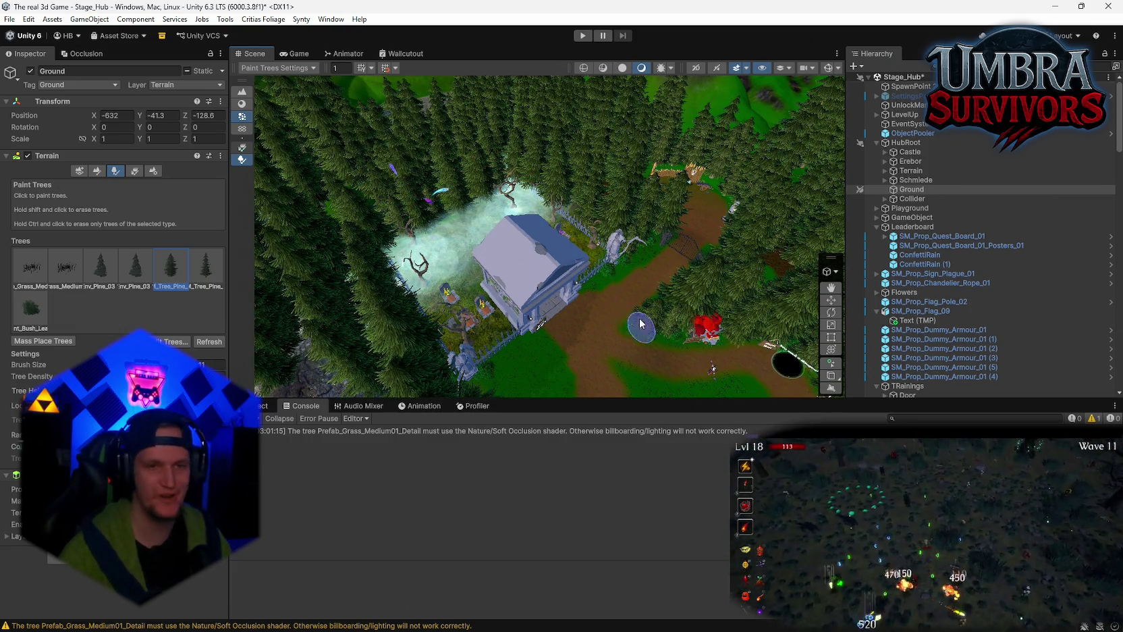
mouse_move(607, 336)
mouse_down()
mouse_move(495, 214)
mouse_move(522, 247)
mouse_move(456, 197)
mouse_move(662, 180)
mouse_move(649, 263)
mouse_up()
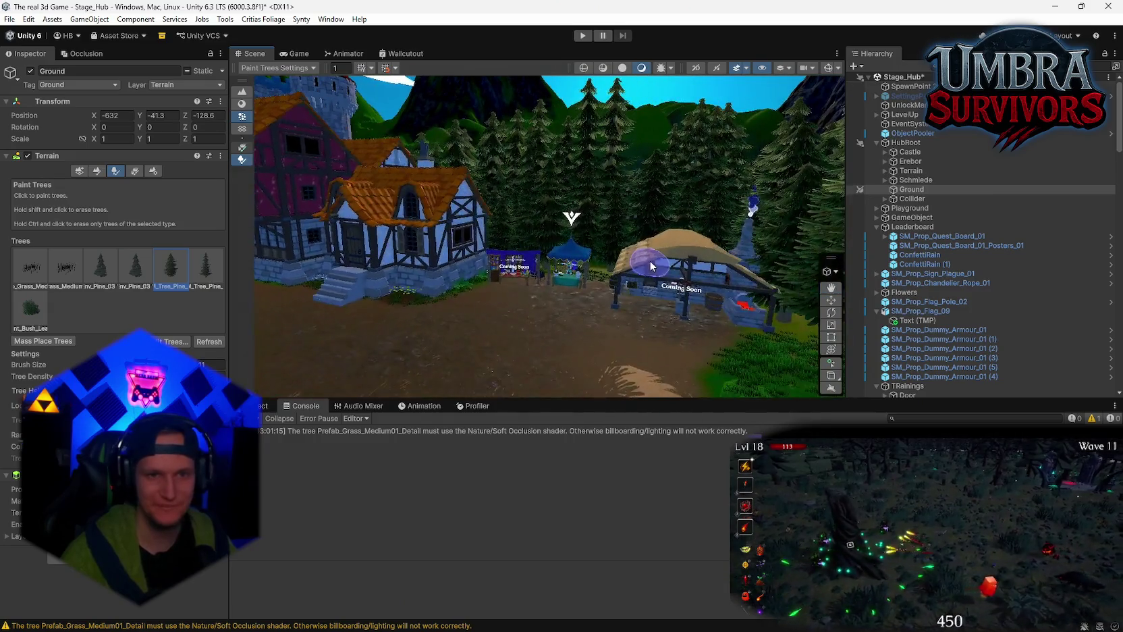
mouse_move(602, 216)
mouse_down()
mouse_move(598, 224)
mouse_move(591, 165)
mouse_move(584, 252)
mouse_move(542, 291)
mouse_move(564, 314)
mouse_move(569, 238)
mouse_move(582, 293)
mouse_move(521, 172)
mouse_move(561, 221)
mouse_move(657, 271)
mouse_move(631, 248)
mouse_move(596, 320)
mouse_up()
mouse_move(615, 265)
mouse_down()
mouse_move(597, 301)
mouse_move(678, 383)
mouse_move(681, 313)
mouse_move(727, 339)
mouse_move(307, 314)
mouse_move(806, 327)
mouse_move(396, 284)
mouse_move(449, 226)
mouse_up()
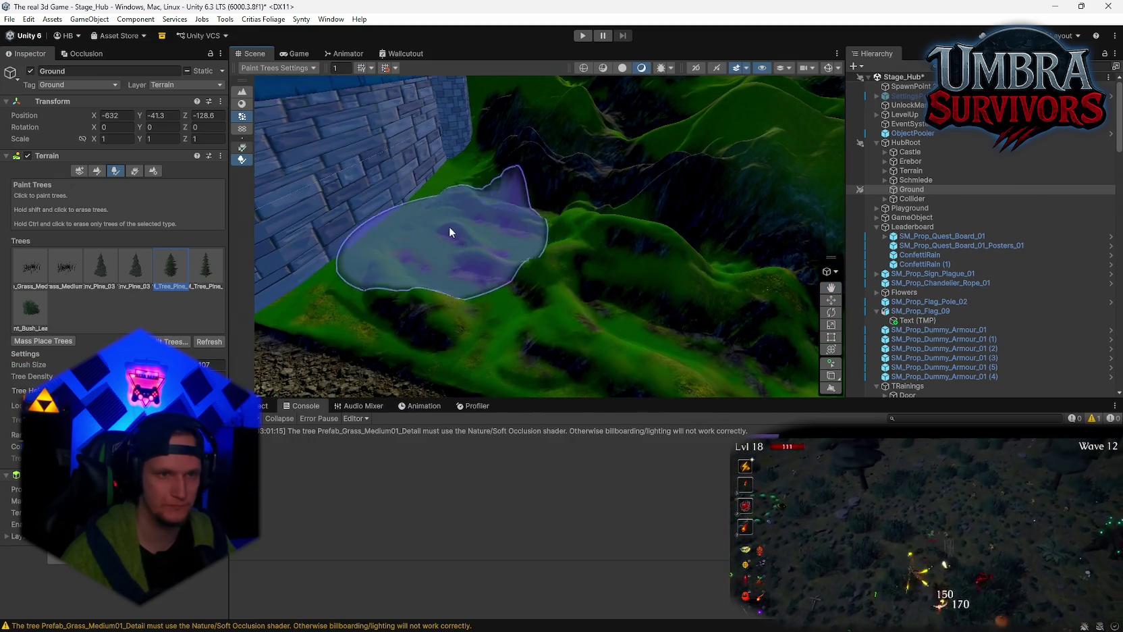
click(421, 254)
mouse_move(478, 275)
mouse_down()
mouse_move(614, 301)
mouse_move(582, 253)
mouse_move(626, 264)
mouse_move(602, 216)
mouse_move(582, 218)
mouse_move(522, 260)
mouse_move(509, 246)
mouse_move(605, 315)
mouse_move(456, 303)
mouse_move(507, 226)
mouse_move(571, 226)
mouse_move(479, 214)
mouse_move(692, 259)
mouse_move(485, 257)
mouse_move(628, 285)
mouse_move(522, 286)
mouse_move(544, 265)
mouse_move(738, 244)
mouse_move(596, 268)
mouse_move(614, 283)
mouse_move(598, 256)
mouse_move(615, 233)
mouse_move(639, 280)
mouse_move(531, 282)
mouse_move(523, 256)
mouse_move(594, 313)
mouse_move(537, 340)
mouse_up()
click(513, 230)
scroll(537, 341, up, 5)
mouse_move(622, 244)
mouse_down()
mouse_move(629, 264)
mouse_move(609, 243)
mouse_move(677, 256)
mouse_move(676, 319)
mouse_move(585, 340)
mouse_move(628, 345)
mouse_up()
scroll(627, 345, up, 10)
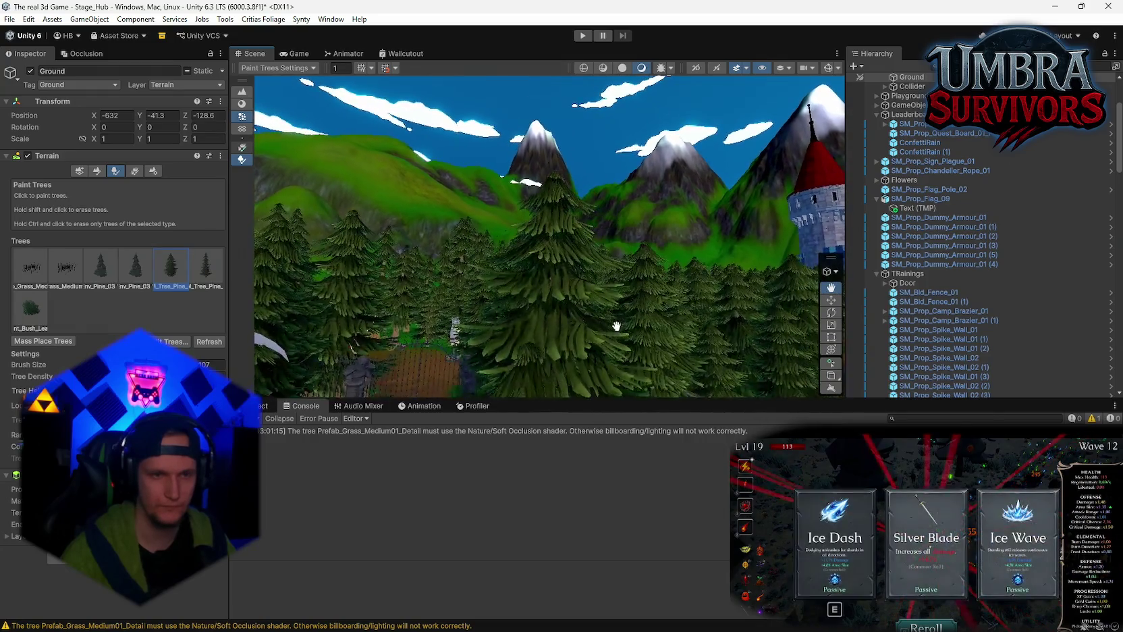
mouse_move(671, 301)
mouse_down()
mouse_move(629, 325)
mouse_move(641, 383)
mouse_up()
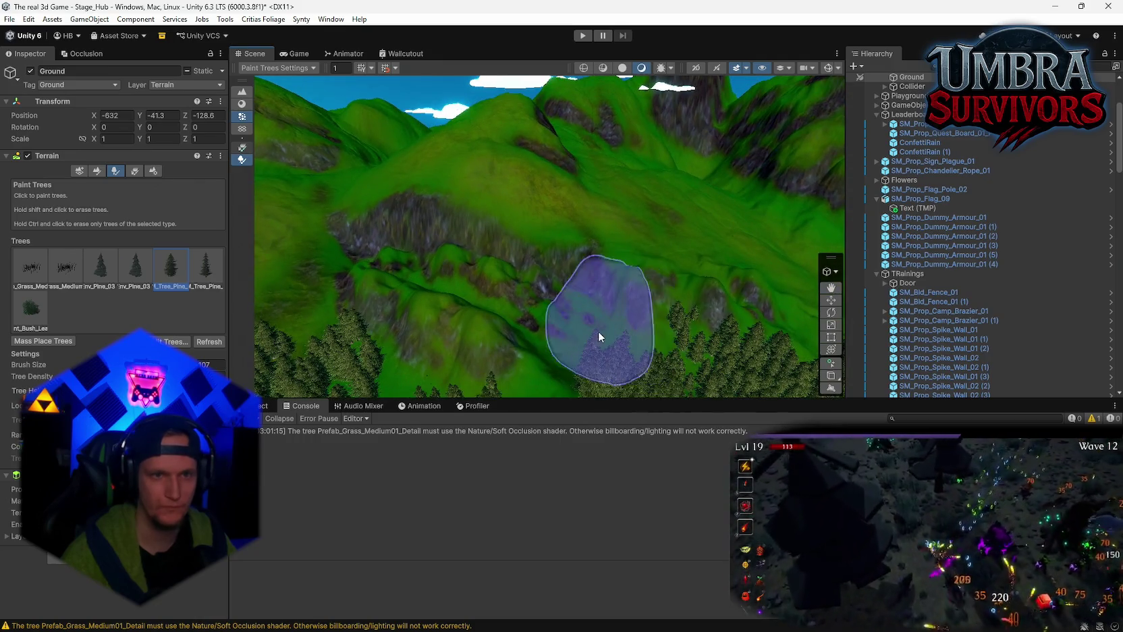
mouse_move(599, 330)
mouse_down()
mouse_move(580, 257)
mouse_move(563, 301)
mouse_move(581, 304)
mouse_up()
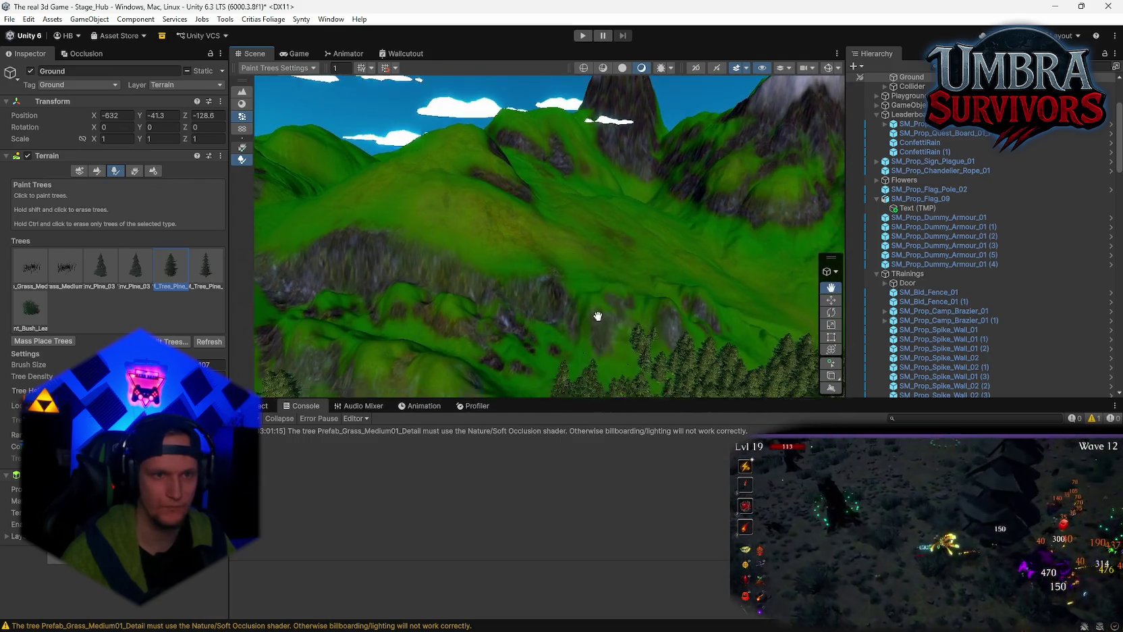
scroll(594, 310, up, 10)
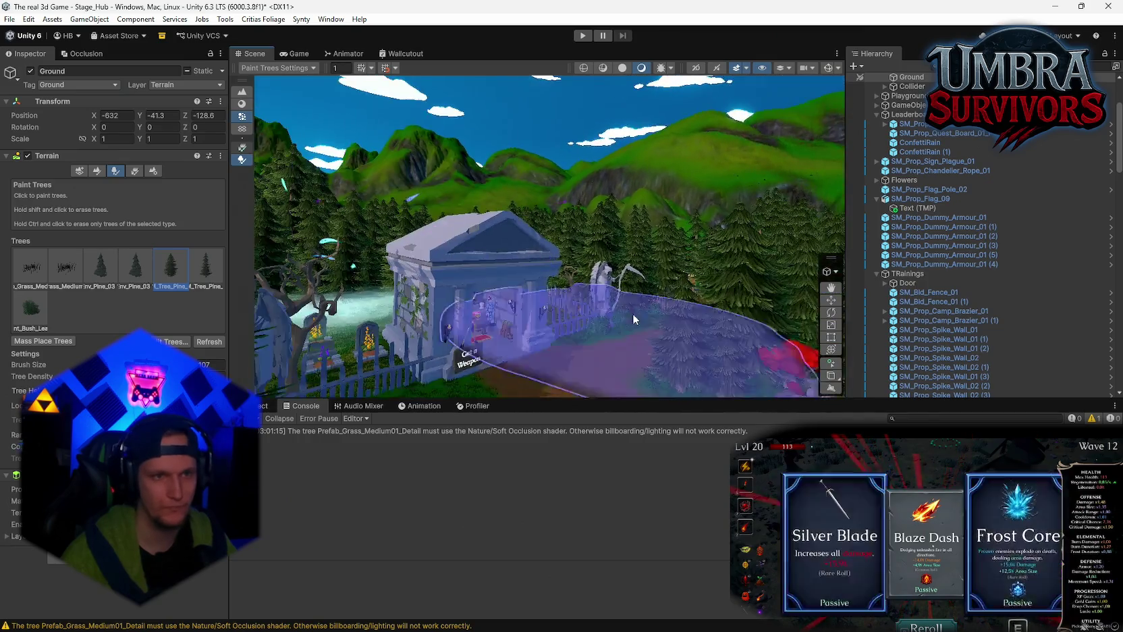
mouse_move(633, 313)
mouse_down()
mouse_move(660, 336)
mouse_move(636, 450)
mouse_up()
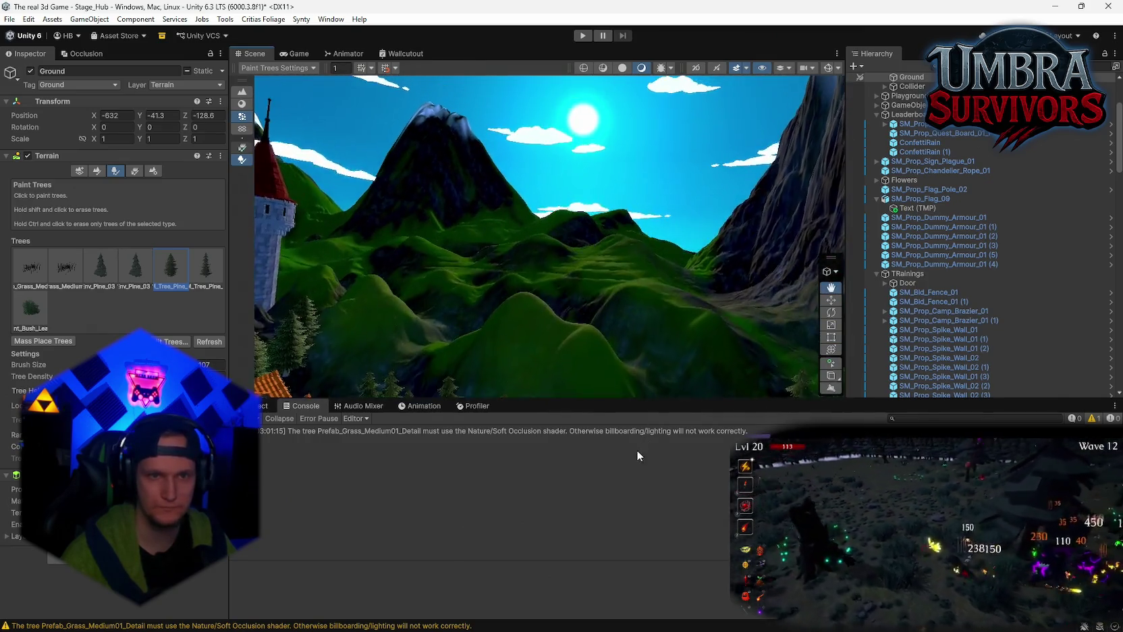
scroll(639, 288, up, 10)
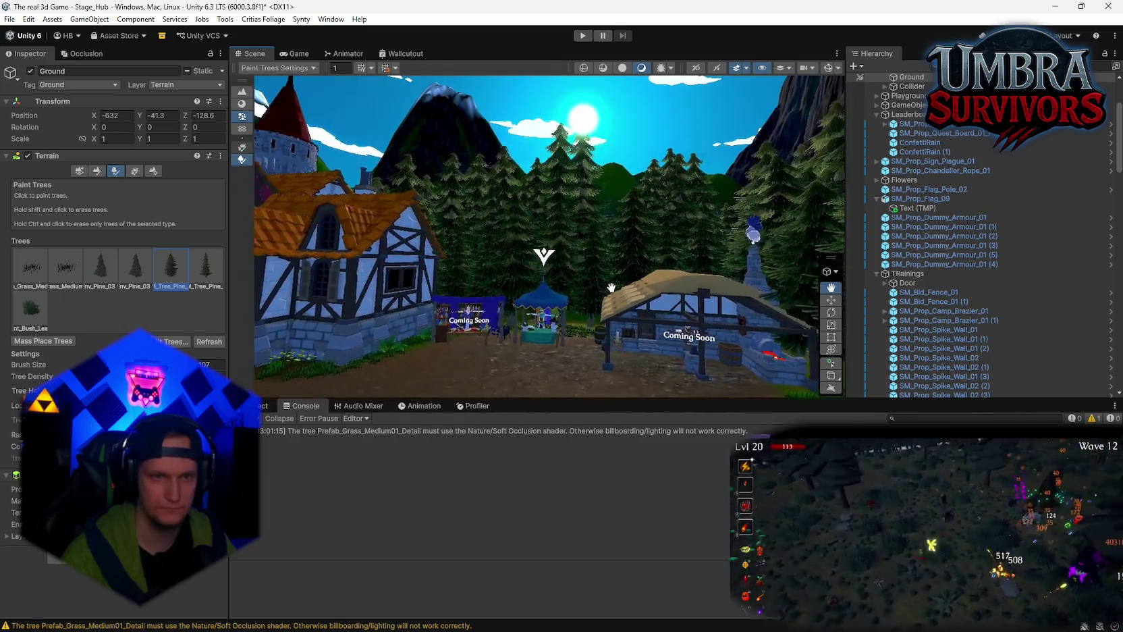
mouse_move(611, 288)
mouse_down()
mouse_move(606, 318)
mouse_move(561, 318)
mouse_move(549, 299)
mouse_move(583, 312)
mouse_move(526, 312)
mouse_move(626, 263)
mouse_move(588, 284)
mouse_move(578, 262)
mouse_move(579, 286)
mouse_move(647, 250)
mouse_move(634, 279)
mouse_move(594, 298)
mouse_move(624, 371)
mouse_move(618, 358)
mouse_move(676, 306)
mouse_move(607, 359)
mouse_up()
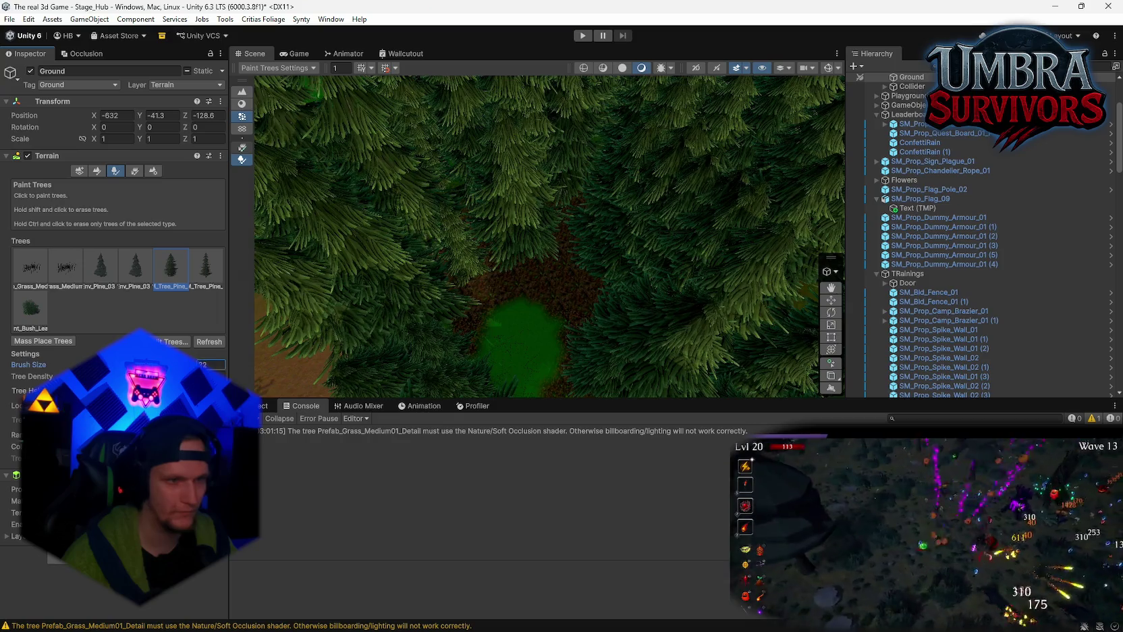
- Fly the Scene view around the training area, Start Run portal and nearby trees to inspect the painted pines
scroll(575, 307, down, 5)
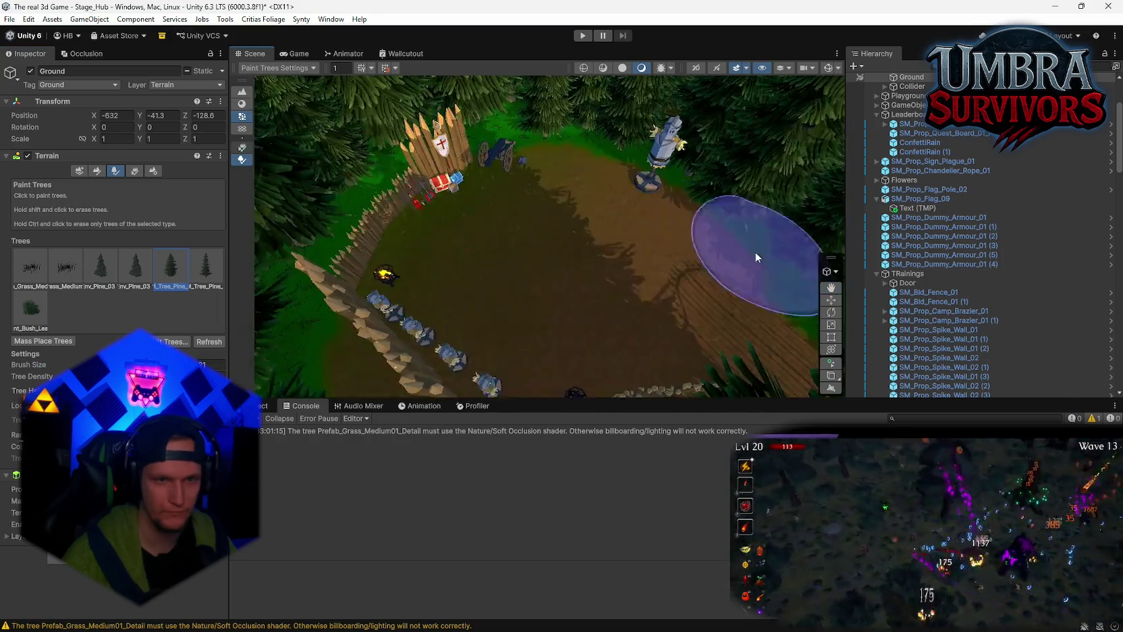
mouse_move(755, 251)
mouse_down()
mouse_move(395, 298)
mouse_move(235, 241)
mouse_move(904, 252)
mouse_move(966, 201)
mouse_move(46, 222)
mouse_move(32, 202)
mouse_move(1067, 211)
mouse_move(682, 205)
mouse_move(785, 190)
mouse_move(815, 276)
mouse_move(806, 237)
mouse_move(1064, 225)
mouse_move(943, 223)
mouse_move(637, 268)
mouse_up()
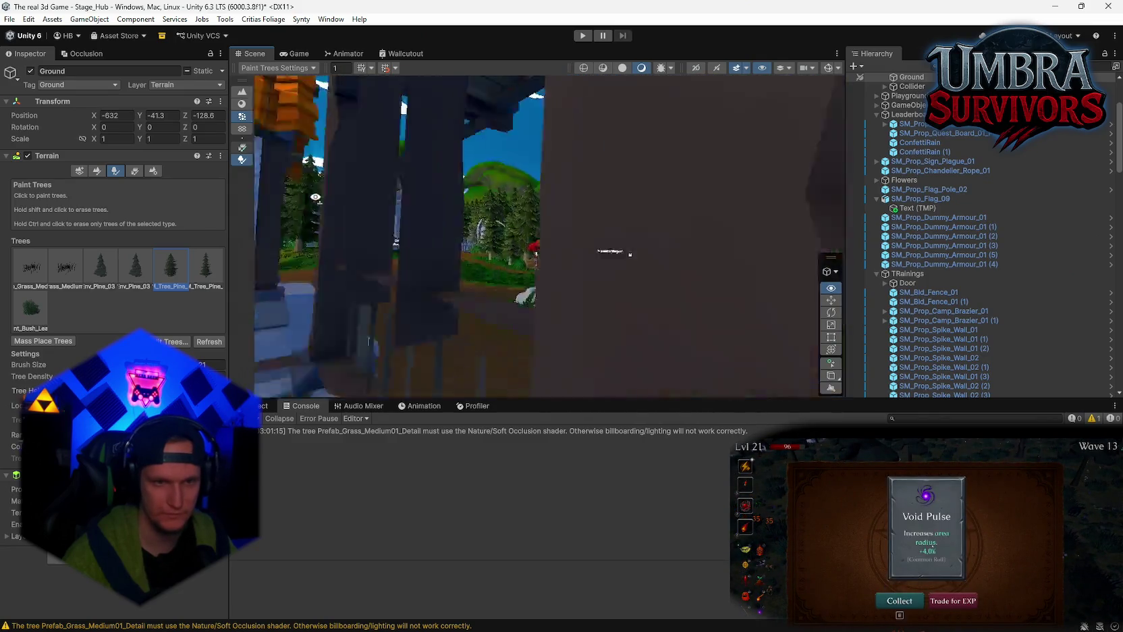
drag(315, 198, 487, 282)
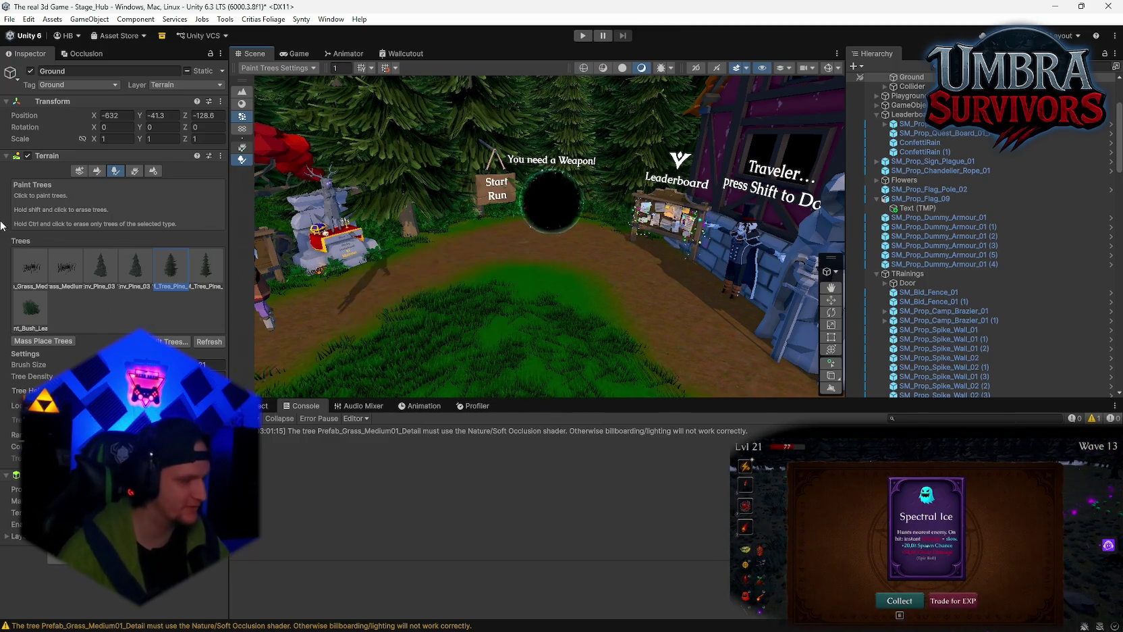
mouse_move(614, 285)
mouse_down()
mouse_move(562, 306)
mouse_move(602, 399)
mouse_move(647, 455)
mouse_move(704, 392)
mouse_move(608, 317)
mouse_move(528, 280)
mouse_move(564, 280)
mouse_up()
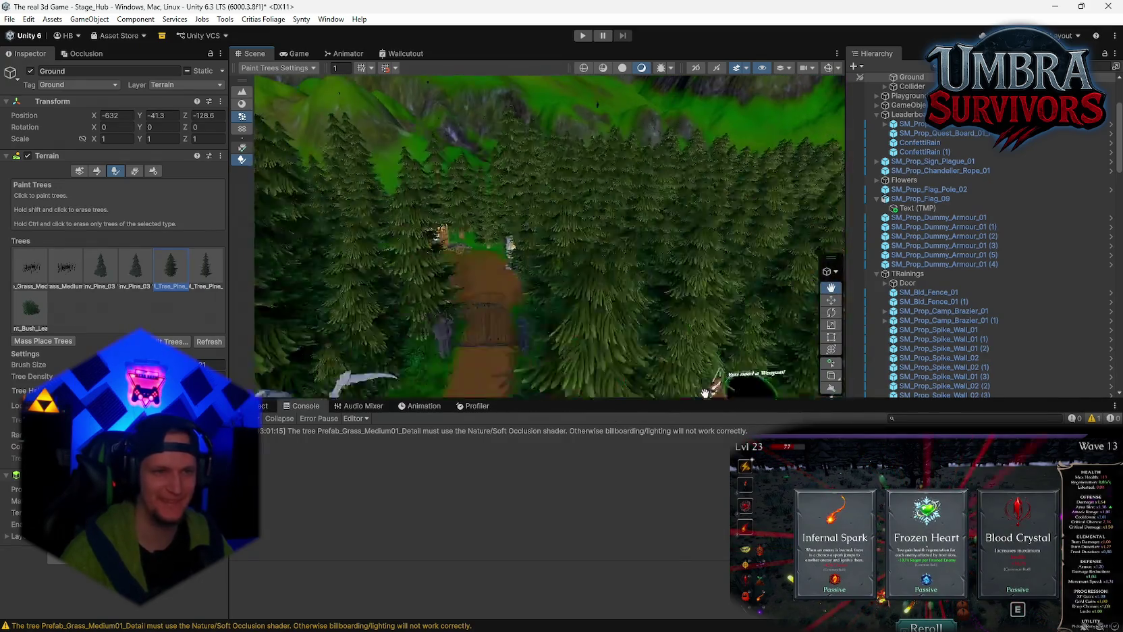
scroll(590, 343, up, 3)
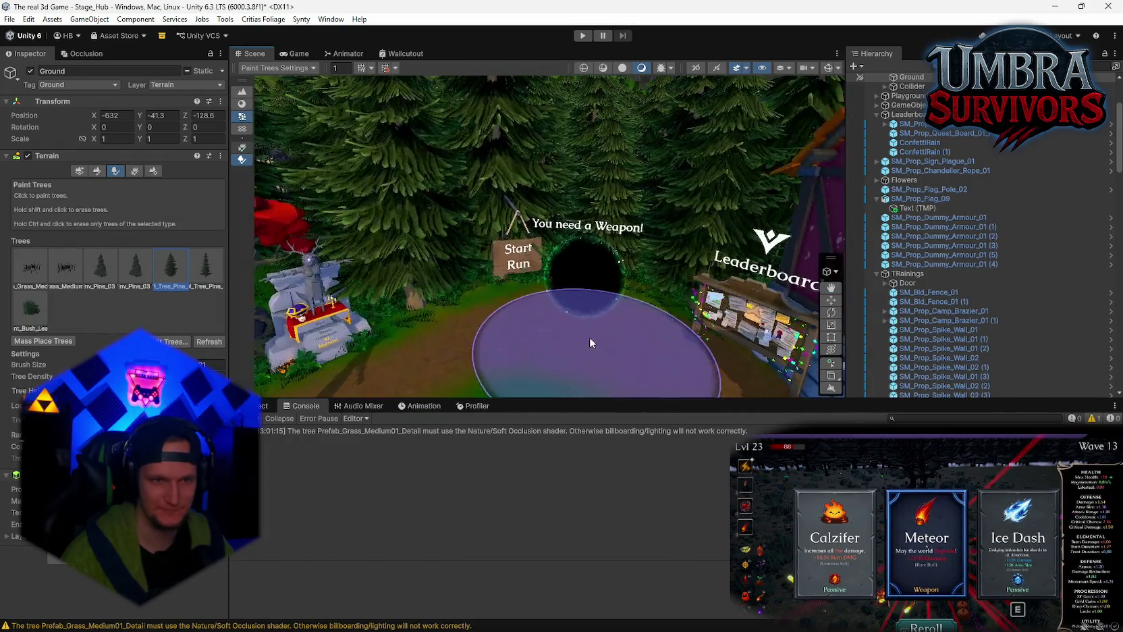
mouse_move(590, 343)
mouse_down()
mouse_move(642, 334)
mouse_move(586, 313)
mouse_move(628, 340)
mouse_move(576, 258)
mouse_up()
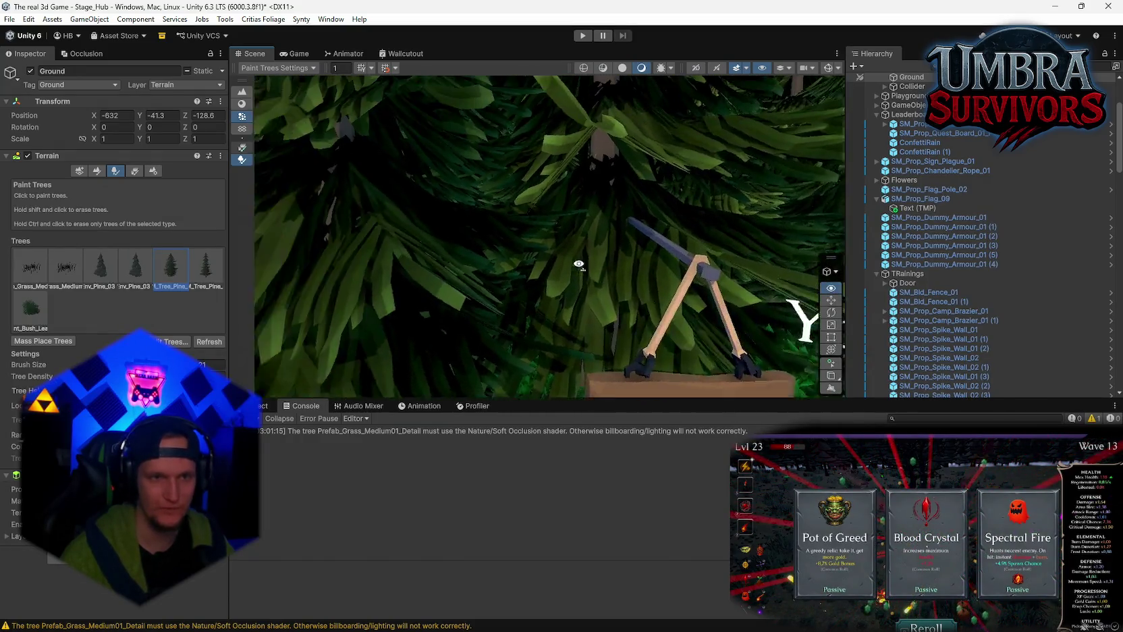
scroll(582, 250, up, 3)
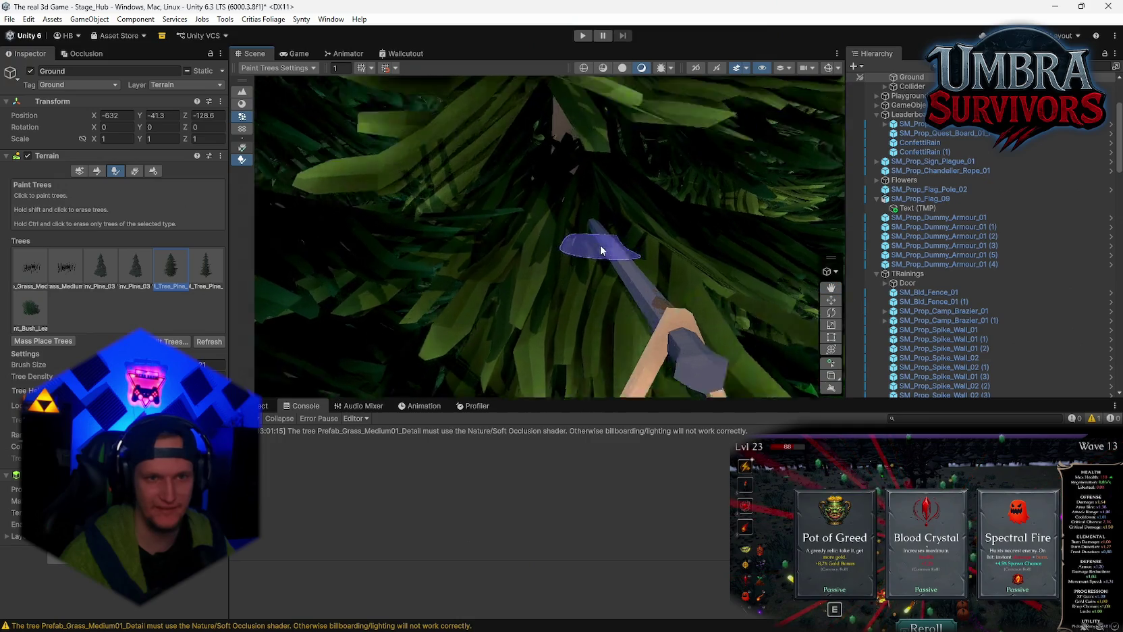
scroll(600, 244, up, 5)
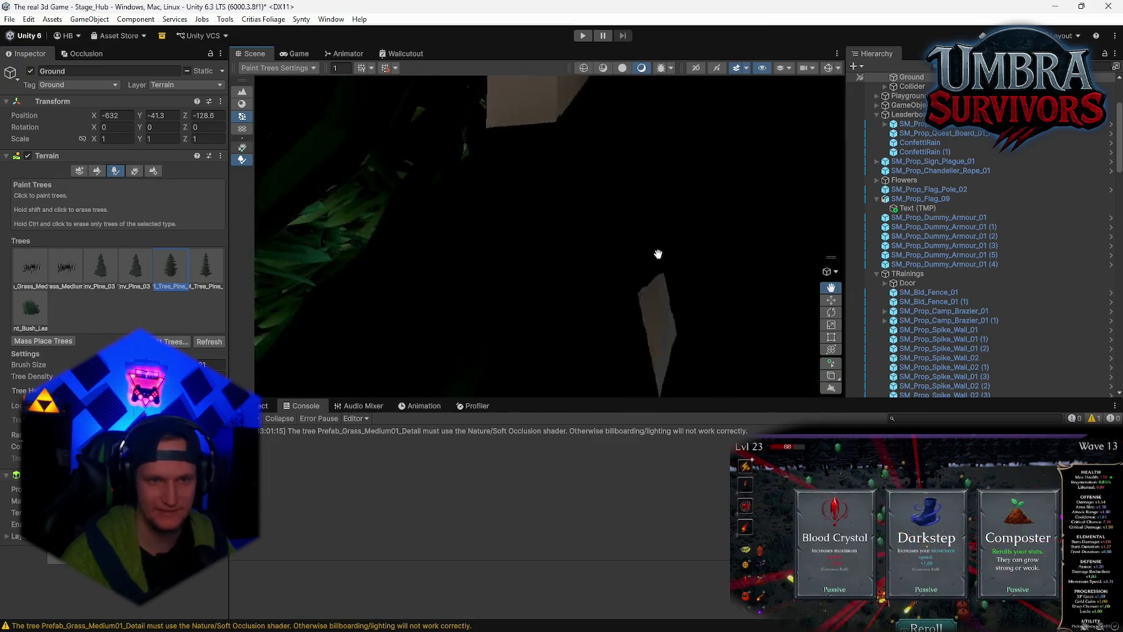
drag(813, 181, 738, 193)
mouse_move(625, 201)
mouse_down()
mouse_move(682, 169)
mouse_move(742, 160)
mouse_move(652, 197)
mouse_up()
mouse_move(610, 256)
mouse_down()
mouse_move(627, 246)
mouse_move(727, 276)
mouse_move(474, 234)
mouse_up()
mouse_move(660, 292)
mouse_down()
mouse_move(557, 311)
mouse_move(601, 321)
mouse_move(552, 342)
mouse_up()
scroll(551, 343, down, 10)
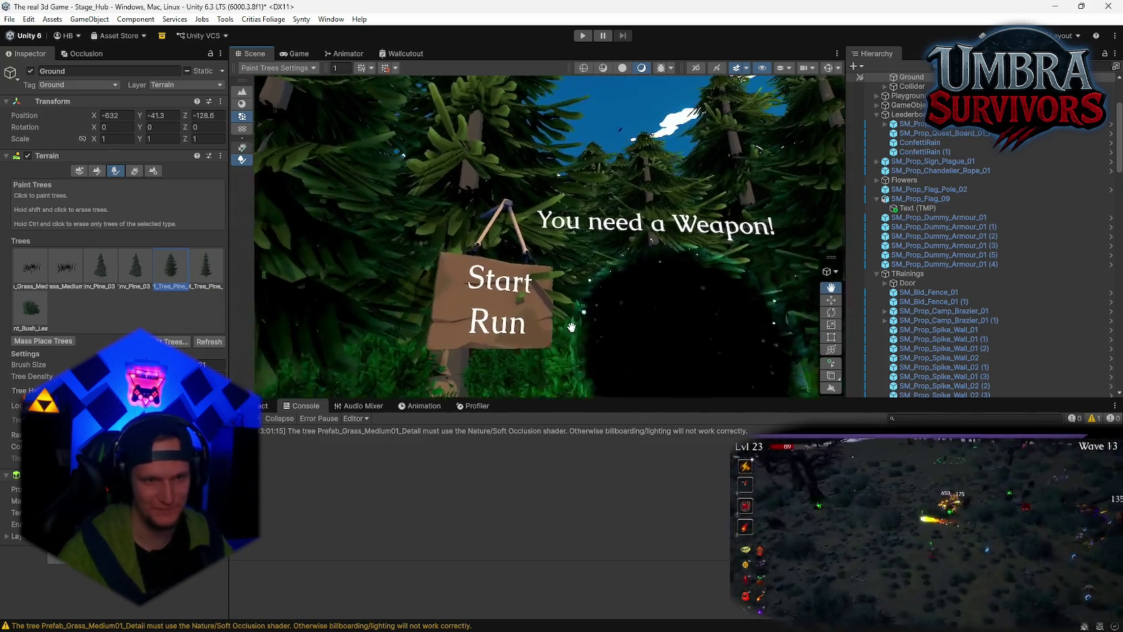
scroll(600, 297, up, 8)
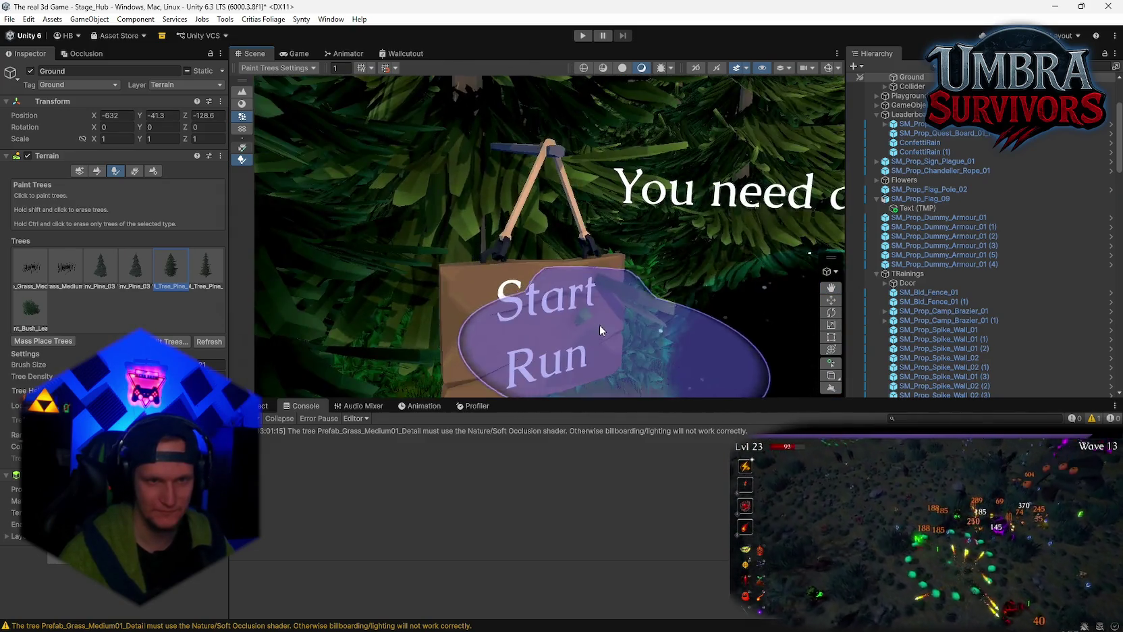
scroll(600, 324, down, 5)
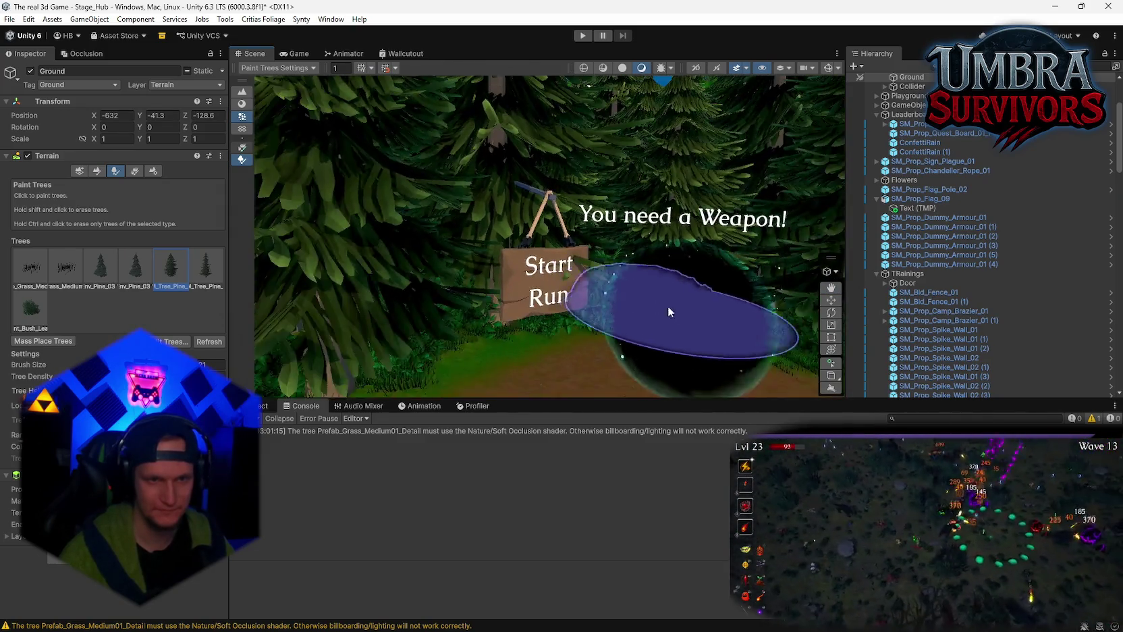
mouse_move(667, 306)
mouse_down()
mouse_move(699, 289)
mouse_move(526, 290)
mouse_move(653, 306)
mouse_move(582, 281)
mouse_move(638, 197)
mouse_move(585, 347)
mouse_move(570, 353)
mouse_up()
- Exit tree painting and lower the fern near the gate onto the ground
key(q)
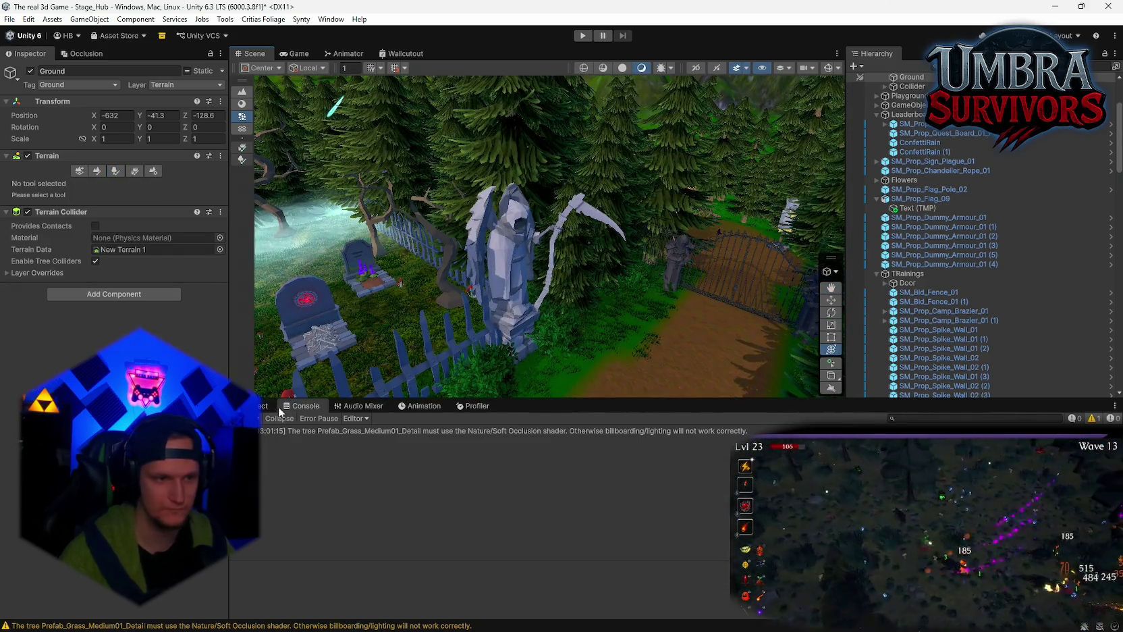
drag(684, 273, 26, 281)
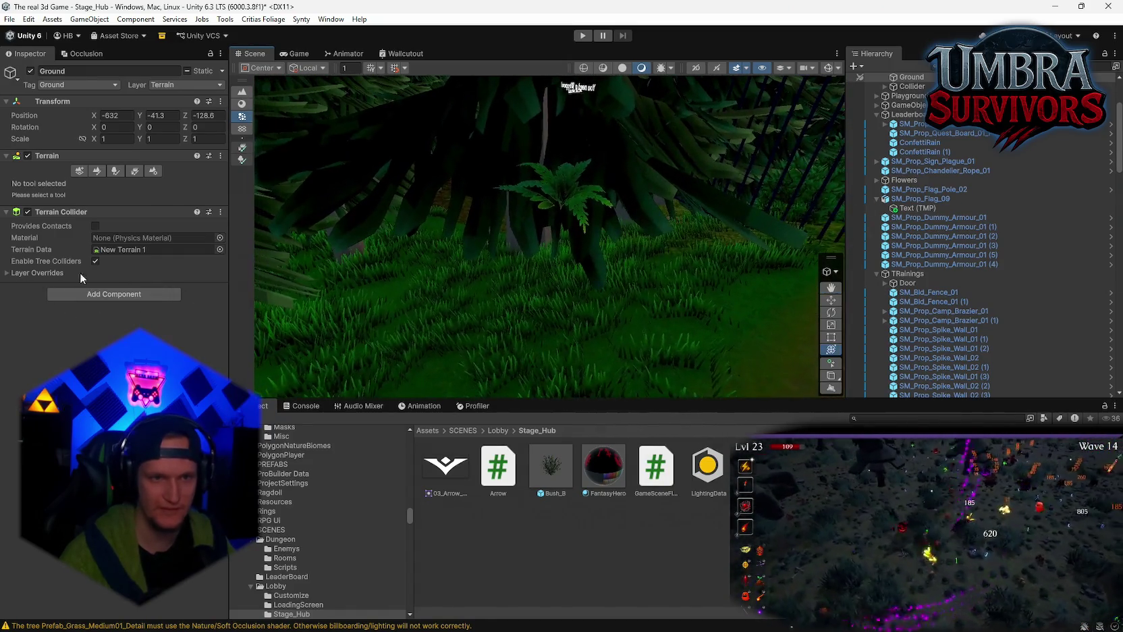
click(580, 216)
drag(552, 149, 555, 261)
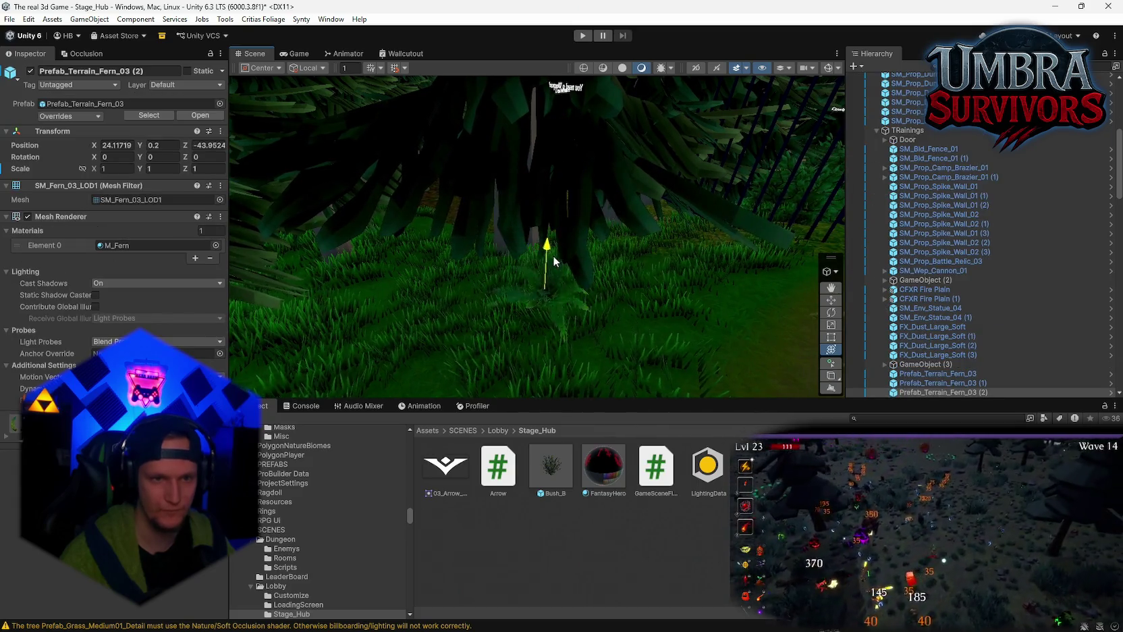
mouse_move(499, 292)
mouse_down()
mouse_move(530, 215)
mouse_move(451, 233)
mouse_move(917, 202)
mouse_move(898, 200)
mouse_move(989, 207)
mouse_move(634, 289)
mouse_up()
- Delete the fern on the grassy spot and sink the fence-side bush slightly lower
click(569, 281)
key(Delete)
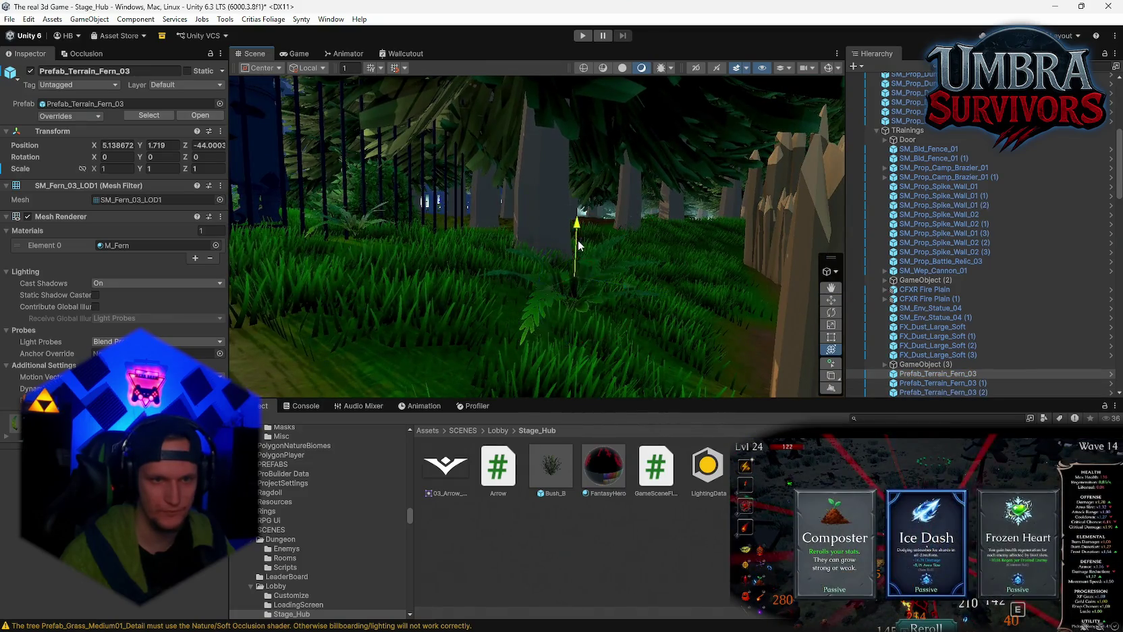
click(362, 220)
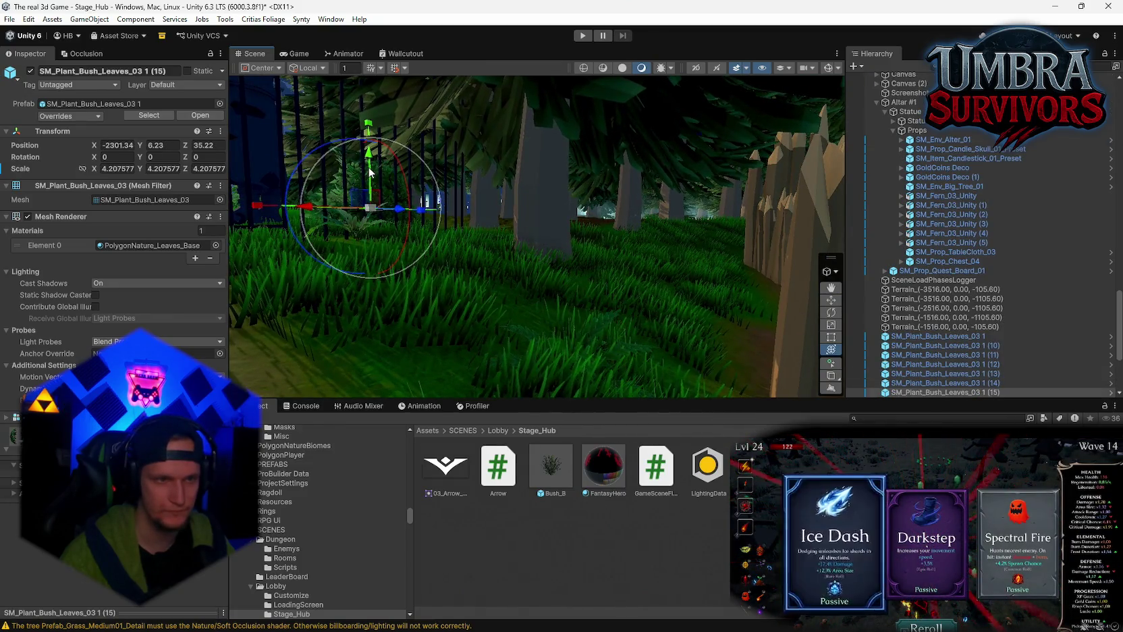
drag(373, 187, 373, 203)
mouse_move(473, 216)
mouse_down()
mouse_move(513, 223)
mouse_move(432, 230)
mouse_move(683, 222)
mouse_up()
- Delete the stray bush copy SM_Plant_Bush_Leaves_03 1 (7) in front of the fence
click(532, 237)
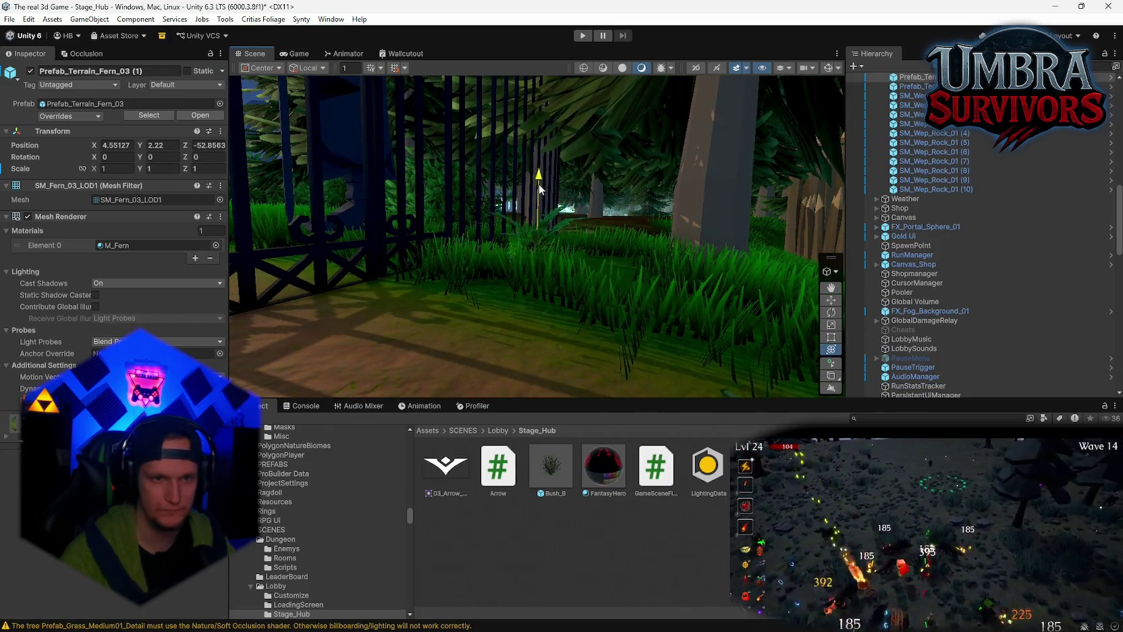
mouse_move(541, 203)
mouse_down()
mouse_move(588, 250)
mouse_move(639, 267)
mouse_up()
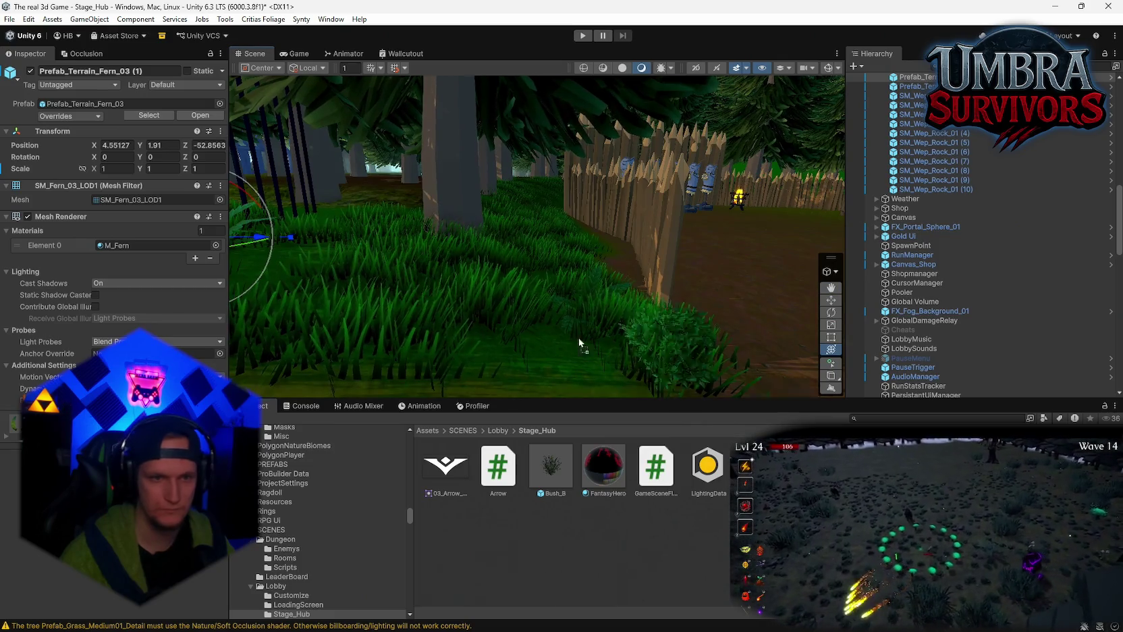
click(460, 295)
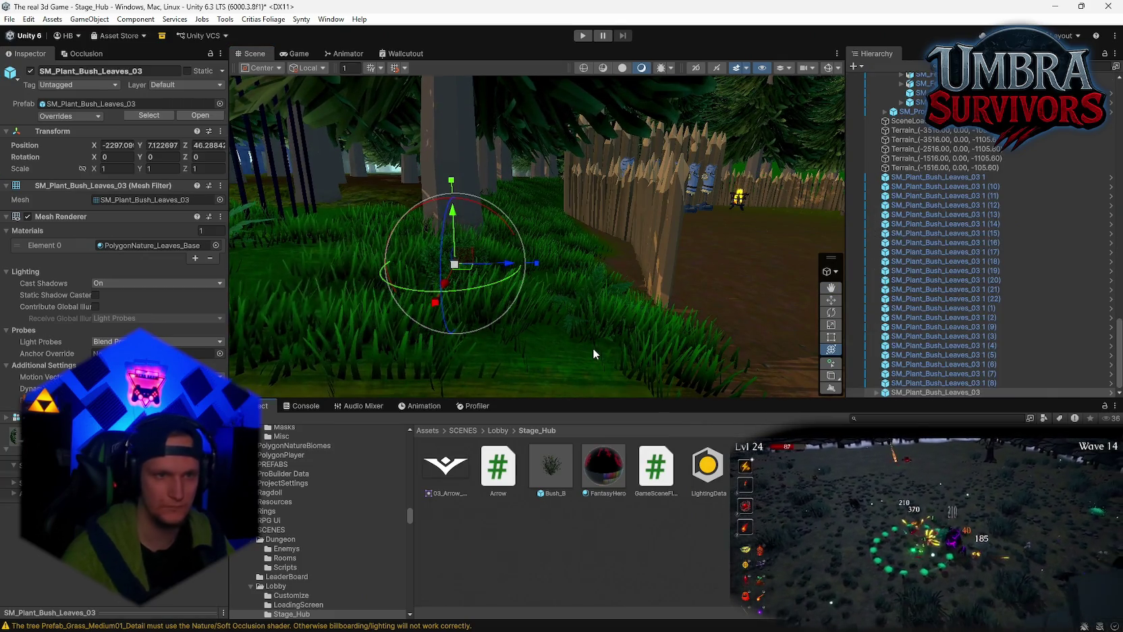
key(Delete)
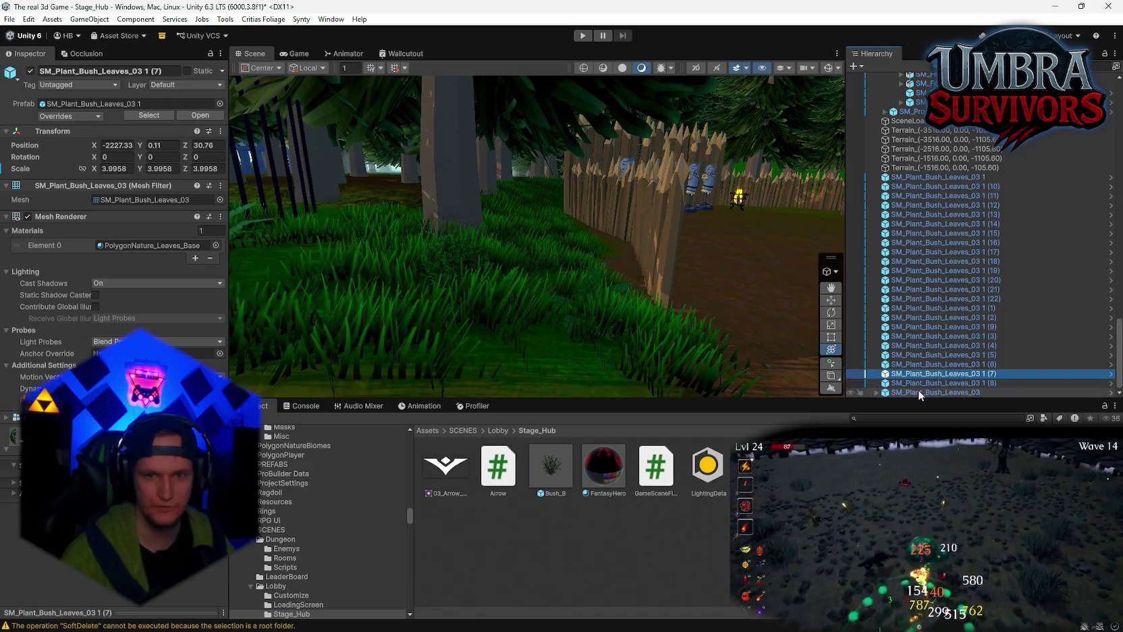
click(918, 390)
key(Delete)
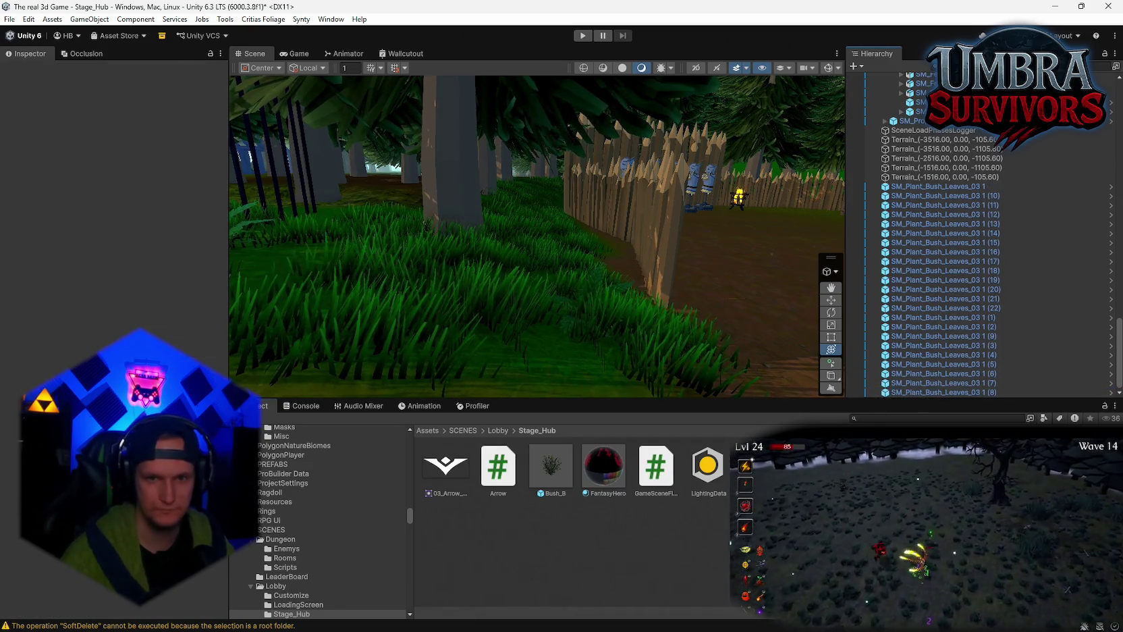
- Restore the deleted bush and scale it up to about 6
key(ctrl+z)
drag(424, 289, 540, 260)
key(f)
mouse_move(543, 315)
mouse_down()
mouse_move(481, 290)
mouse_move(542, 302)
mouse_move(531, 322)
mouse_move(574, 282)
mouse_up()
- Duplicate the bush along the gate, lowering bush (25) and shrinking it to about half size
key(ctrl+d)
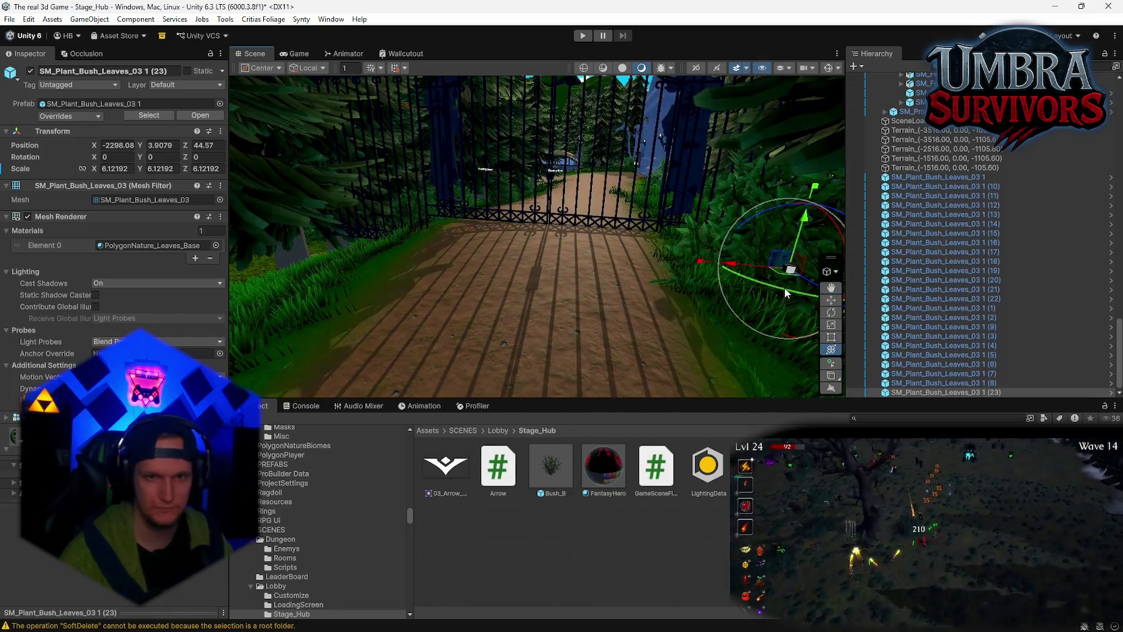
drag(785, 288, 325, 253)
key(f)
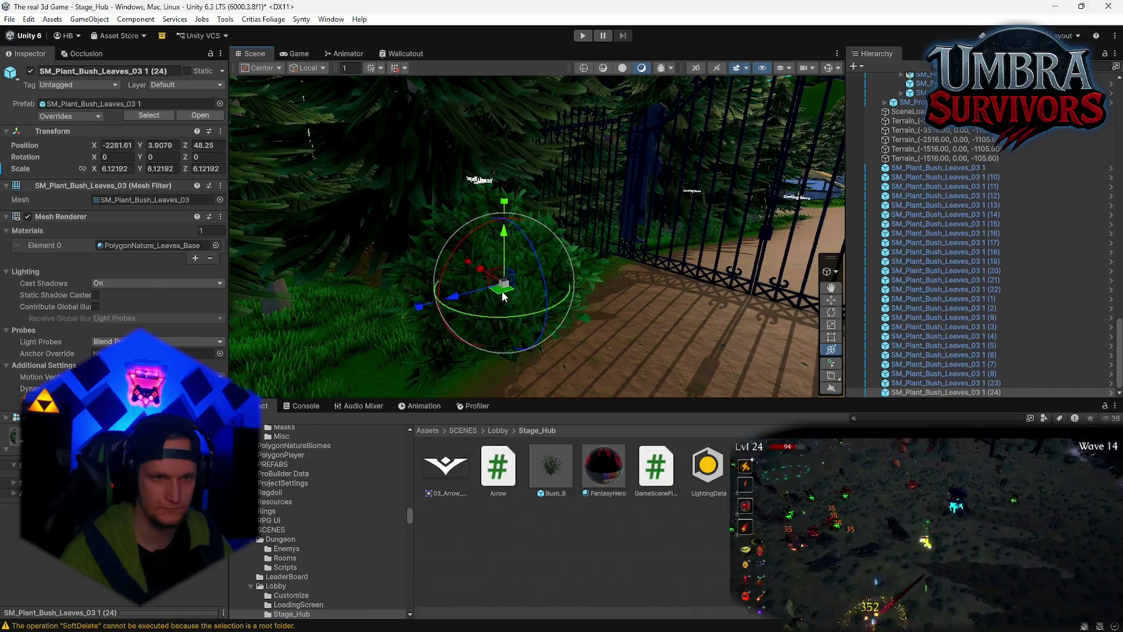
drag(493, 273, 573, 256)
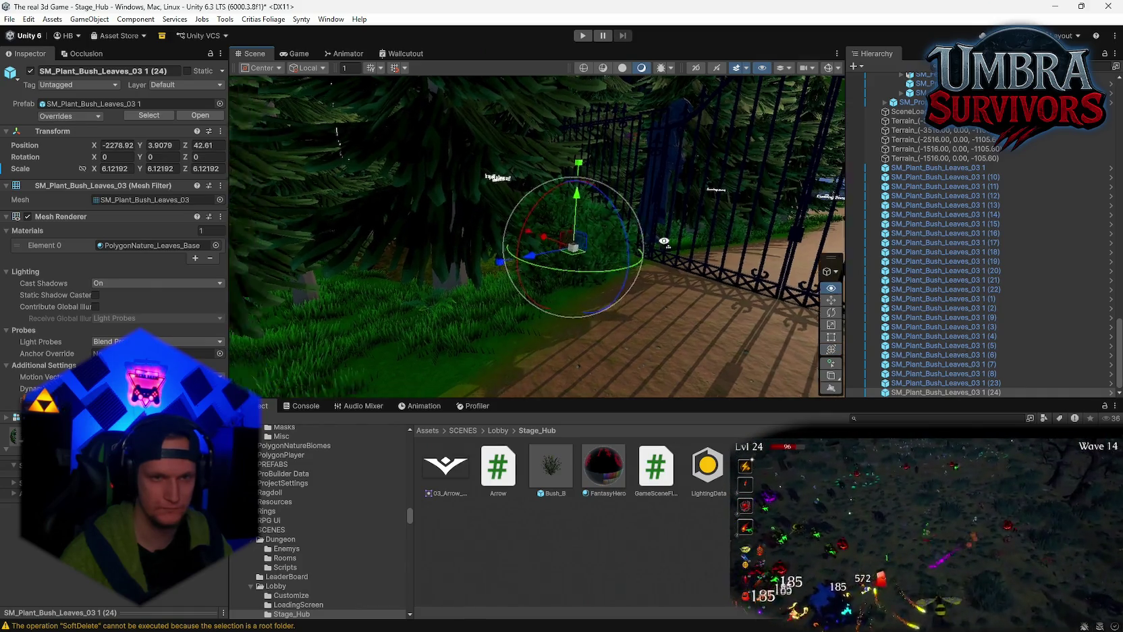
mouse_move(660, 275)
mouse_down()
mouse_move(432, 295)
mouse_move(403, 280)
mouse_up()
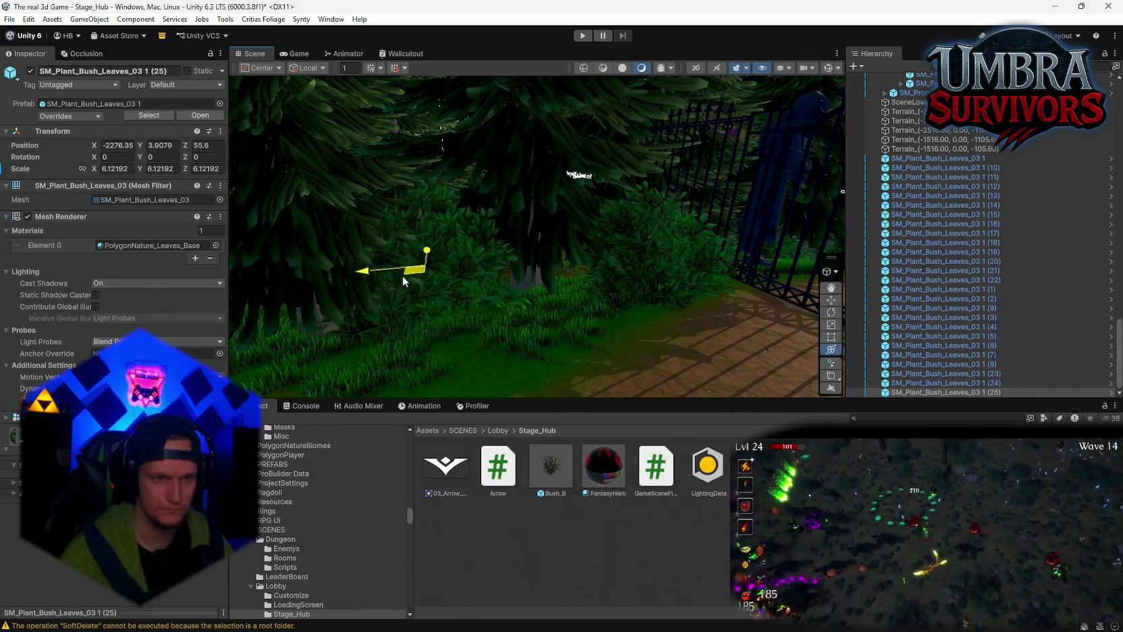
drag(425, 227, 425, 252)
mouse_move(430, 295)
mouse_down()
mouse_move(399, 297)
mouse_move(511, 288)
mouse_up()
- Place another bush copy by the dirt path, scaled to about 9 and set at ground height
key(ctrl+d)
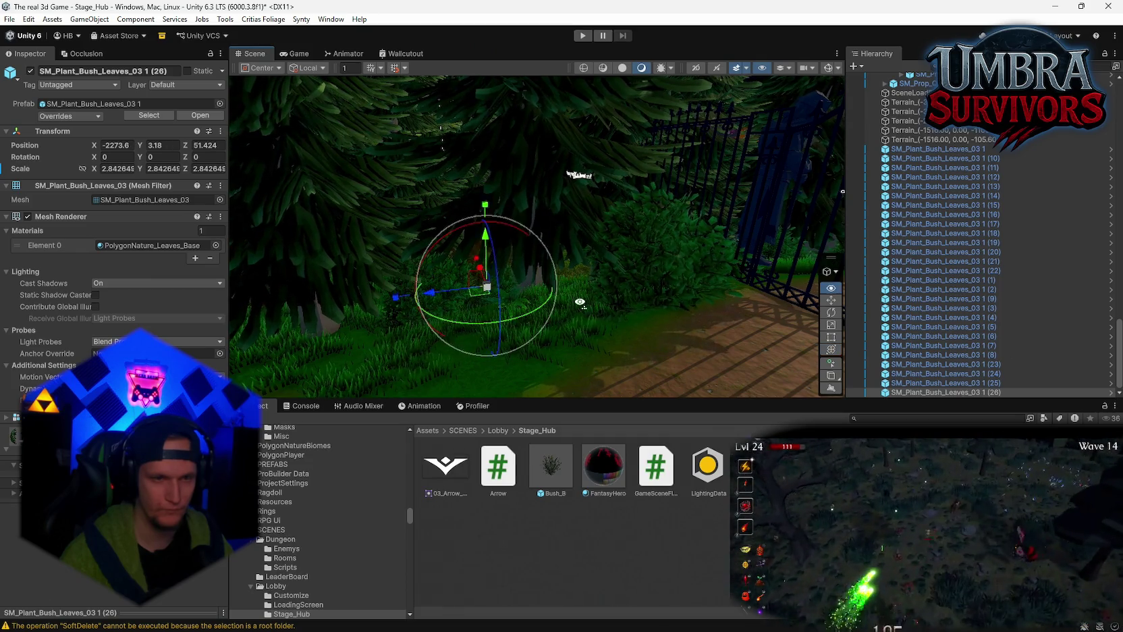
drag(579, 302, 661, 309)
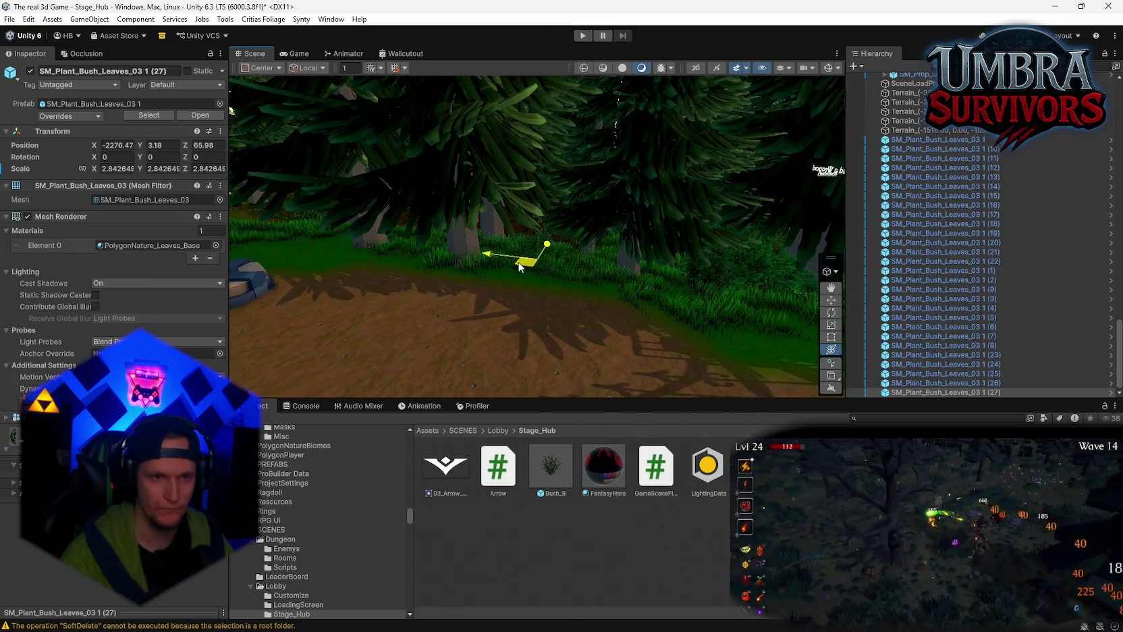
drag(623, 253, 678, 250)
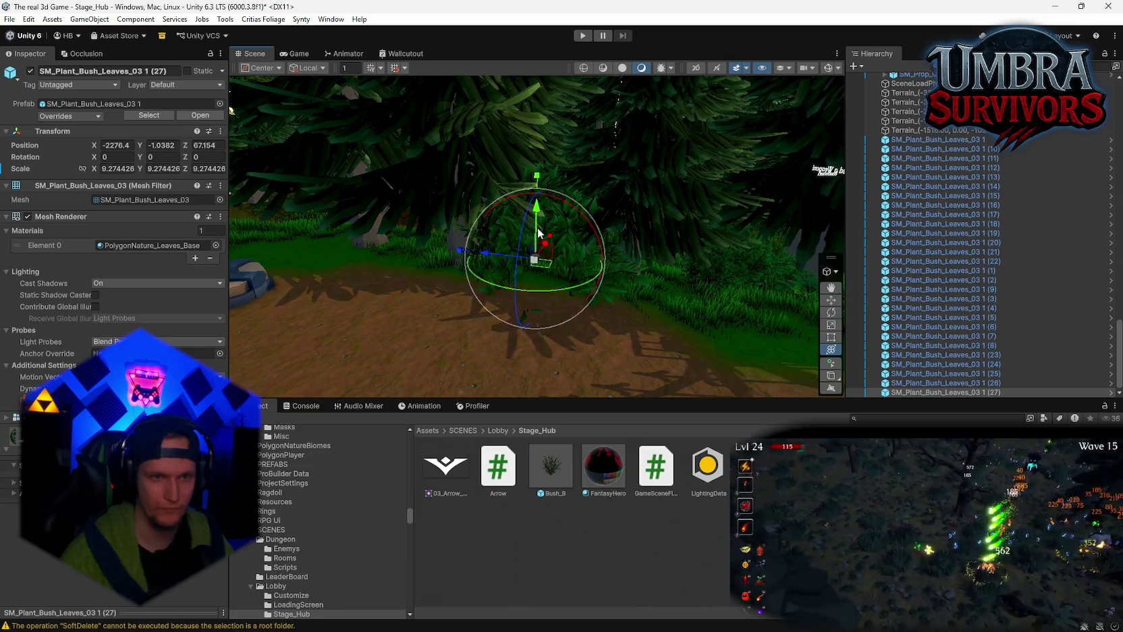
mouse_move(540, 233)
mouse_down()
mouse_move(540, 244)
mouse_move(559, 230)
mouse_up()
drag(547, 185, 544, 208)
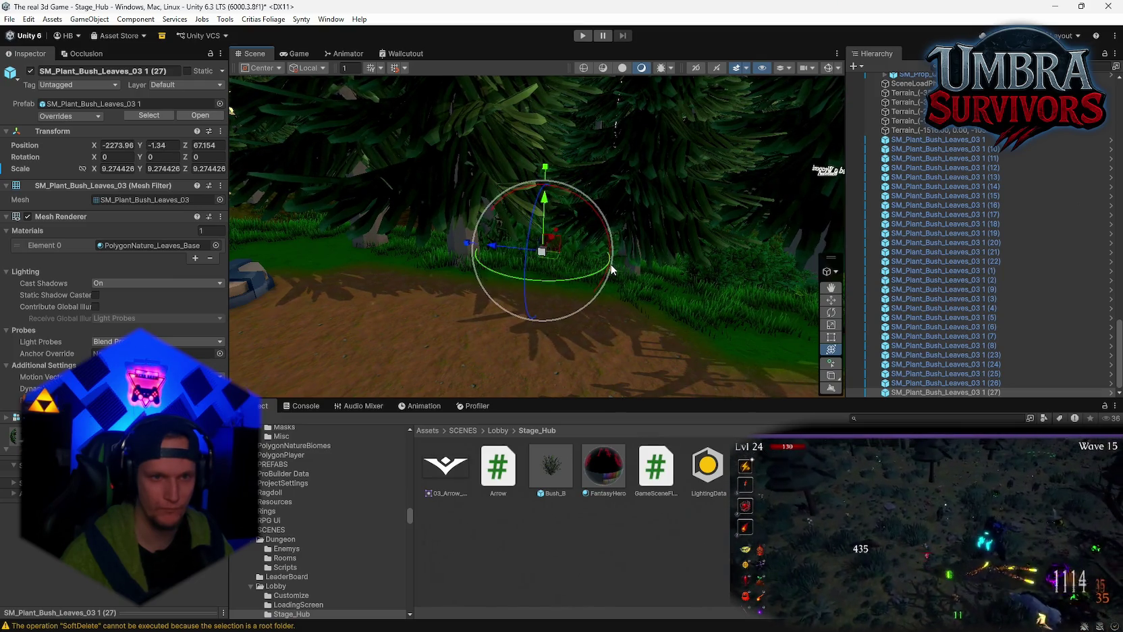
drag(610, 263, 709, 280)
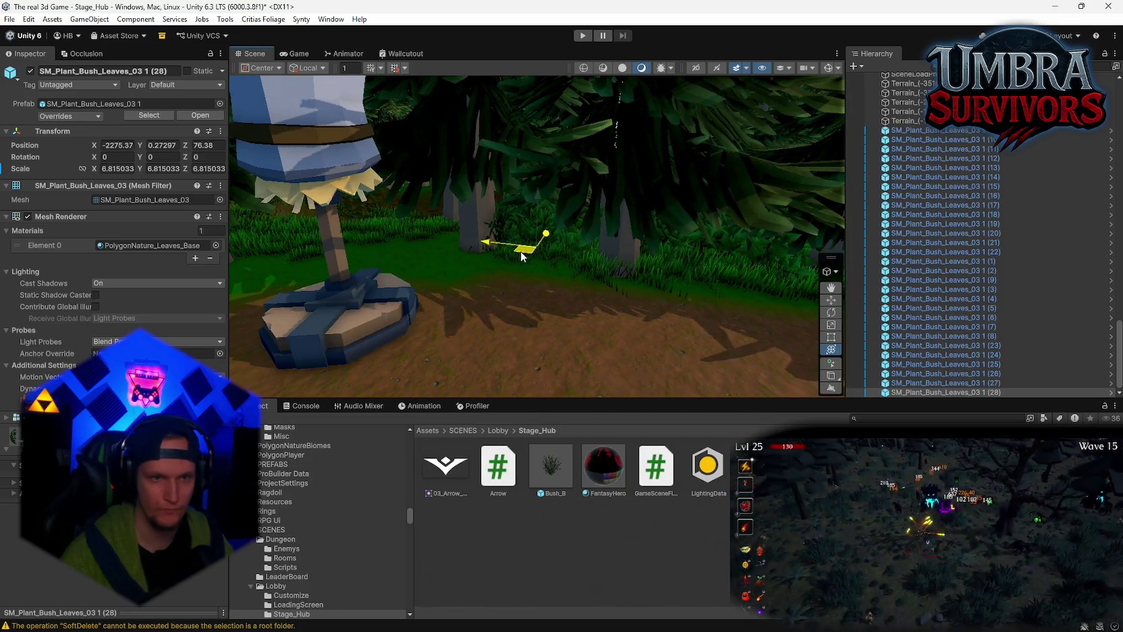
mouse_move(539, 220)
mouse_down()
mouse_move(540, 203)
mouse_move(542, 259)
mouse_move(696, 271)
mouse_move(556, 263)
mouse_move(594, 260)
mouse_move(628, 286)
mouse_move(553, 288)
mouse_up()
- Duplicate the bush again and settle it slightly lower on the ground
key(ctrl+d)
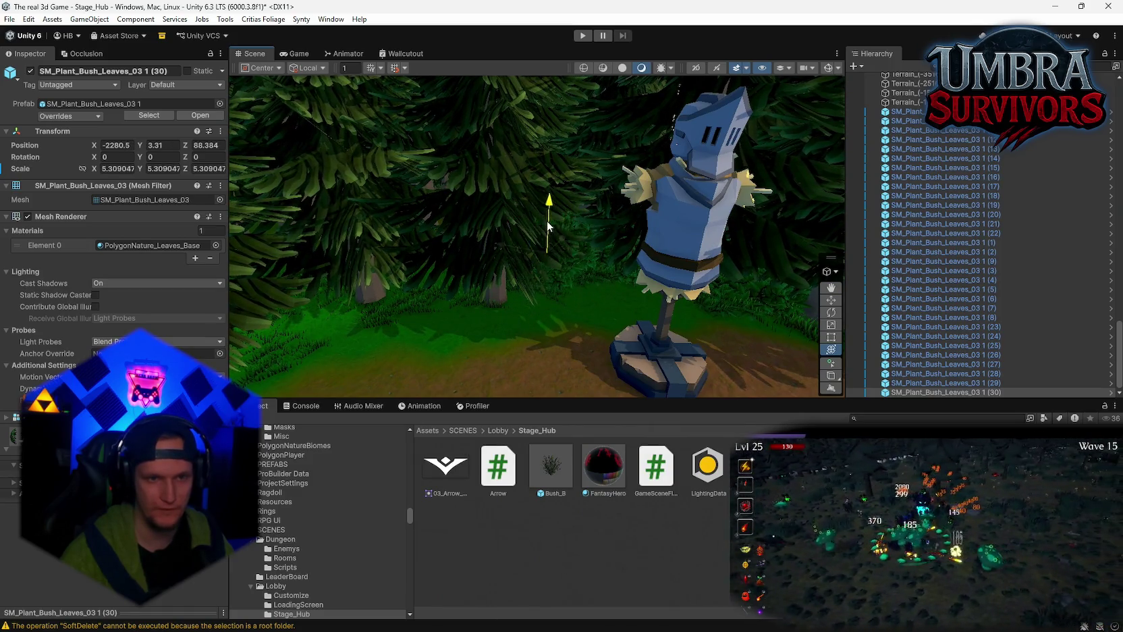
drag(542, 244, 542, 257)
mouse_move(542, 257)
mouse_down()
mouse_move(539, 313)
mouse_move(686, 294)
mouse_move(466, 256)
mouse_move(538, 259)
mouse_move(452, 263)
mouse_move(466, 252)
mouse_move(449, 265)
mouse_move(446, 250)
mouse_up()
key(f)
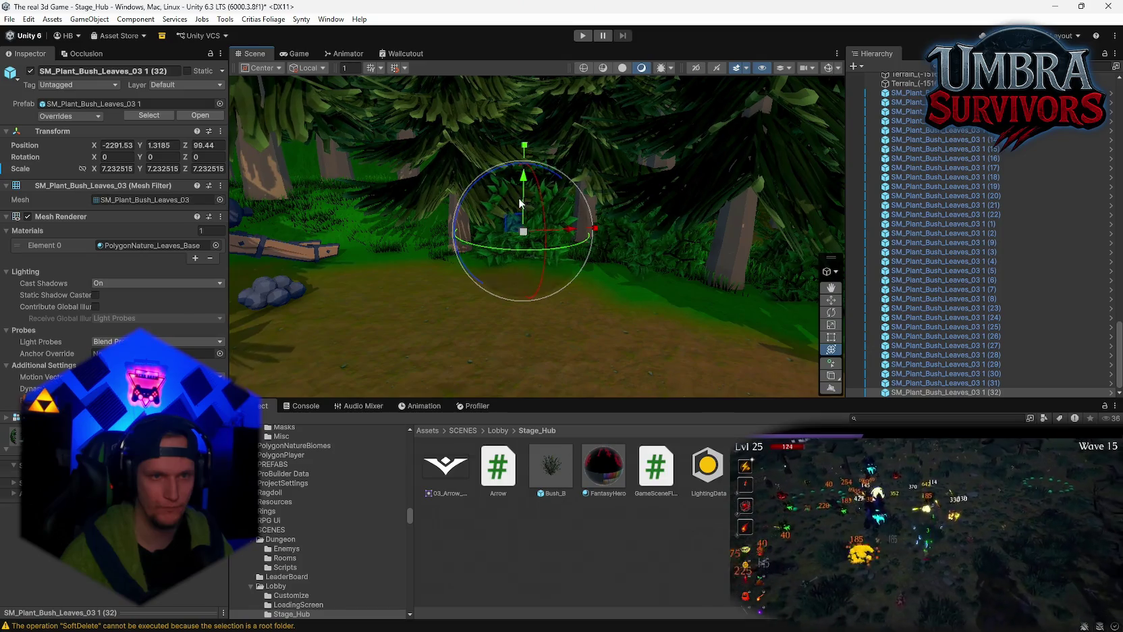
drag(522, 209, 521, 223)
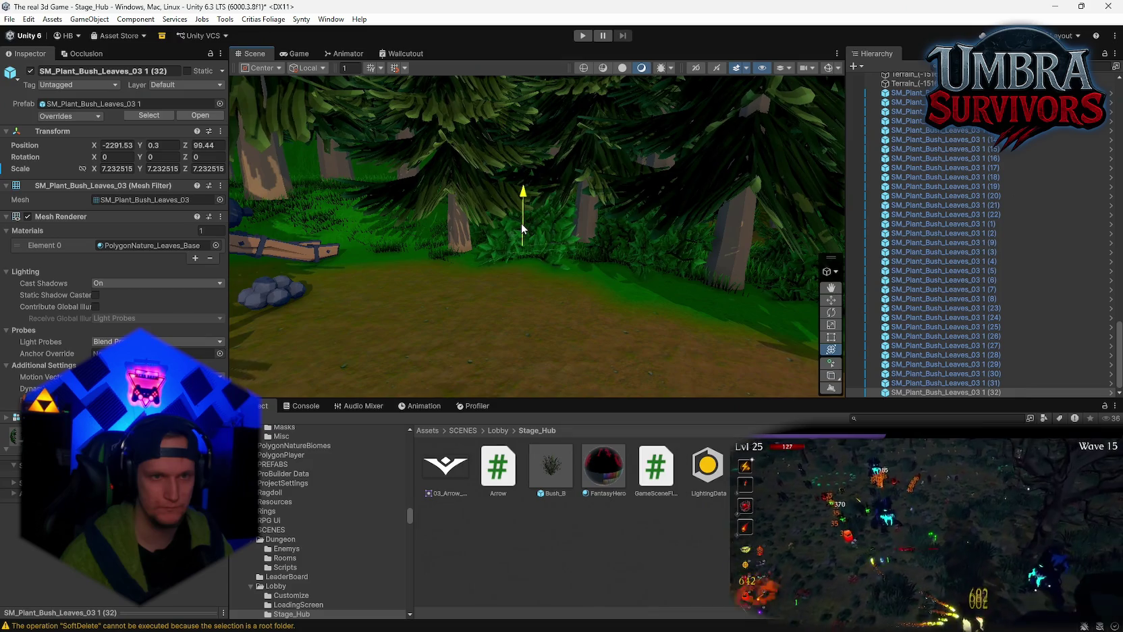
scroll(533, 293, up, 2)
drag(532, 289, 519, 273)
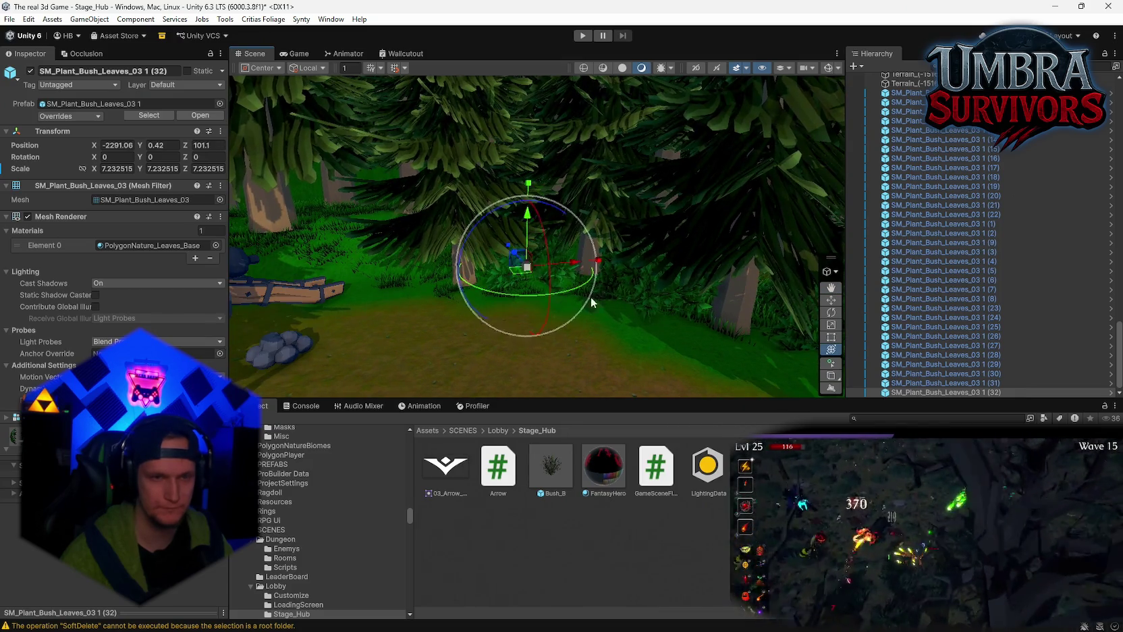
mouse_move(591, 301)
mouse_down()
mouse_move(653, 287)
mouse_move(501, 281)
mouse_up()
- Place bush copies beside and behind the cannon
key(ctrl+d)
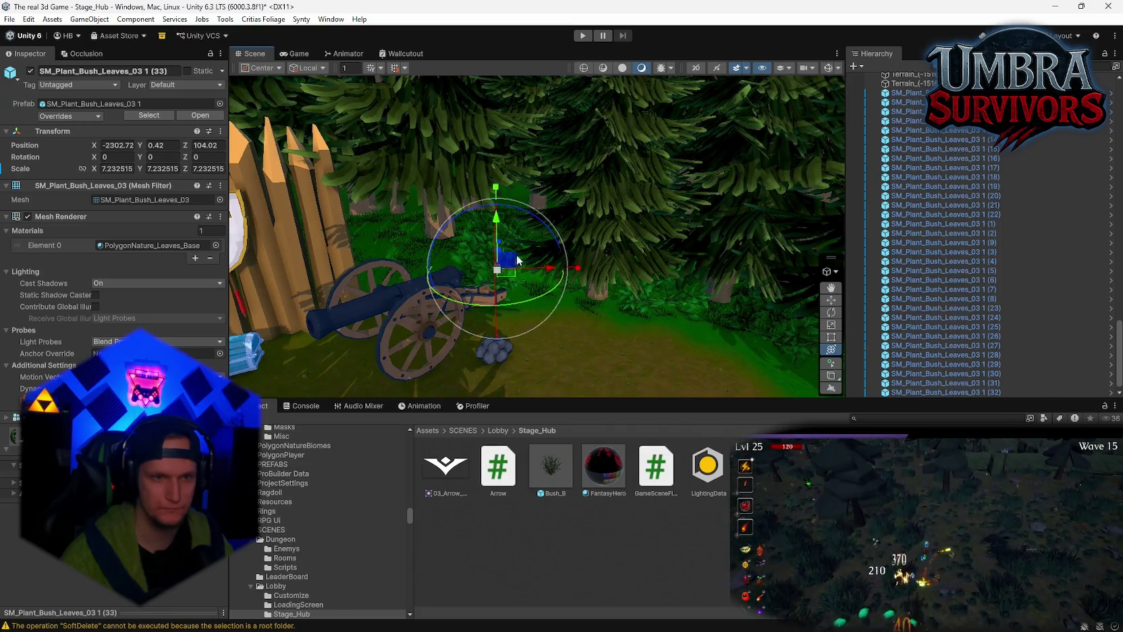
drag(506, 224, 500, 200)
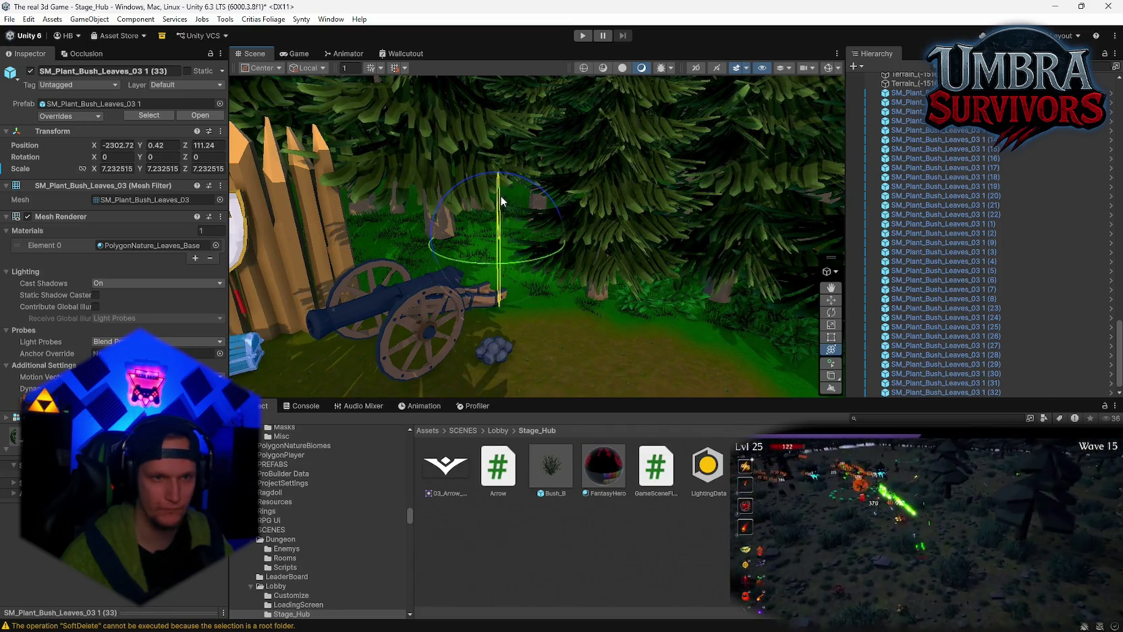
key(ctrl+z)
drag(596, 213, 668, 219)
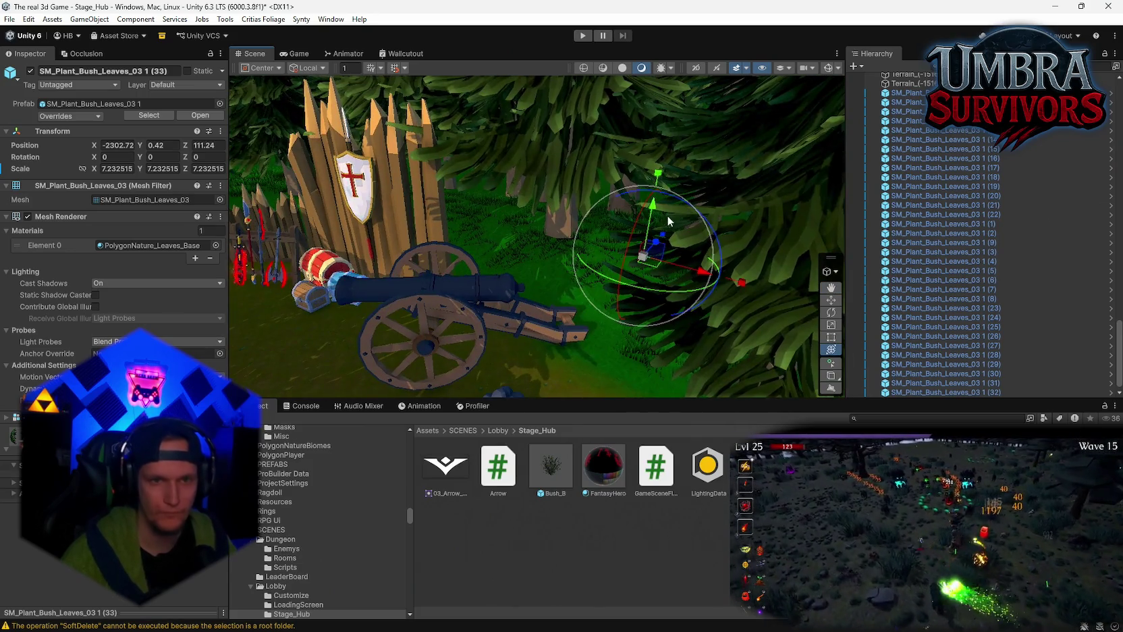
scroll(652, 185, up, 5)
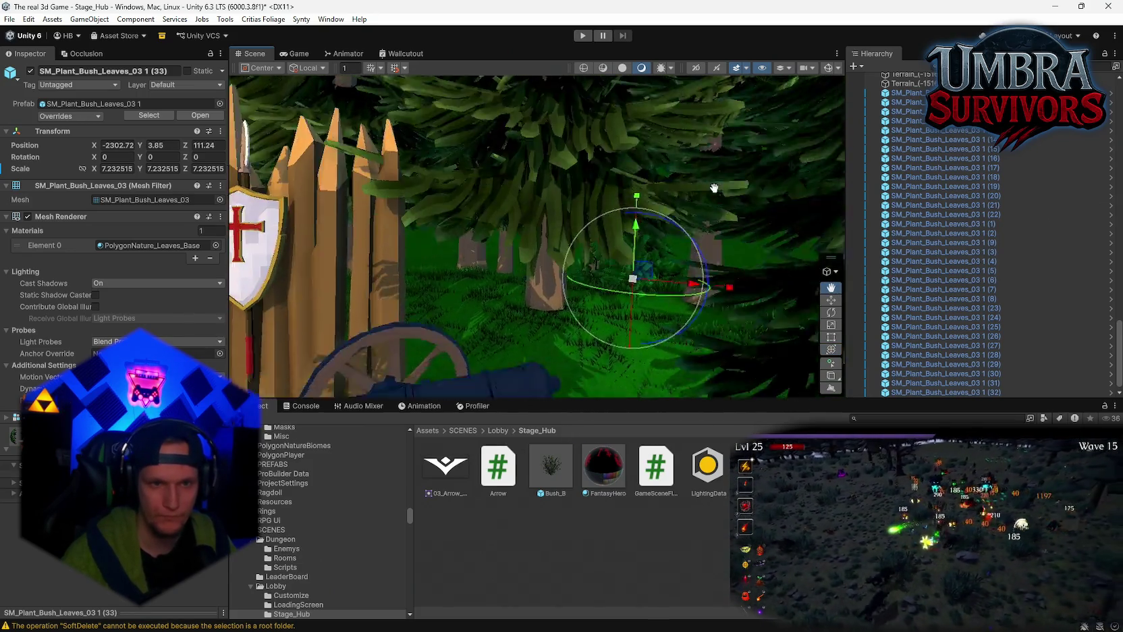
scroll(663, 257, up, 5)
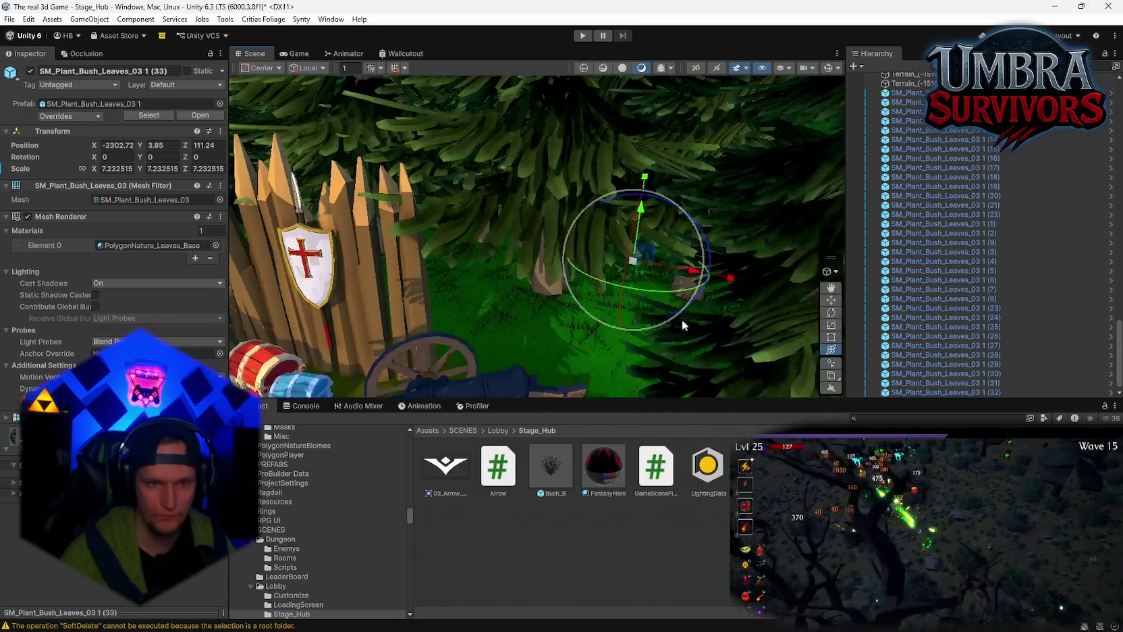
mouse_move(647, 312)
mouse_down()
mouse_move(653, 301)
mouse_move(538, 303)
mouse_move(503, 276)
mouse_up()
key(ctrl+d)
scroll(503, 276, down, 5)
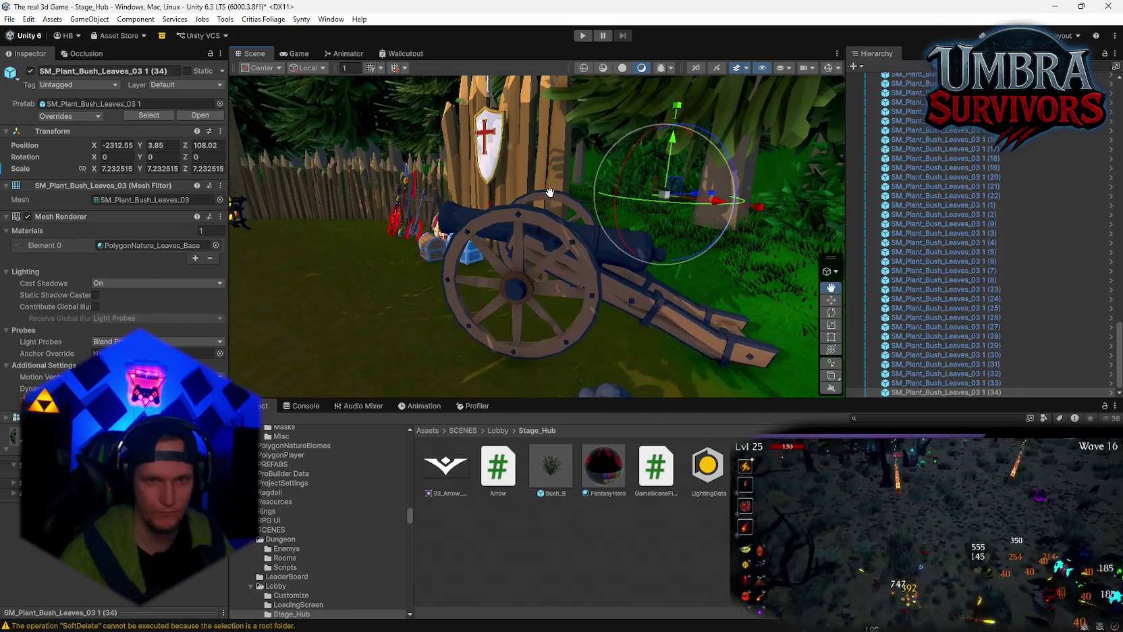
mouse_move(731, 239)
mouse_down()
mouse_move(588, 224)
mouse_move(638, 191)
mouse_move(716, 250)
mouse_move(756, 390)
mouse_up()
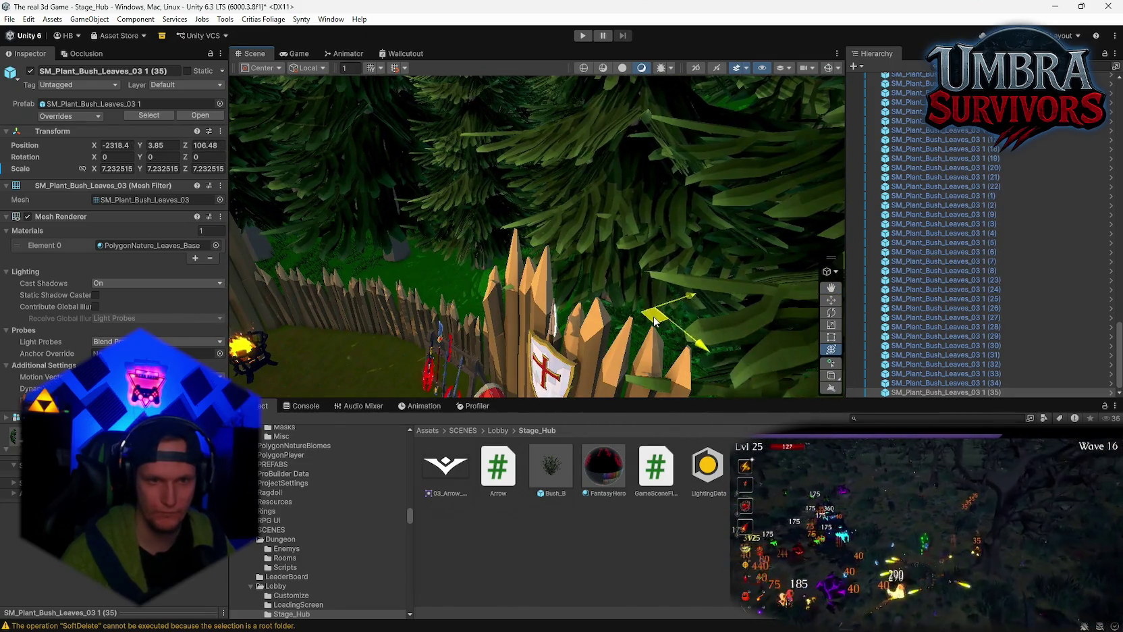
- Place several bushes along the fence, enlarging one to about 11.5
click(552, 272)
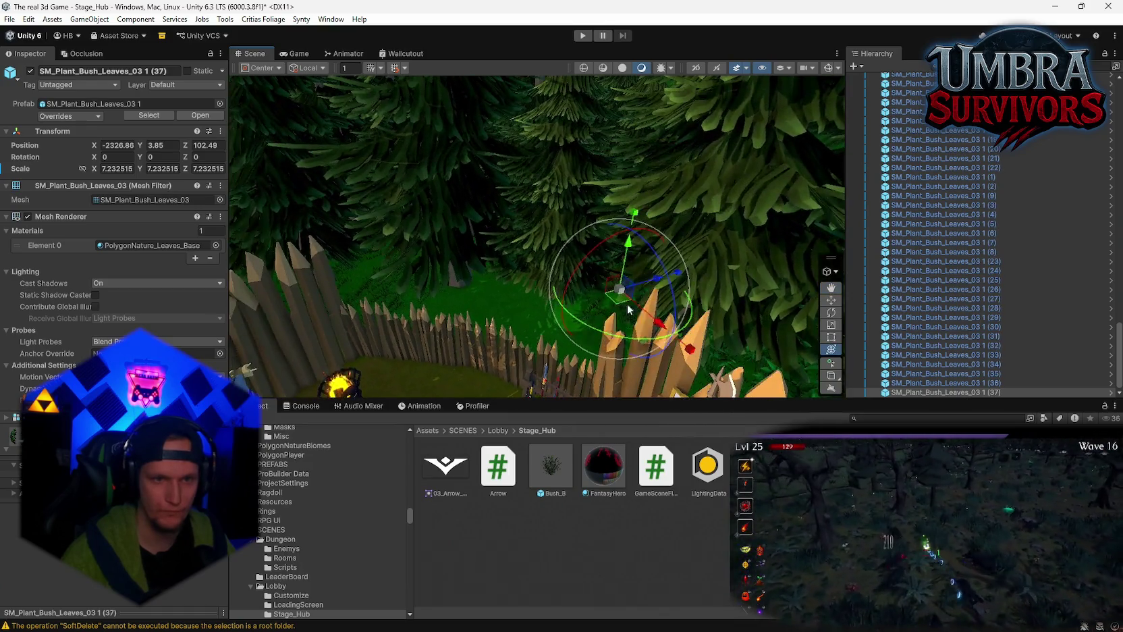
click(563, 282)
click(558, 284)
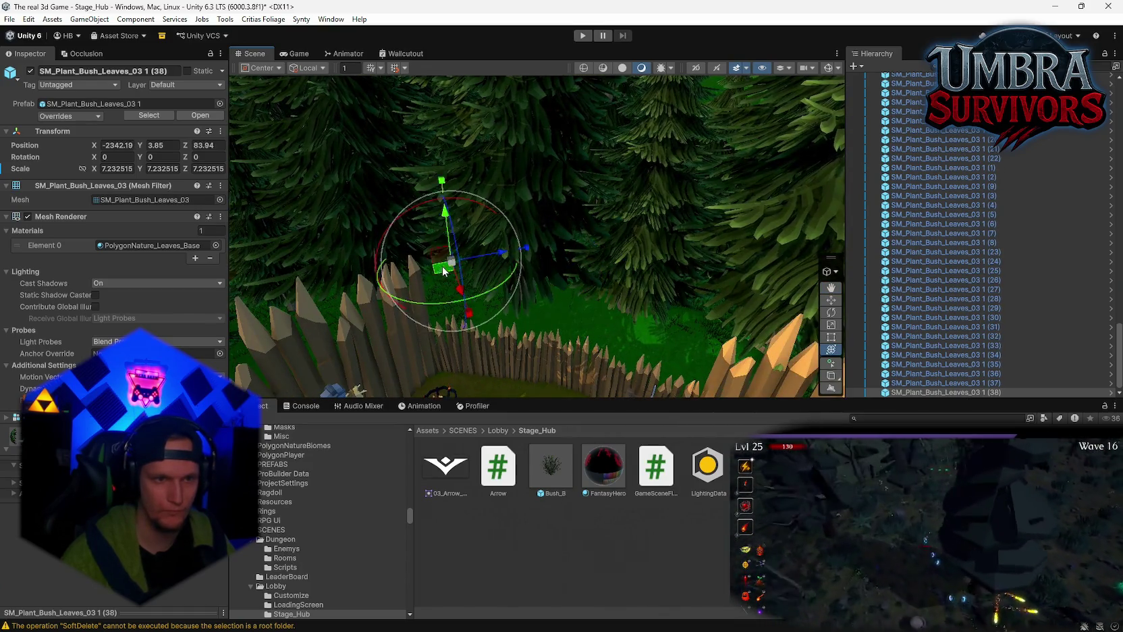
drag(444, 271, 673, 318)
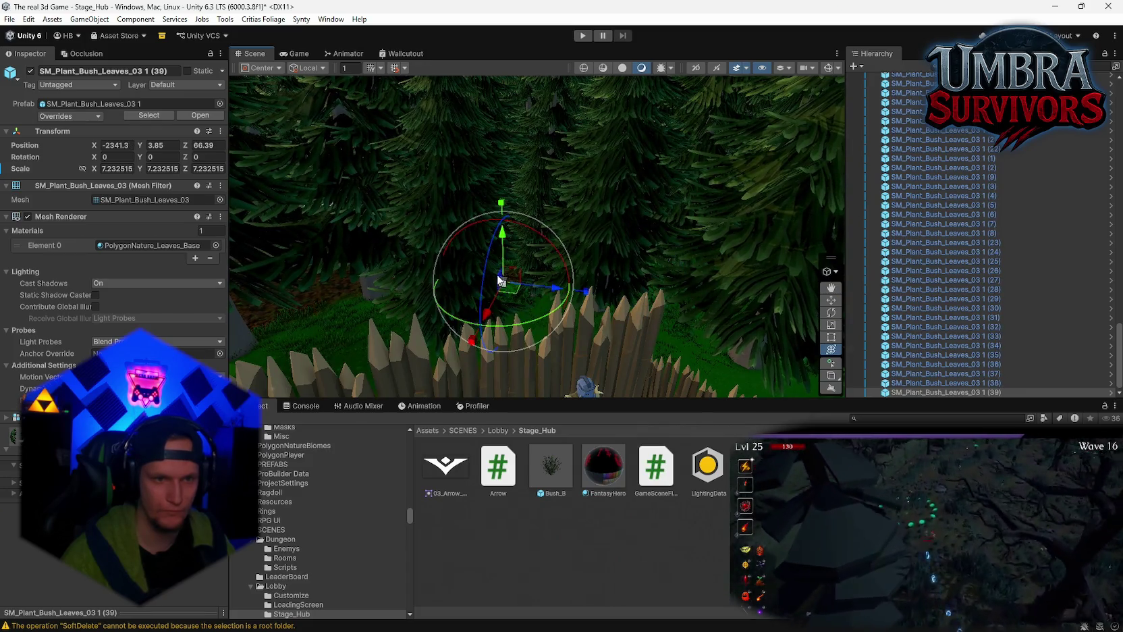
drag(500, 280, 538, 282)
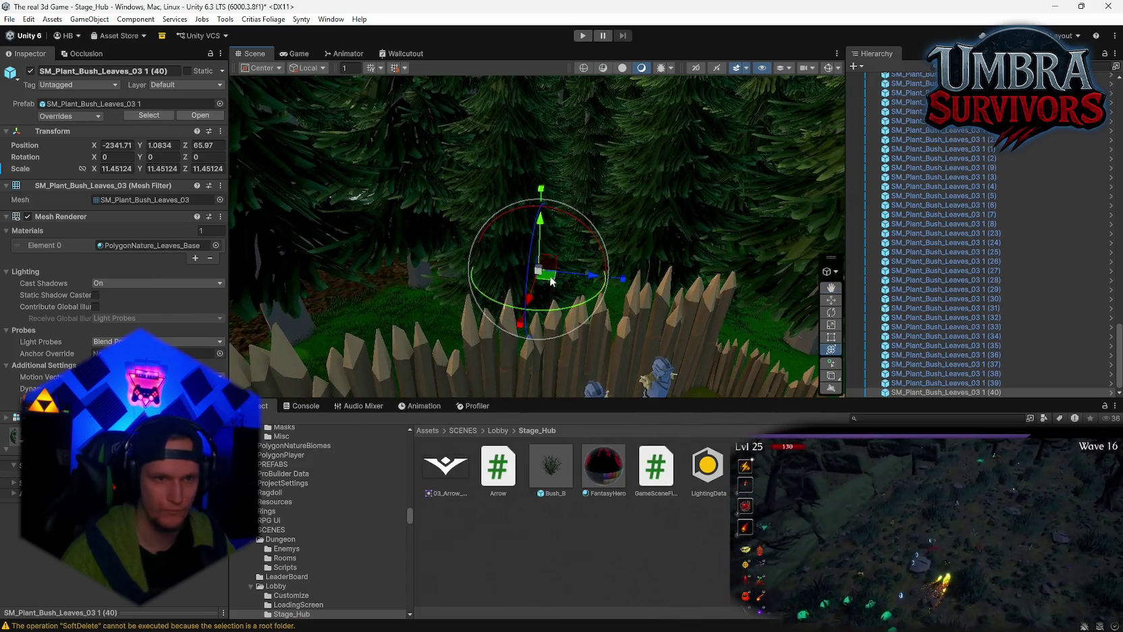
click(390, 310)
- Shrink and reposition a bush behind the fence, then move one deeper among the trees
drag(391, 308, 660, 198)
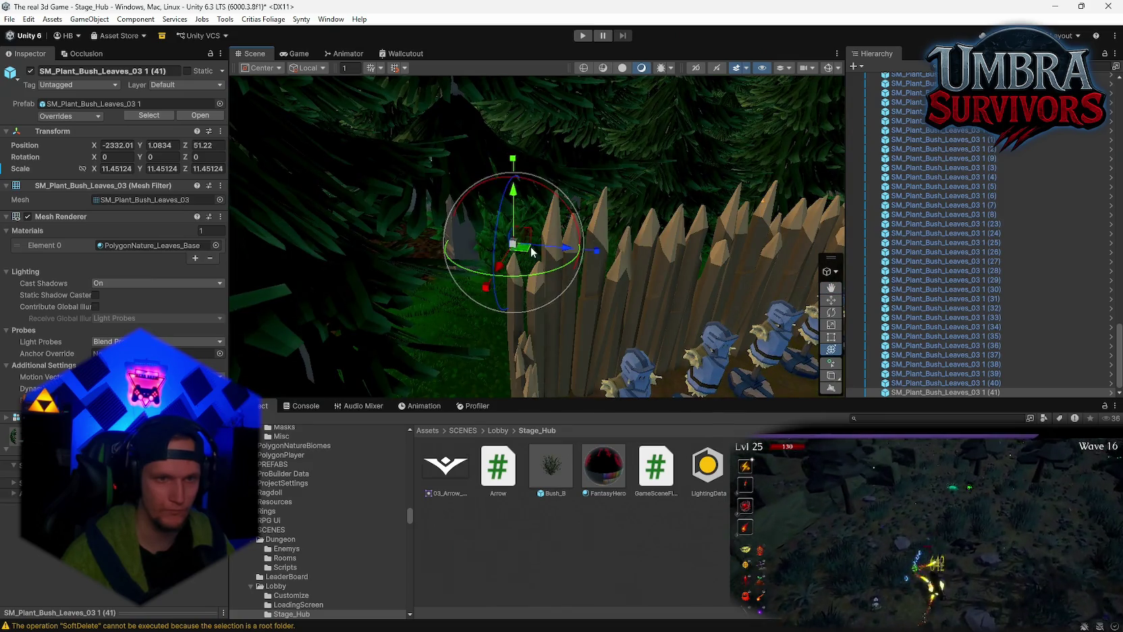
drag(531, 252, 376, 260)
mouse_move(582, 273)
mouse_down()
mouse_move(597, 301)
mouse_move(518, 304)
mouse_move(478, 265)
mouse_move(506, 243)
mouse_move(614, 266)
mouse_move(628, 363)
mouse_up()
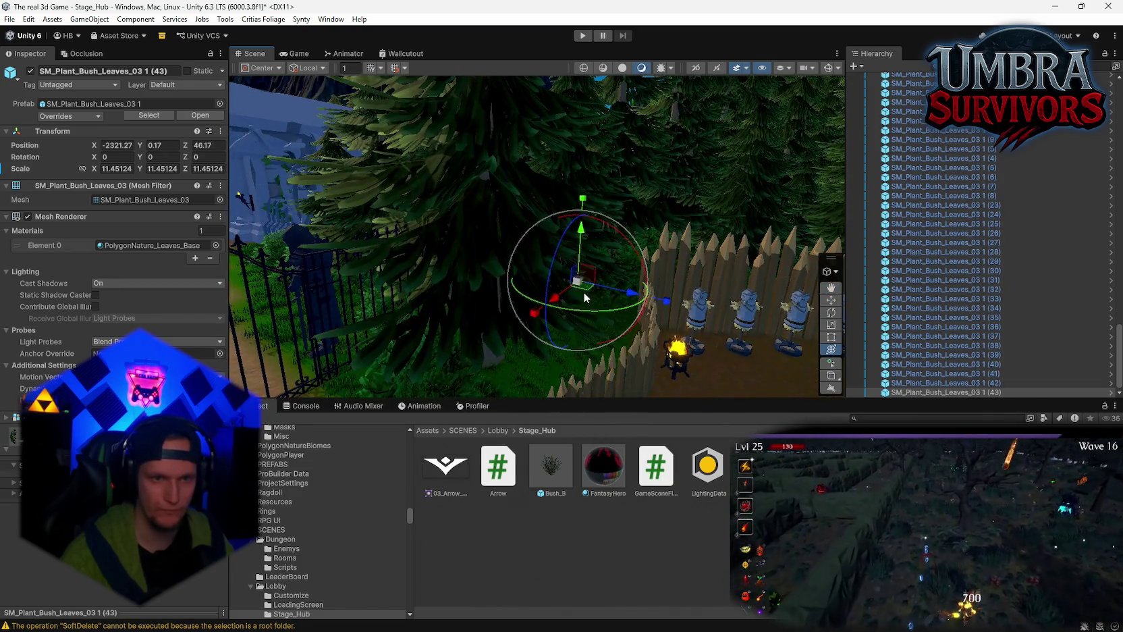
mouse_move(584, 297)
mouse_down()
mouse_move(526, 341)
mouse_move(604, 245)
mouse_move(954, 235)
mouse_move(672, 221)
mouse_move(734, 226)
mouse_move(606, 193)
mouse_move(656, 239)
mouse_move(579, 272)
mouse_move(535, 241)
mouse_up()
mouse_move(541, 186)
mouse_down()
mouse_move(533, 170)
mouse_move(530, 189)
mouse_move(569, 232)
mouse_move(528, 260)
mouse_move(612, 332)
mouse_move(663, 351)
mouse_up()
key(f)
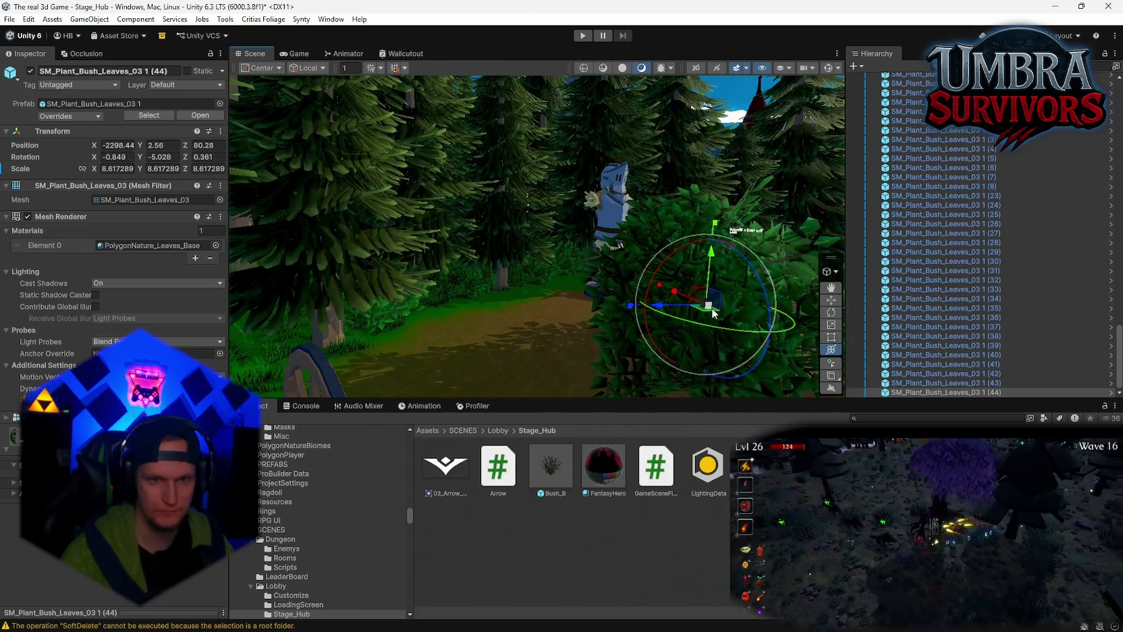
mouse_move(712, 307)
mouse_down()
mouse_move(459, 313)
mouse_move(283, 280)
mouse_move(623, 279)
mouse_move(574, 297)
mouse_move(611, 302)
mouse_move(561, 283)
mouse_move(494, 282)
mouse_move(647, 313)
mouse_move(776, 297)
mouse_up()
mouse_move(894, 298)
mouse_down()
mouse_move(1065, 270)
mouse_move(304, 280)
mouse_move(384, 281)
mouse_move(529, 313)
mouse_move(647, 368)
mouse_move(714, 346)
mouse_move(9, 314)
mouse_up()
- Select all 45 bush entries and mark them Static
scroll(985, 259, up, 5)
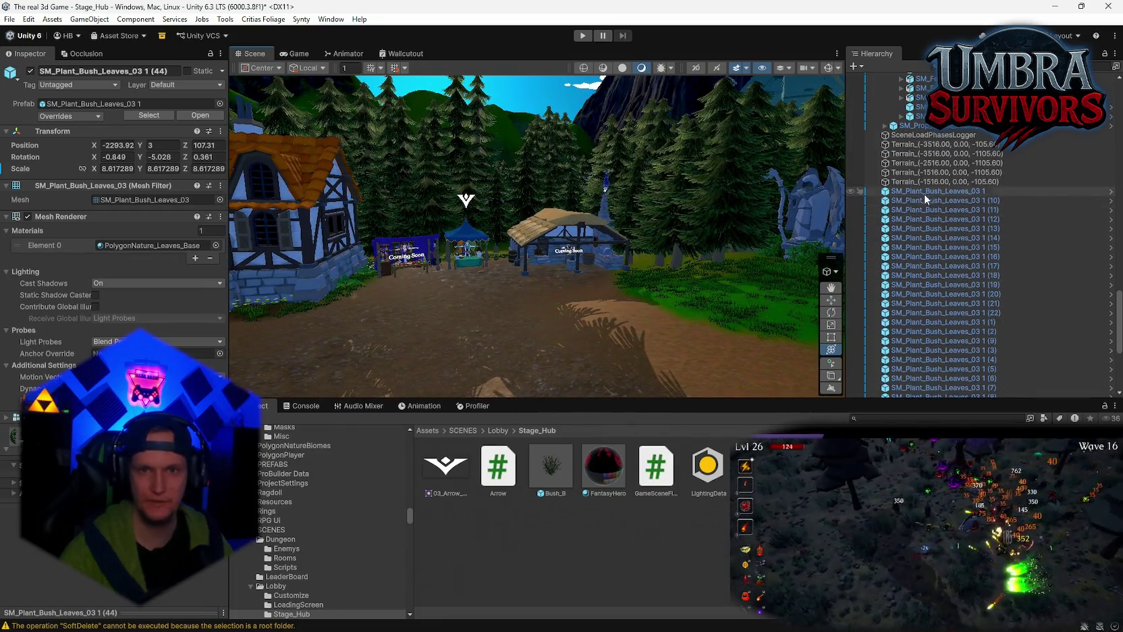
shift+click(925, 192)
click(187, 70)
- Collapse the TRainings and Leaderboard groups in the Hierarchy
scroll(1012, 243, up, 5)
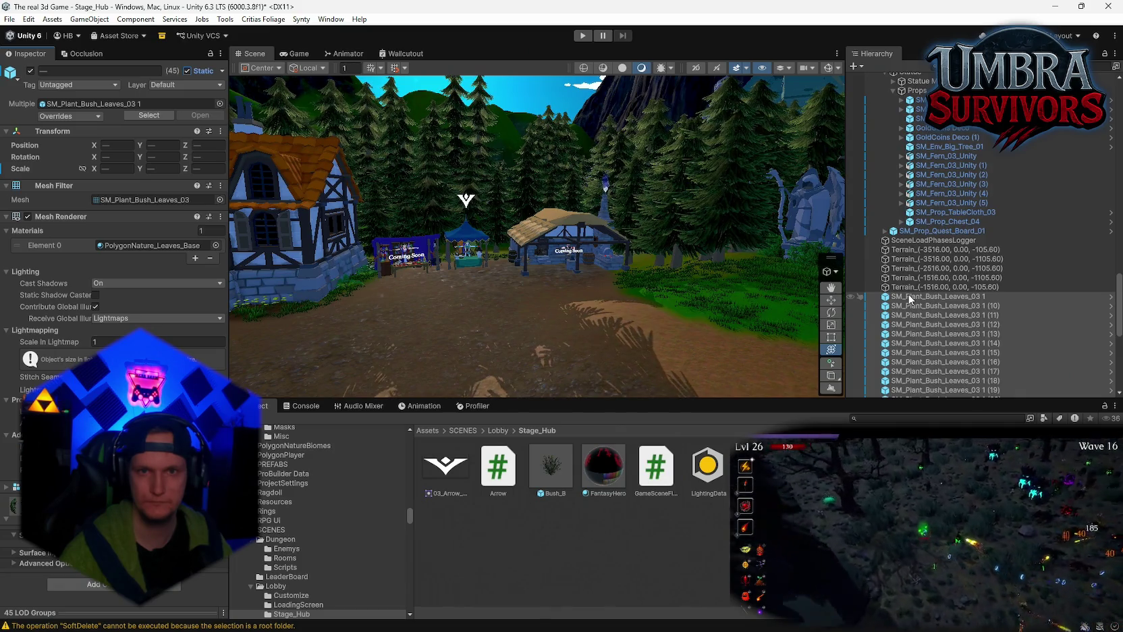
scroll(910, 299, up, 5)
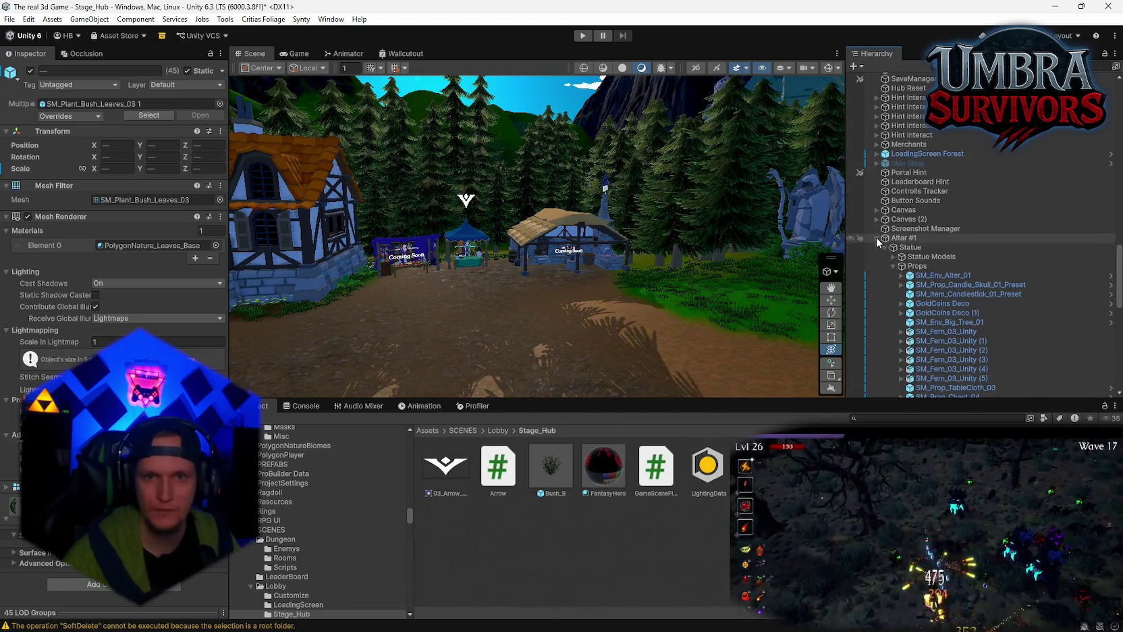
scroll(878, 241, up, 15)
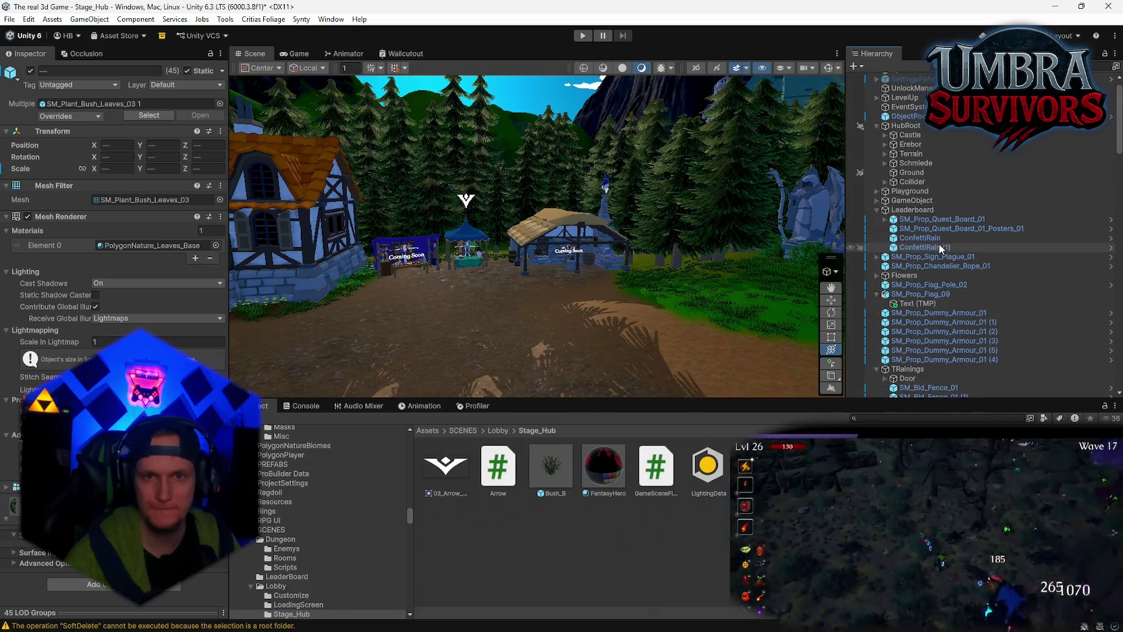
scroll(939, 247, down, 3)
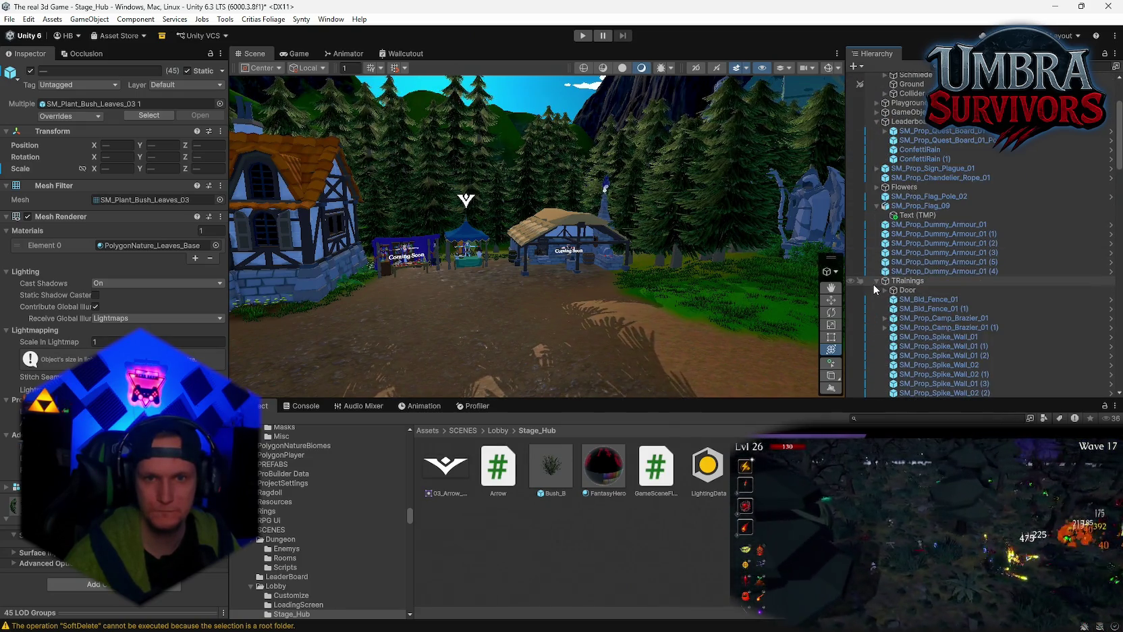
click(876, 281)
scroll(891, 223, up, 2)
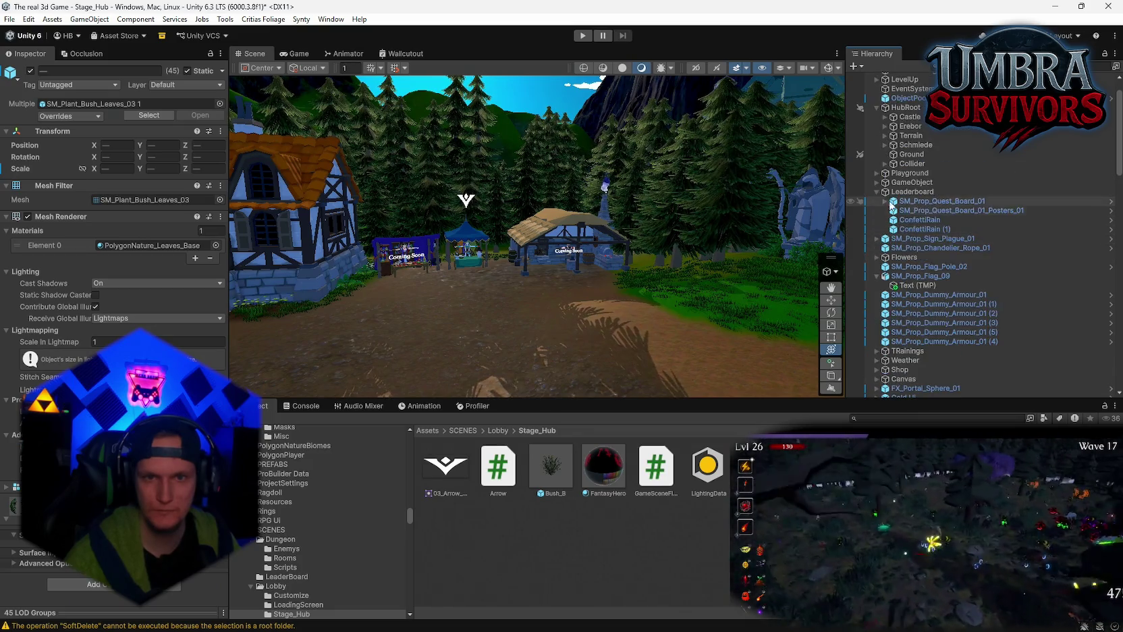
click(876, 192)
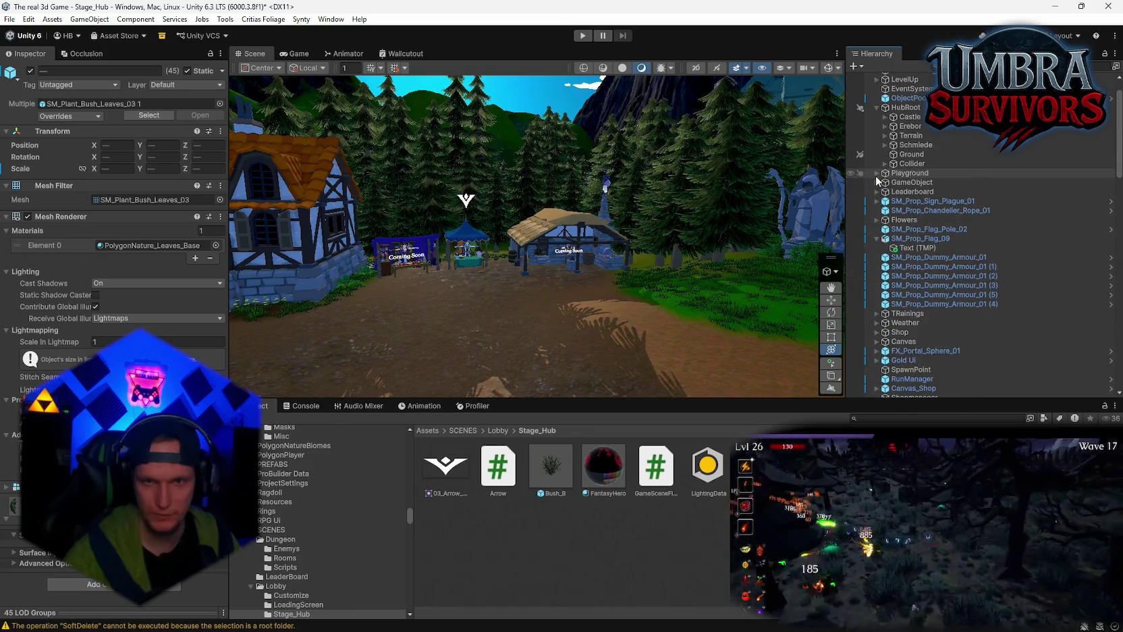
- Parent the selected bushes under Playground/Ground and collapse its children
scroll(959, 256, down, 10)
scroll(959, 270, down, 10)
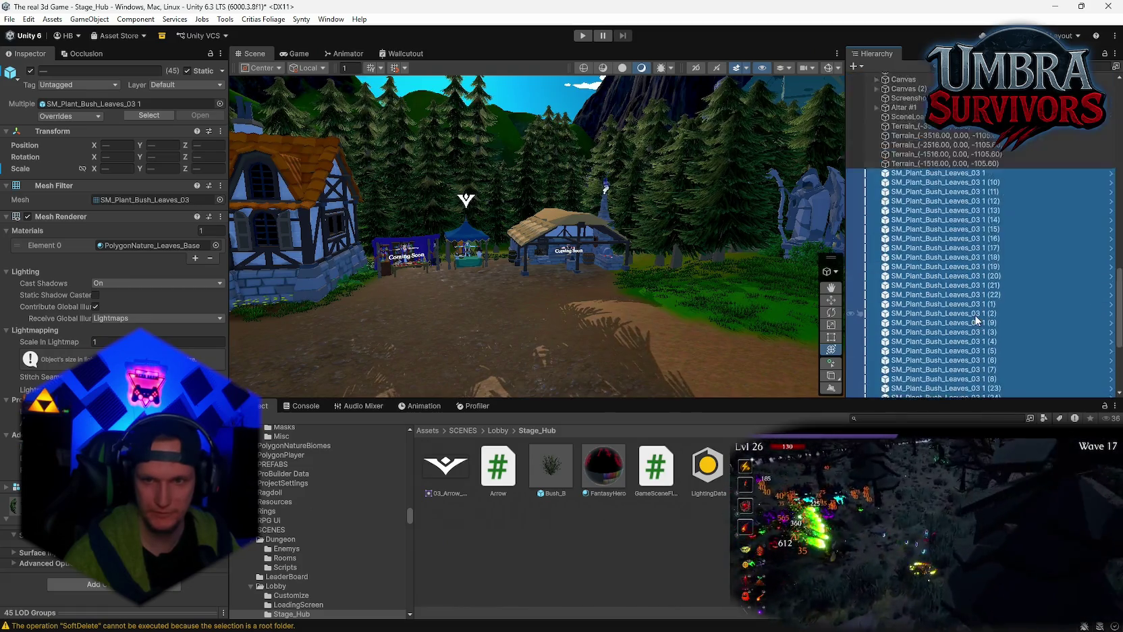
scroll(932, 250, up, 3)
scroll(920, 97, up, 10)
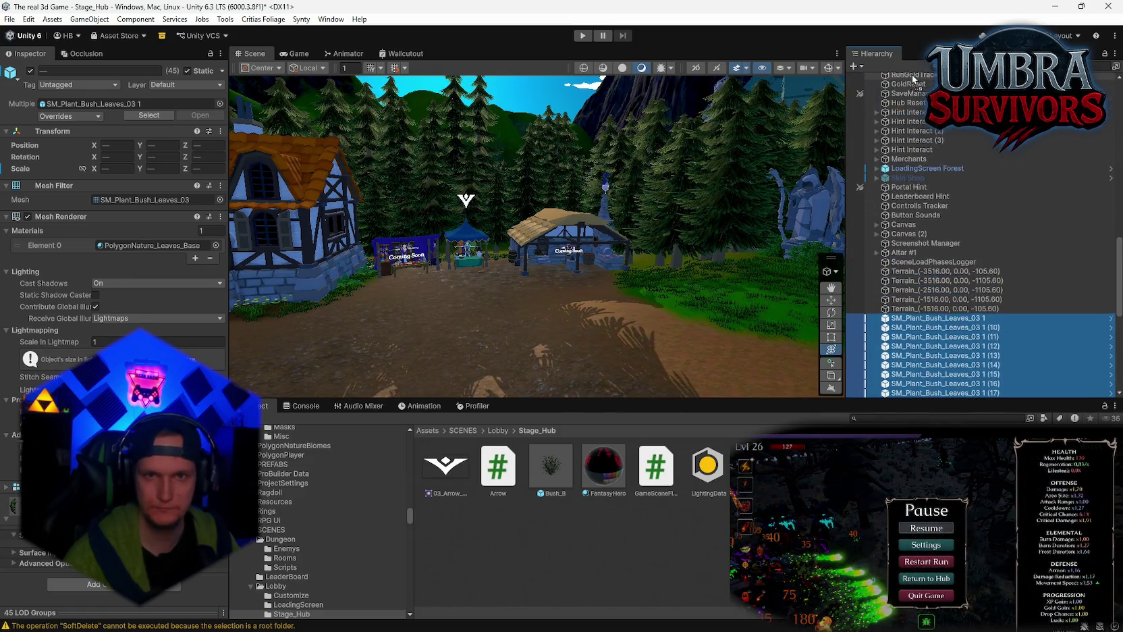
scroll(917, 74, up, 10)
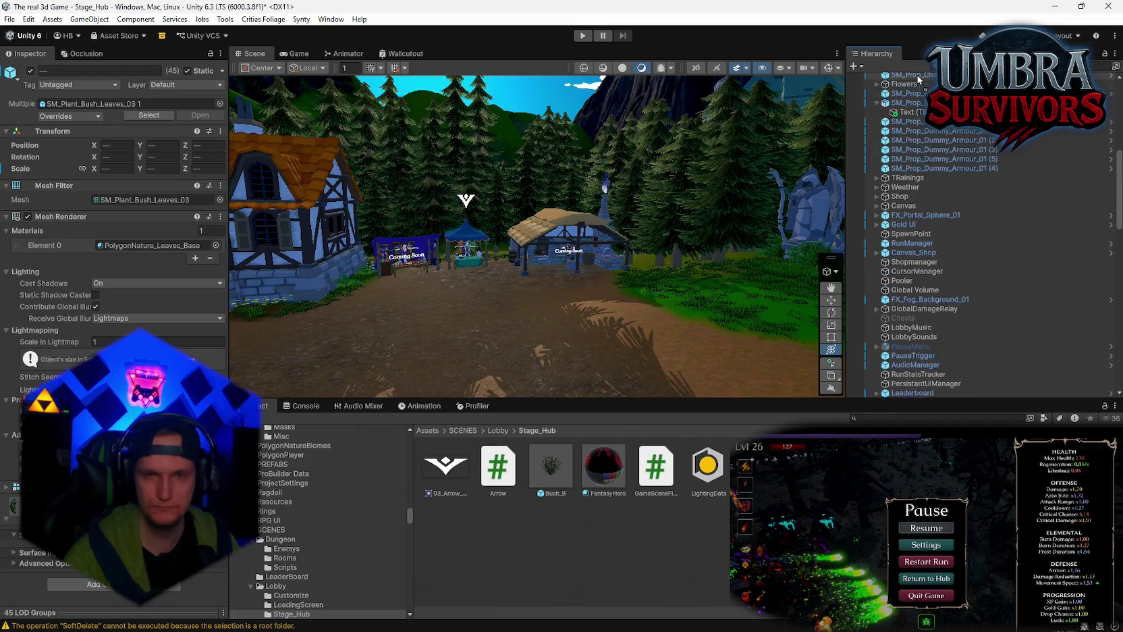
drag(916, 74, 915, 221)
click(885, 217)
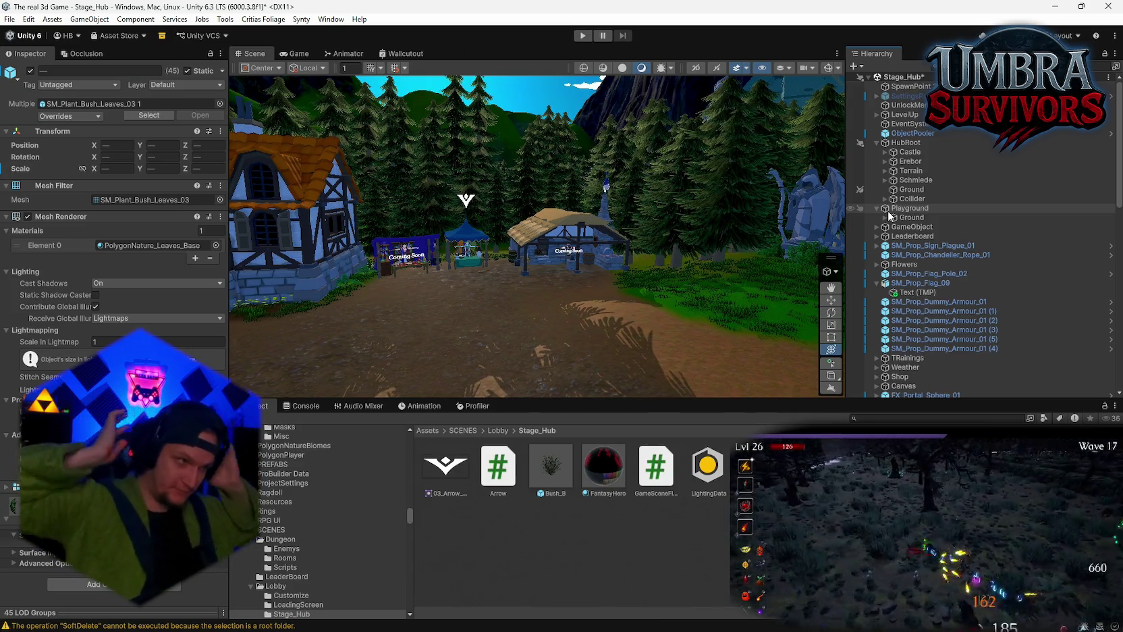
mouse_move(548, 122)
mouse_down()
mouse_move(585, 211)
mouse_move(691, 240)
mouse_move(620, 219)
mouse_move(587, 230)
mouse_move(732, 247)
mouse_up()
- Duplicate a bush near the Get a Weapon shrine toward the forge, scaled about 3.57
click(572, 221)
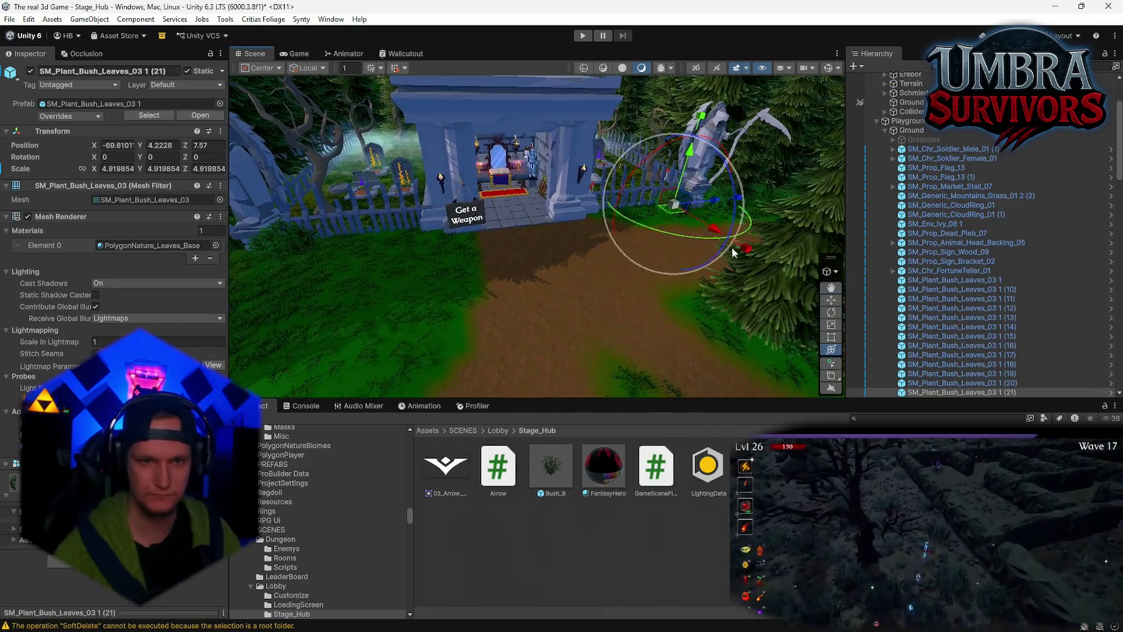
key(ctrl+d)
key(y)
mouse_move(342, 295)
mouse_down()
mouse_move(514, 201)
mouse_move(671, 238)
mouse_move(462, 253)
mouse_up()
key(ctrl+d)
mouse_move(362, 210)
mouse_down()
mouse_move(401, 177)
mouse_move(497, 181)
mouse_move(432, 209)
mouse_up()
key(f)
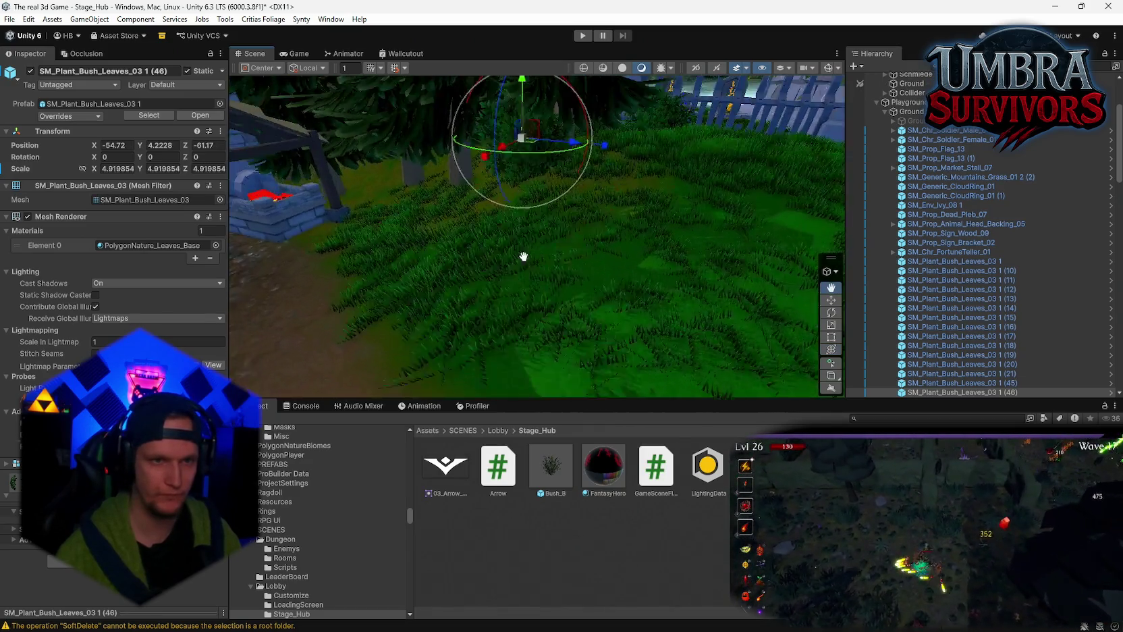
drag(551, 177, 551, 203)
key(ctrl+z)
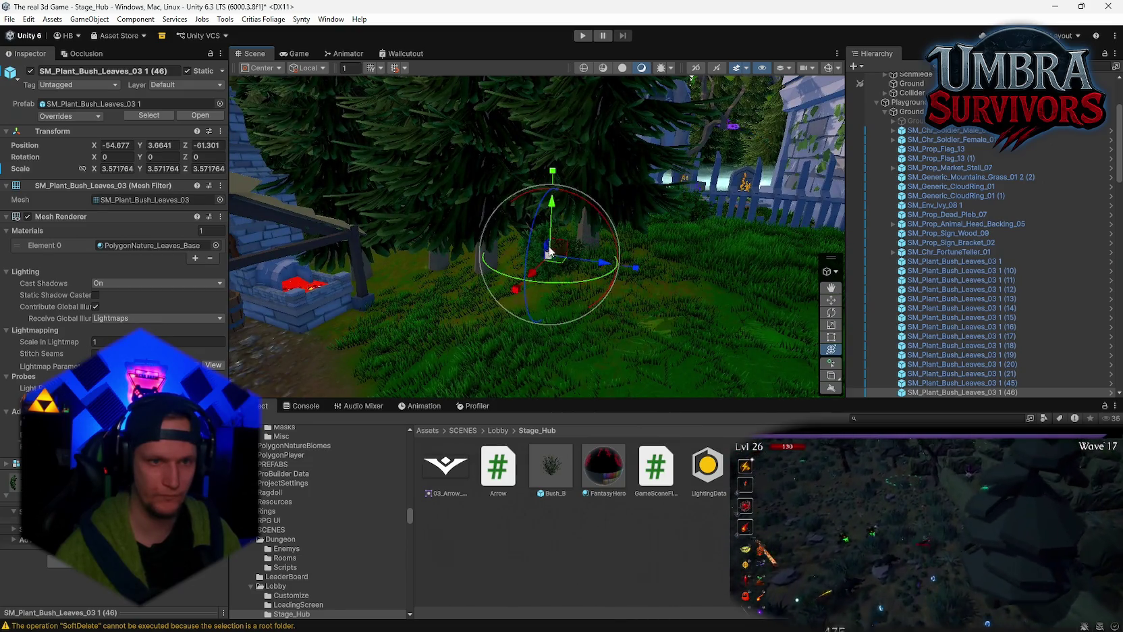
- Place more bush copies next to, around and behind the forge
key(ctrl+d)
drag(555, 262, 585, 224)
key(f)
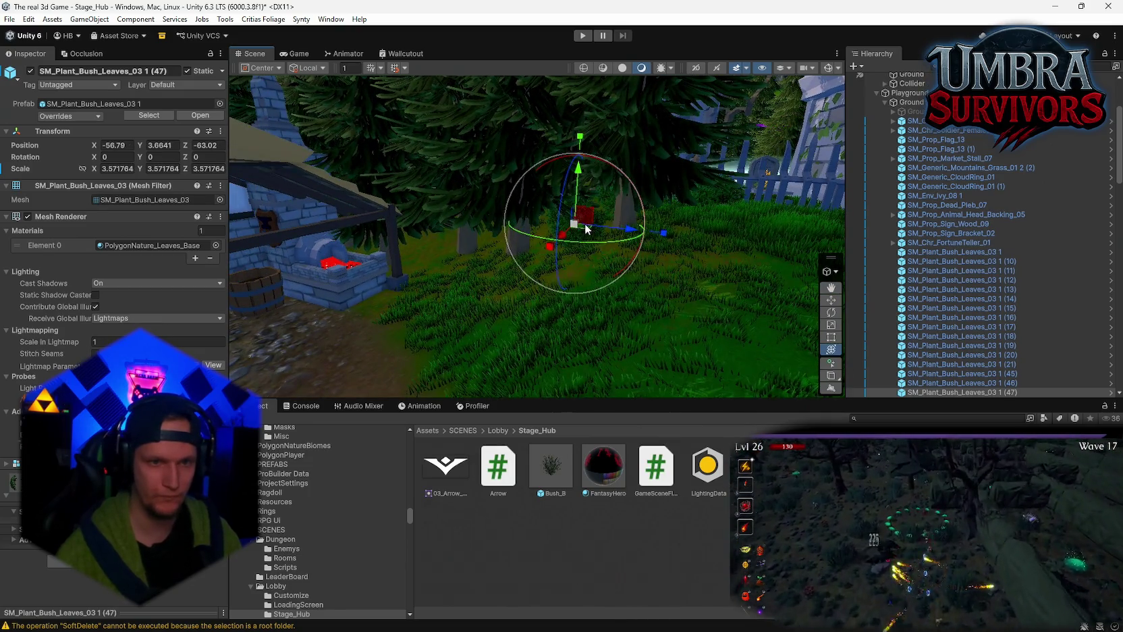
key(ctrl+d)
drag(538, 216, 538, 234)
key(f)
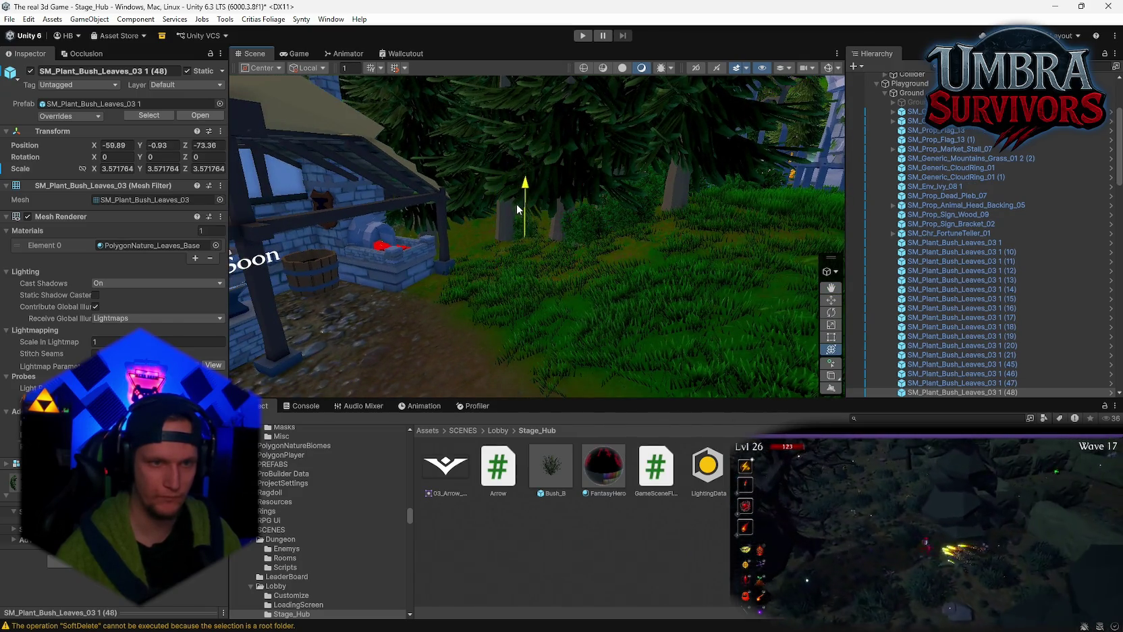
key(ctrl+d)
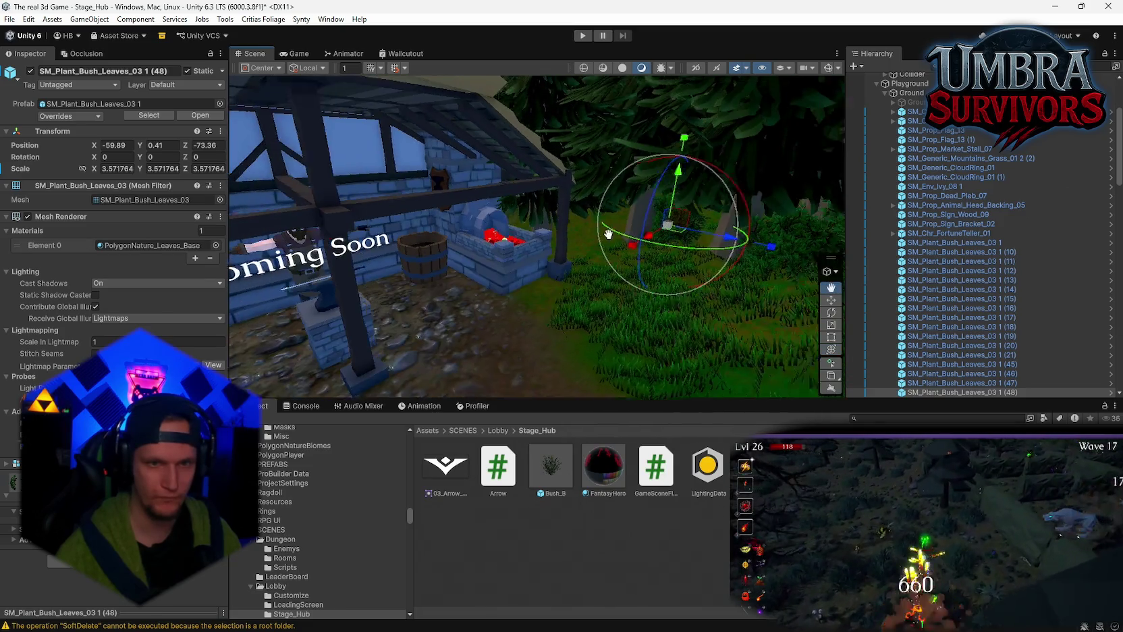
mouse_move(670, 233)
mouse_down()
mouse_move(694, 233)
mouse_move(591, 241)
mouse_up()
- Add a final copy enlarged to about 6.17 and sink it into place
key(ctrl+d)
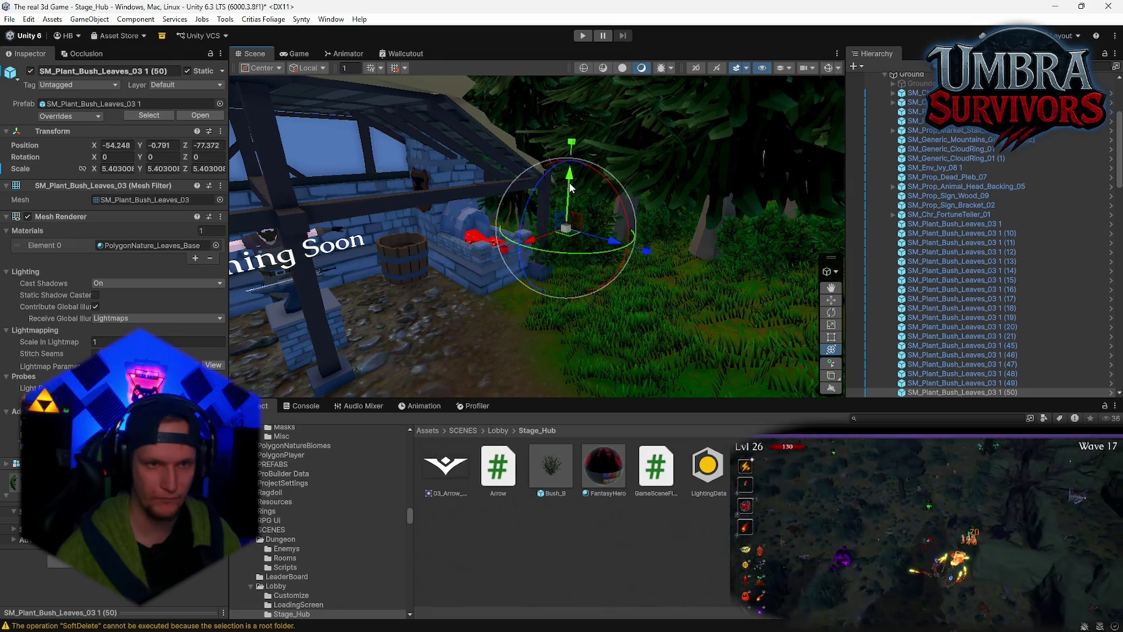
mouse_move(567, 189)
mouse_down()
mouse_move(557, 203)
mouse_move(577, 225)
mouse_up()
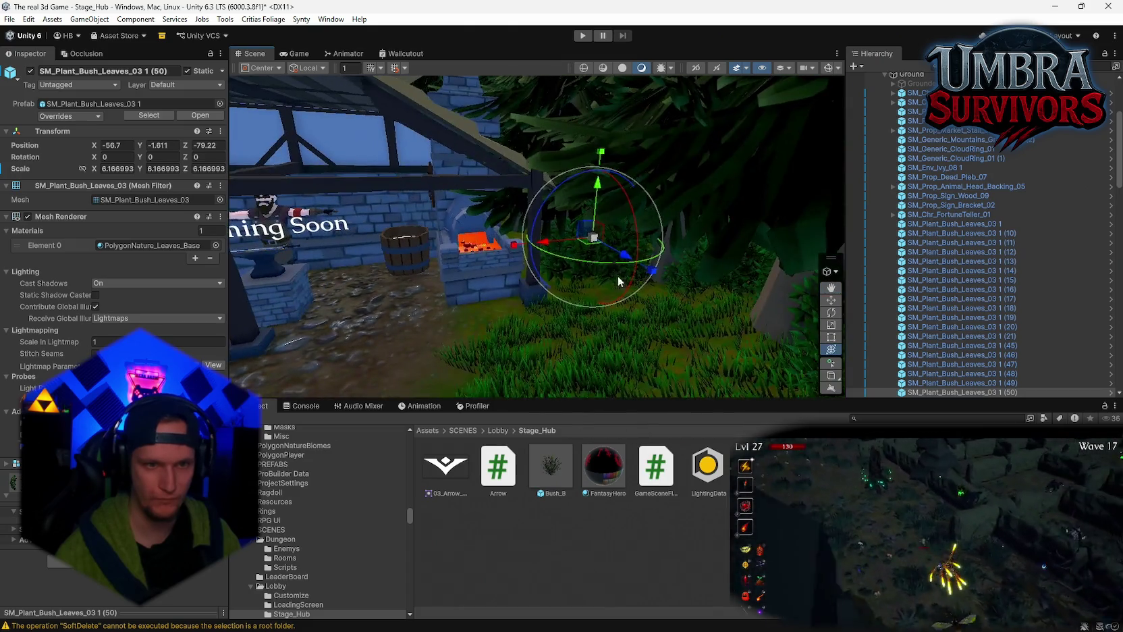
mouse_move(565, 178)
mouse_down()
mouse_move(579, 254)
mouse_move(540, 228)
mouse_up()
mouse_move(540, 228)
mouse_down()
mouse_move(567, 269)
mouse_move(496, 285)
mouse_move(576, 239)
mouse_move(632, 273)
mouse_move(612, 398)
mouse_move(595, 239)
mouse_move(663, 306)
mouse_move(432, 295)
mouse_move(453, 270)
mouse_up()
- Duplicate a bush scaled about 7.09 and set it behind the tents, between tent and house
key(ctrl+d)
key(w)
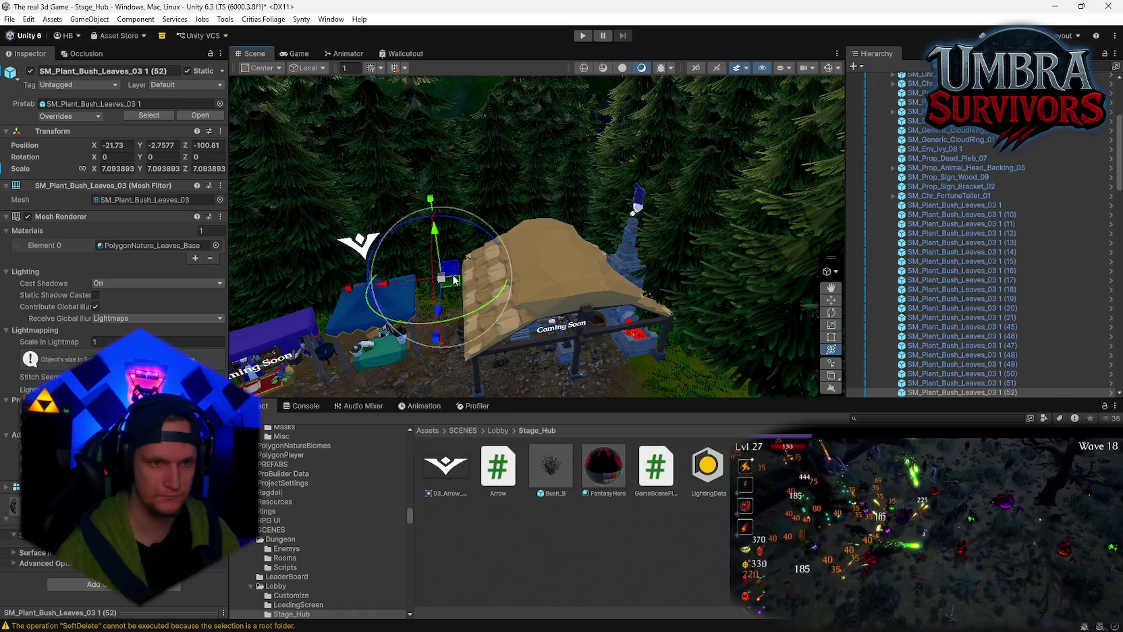
key(f)
mouse_move(498, 203)
mouse_down()
mouse_move(499, 230)
mouse_move(534, 253)
mouse_up()
scroll(537, 290, down, 5)
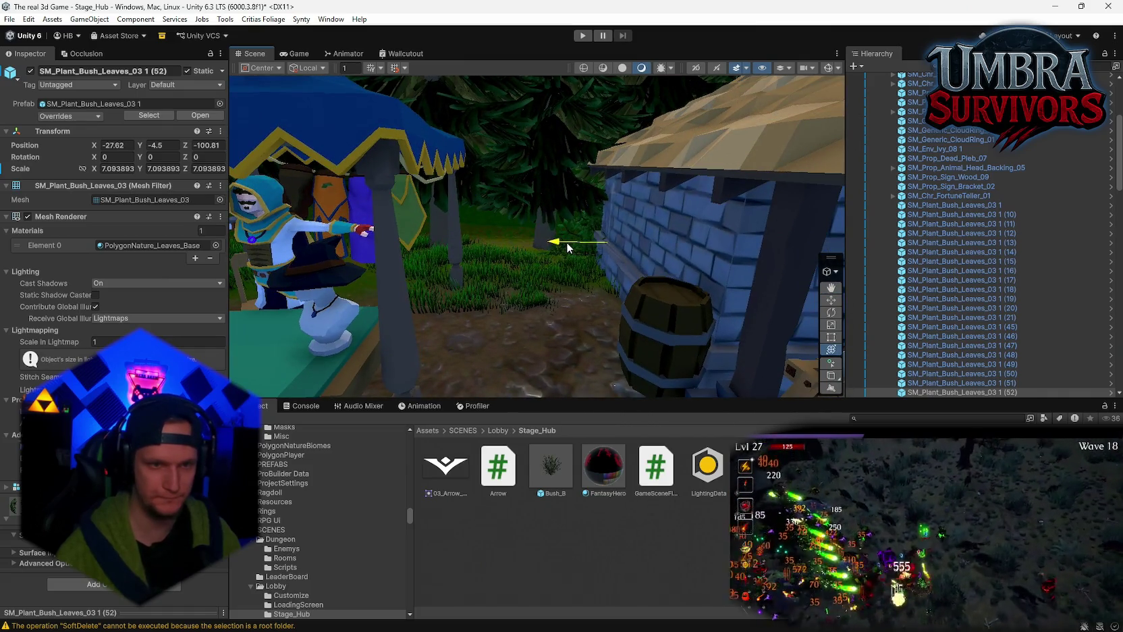
mouse_move(567, 247)
mouse_down()
mouse_move(434, 231)
mouse_move(507, 257)
mouse_up()
scroll(544, 243, up, 3)
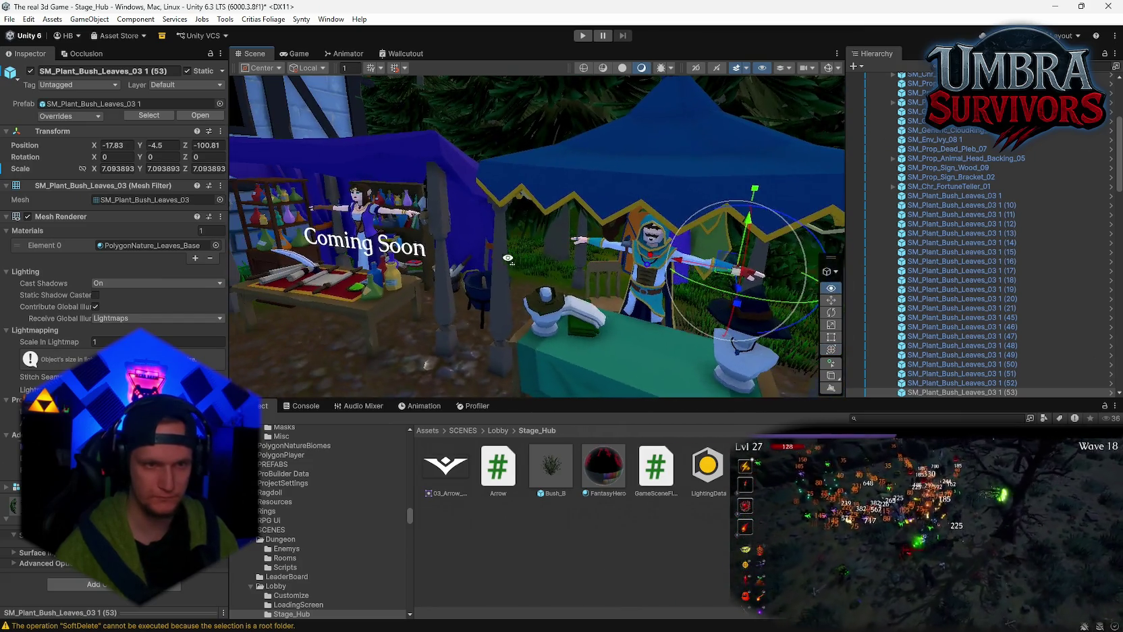
scroll(538, 237, up, 5)
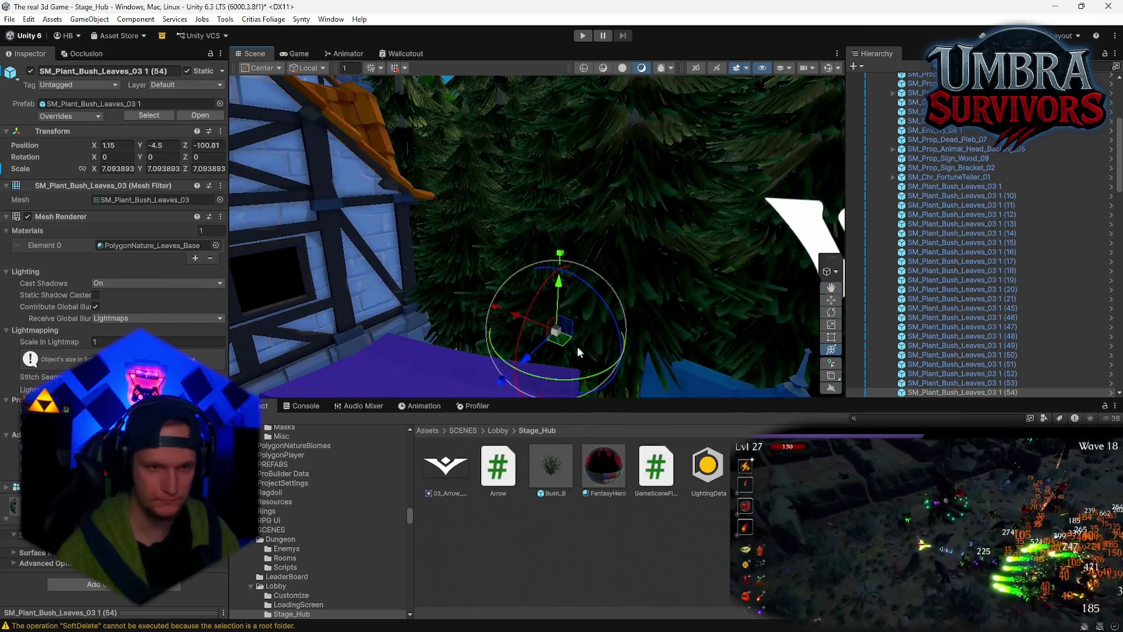
mouse_move(577, 347)
mouse_down()
mouse_move(488, 343)
mouse_move(504, 342)
mouse_up()
- Add another bush copy beside the merchant tent
key(ctrl+d)
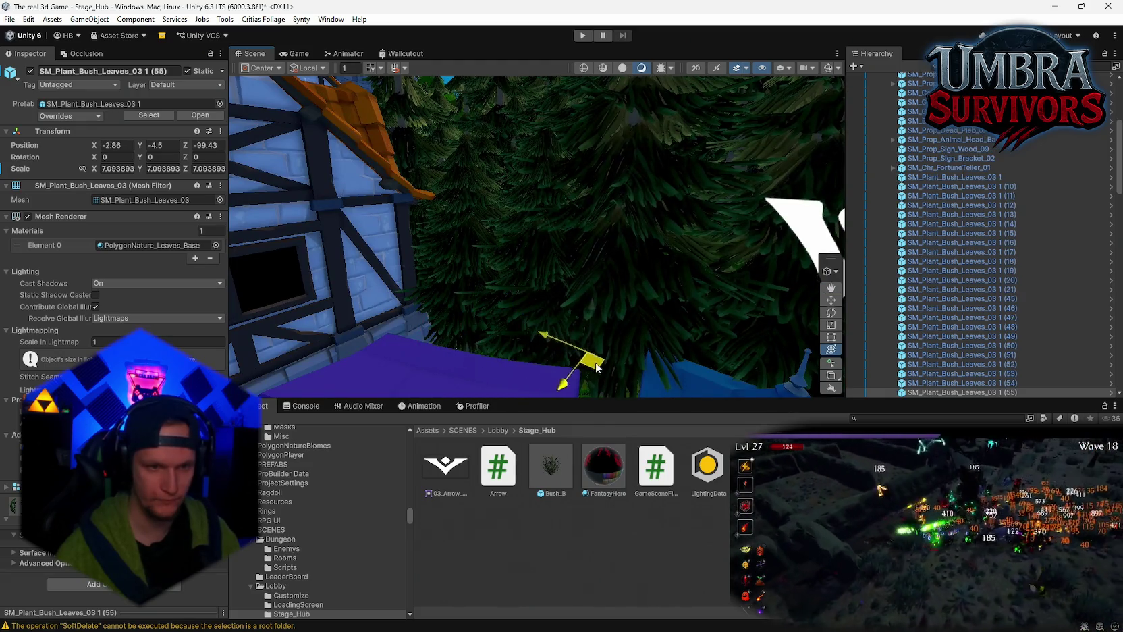
drag(597, 367, 593, 369)
key(f)
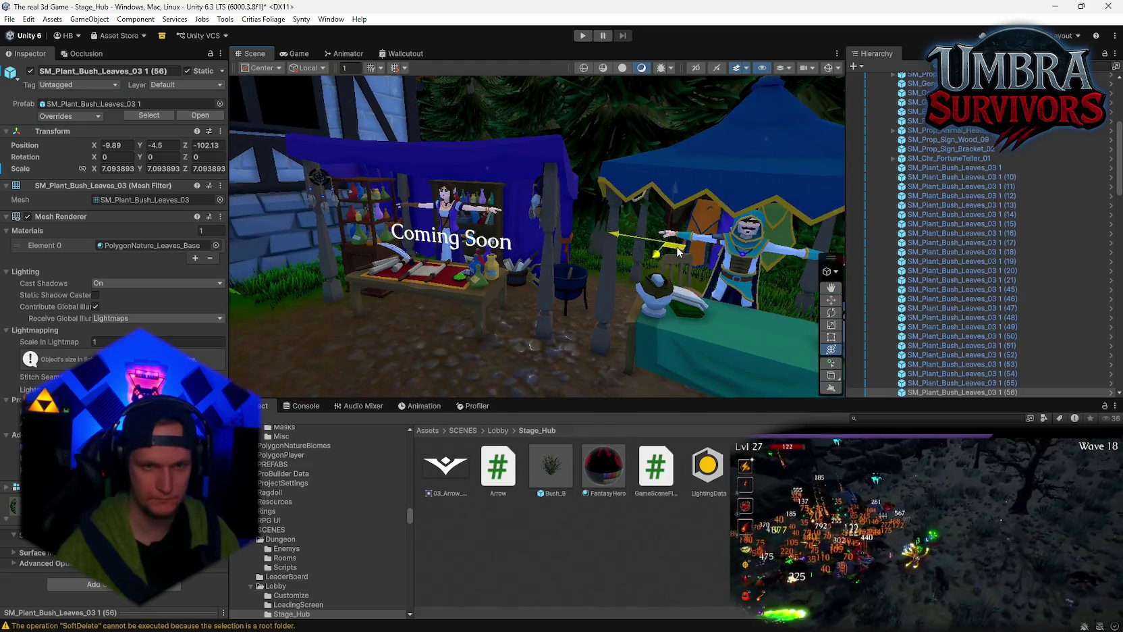
drag(678, 252, 675, 253)
mouse_move(406, 302)
mouse_down()
mouse_move(712, 261)
mouse_move(474, 266)
mouse_move(419, 233)
mouse_move(601, 231)
mouse_move(660, 266)
mouse_move(741, 289)
mouse_up()
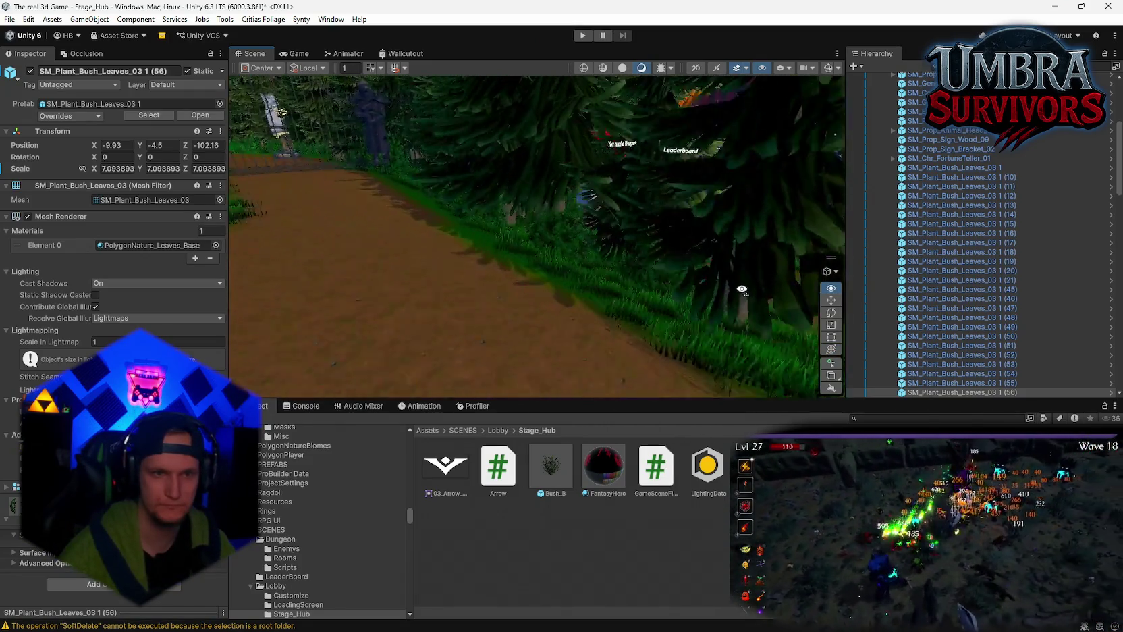
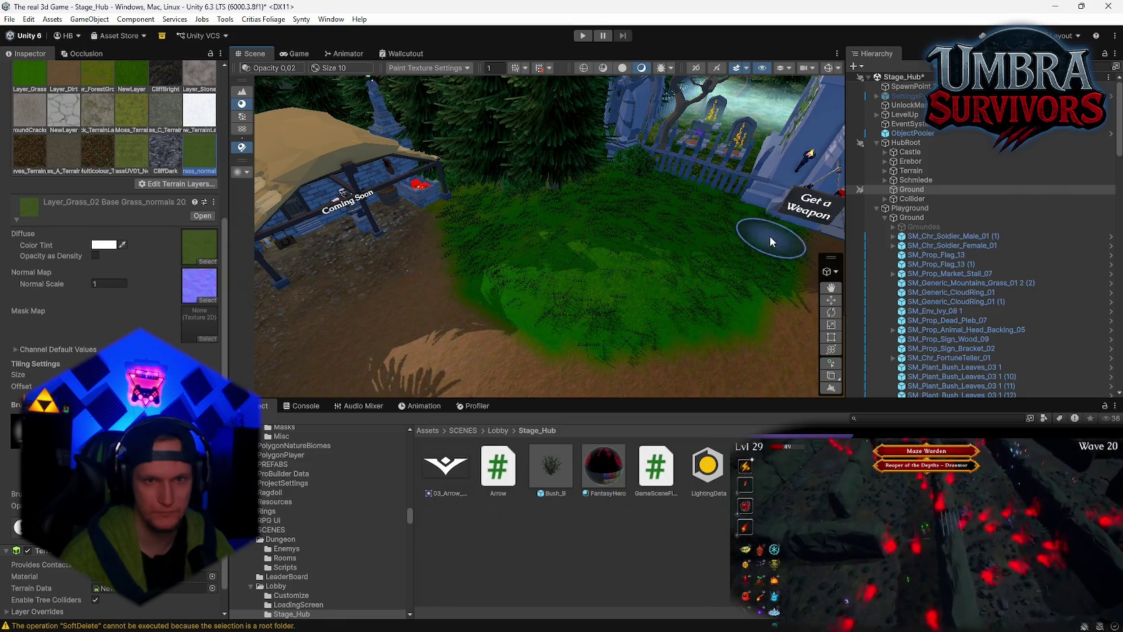
- Paint Grass_Moss along the fence, iron gate and statues beside the portal path
key(Right)
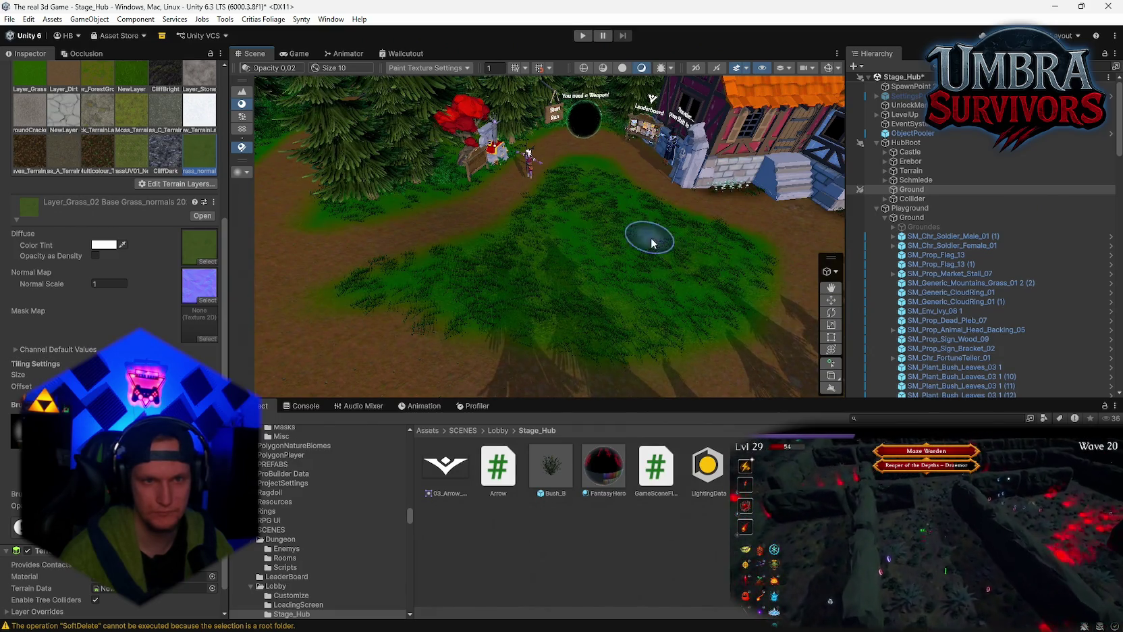
key(Up)
key(Left)
key(Up)
key(Left)
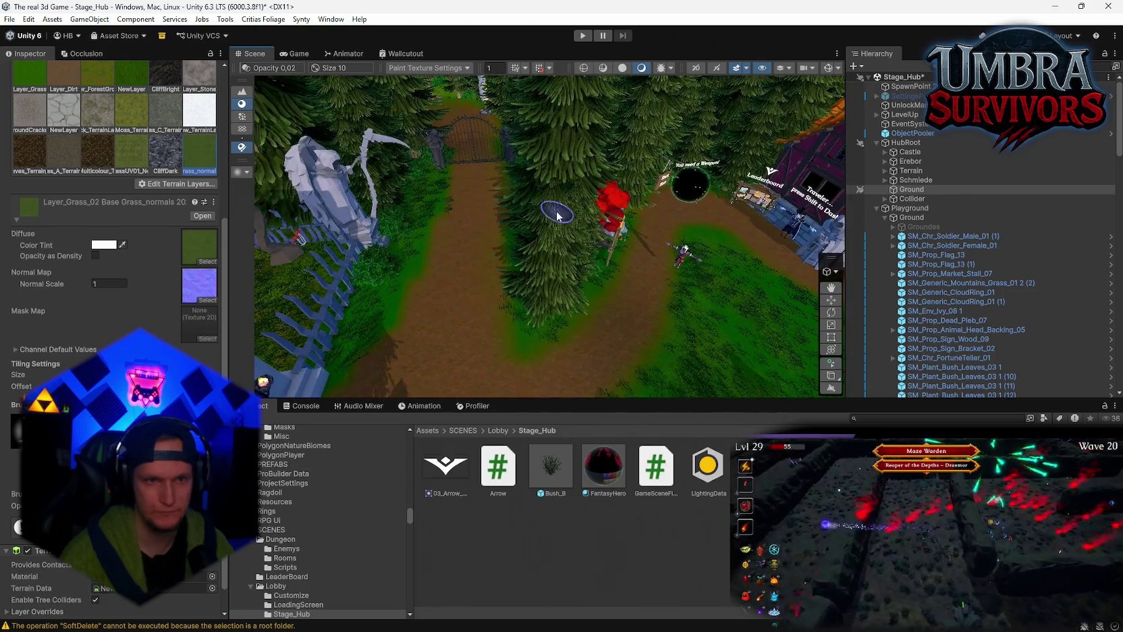
key(Down)
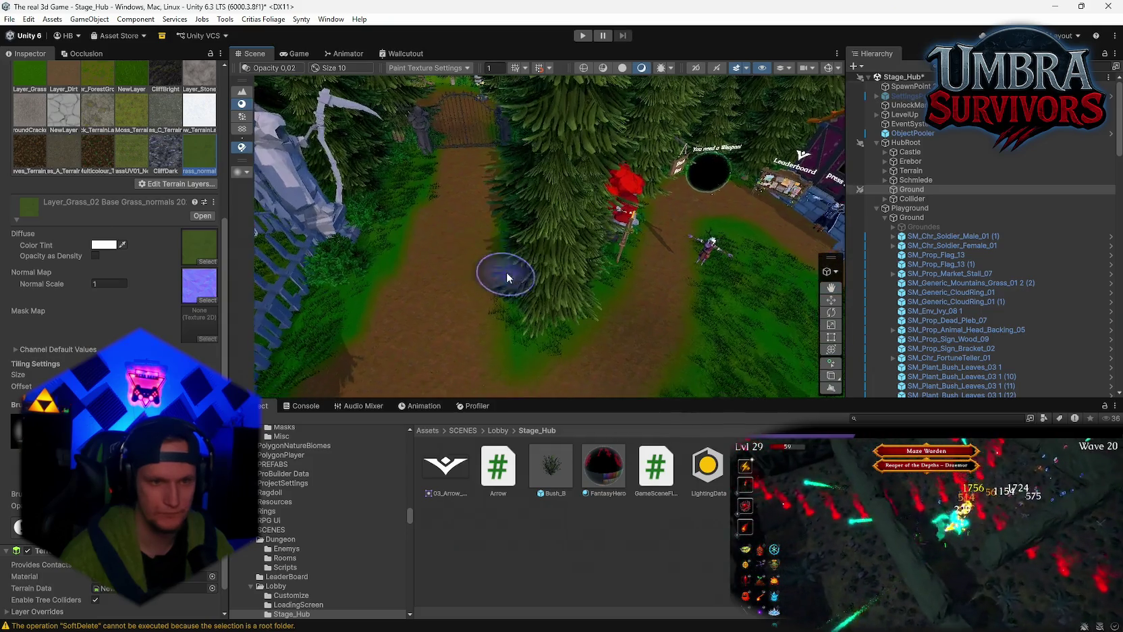
mouse_move(509, 270)
mouse_down()
mouse_move(382, 277)
mouse_move(552, 137)
mouse_up()
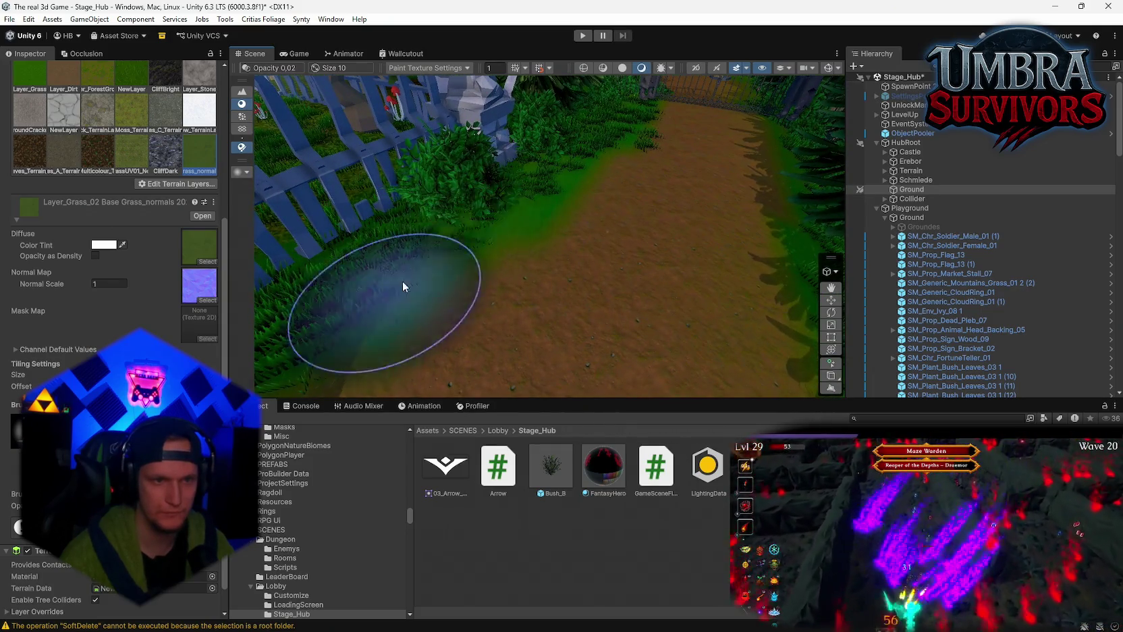
drag(401, 288, 454, 208)
click(129, 109)
mouse_move(638, 224)
mouse_down()
mouse_move(657, 243)
mouse_move(590, 290)
mouse_move(332, 223)
mouse_up()
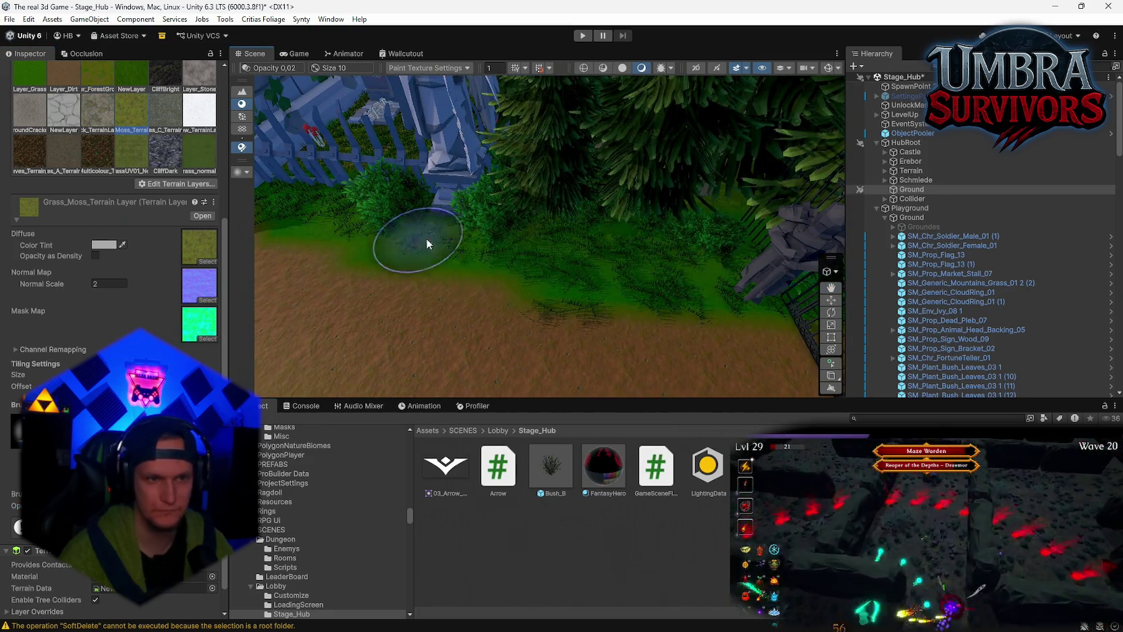
mouse_move(791, 246)
mouse_down()
mouse_move(371, 213)
mouse_move(620, 286)
mouse_move(488, 305)
mouse_up()
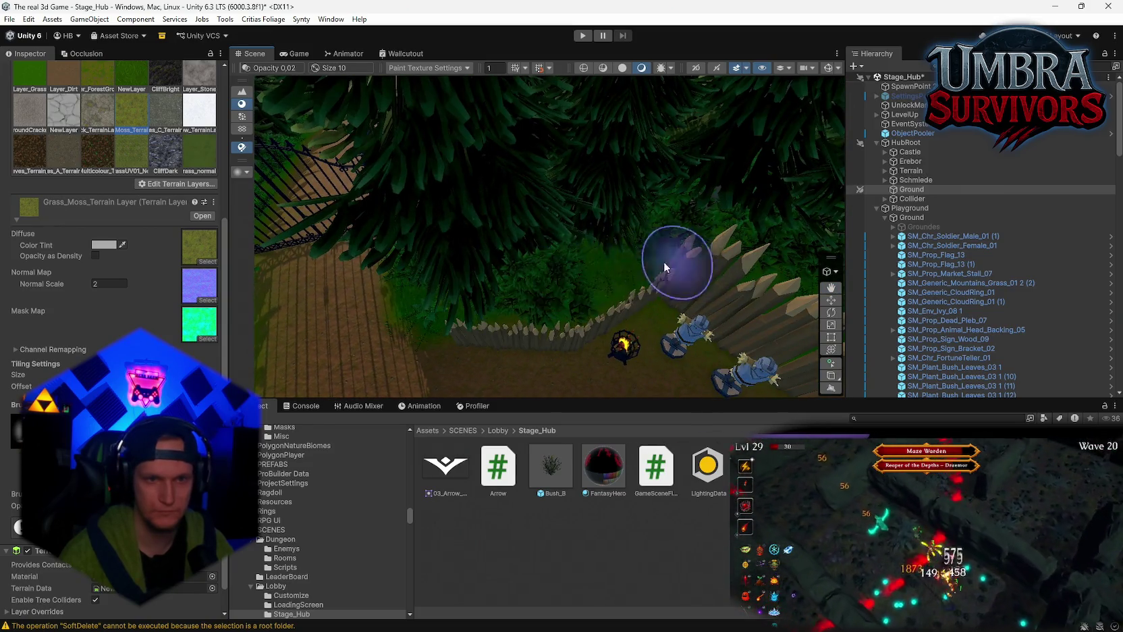
drag(665, 264, 568, 321)
drag(485, 301, 610, 295)
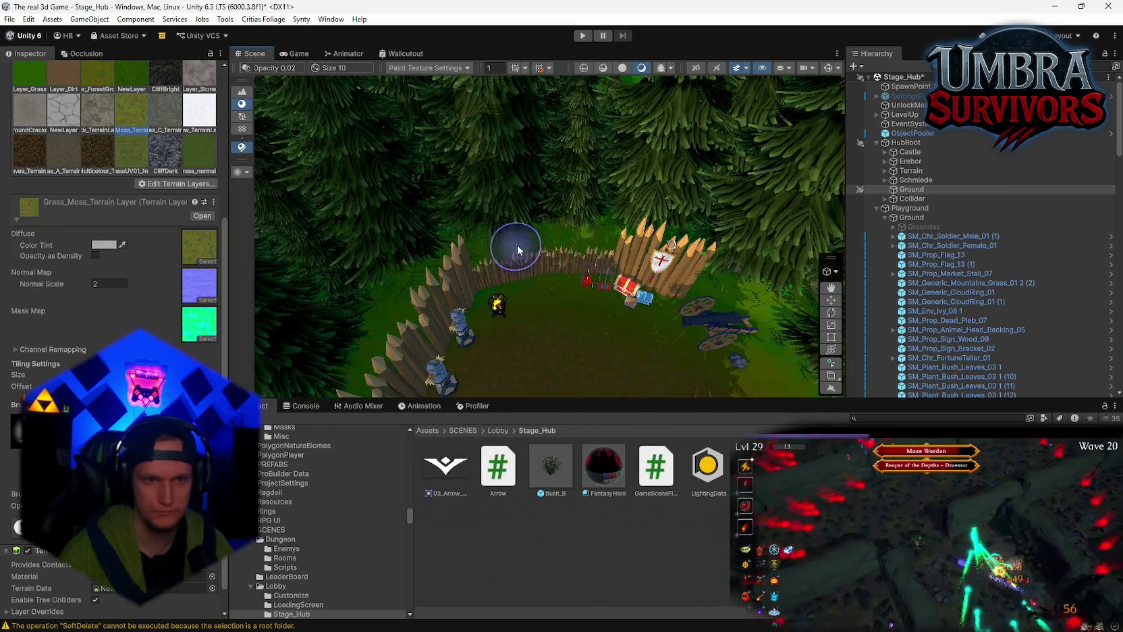
mouse_move(519, 250)
mouse_down()
mouse_move(513, 264)
mouse_move(522, 206)
mouse_move(621, 229)
mouse_move(665, 270)
mouse_move(668, 296)
mouse_up()
drag(785, 326, 529, 309)
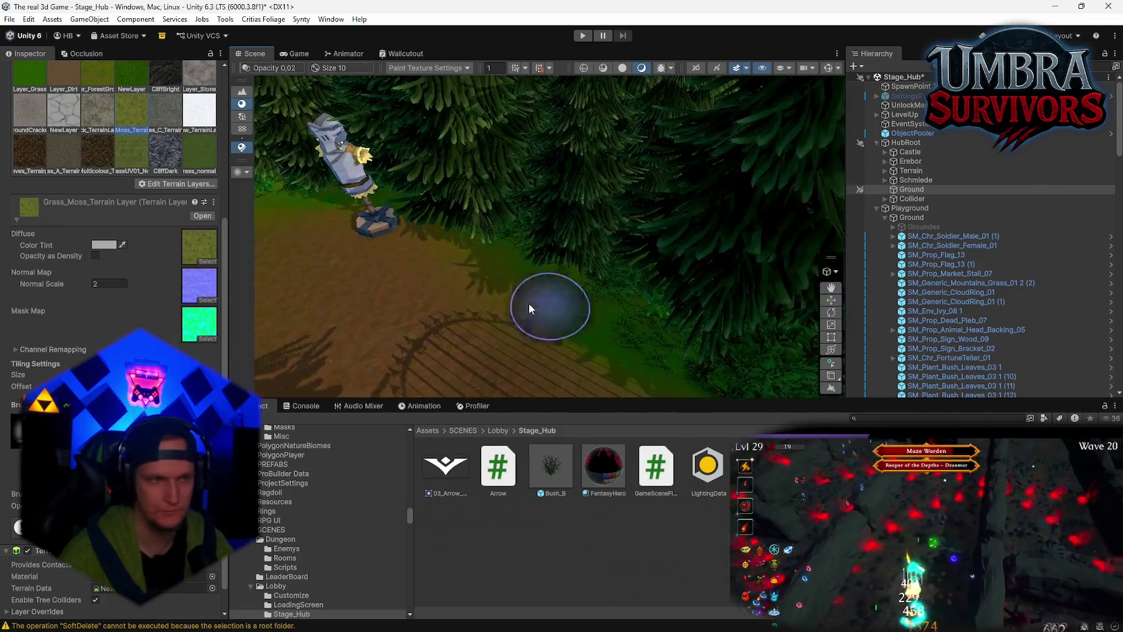
- Paint Layer_Grass_02 around the fenced statue enclosure and the pines
click(199, 171)
mouse_move(639, 326)
mouse_down()
mouse_move(553, 297)
mouse_move(339, 287)
mouse_up()
drag(560, 257, 516, 257)
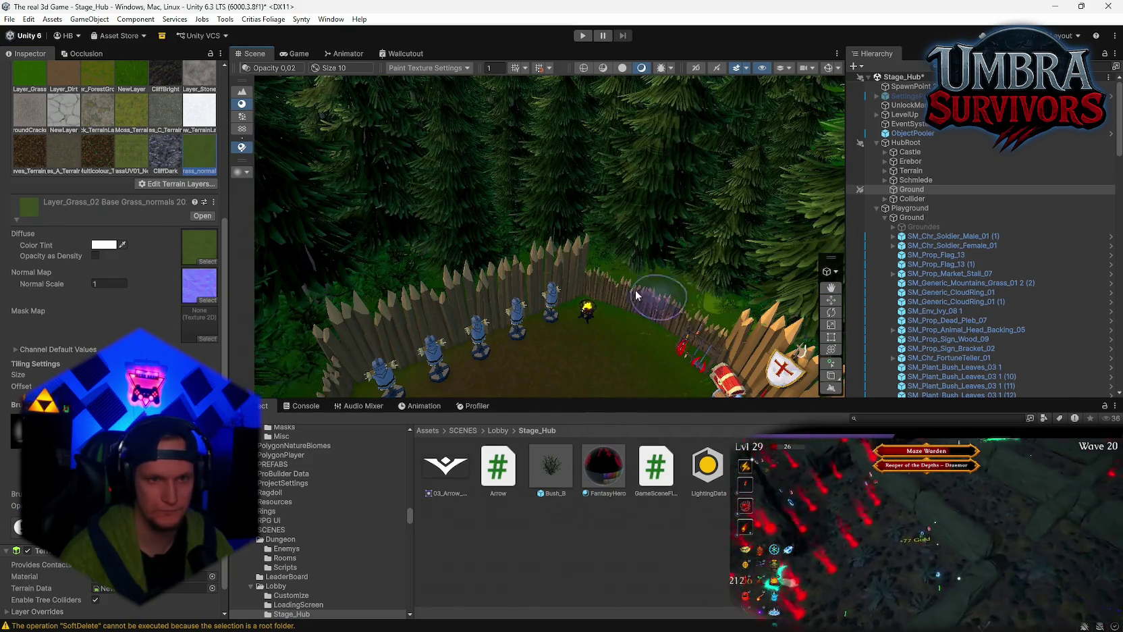
drag(636, 295, 710, 289)
mouse_move(438, 339)
mouse_down()
mouse_move(513, 351)
mouse_move(652, 313)
mouse_move(529, 244)
mouse_move(438, 243)
mouse_move(486, 216)
mouse_up()
scroll(528, 291, up, 5)
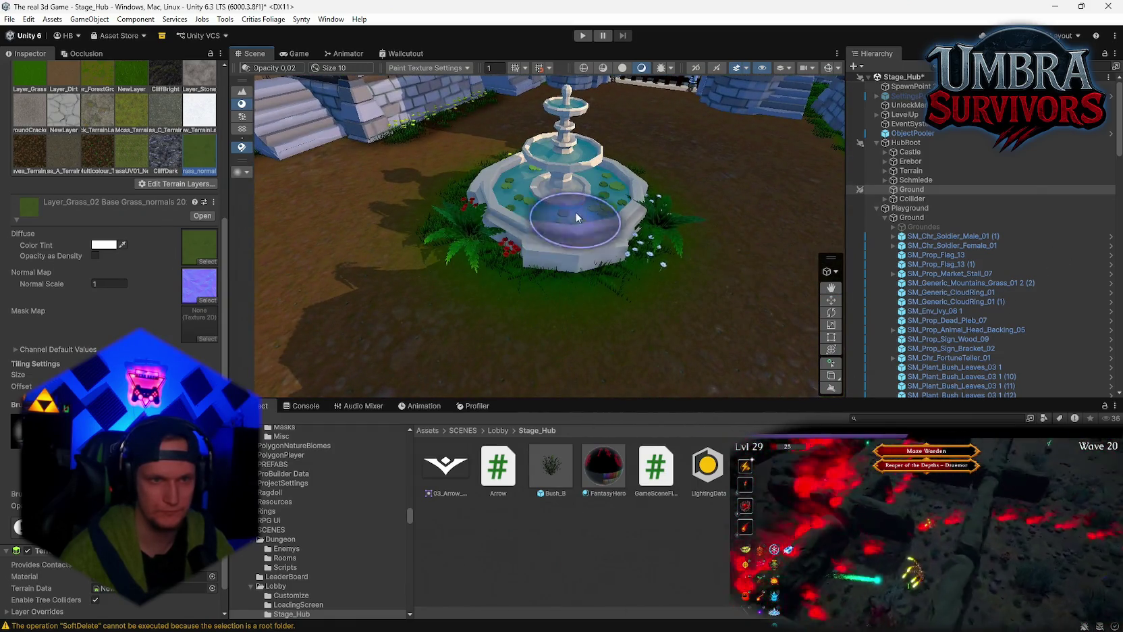
- Paint Grass_Moss from the fountain to the tent path, red tree, shrine and Start Run portal
click(132, 113)
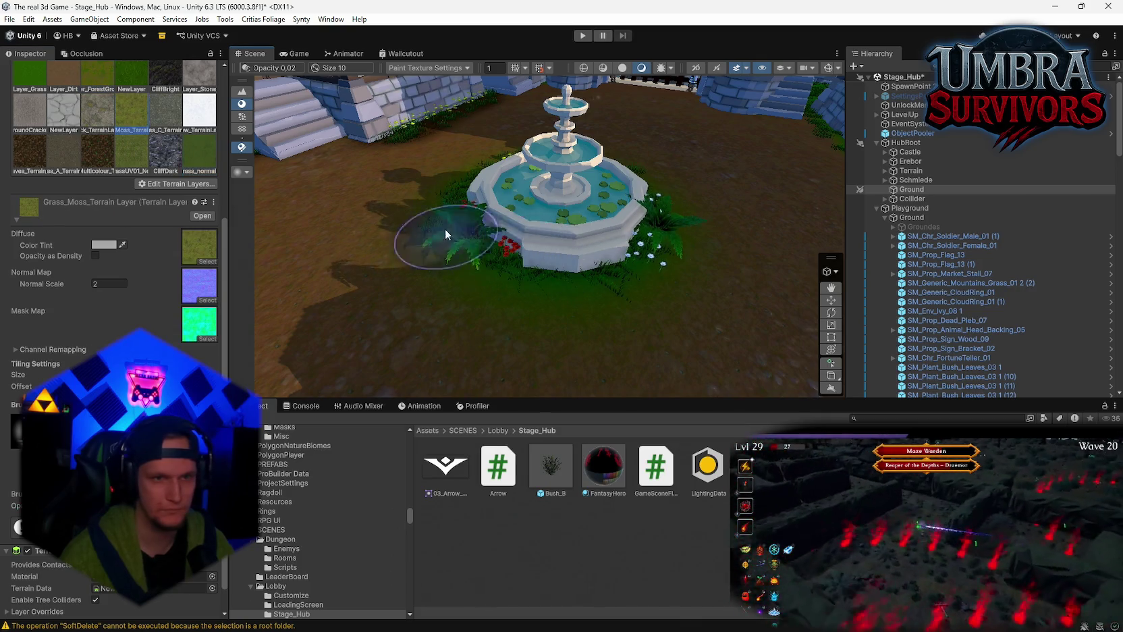
mouse_move(517, 242)
mouse_down()
mouse_move(671, 231)
mouse_move(632, 243)
mouse_move(602, 351)
mouse_move(649, 268)
mouse_move(477, 326)
mouse_move(763, 290)
mouse_move(594, 306)
mouse_up()
scroll(519, 263, up, 2)
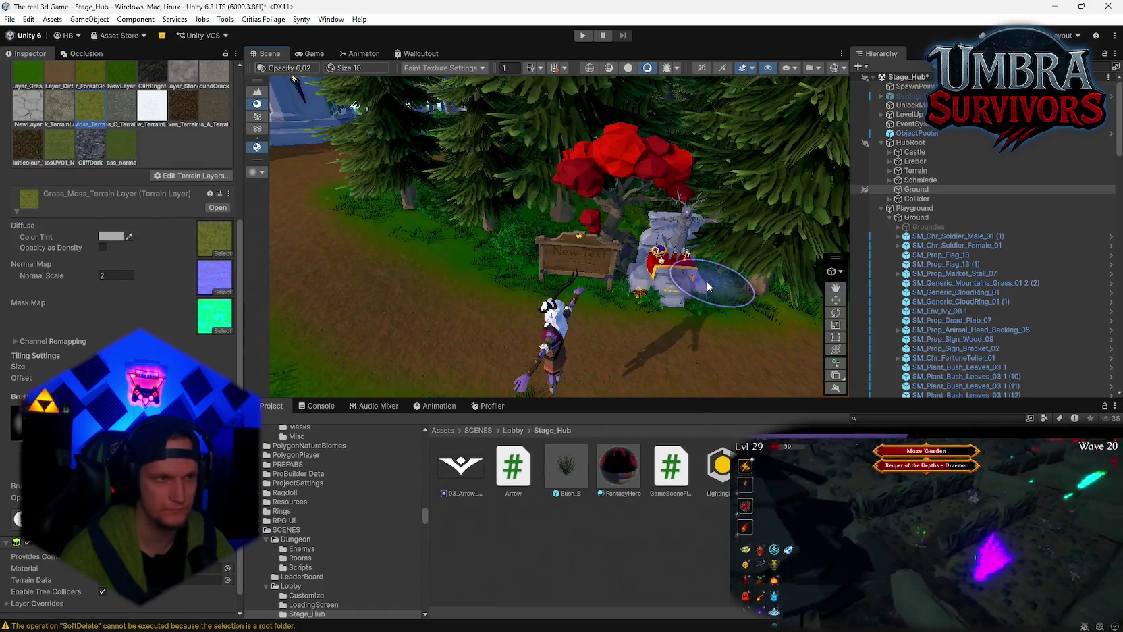
drag(518, 263, 359, 234)
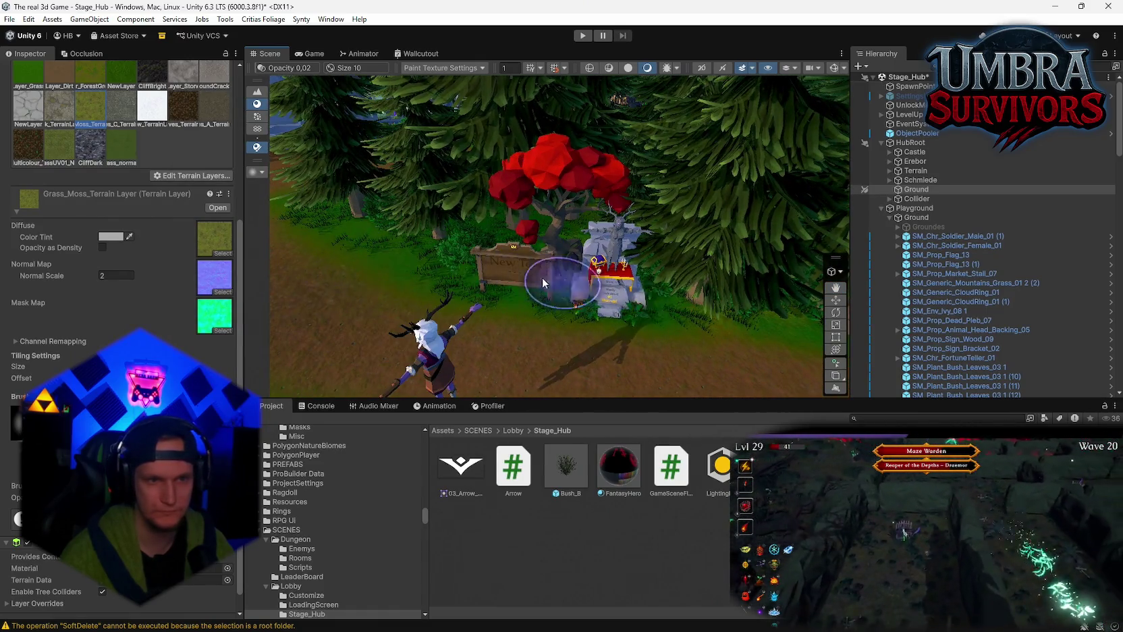
mouse_move(542, 278)
mouse_down()
mouse_move(634, 251)
mouse_move(593, 256)
mouse_up()
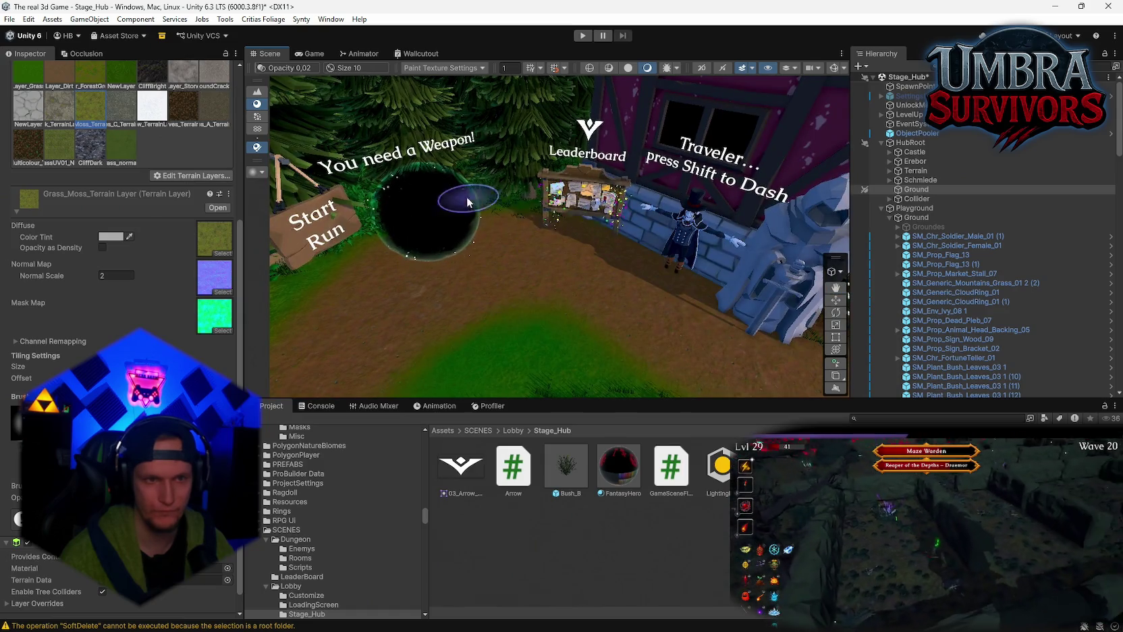
drag(652, 226, 810, 270)
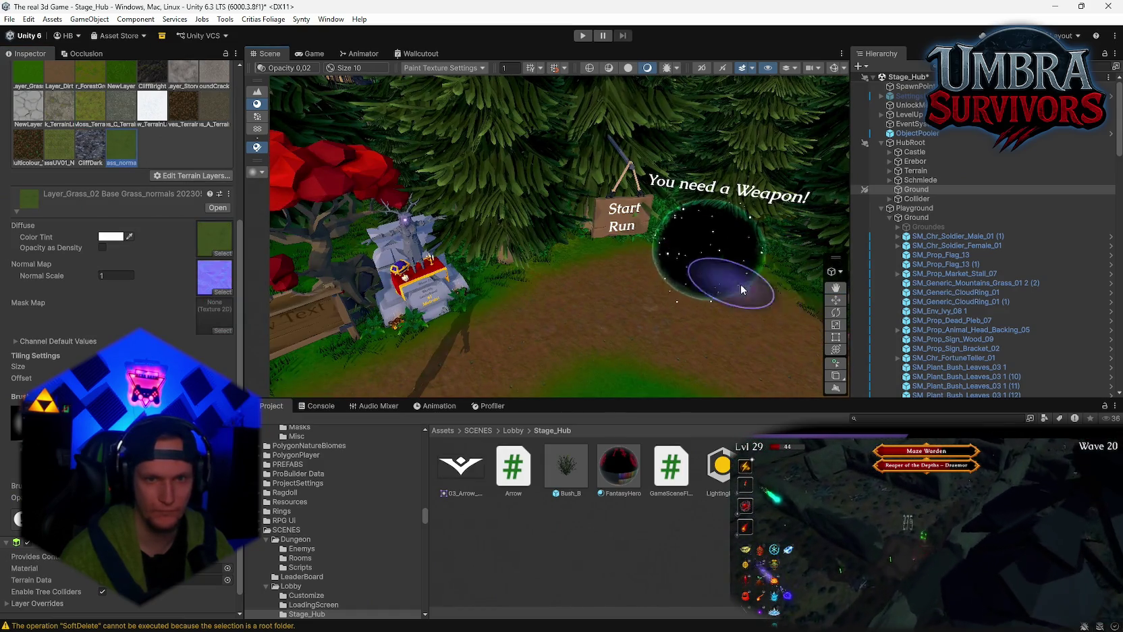
drag(475, 266, 530, 236)
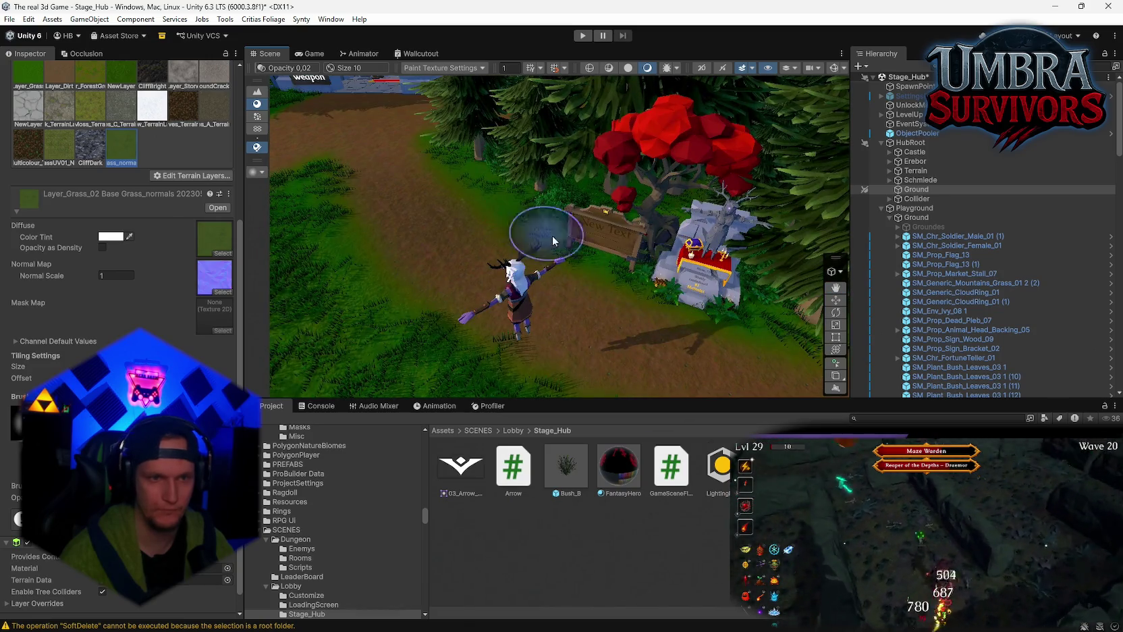
mouse_move(459, 162)
mouse_down()
mouse_move(544, 277)
mouse_move(816, 262)
mouse_up()
scroll(210, 160, up, 2)
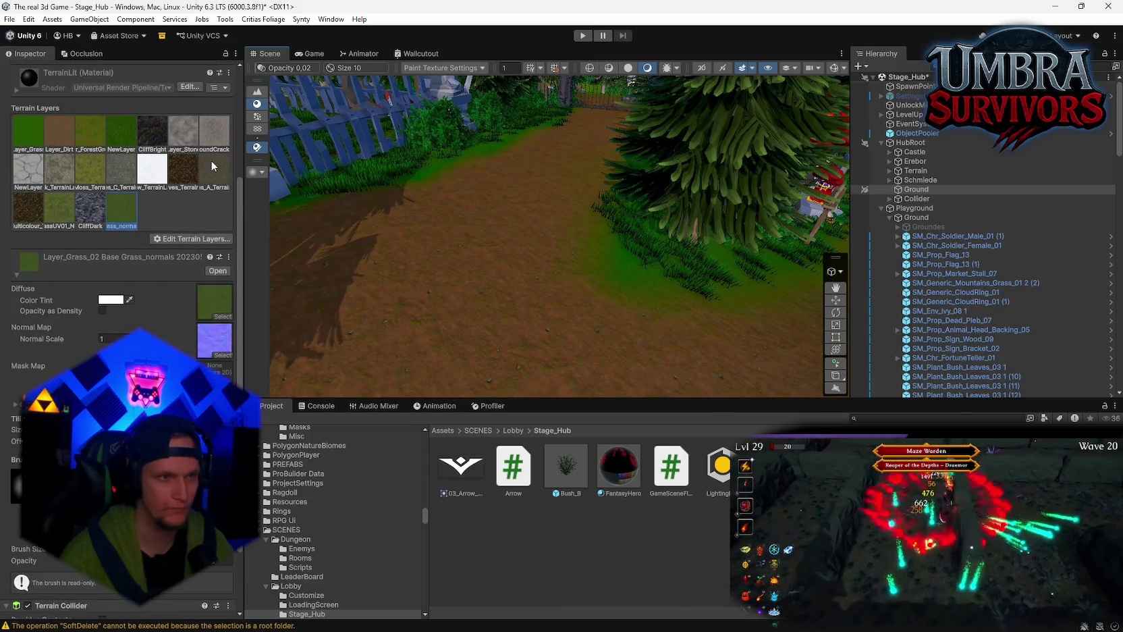
- Paint Layer_Dirt back along the path toward the Leaderboard and Start Run portal
click(60, 132)
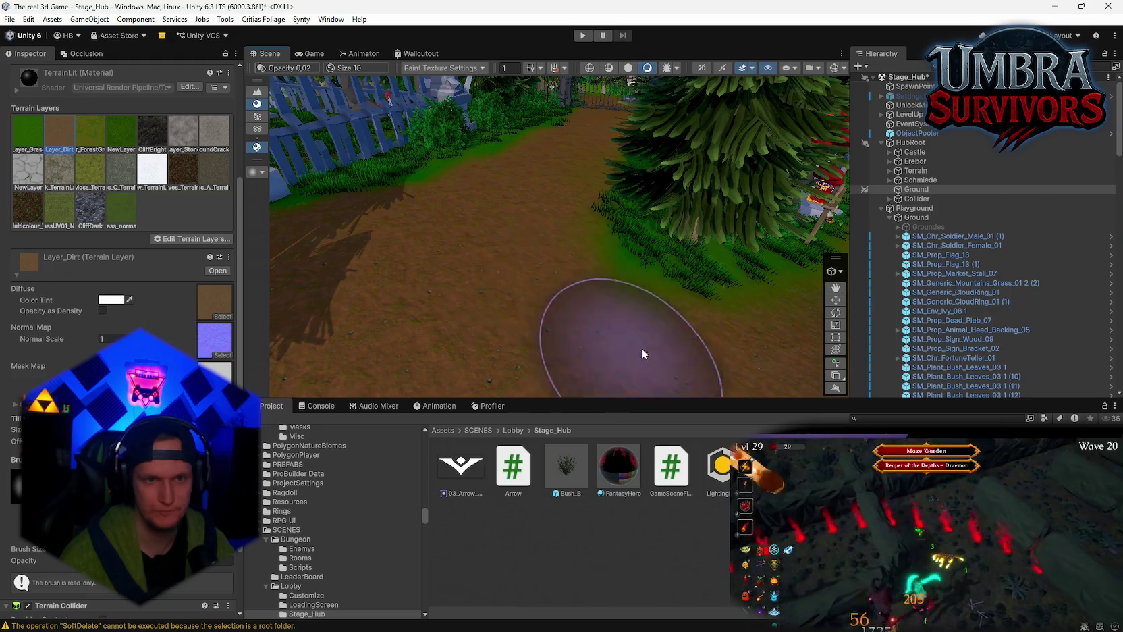
drag(642, 348, 507, 224)
drag(534, 297, 603, 194)
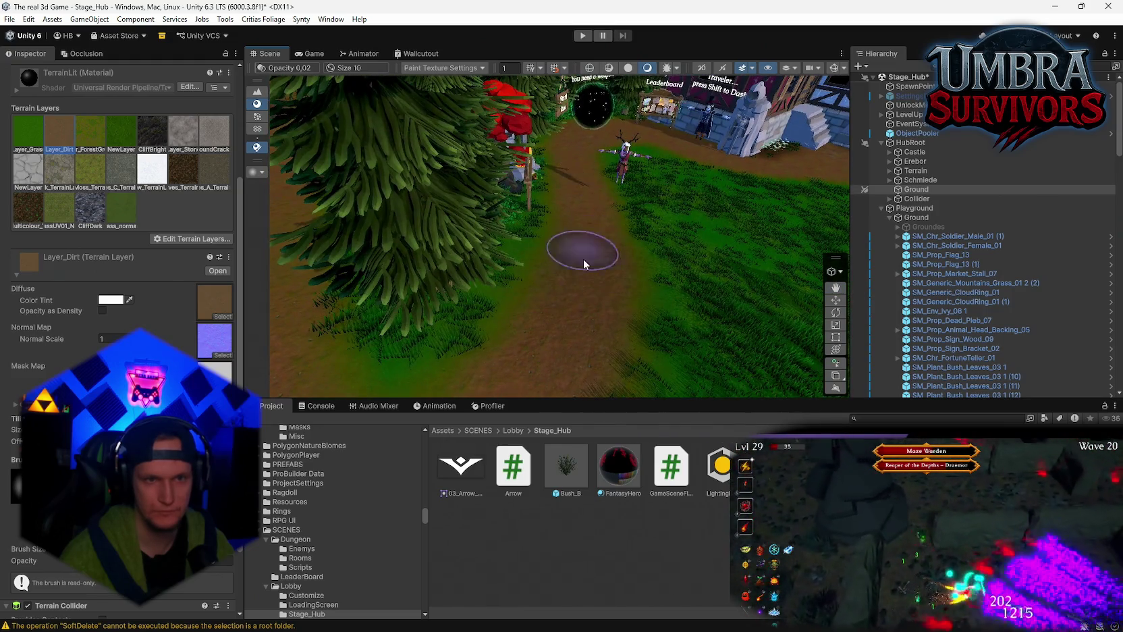
mouse_move(583, 260)
mouse_down()
mouse_move(653, 272)
mouse_move(569, 258)
mouse_up()
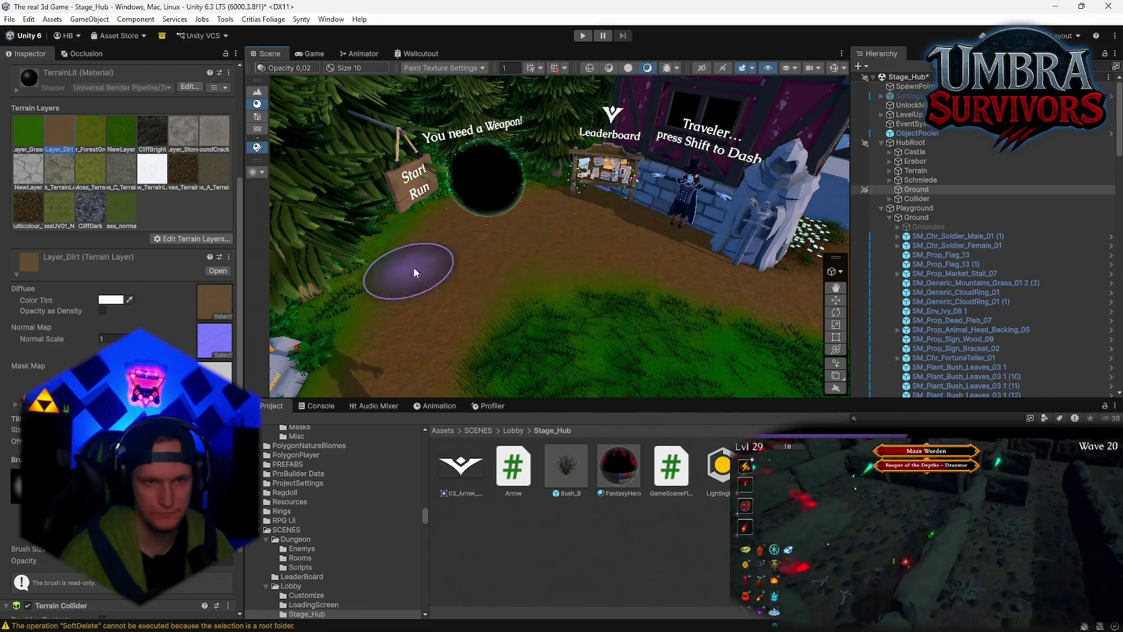
mouse_move(624, 276)
mouse_down()
mouse_move(527, 254)
mouse_move(754, 211)
mouse_move(773, 161)
mouse_move(666, 358)
mouse_up()
- Deselect the terrain, select the Collider object, then reselect the Ground terrain
click(666, 357)
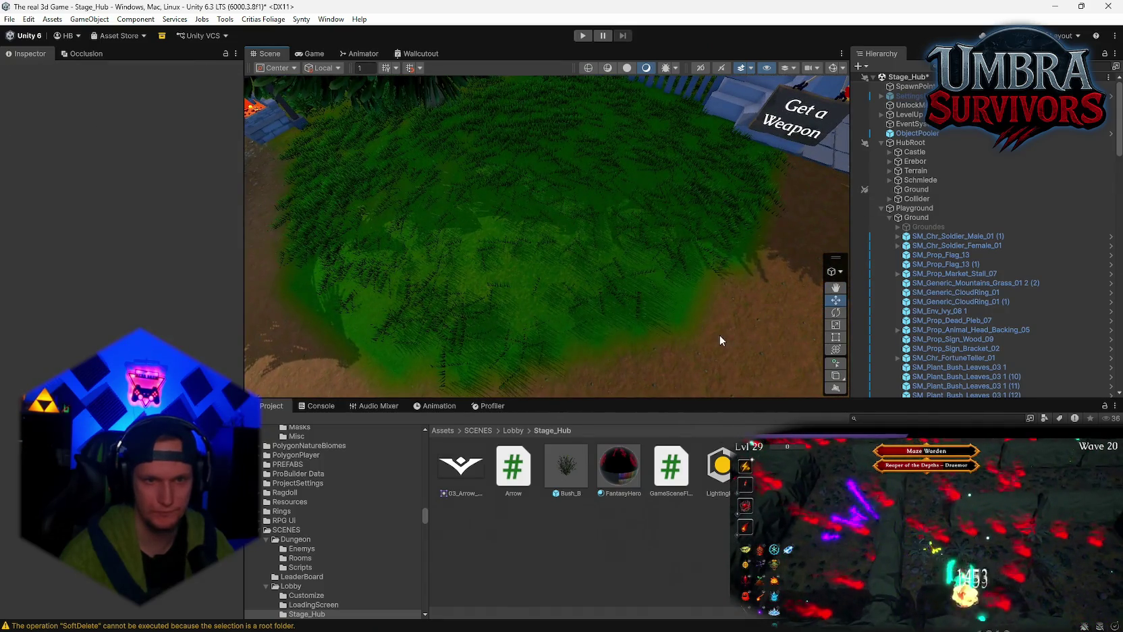
scroll(720, 339, up, 3)
click(723, 278)
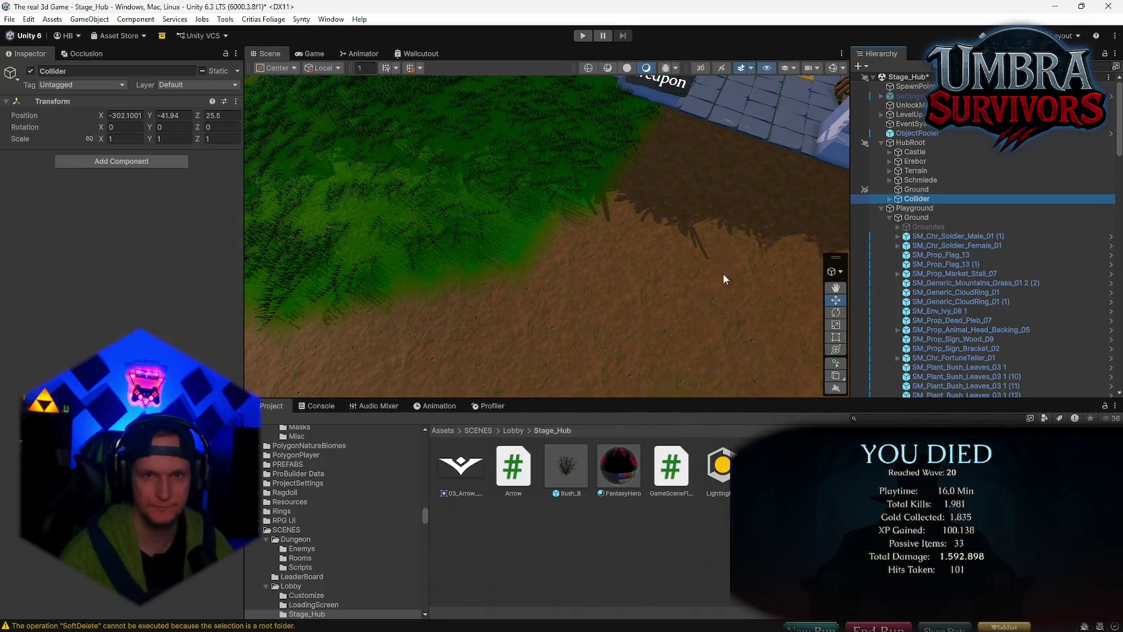
scroll(723, 274, down, 3)
click(586, 269)
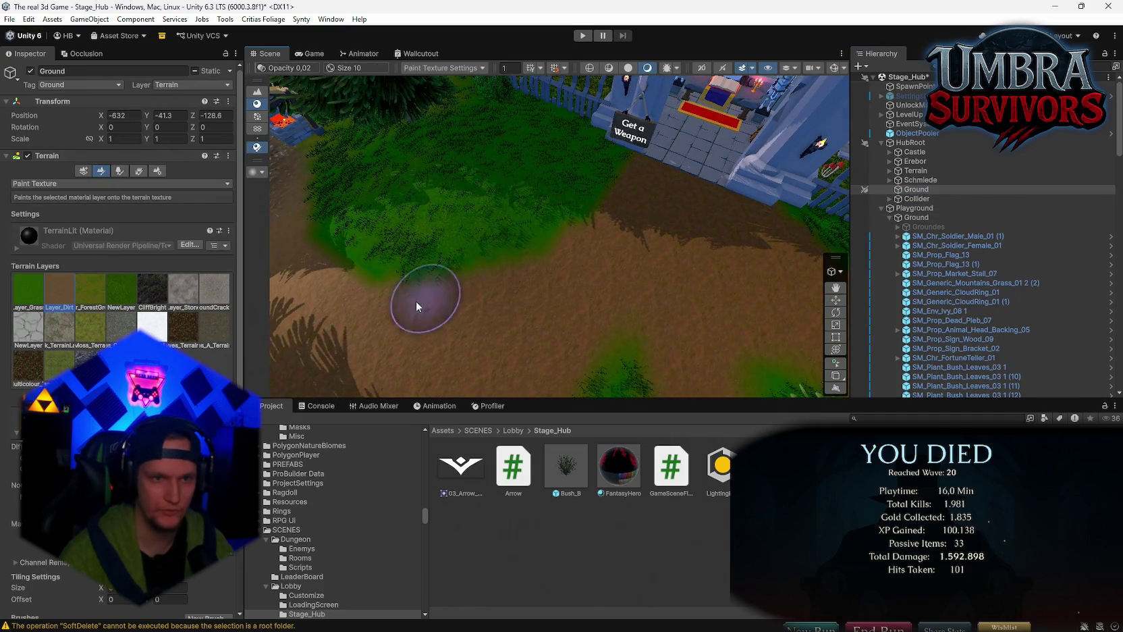
- Orbit over the Coming Soon stall, fountain, Start Run portal, market stalls and red tree
drag(416, 305, 690, 246)
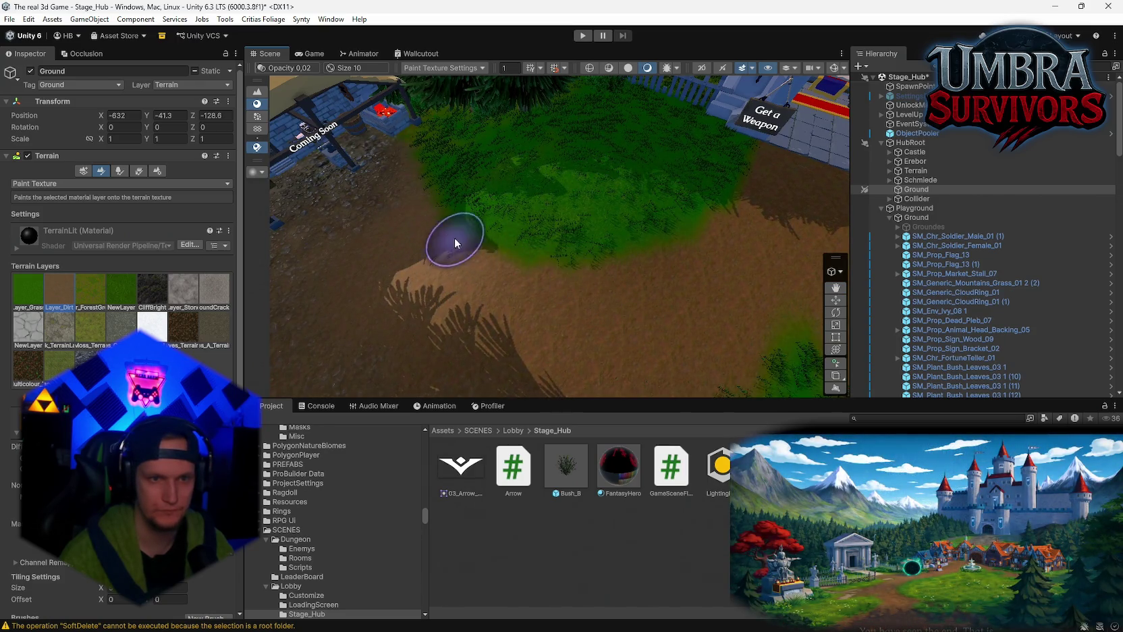
mouse_move(474, 292)
mouse_down()
mouse_move(574, 282)
mouse_move(627, 255)
mouse_up()
mouse_move(542, 218)
mouse_down()
mouse_move(424, 165)
mouse_move(118, 63)
mouse_move(526, 147)
mouse_up()
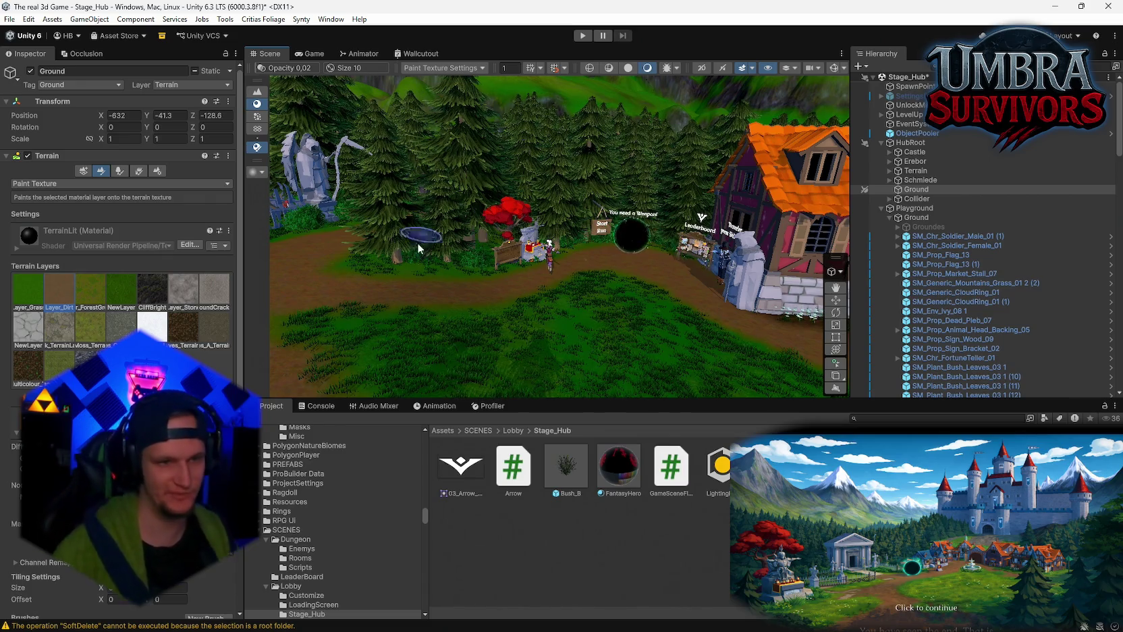
mouse_move(418, 249)
mouse_down()
mouse_move(447, 278)
mouse_move(553, 289)
mouse_up()
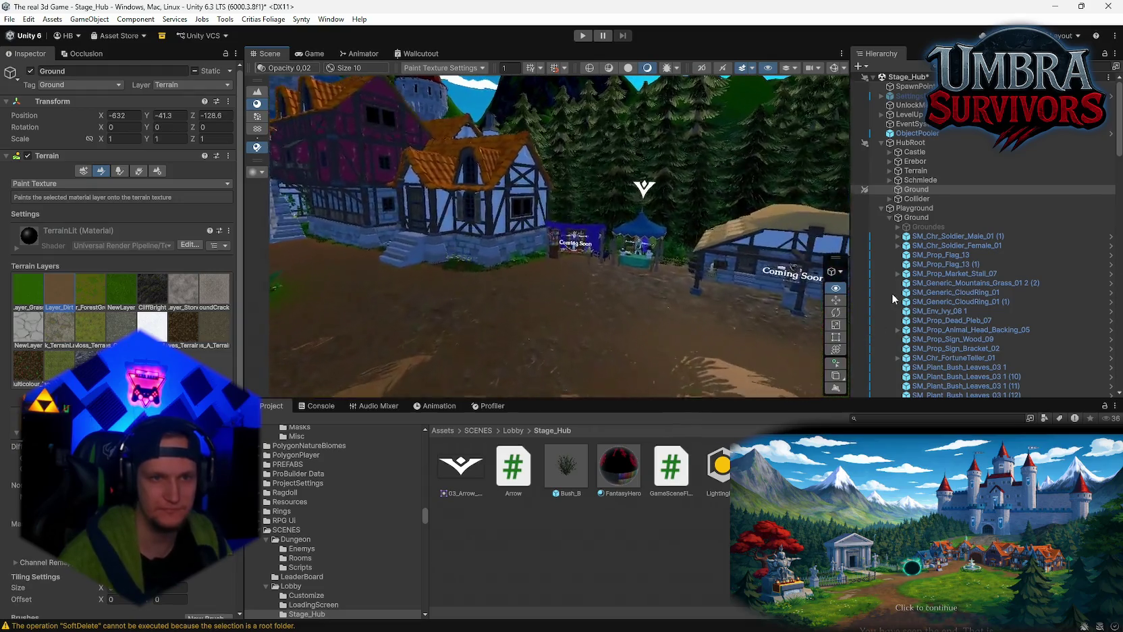
drag(893, 297, 1047, 338)
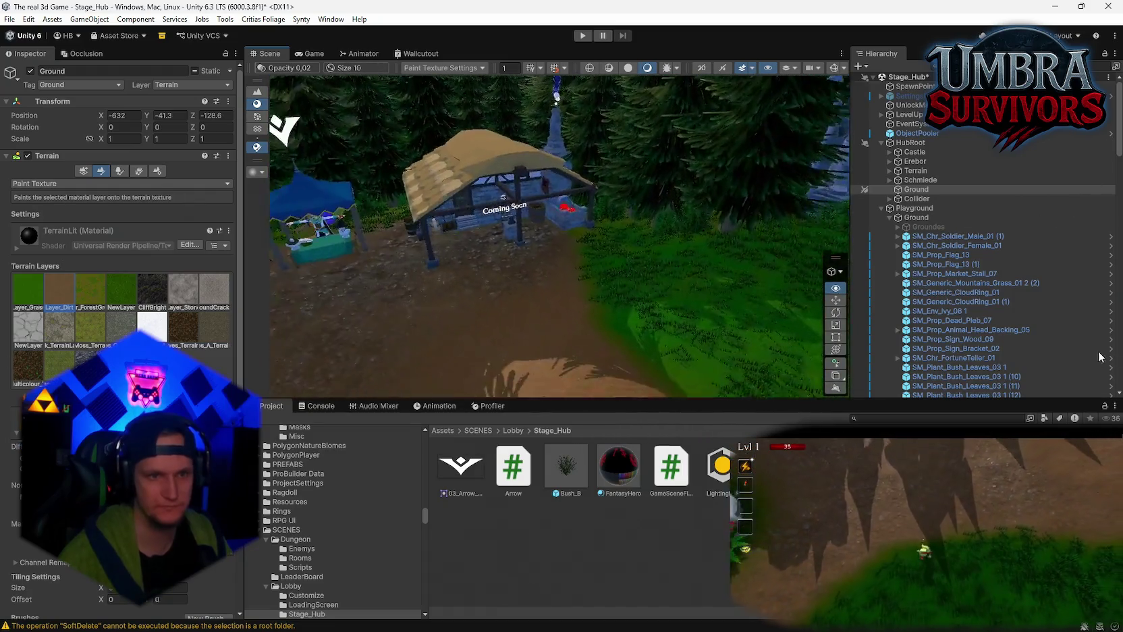
mouse_move(556, 96)
mouse_down()
mouse_move(556, 288)
mouse_move(406, 326)
mouse_move(527, 369)
mouse_move(353, 362)
mouse_up()
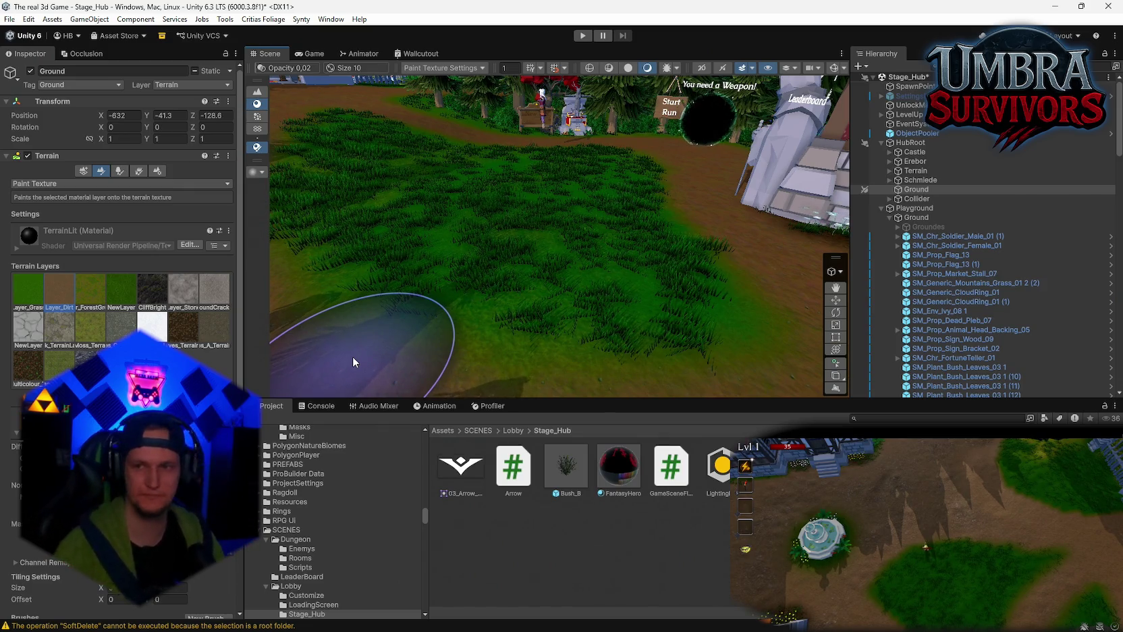
mouse_move(614, 342)
mouse_down()
mouse_move(554, 298)
mouse_move(351, 326)
mouse_move(607, 286)
mouse_move(675, 334)
mouse_up()
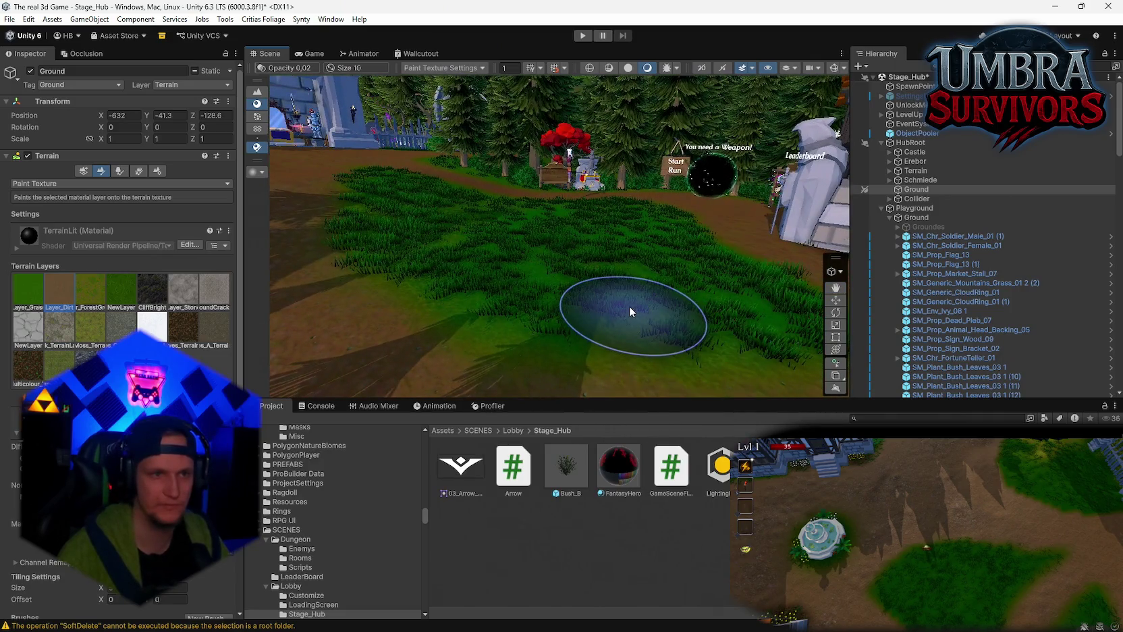
- Re-angle the view over the grass and collapse the Playground group in the Hierarchy
scroll(121, 270, down, 5)
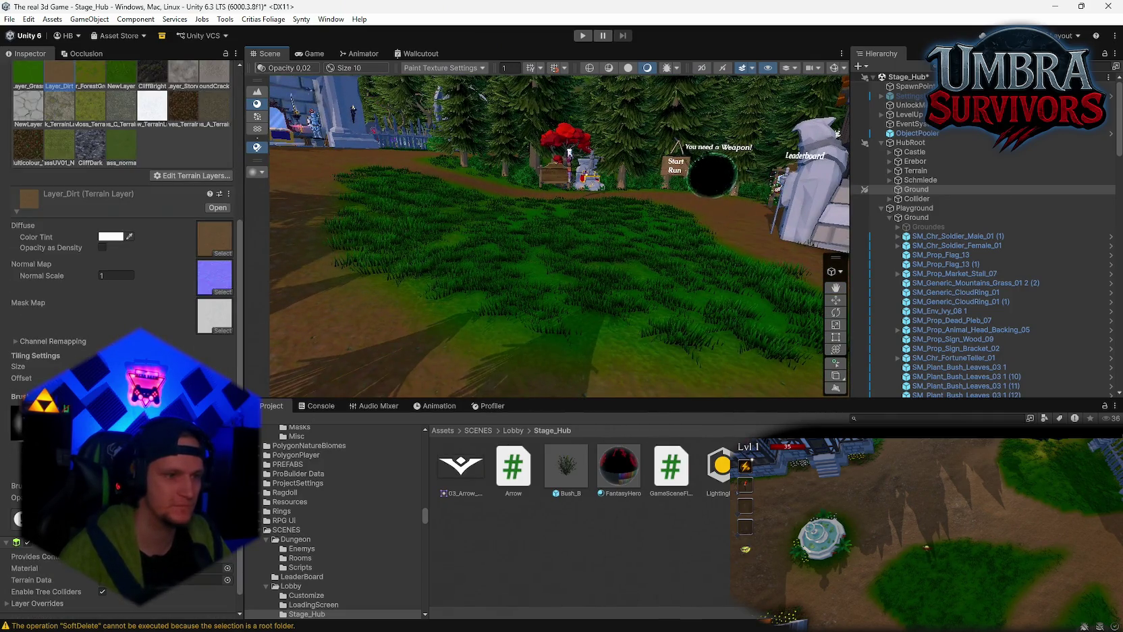
scroll(122, 337, down, 1)
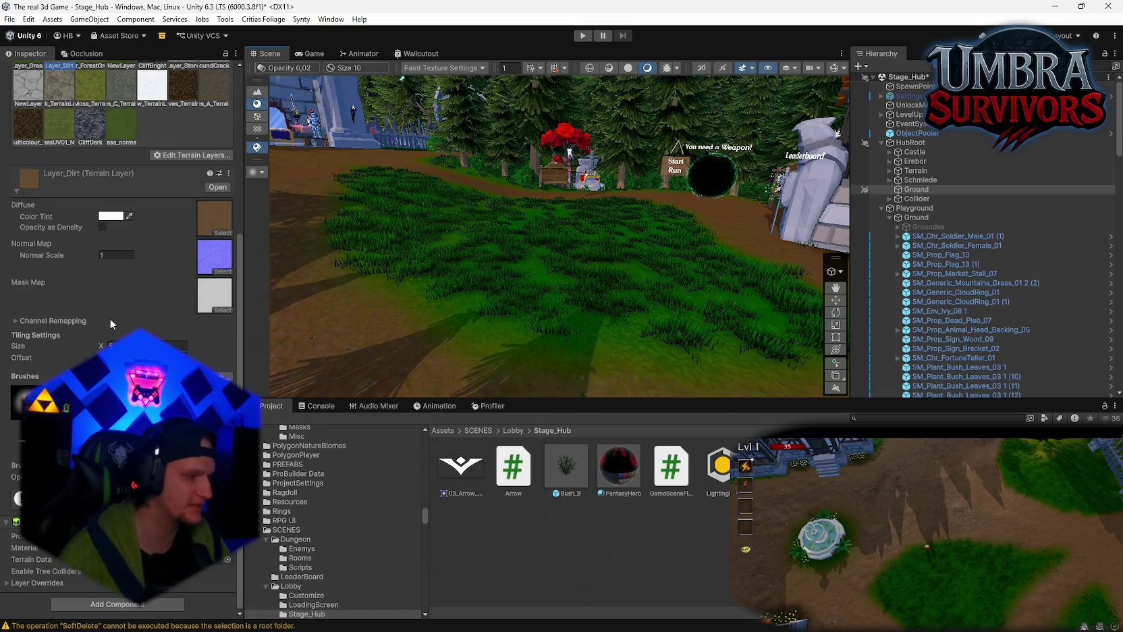
mouse_move(641, 297)
mouse_down()
mouse_move(681, 291)
mouse_move(621, 278)
mouse_up()
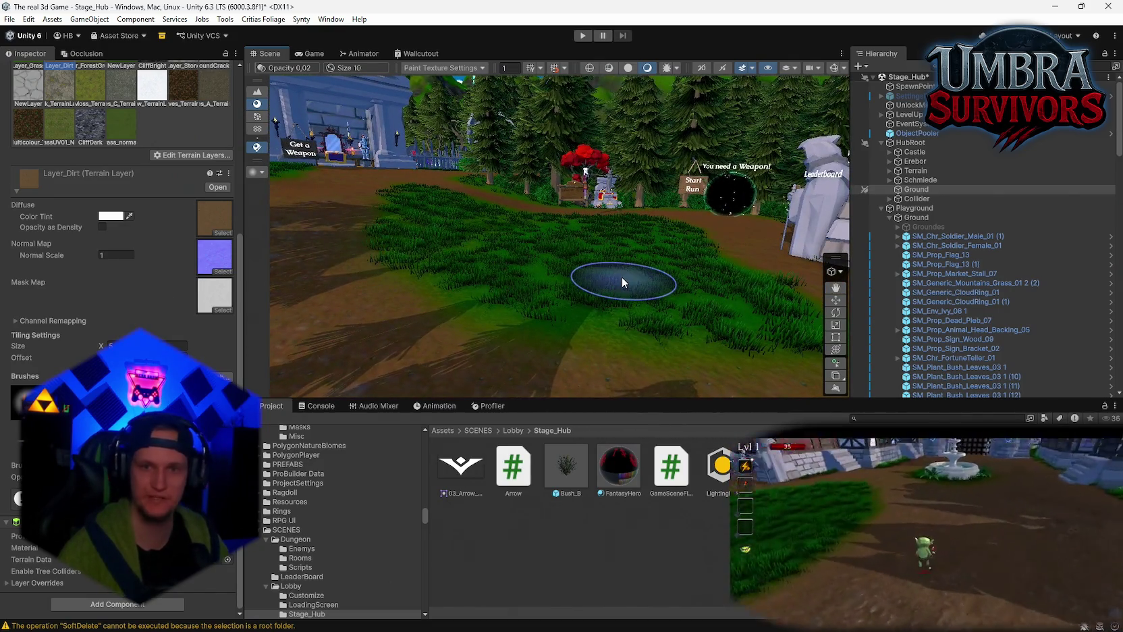
mouse_move(622, 282)
mouse_down()
mouse_move(652, 295)
mouse_move(648, 310)
mouse_move(627, 298)
mouse_up()
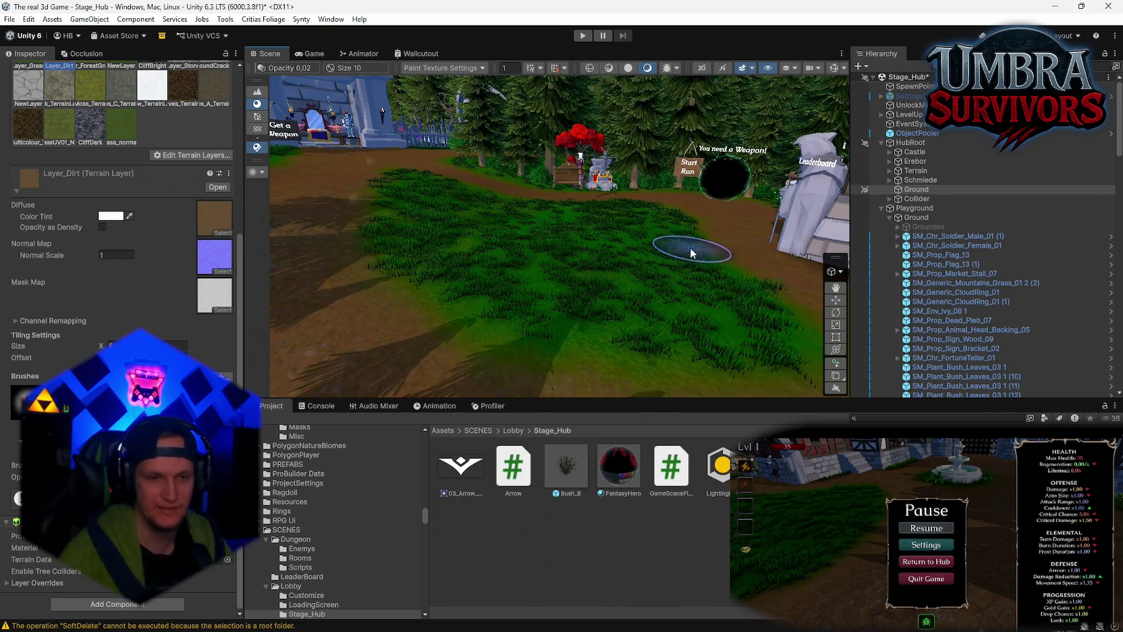
mouse_move(691, 253)
mouse_down()
mouse_move(657, 276)
mouse_move(698, 270)
mouse_up()
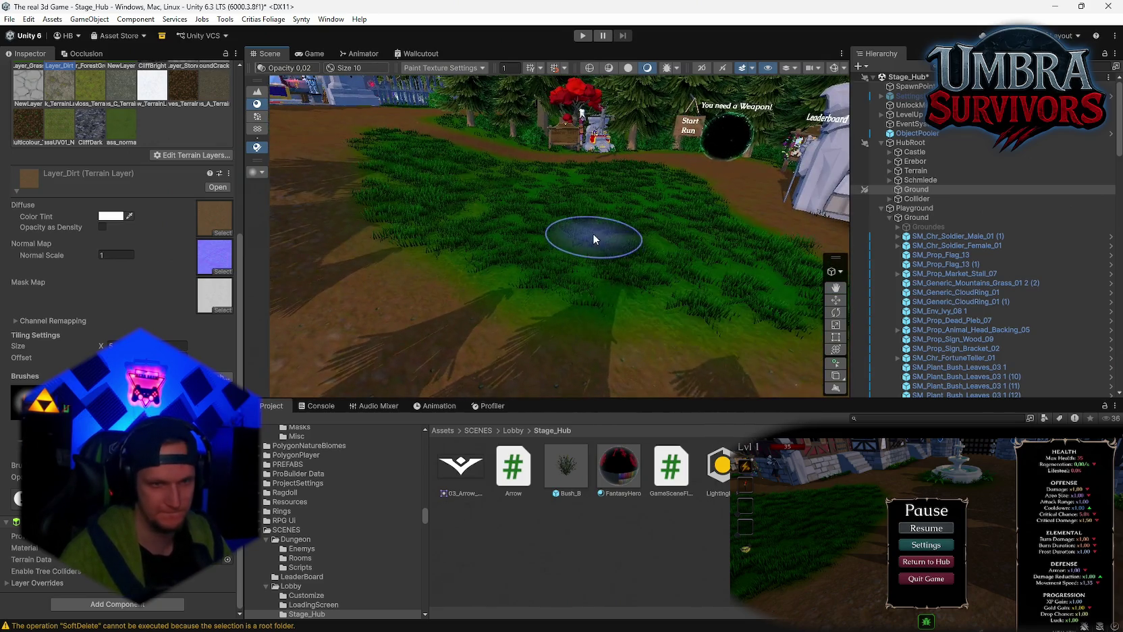
drag(594, 238, 752, 327)
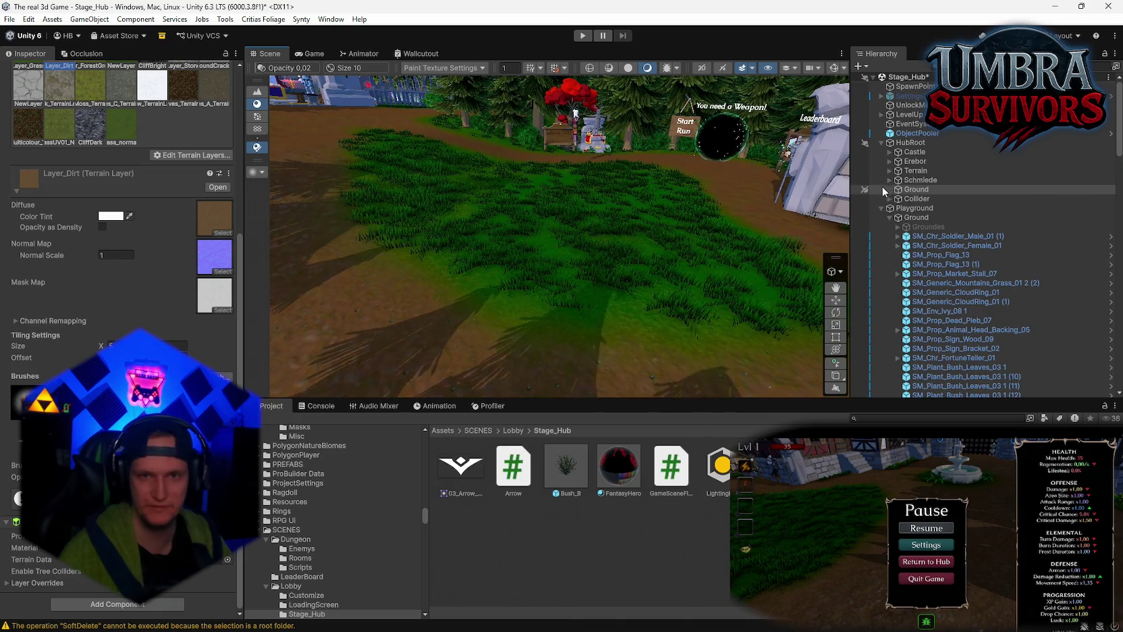
click(881, 209)
- Scroll through the Hierarchy and back to the top of Stage_Hub's object list
scroll(941, 269, down, 10)
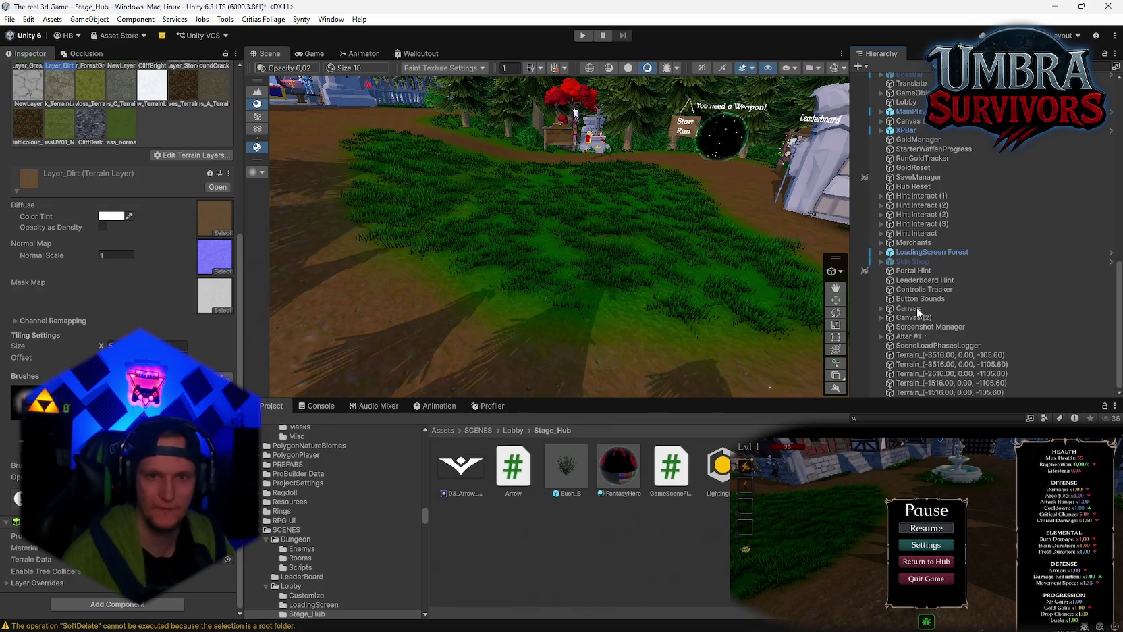
scroll(643, 256, down, 2)
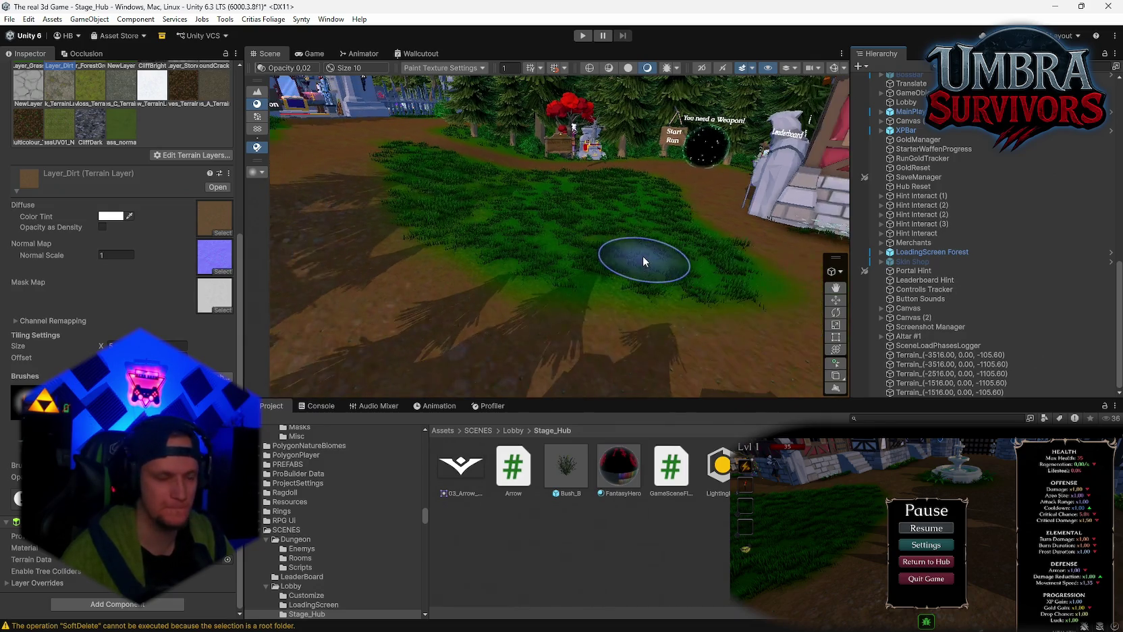
drag(634, 211, 613, 220)
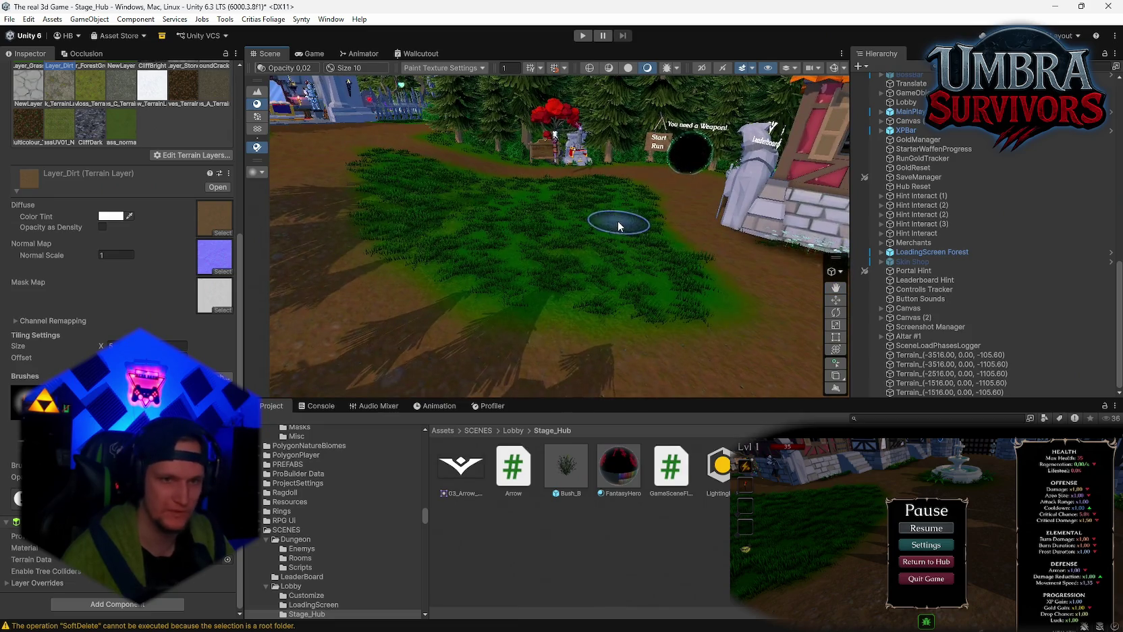
scroll(619, 226, up, 2)
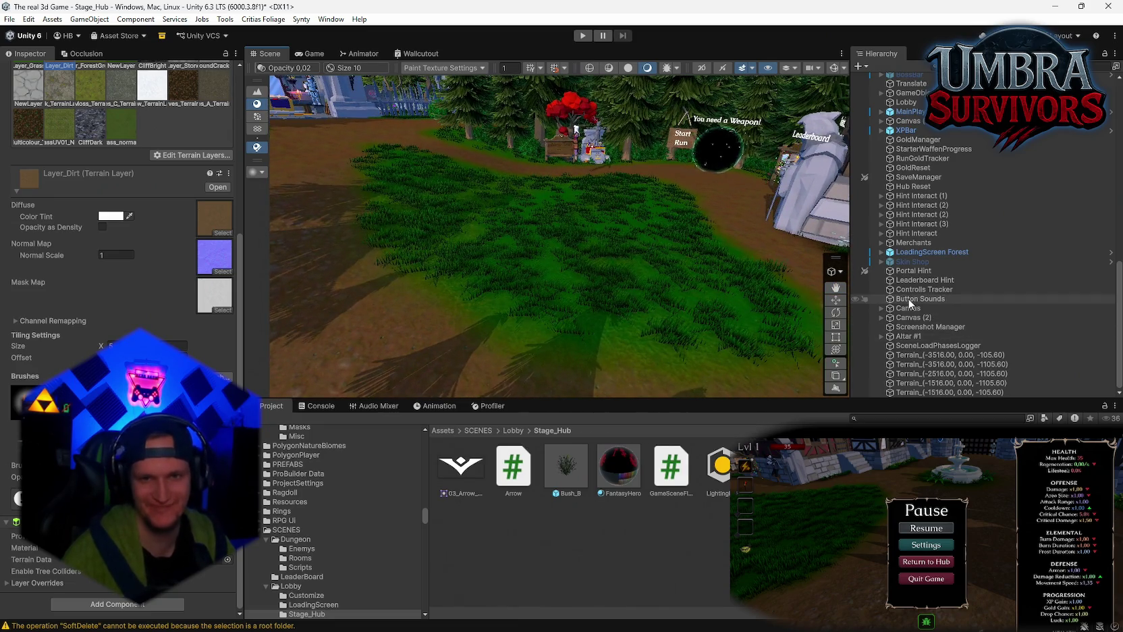
scroll(584, 228, down, 2)
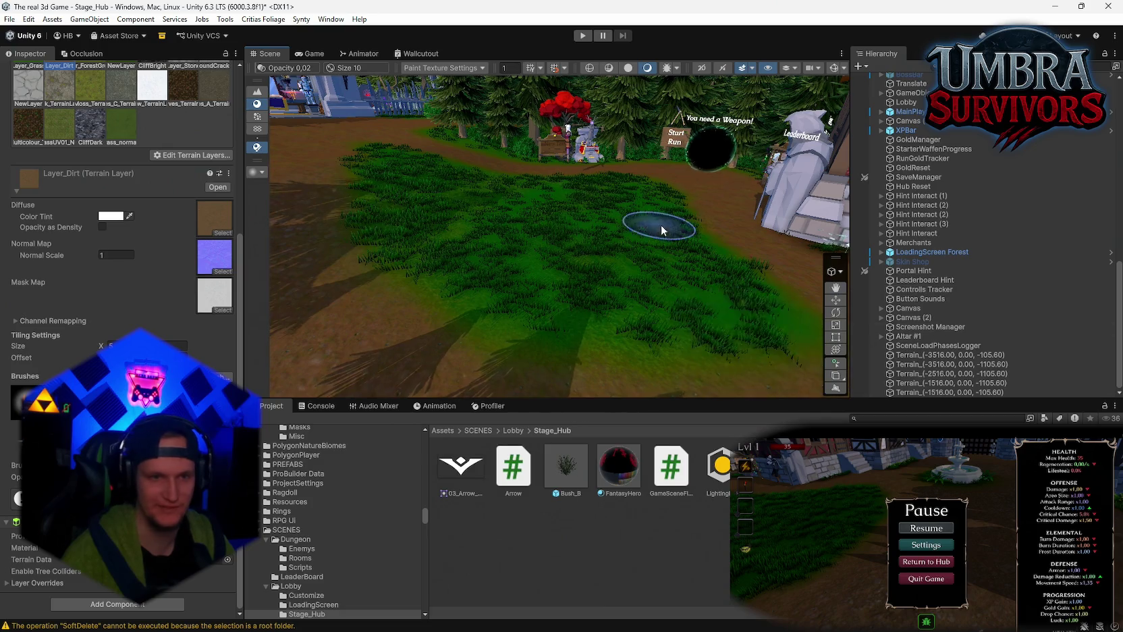
scroll(725, 327, up, 3)
scroll(726, 327, down, 3)
scroll(1034, 325, up, 10)
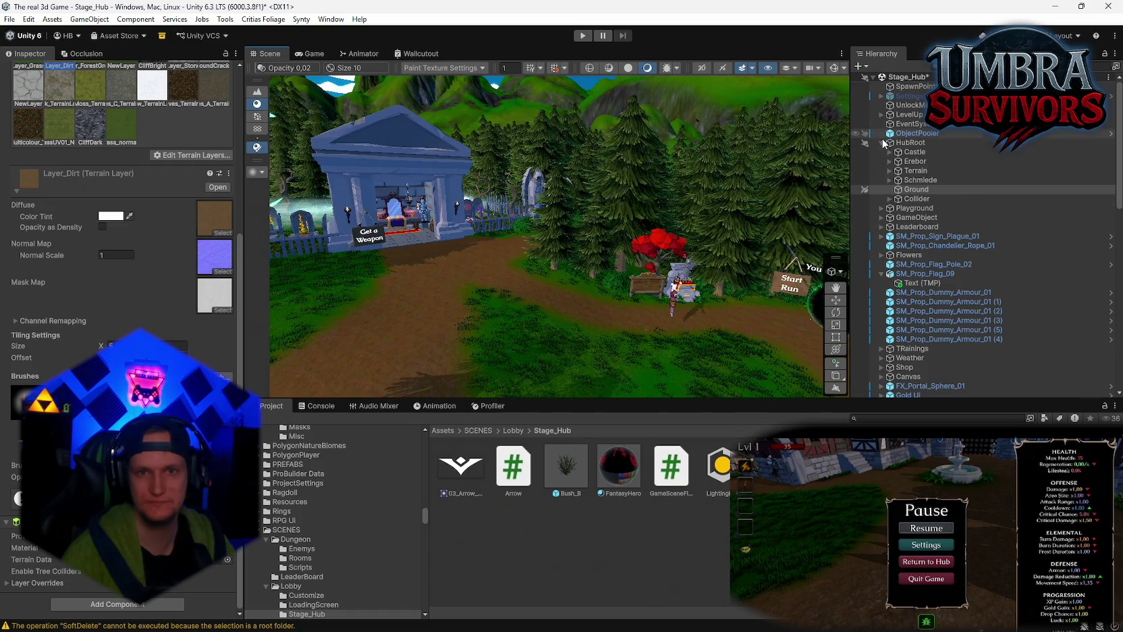
scroll(927, 191, down, 10)
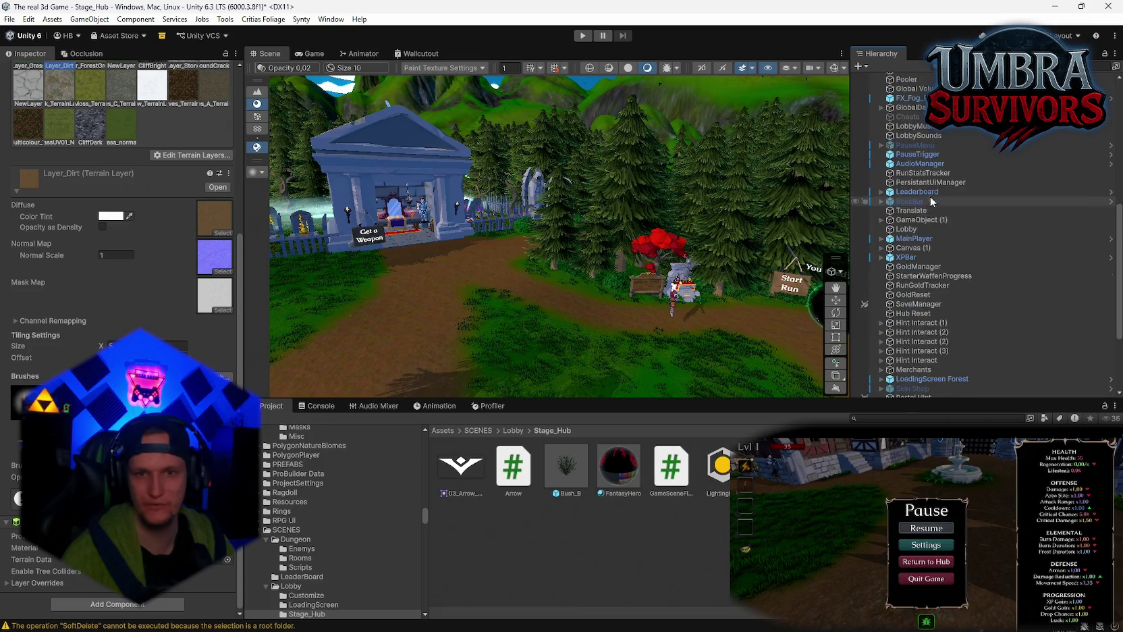
scroll(944, 263, down, 5)
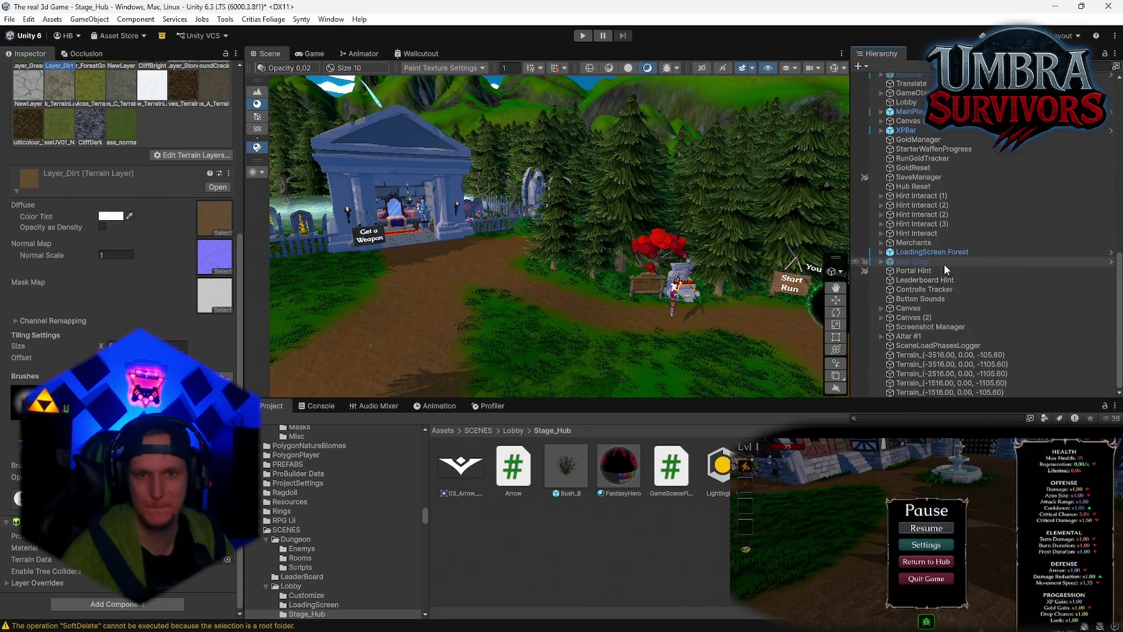
scroll(947, 314, up, 3)
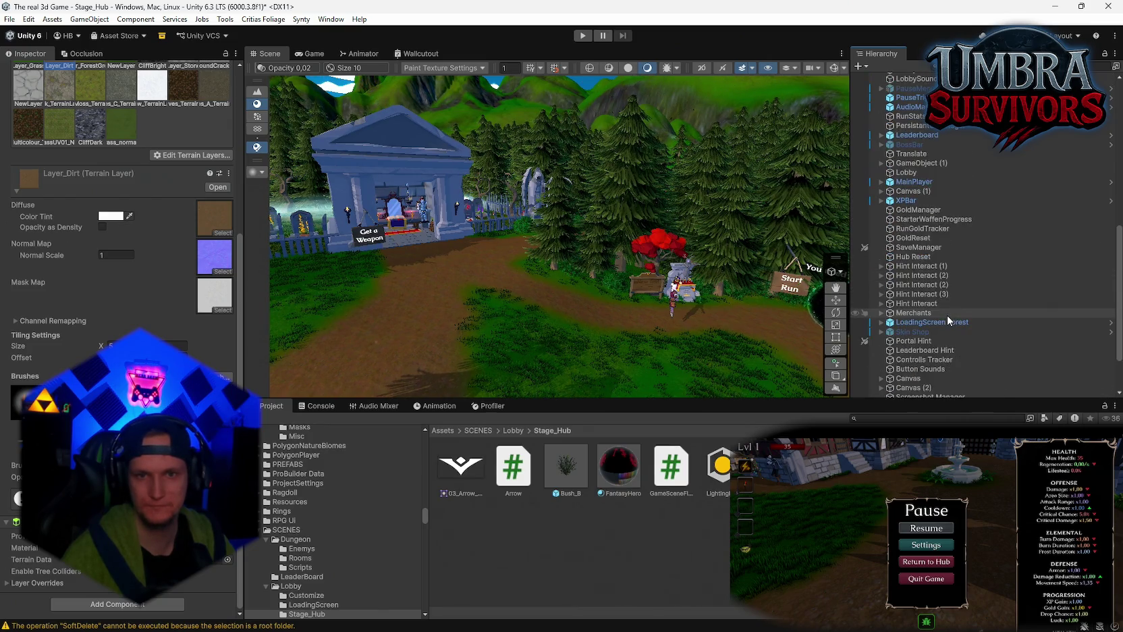
scroll(947, 314, up, 8)
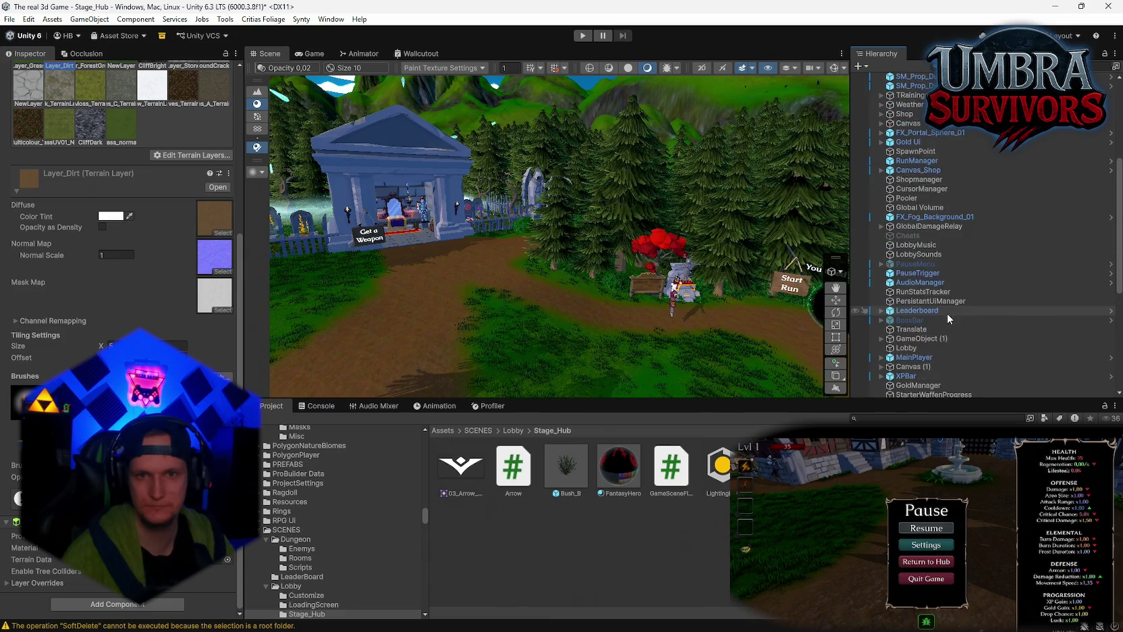
scroll(947, 313, up, 8)
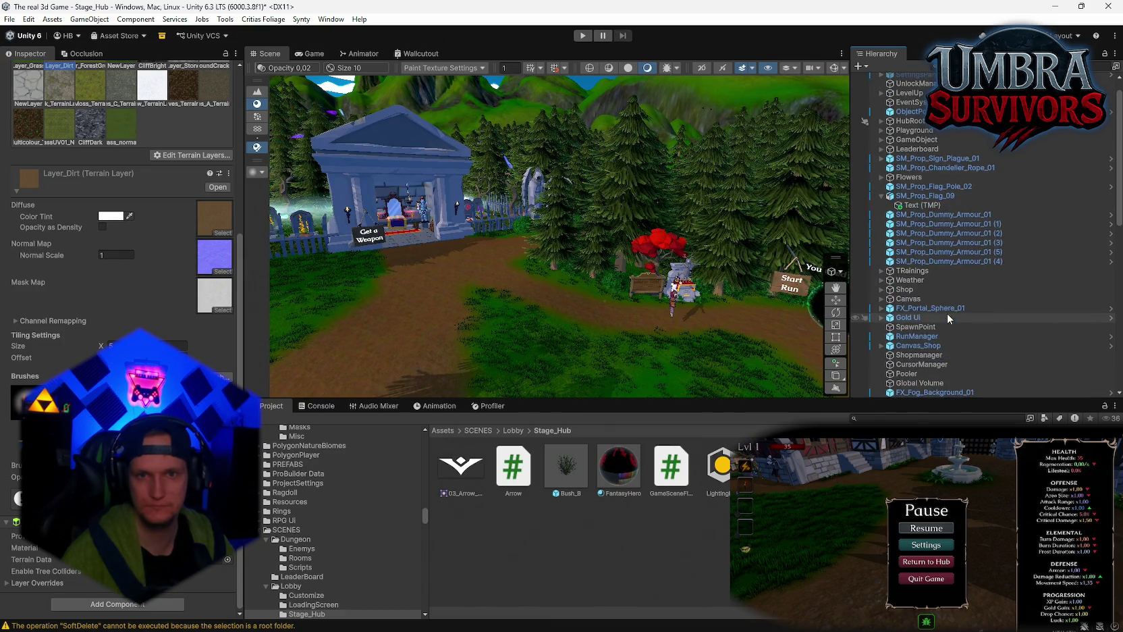
scroll(947, 314, up, 2)
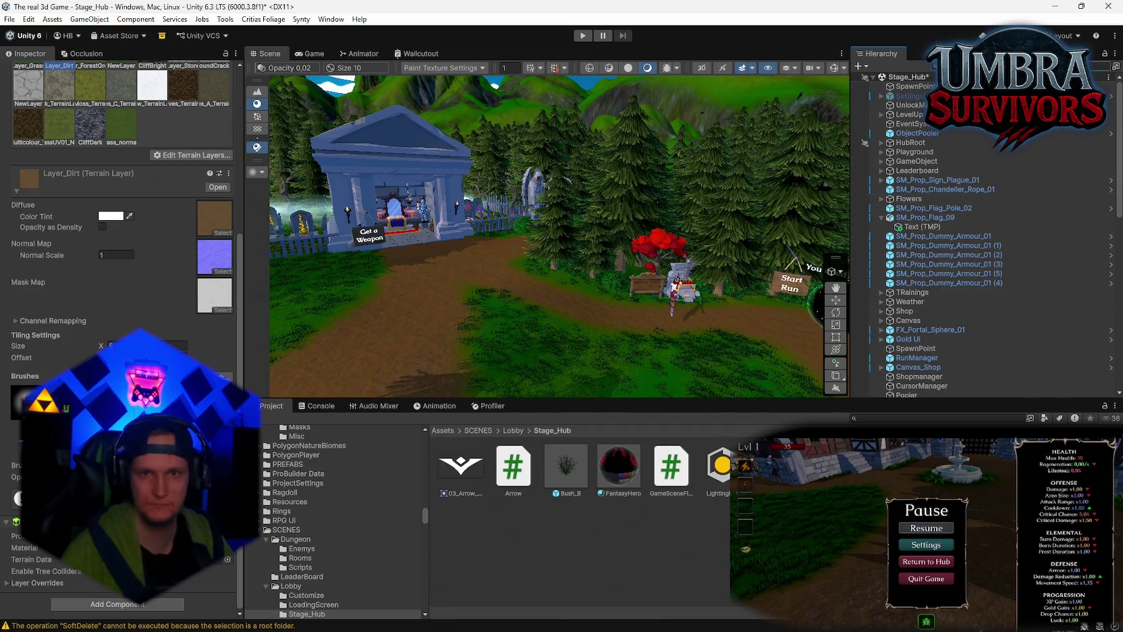
- Search 'weapon' in the Hierarchy, select Weather, clear the search and frame it
text(weapon)
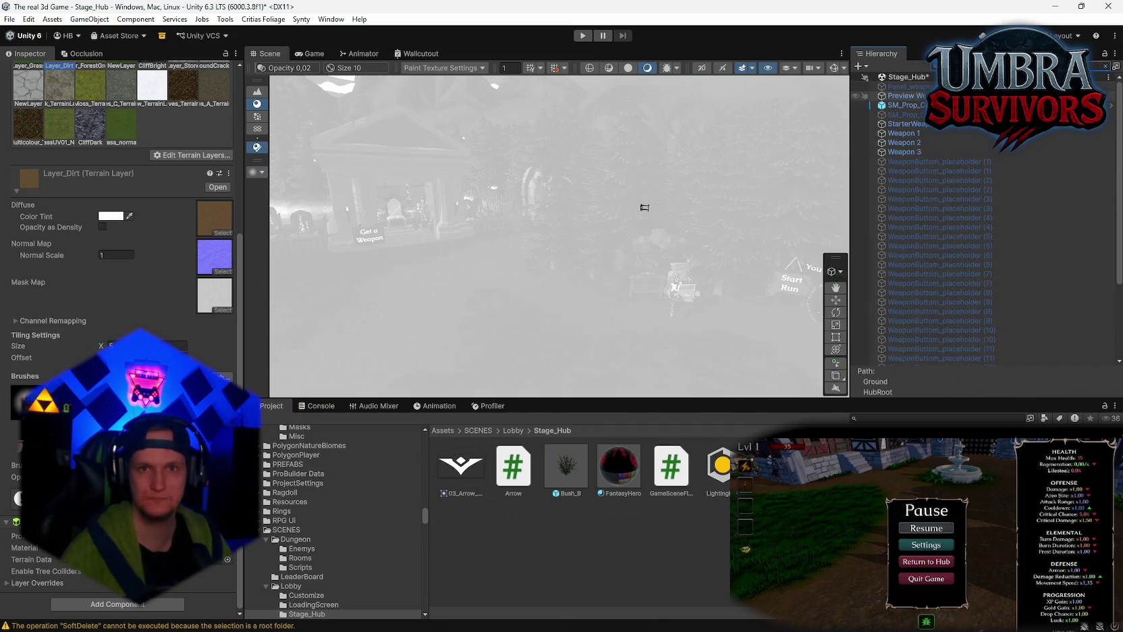
scroll(941, 164, down, 4)
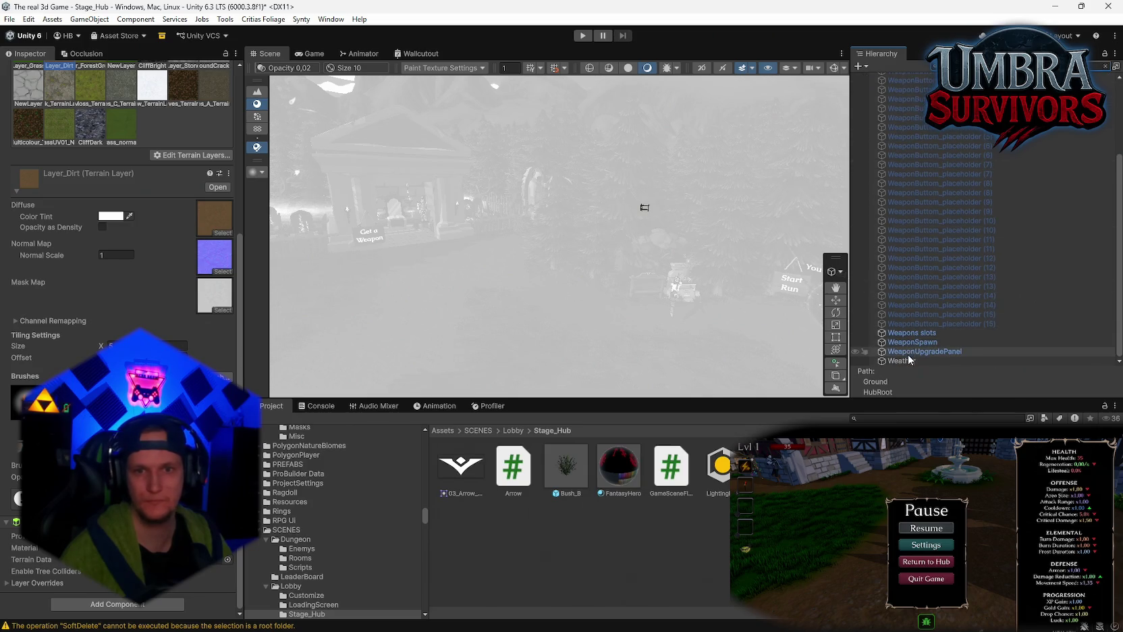
click(908, 352)
key(Down)
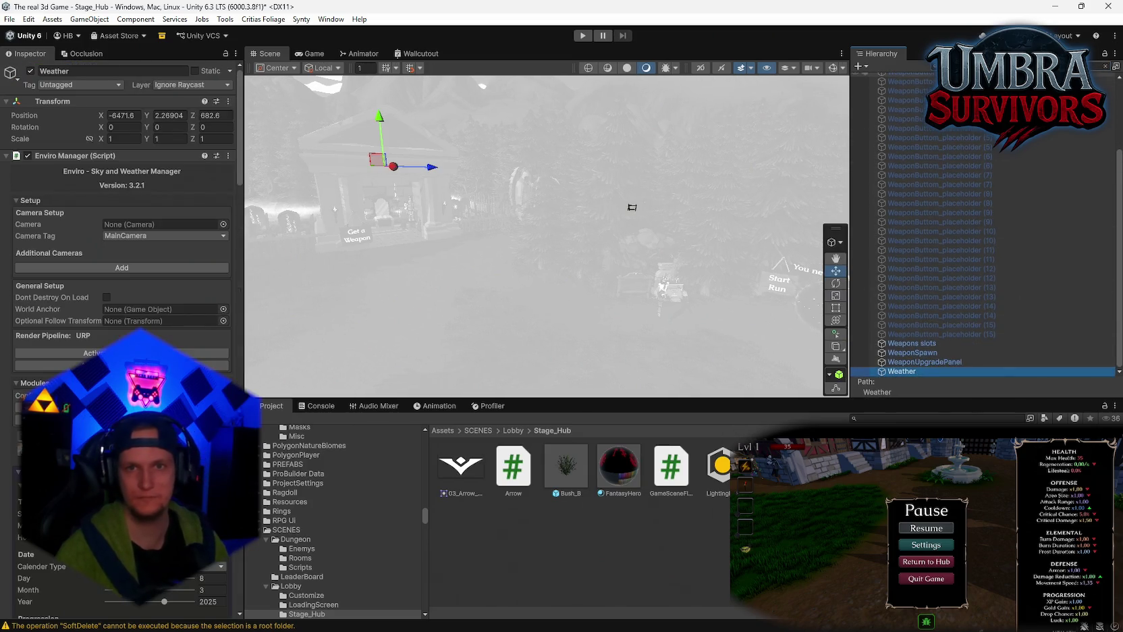
key(Escape)
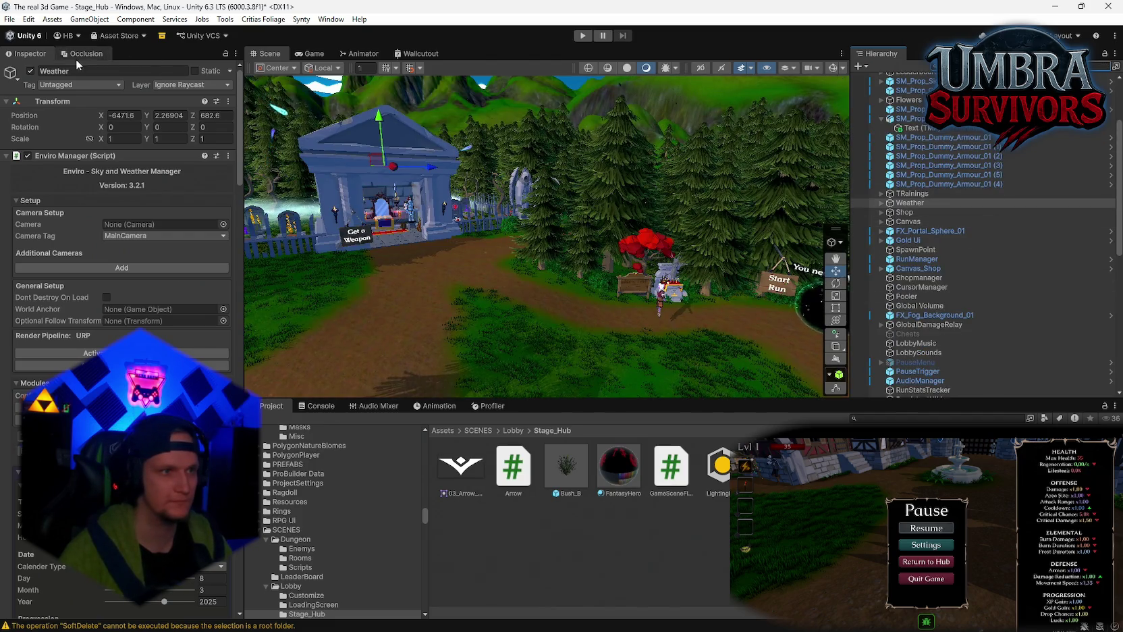
key(f)
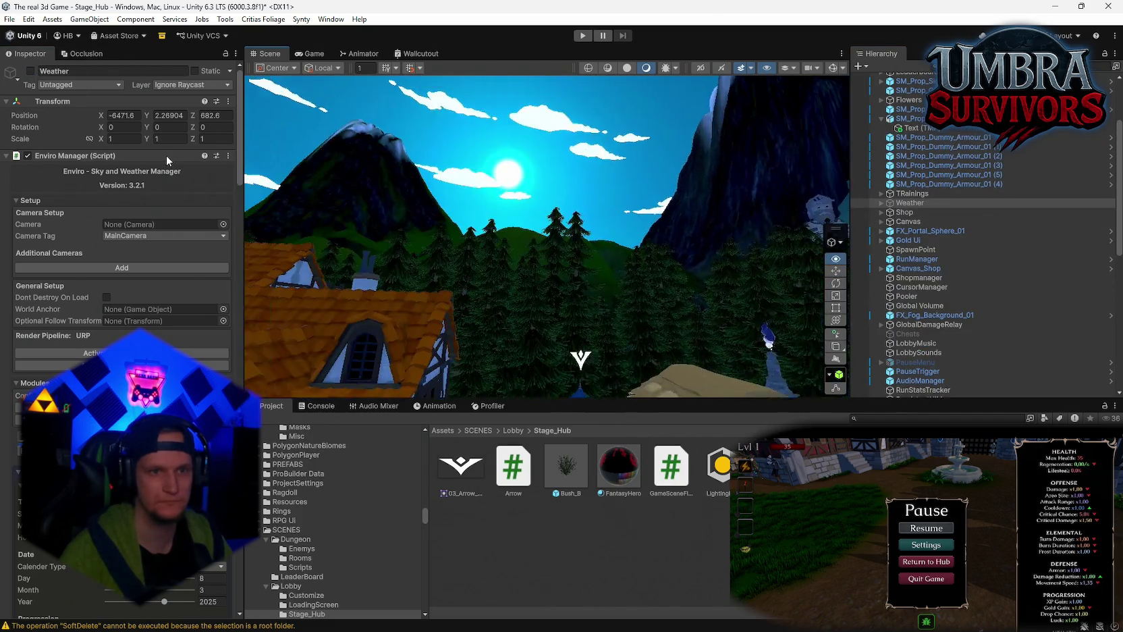
mouse_move(526, 270)
mouse_down()
mouse_move(570, 305)
mouse_move(767, 299)
mouse_up()
drag(746, 247, 781, 200)
- Reselect the Weather object at the temple and delete it from the scene
click(918, 193)
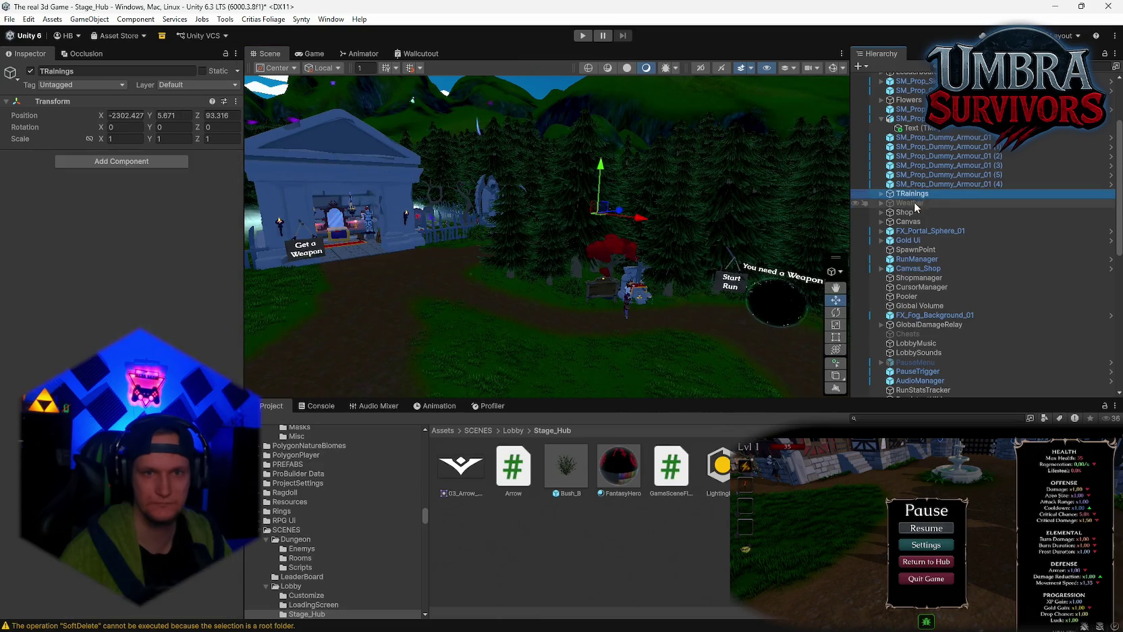
double_click(911, 202)
mouse_move(530, 157)
mouse_down()
mouse_move(513, 331)
mouse_move(494, 329)
mouse_move(565, 245)
mouse_move(652, 241)
mouse_move(389, 320)
mouse_move(547, 339)
mouse_move(673, 219)
mouse_move(622, 228)
mouse_up()
key(Delete)
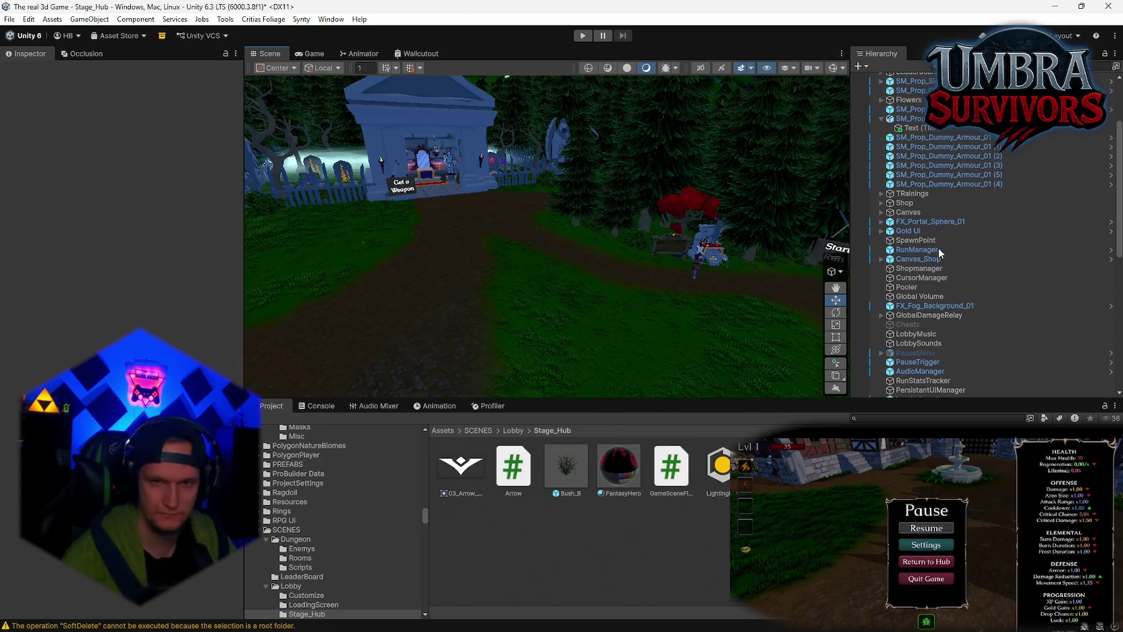
scroll(938, 252, down, 10)
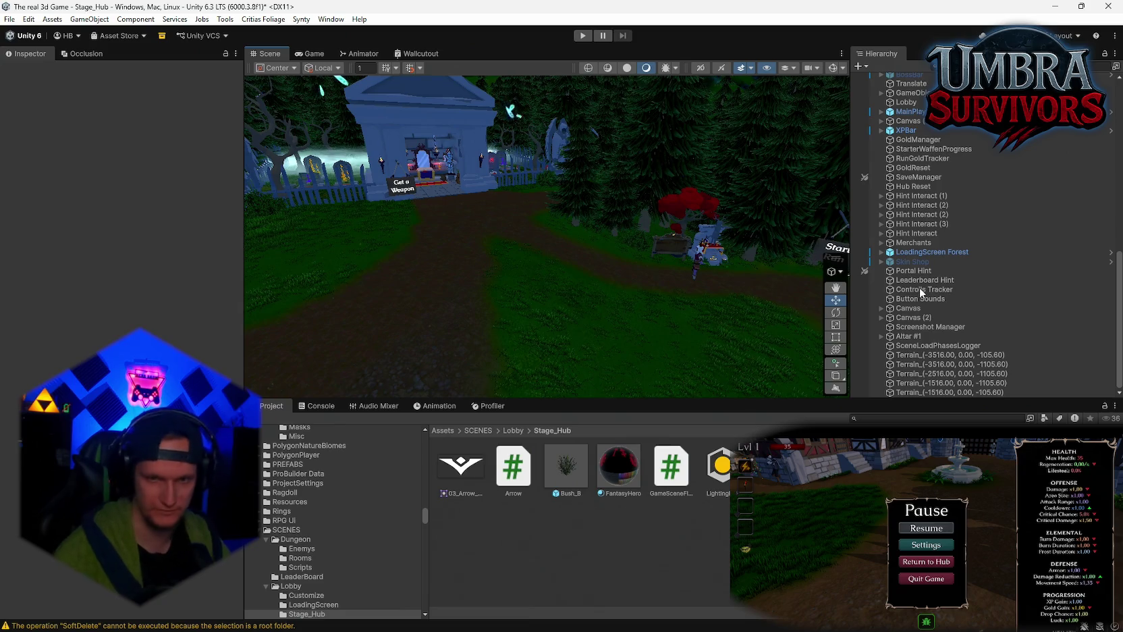
scroll(985, 304, up, 10)
scroll(920, 295, up, 2)
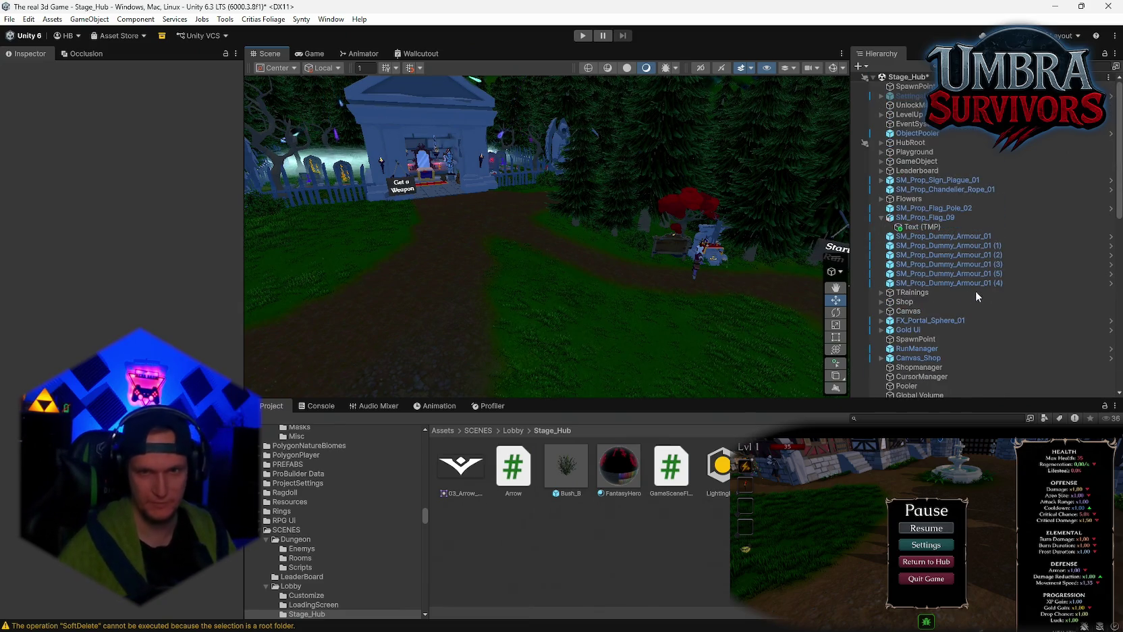
mouse_move(532, 239)
mouse_down()
mouse_move(150, 166)
mouse_move(635, 236)
mouse_move(637, 286)
mouse_move(556, 306)
mouse_move(645, 301)
mouse_move(473, 246)
mouse_up()
- Add a Directional Light with Intensity 0.76 and Indirect Multiplier 1
click(860, 67)
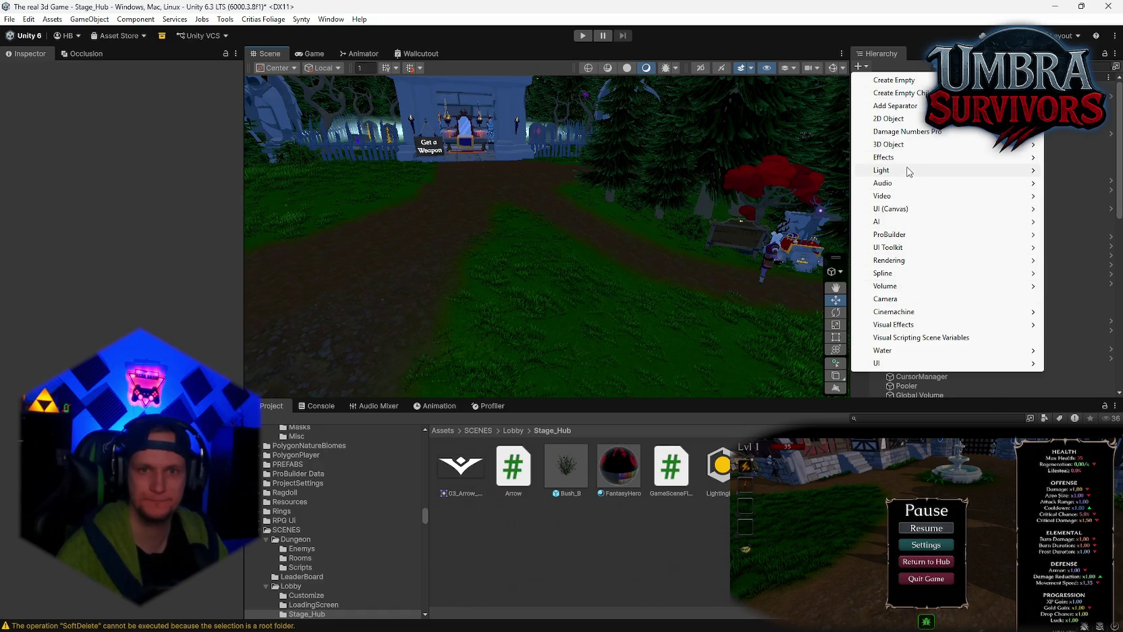
mouse_move(909, 172)
click(820, 175)
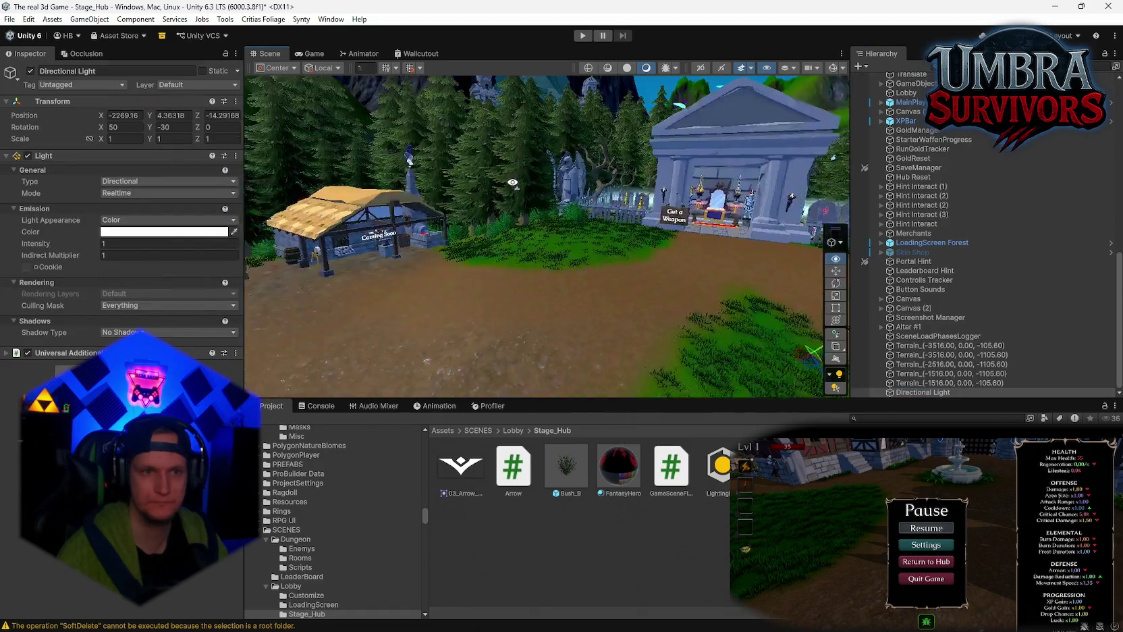
drag(299, 105, 305, 196)
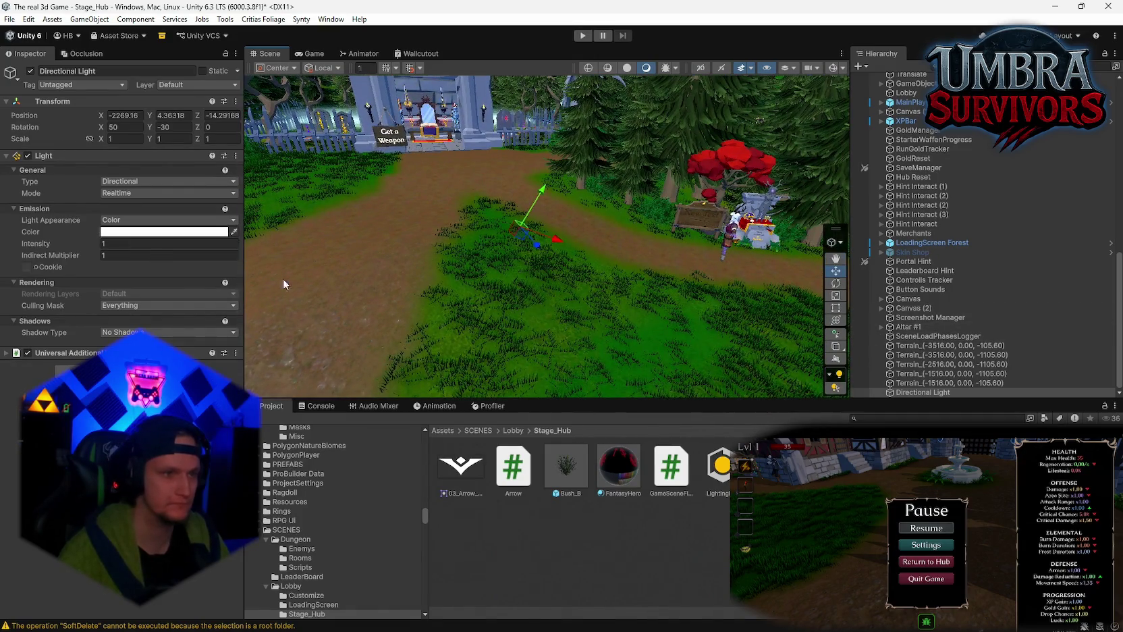
mouse_move(283, 279)
mouse_down()
mouse_move(373, 257)
mouse_move(337, 268)
mouse_move(551, 305)
mouse_move(362, 265)
mouse_up()
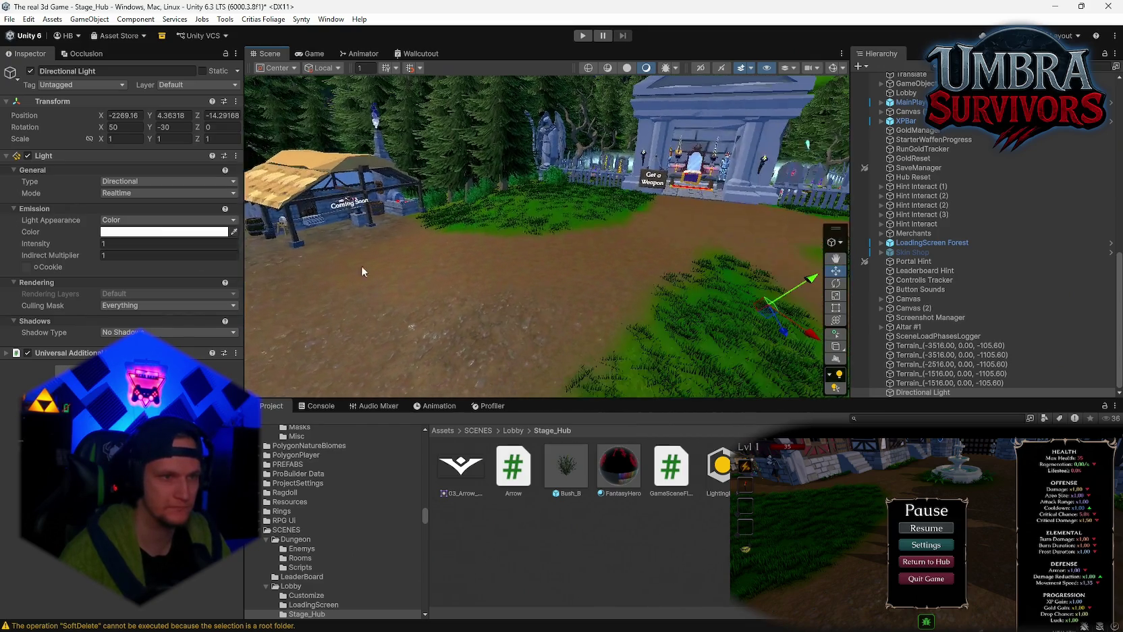
drag(93, 247, 90, 247)
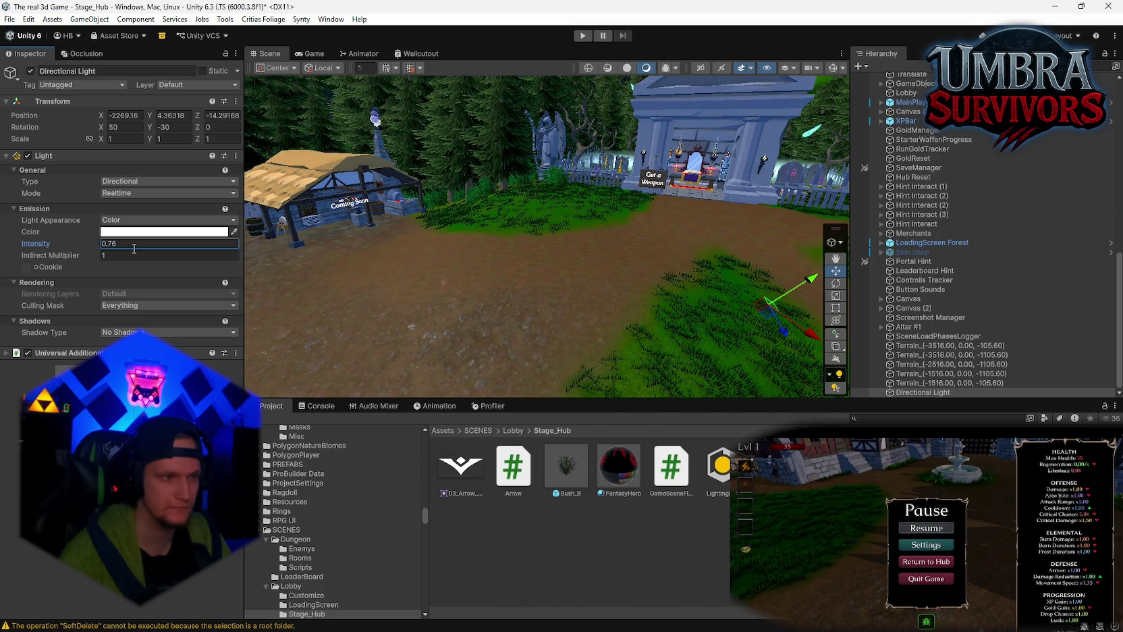
drag(68, 254, 96, 252)
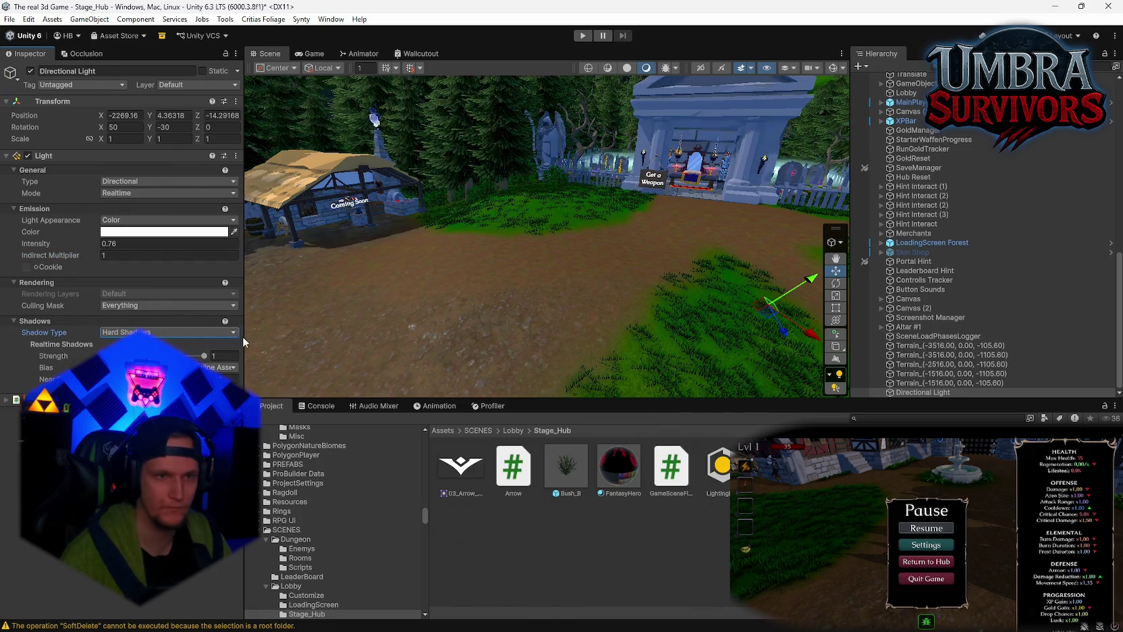
- Give the light Hard Shadows and tint its color a pale warm cream
click(135, 353)
mouse_move(472, 216)
mouse_down()
mouse_move(235, 178)
mouse_move(149, 241)
mouse_up()
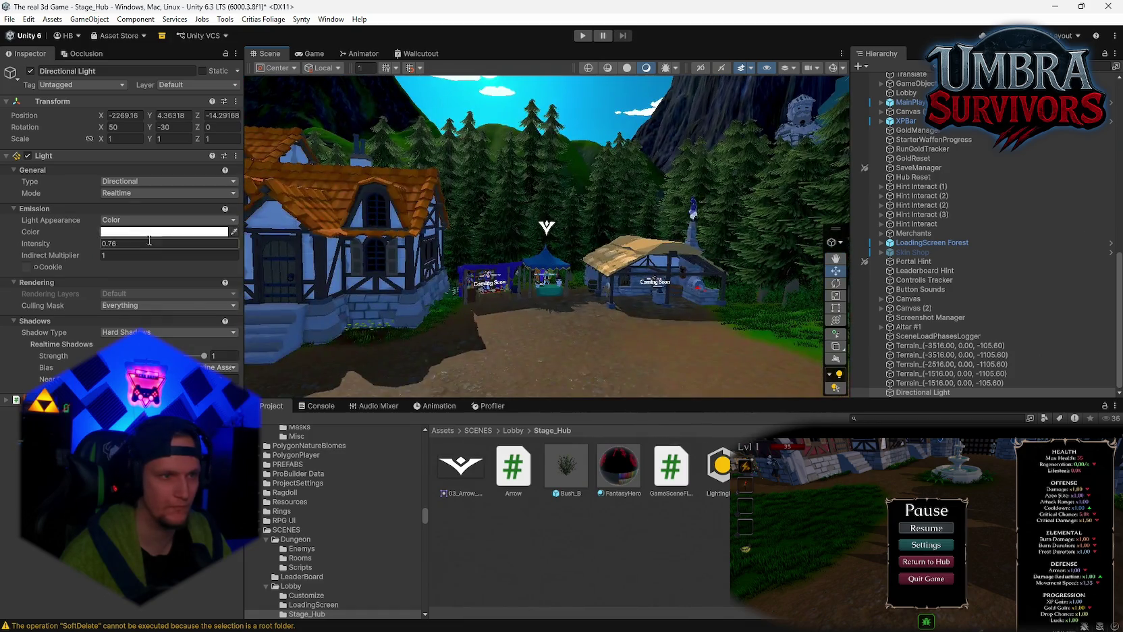
click(152, 232)
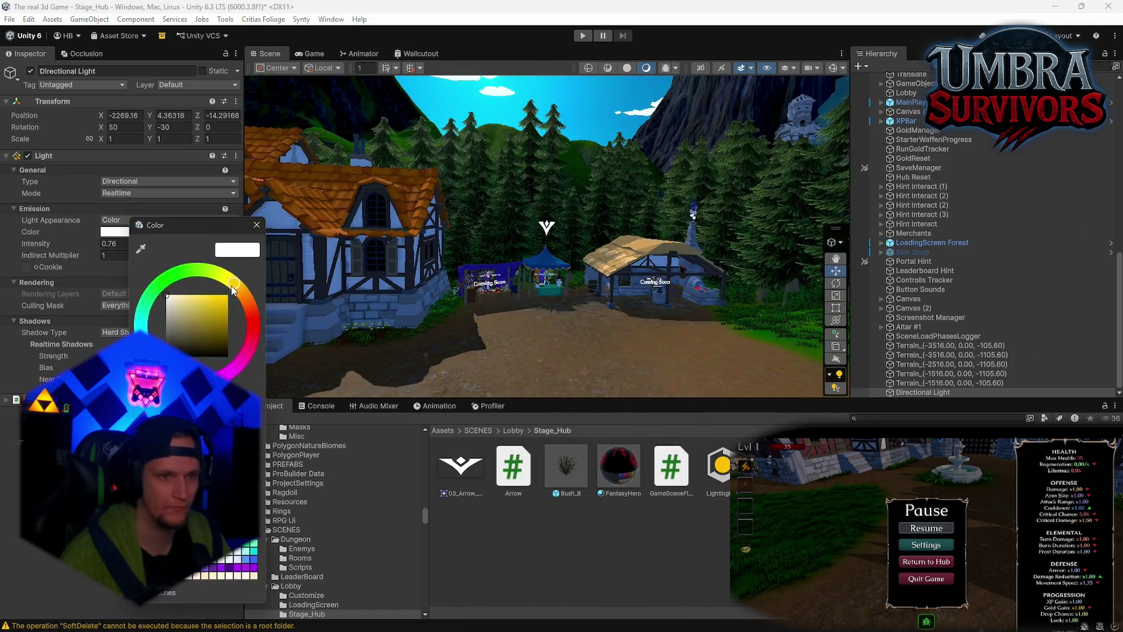
click(213, 306)
mouse_move(235, 315)
mouse_down()
mouse_move(196, 317)
mouse_move(169, 295)
mouse_up()
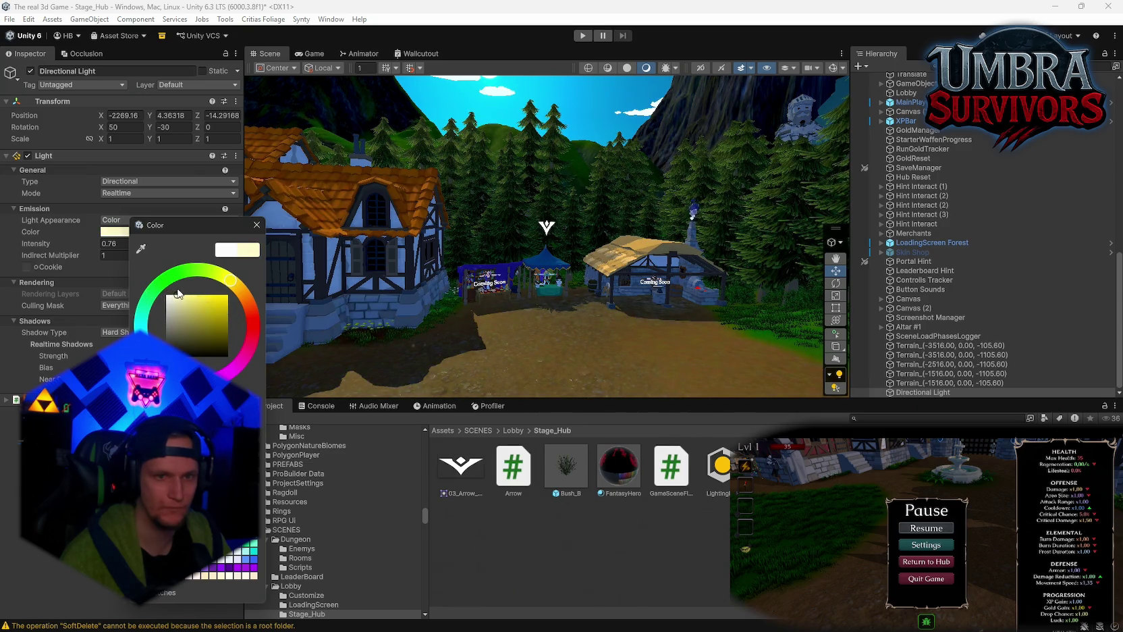
mouse_move(473, 243)
mouse_down()
mouse_move(608, 267)
mouse_move(647, 360)
mouse_move(541, 276)
mouse_move(777, 232)
mouse_move(743, 211)
mouse_move(608, 257)
mouse_up()
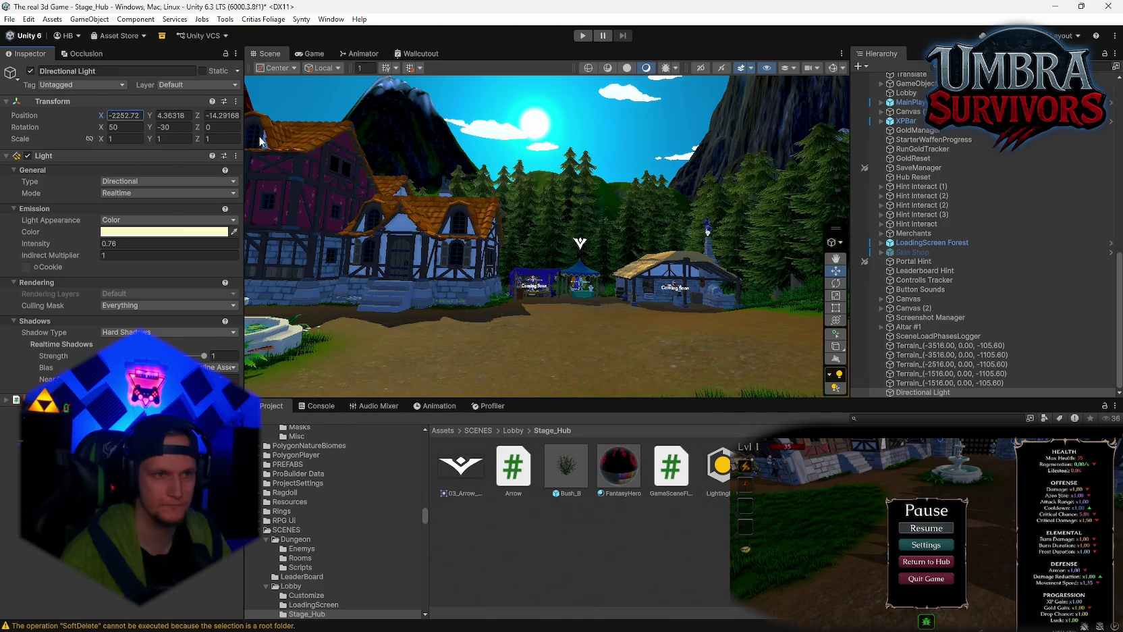
- Tilt the Directional Light's Rotation X to -211.4 and focus on it
click(199, 114)
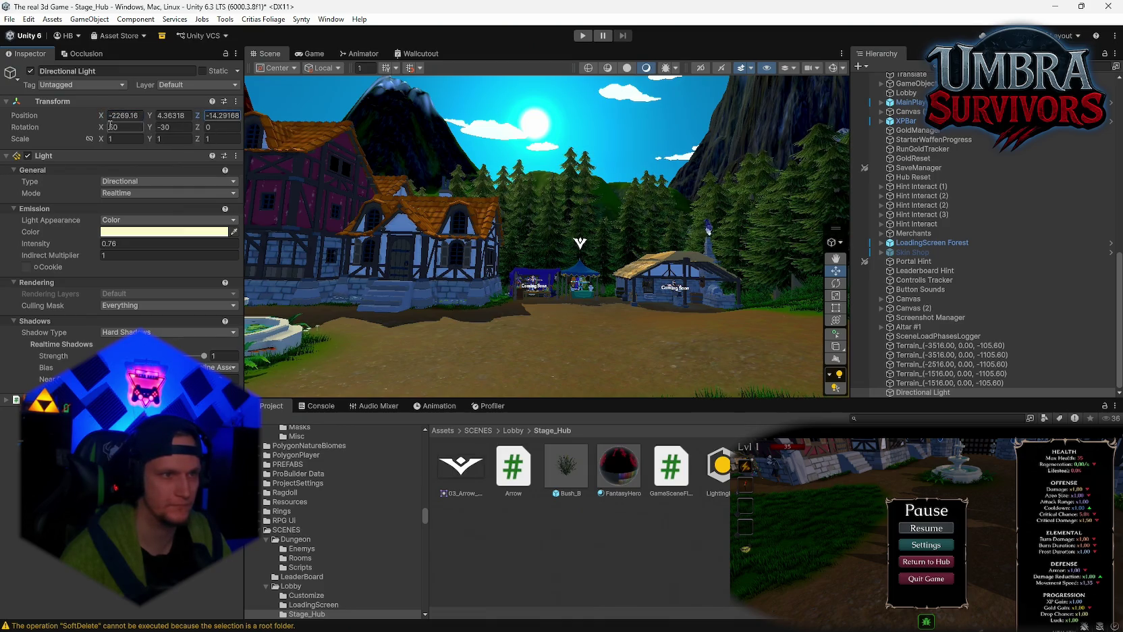
mouse_move(103, 130)
mouse_down()
mouse_move(451, 171)
mouse_move(625, 230)
mouse_move(1015, 203)
mouse_up()
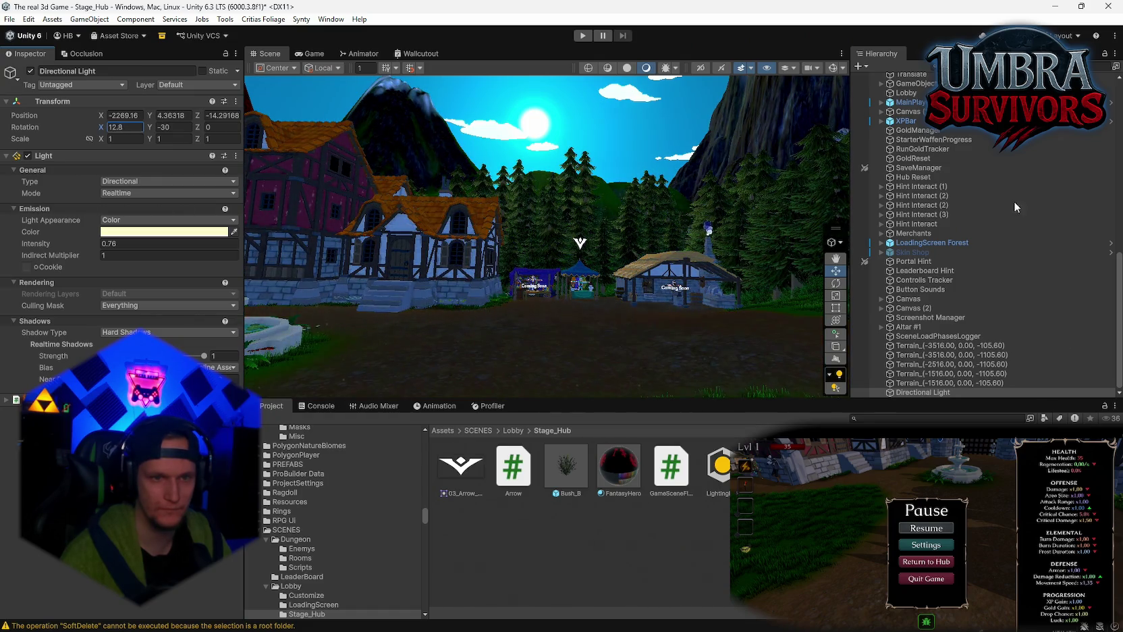
mouse_move(492, 213)
mouse_down()
mouse_move(987, 215)
mouse_move(955, 212)
mouse_up()
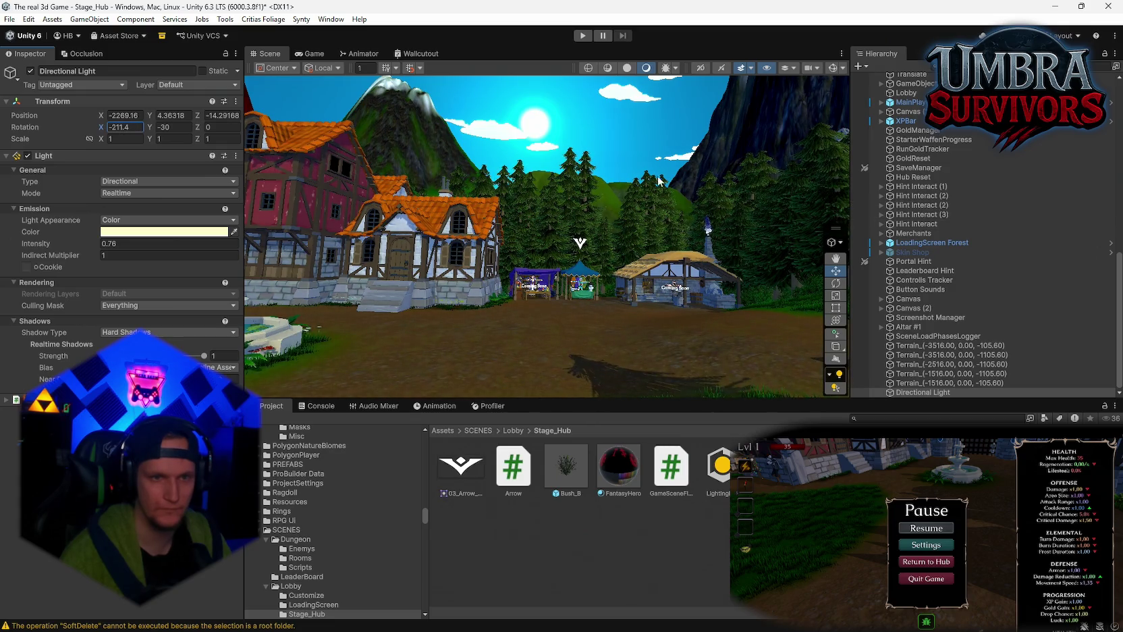
key(f)
- Fly along the forest path, gate and graveyard to inspect the new lighting
mouse_move(617, 220)
mouse_down()
mouse_move(667, 248)
mouse_move(560, 75)
mouse_move(563, 122)
mouse_move(608, 203)
mouse_move(742, 303)
mouse_move(839, 403)
mouse_move(608, 304)
mouse_move(1094, 194)
mouse_move(961, 191)
mouse_move(971, 169)
mouse_up()
key(Up)
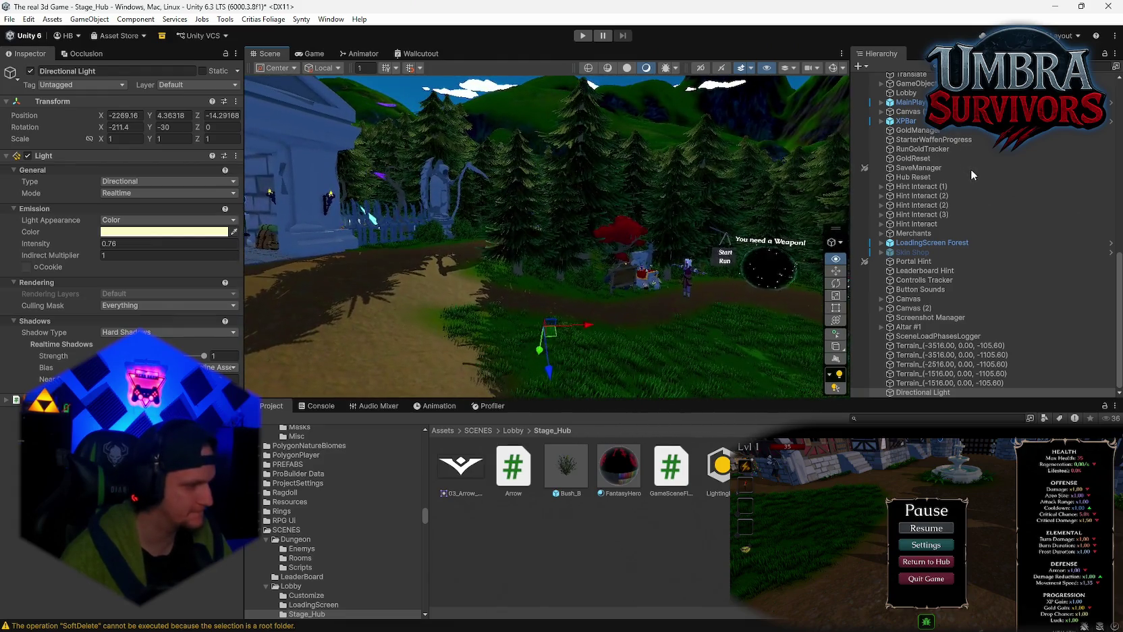
key(Up)
key(Up)
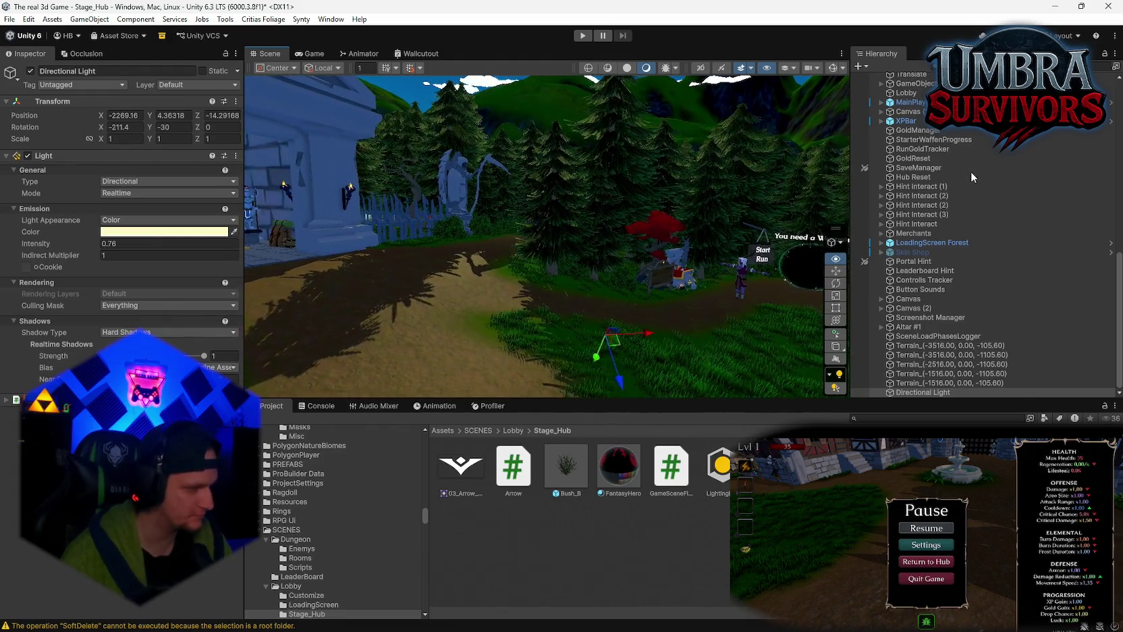
key(Left)
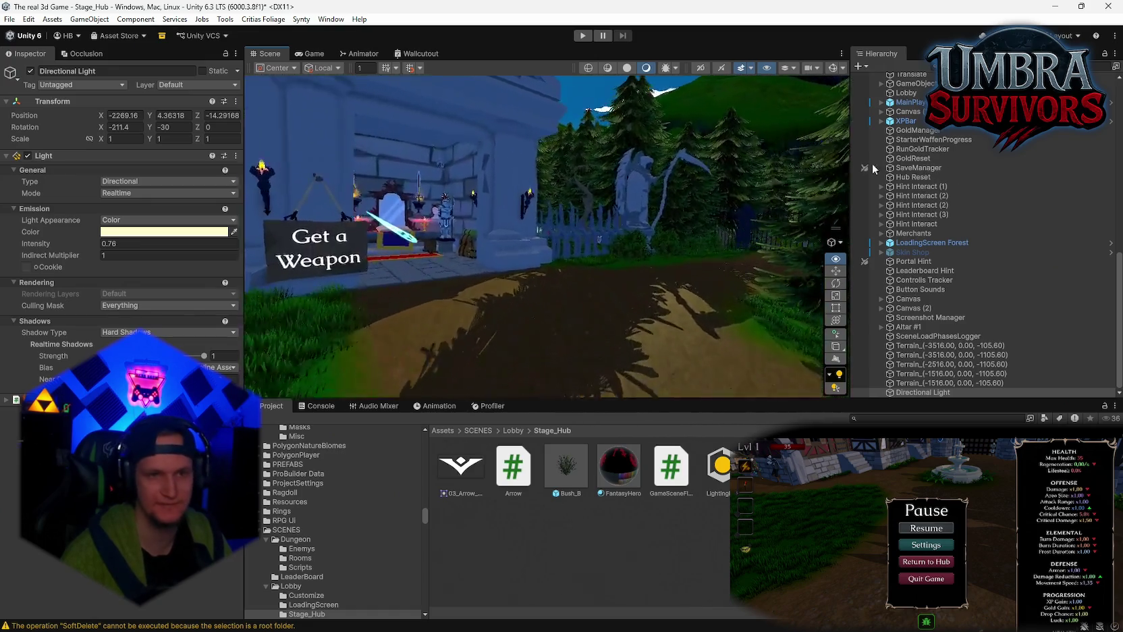
key(Up)
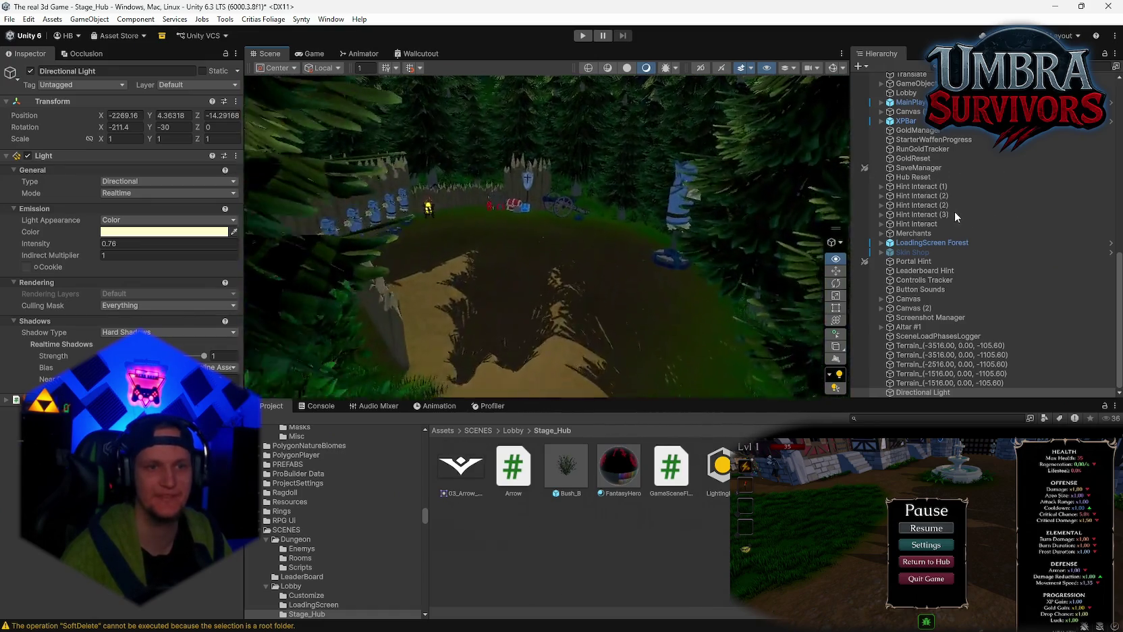
drag(378, 192, 184, 233)
mouse_move(473, 202)
mouse_down()
mouse_move(616, 213)
mouse_move(559, 312)
mouse_move(877, 176)
mouse_move(1037, 176)
mouse_move(1011, 173)
mouse_move(981, 194)
mouse_move(904, 208)
mouse_move(323, 240)
mouse_move(648, 222)
mouse_move(974, 182)
mouse_move(979, 148)
mouse_move(983, 277)
mouse_move(916, 239)
mouse_move(860, 181)
mouse_move(910, 177)
mouse_up()
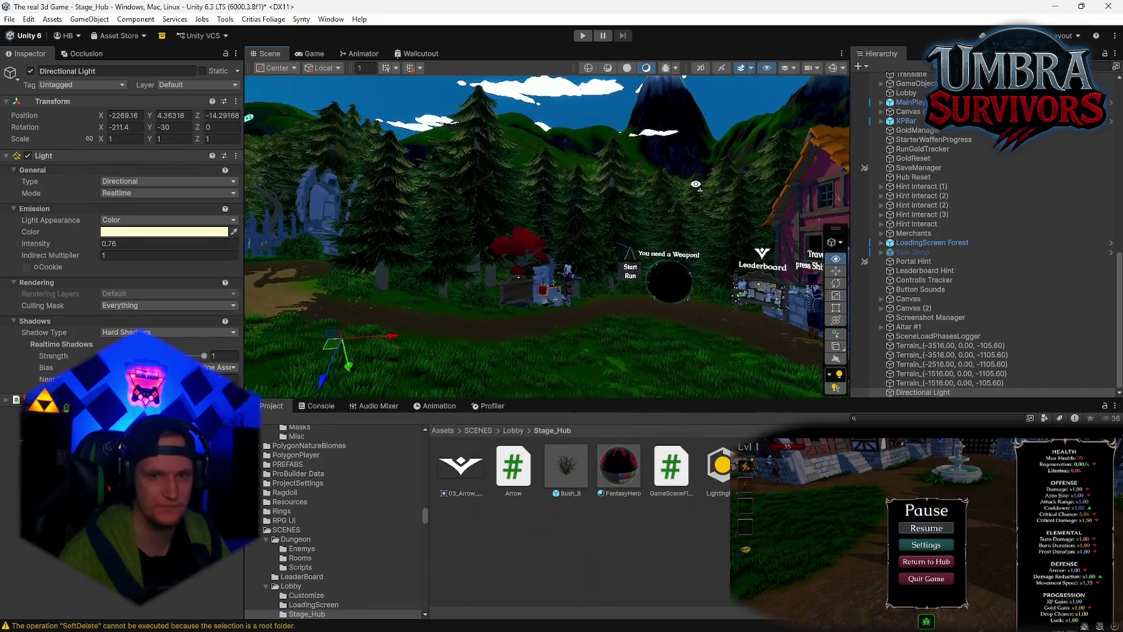
- Set the light's rotation to X -223.9 and Y -55.6
mouse_move(100, 126)
mouse_down()
mouse_move(7, 121)
mouse_move(64, 127)
mouse_up()
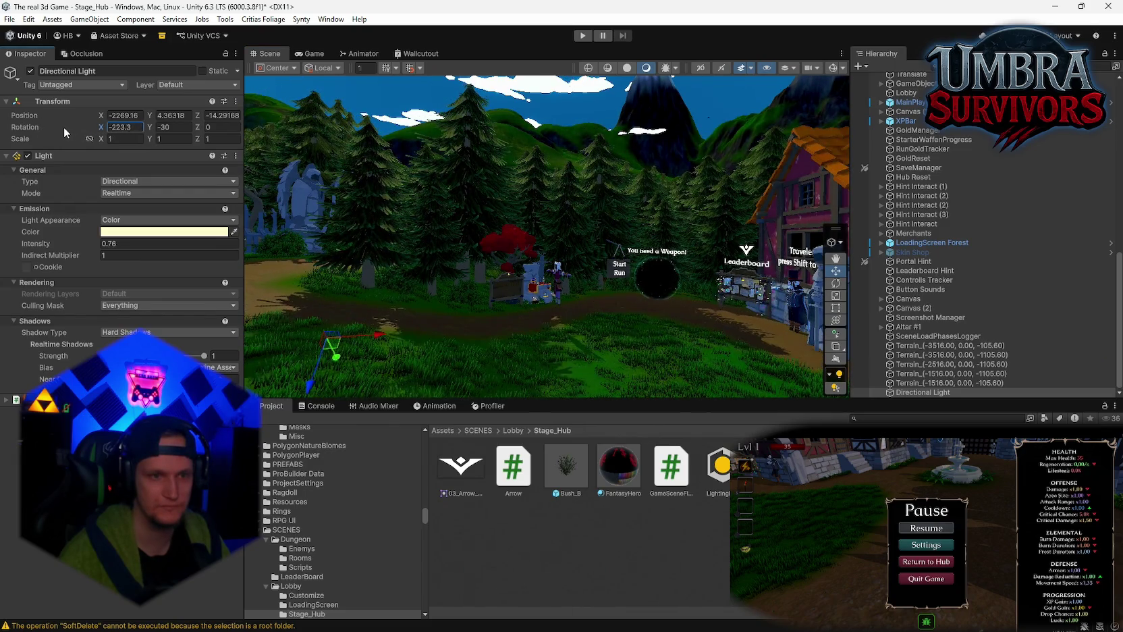
mouse_move(509, 263)
mouse_down()
mouse_move(675, 250)
mouse_move(508, 192)
mouse_move(493, 223)
mouse_up()
click(172, 127)
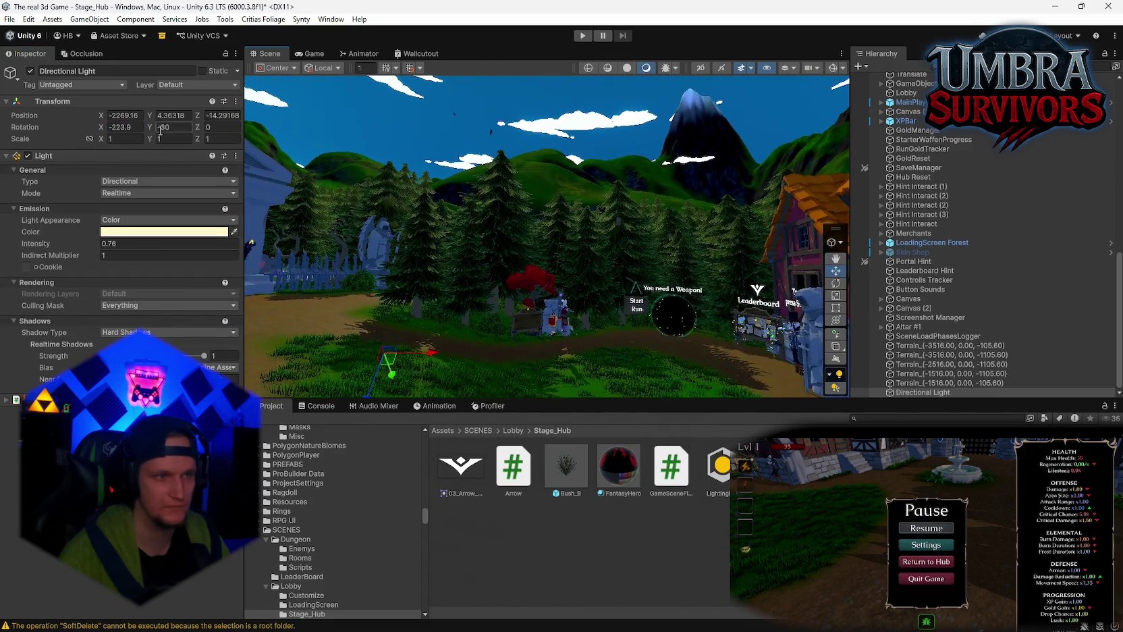
text(0.6)
drag(150, 128, 116, 131)
- Orbit past the red house, forest and weapon shrine to check the shadows
drag(777, 257, 649, 263)
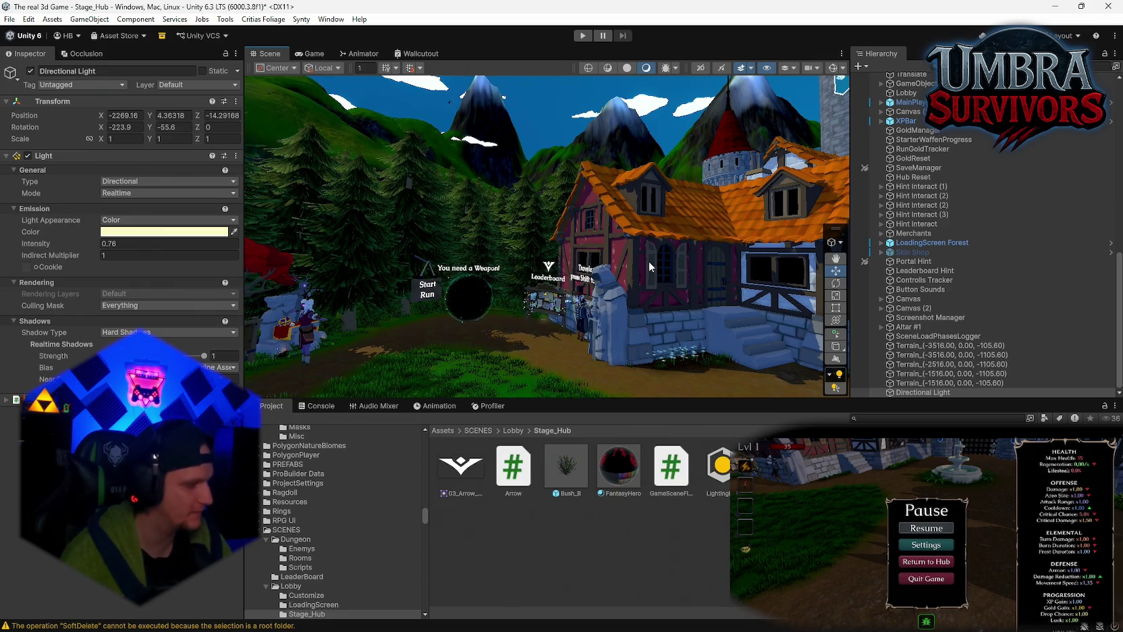
mouse_move(667, 179)
mouse_down()
mouse_move(1104, 230)
mouse_move(955, 239)
mouse_move(992, 229)
mouse_move(1027, 200)
mouse_move(1026, 183)
mouse_move(137, 196)
mouse_move(394, 197)
mouse_move(389, 333)
mouse_move(358, 210)
mouse_up()
mouse_move(378, 169)
mouse_down()
mouse_move(1066, 191)
mouse_move(288, 227)
mouse_move(279, 143)
mouse_up()
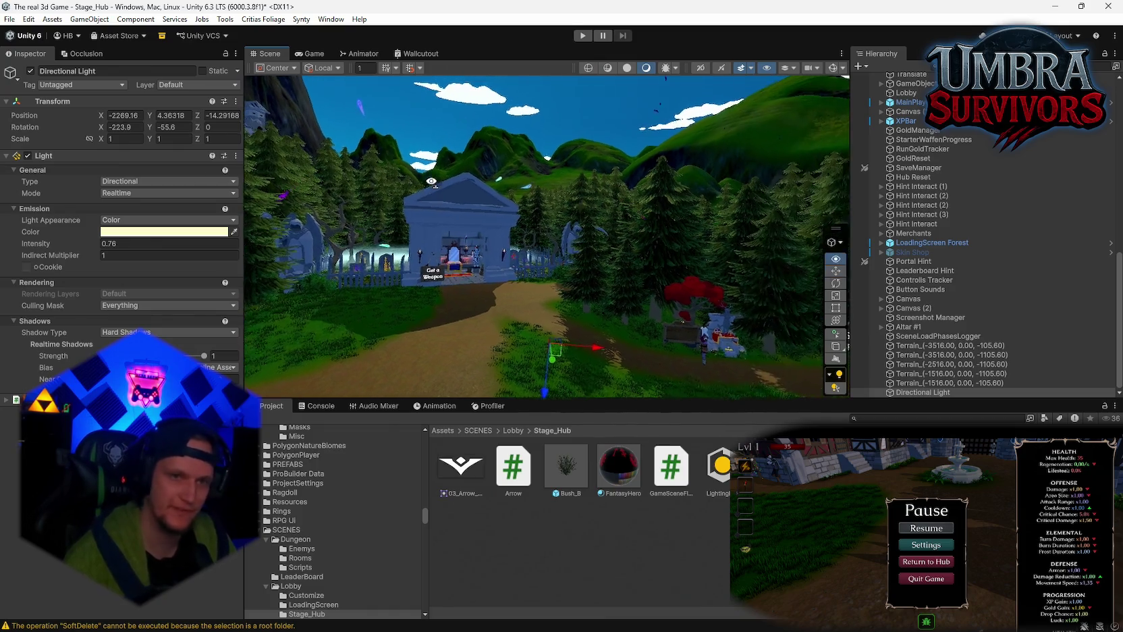
drag(257, 167, 441, 179)
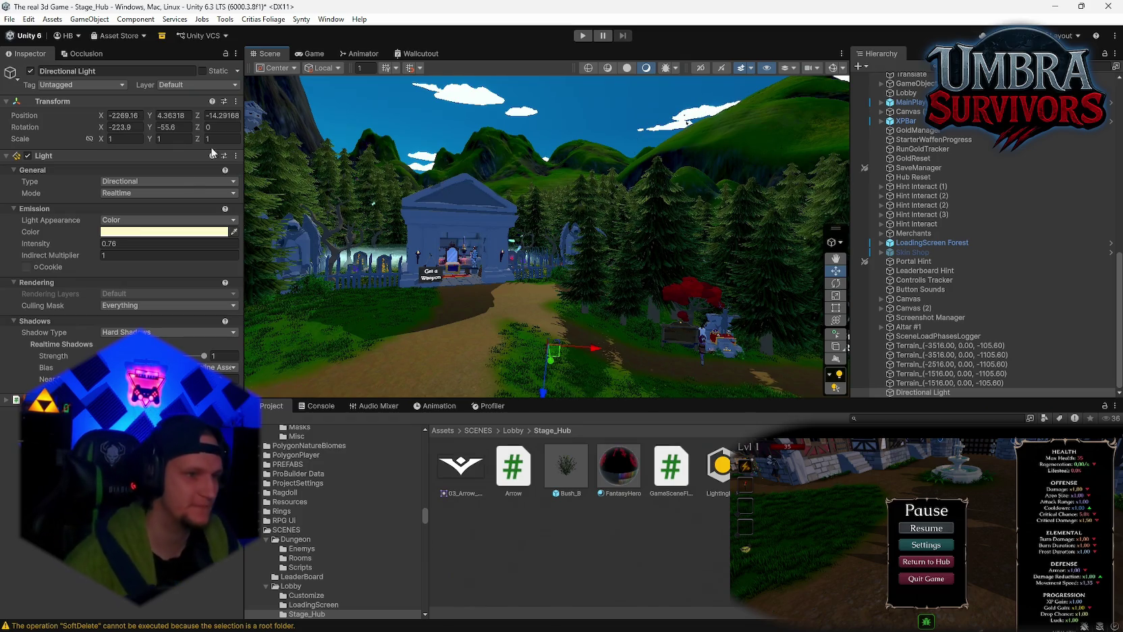
drag(523, 243, 543, 216)
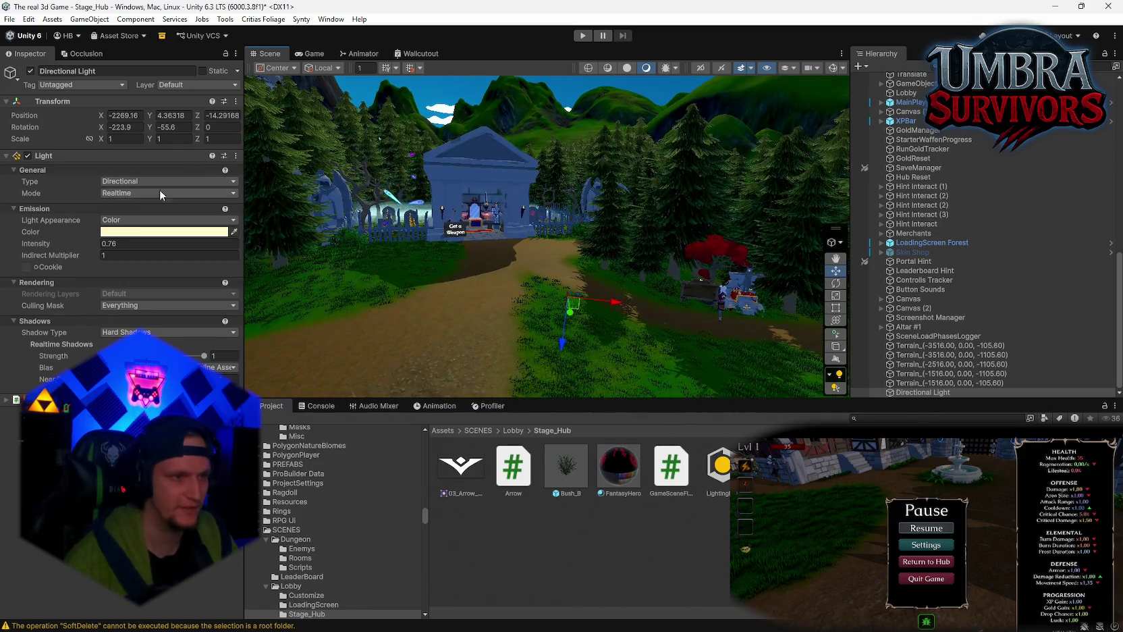
- Shift the light colour to near-white, then bring up the Windows task view
click(135, 233)
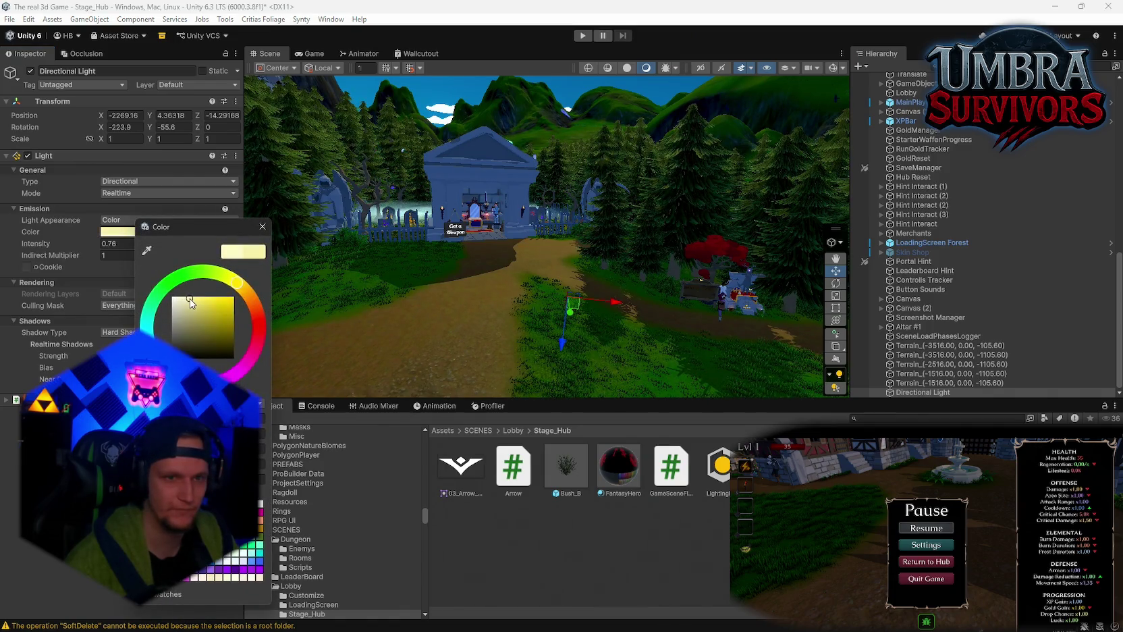
drag(189, 299, 177, 299)
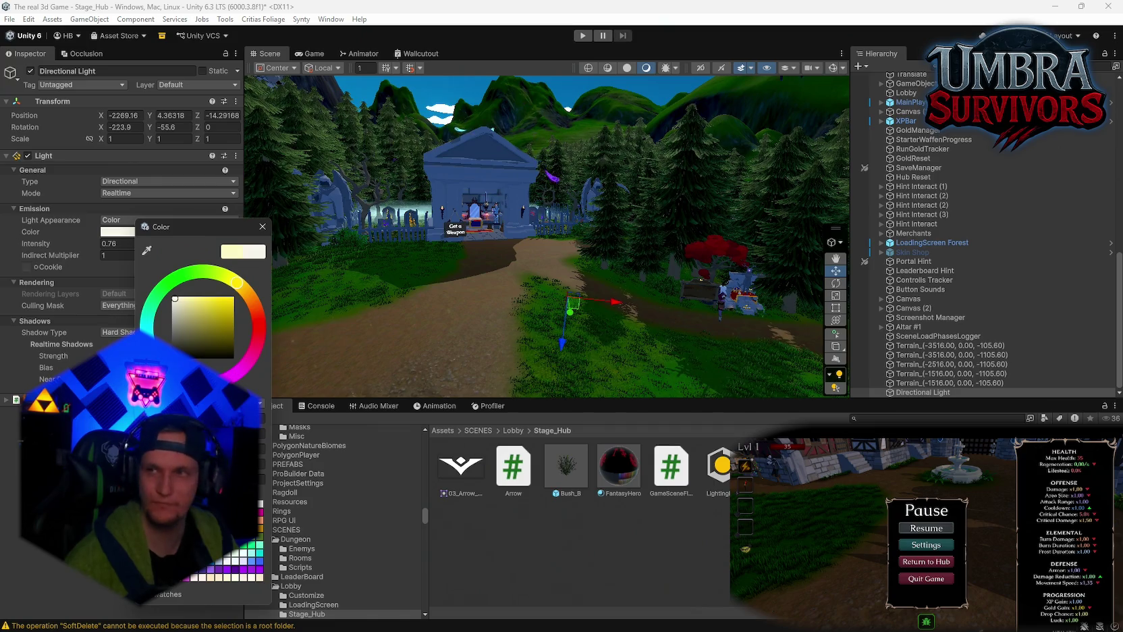
key(Return)
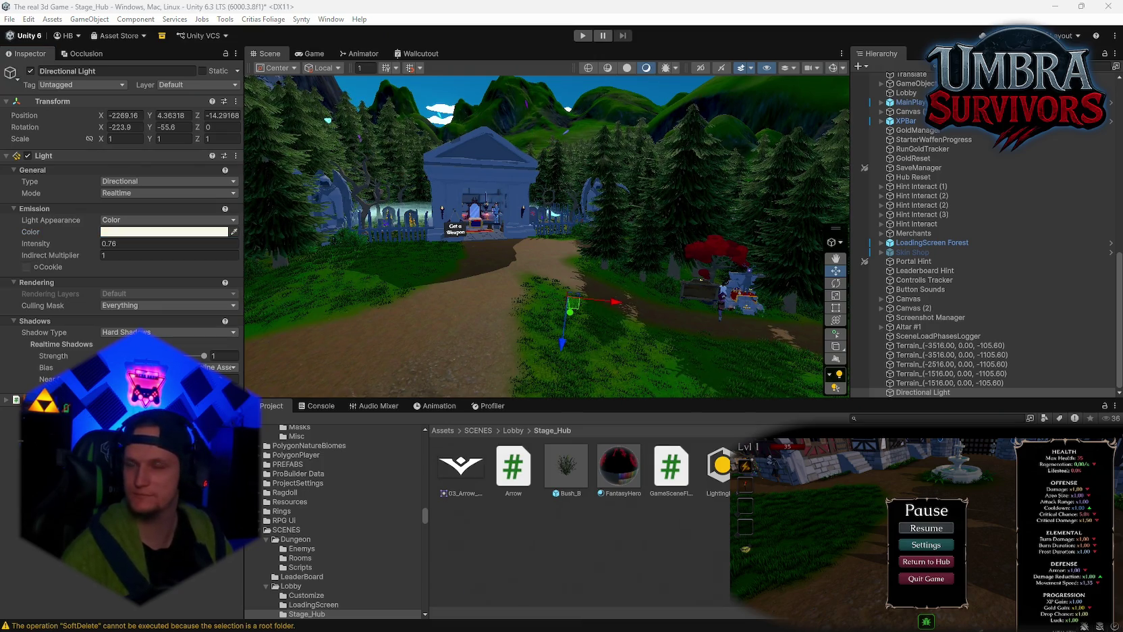
key(alt+Tab)
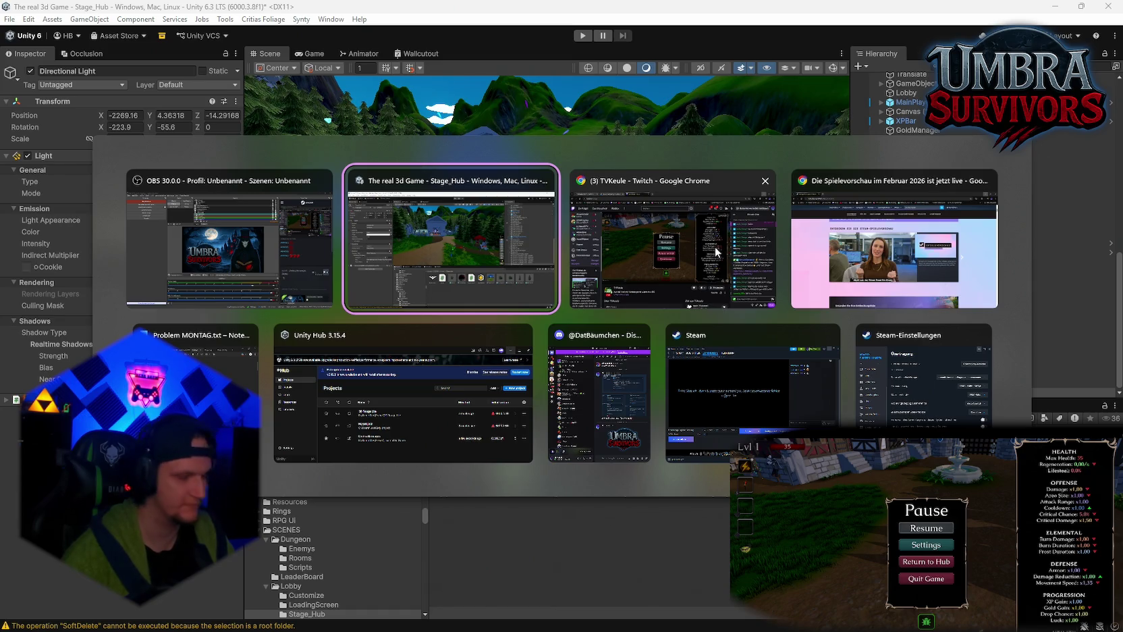
key(Escape)
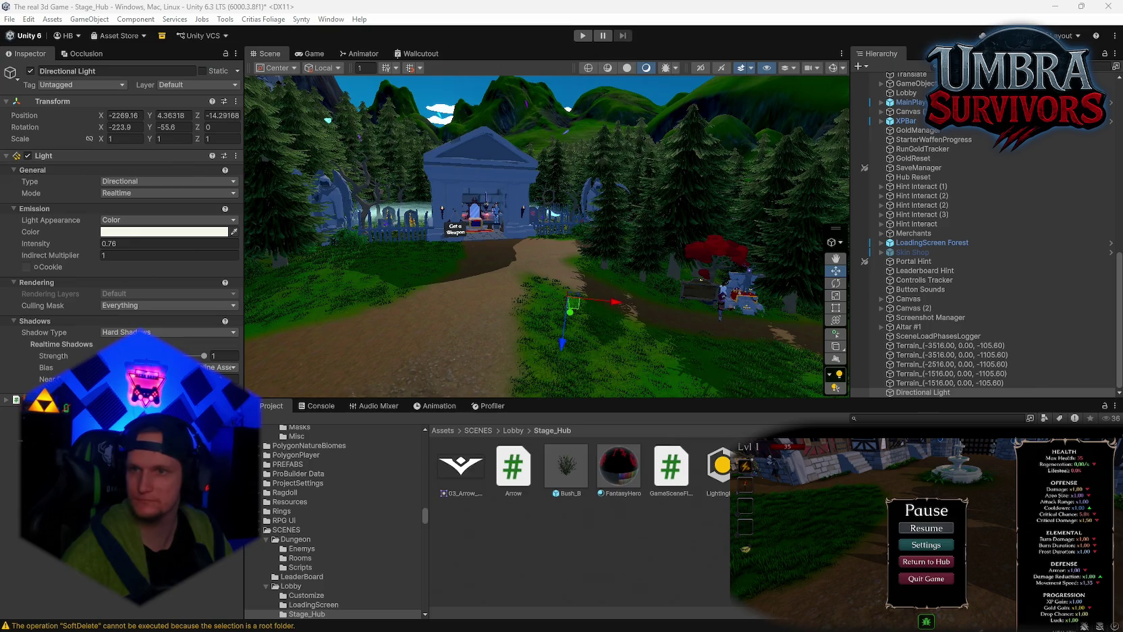
drag(717, 347, 357, 243)
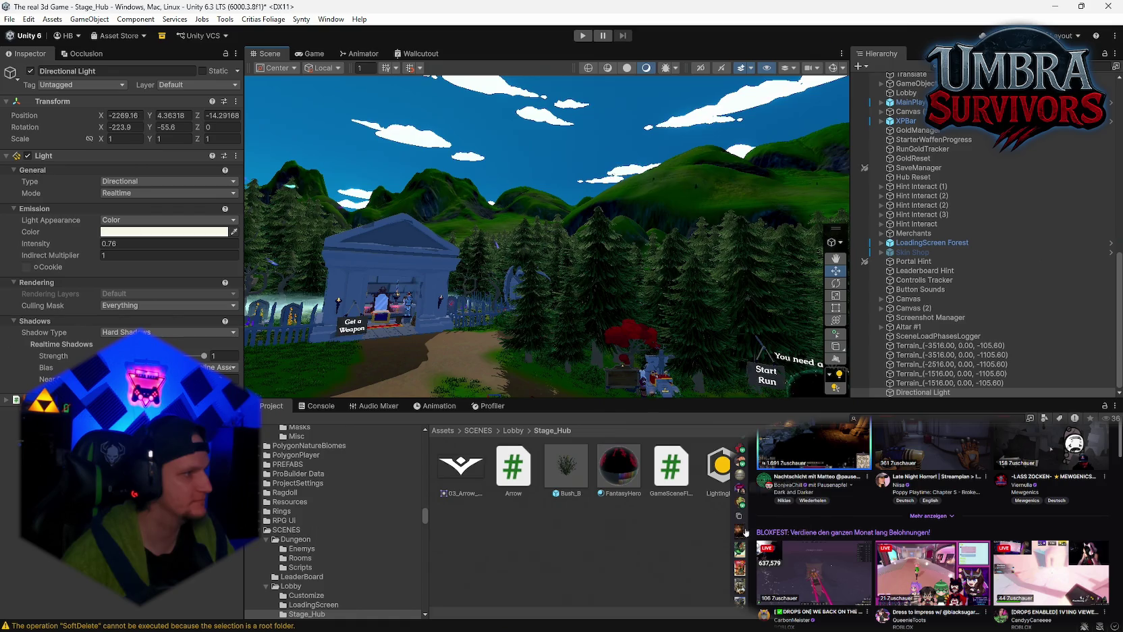
- On Twitch, expand 'Alle anzeigen' in the recommended channels and open one of the live streams
mouse_move(741, 462)
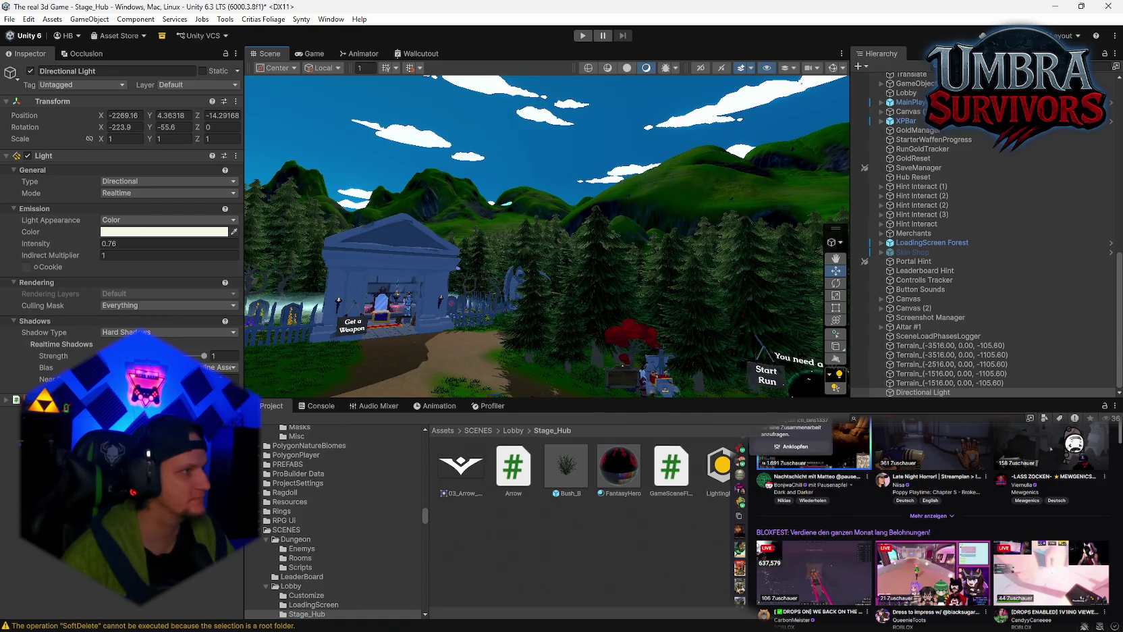
mouse_move(739, 487)
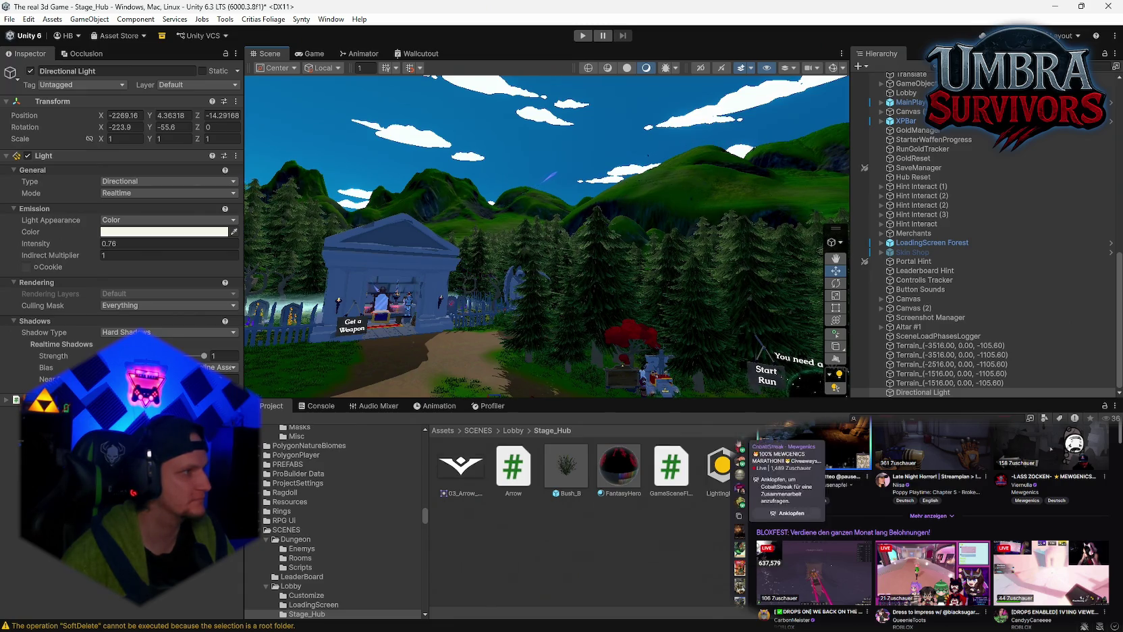
click(888, 501)
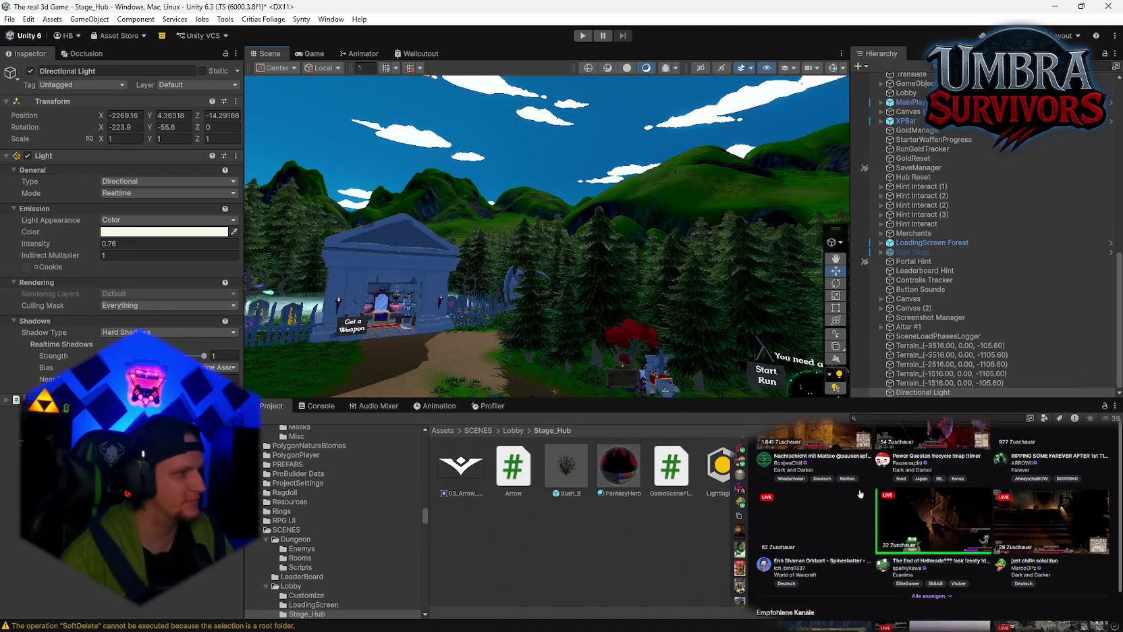
scroll(876, 555, down, 5)
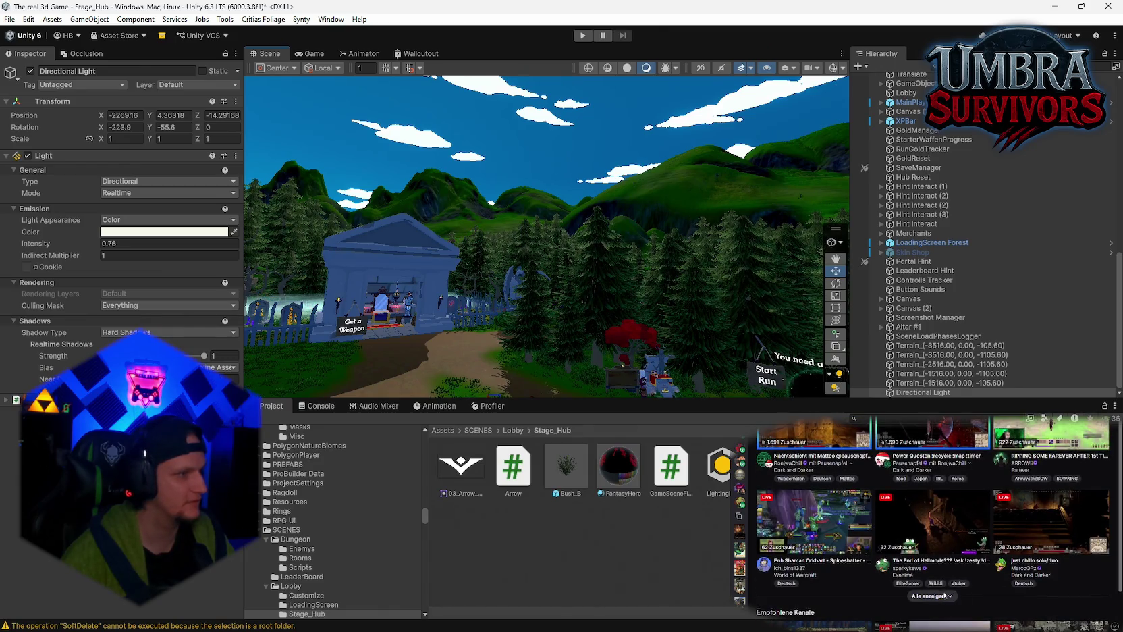
click(934, 596)
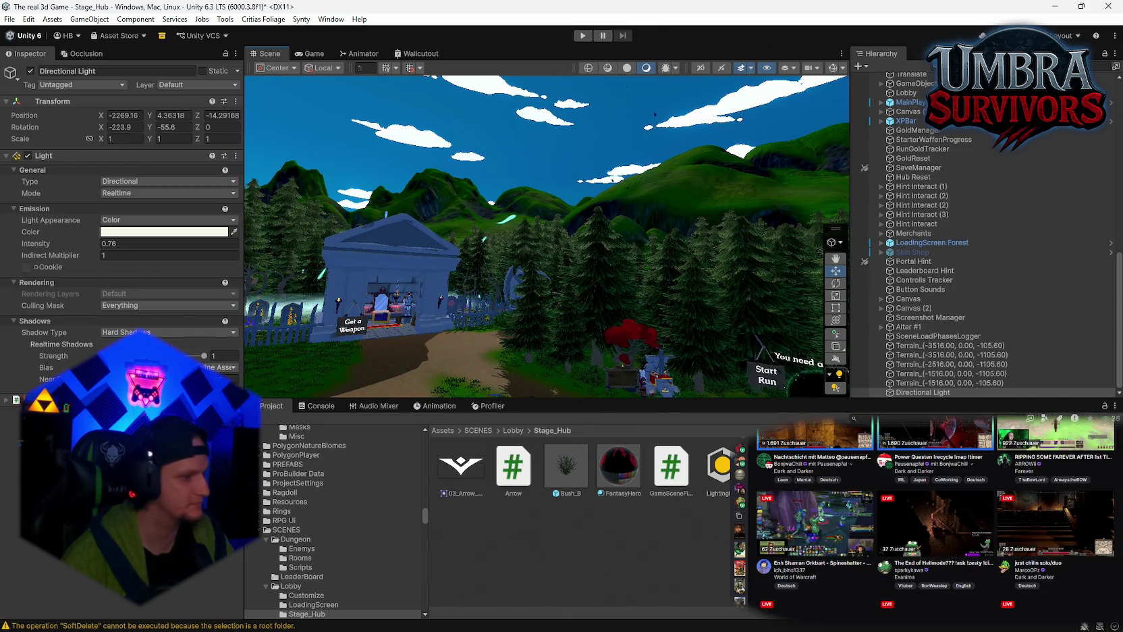
click(1053, 611)
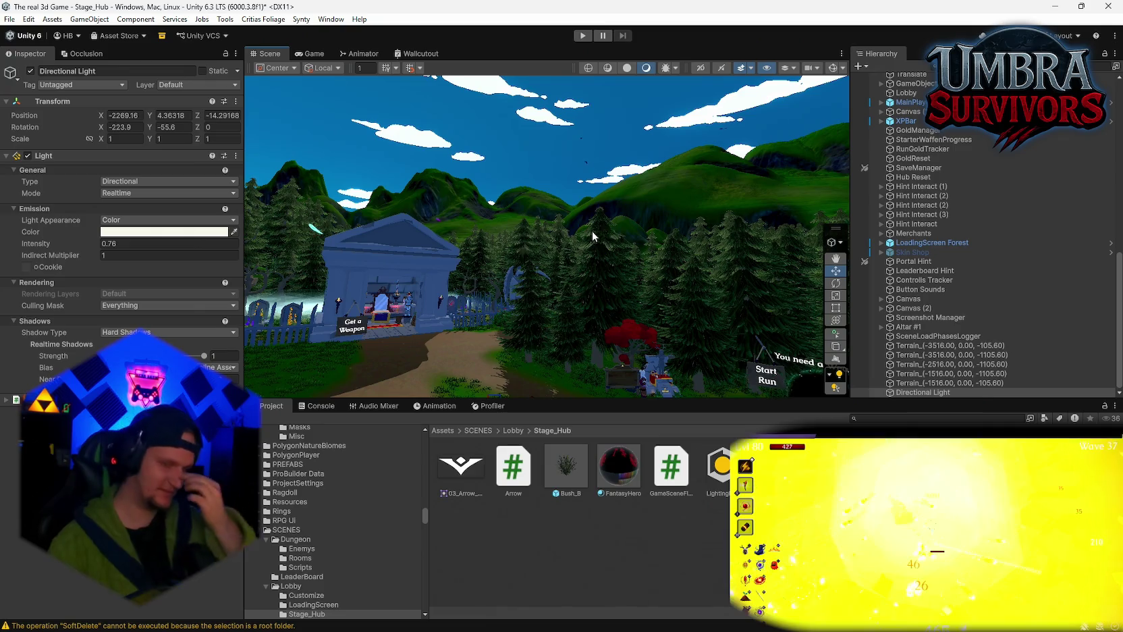
mouse_move(533, 195)
mouse_down()
mouse_move(660, 282)
mouse_move(514, 230)
mouse_move(584, 227)
mouse_move(380, 193)
mouse_move(494, 234)
mouse_move(540, 225)
mouse_move(550, 237)
mouse_move(522, 240)
mouse_move(666, 247)
mouse_move(549, 251)
mouse_move(505, 267)
mouse_move(615, 280)
mouse_move(580, 275)
mouse_up()
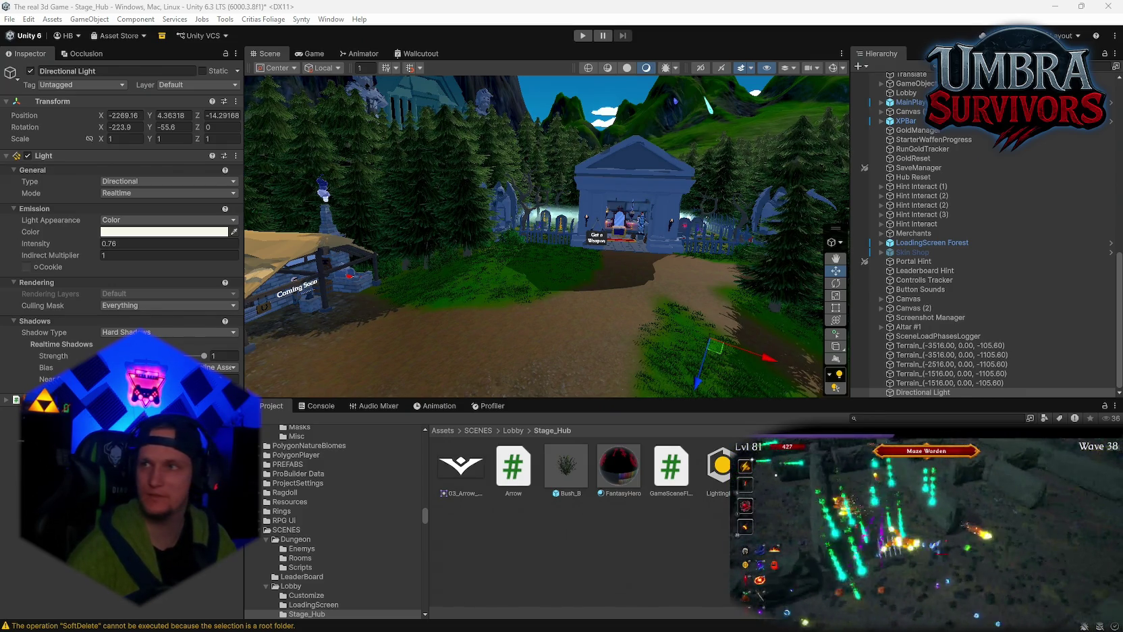
key(alt+Tab)
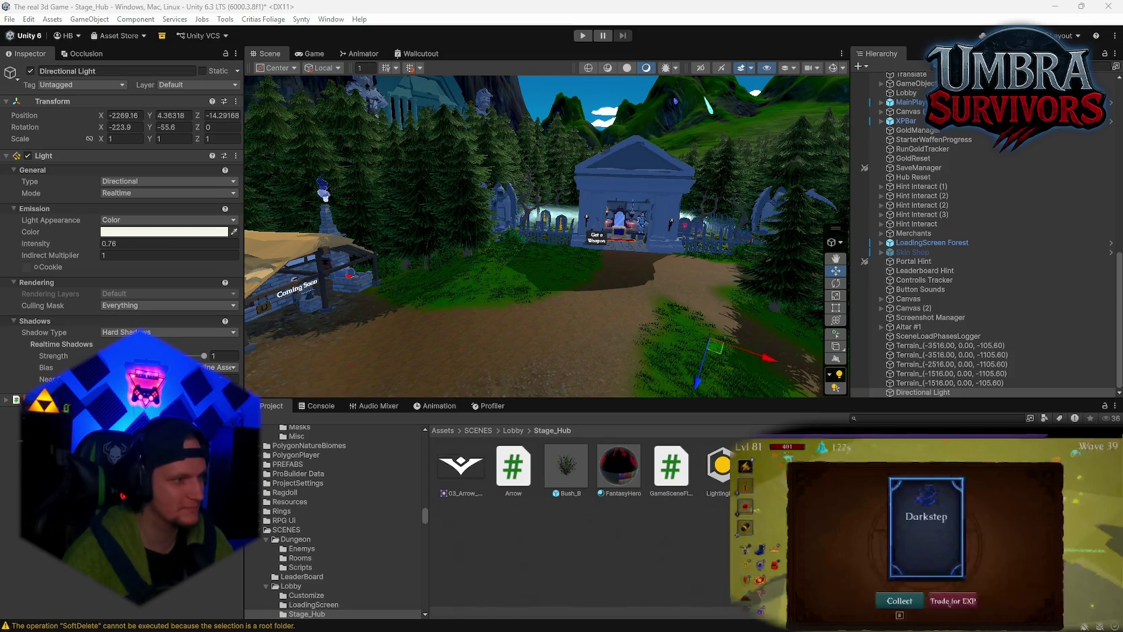
click(956, 602)
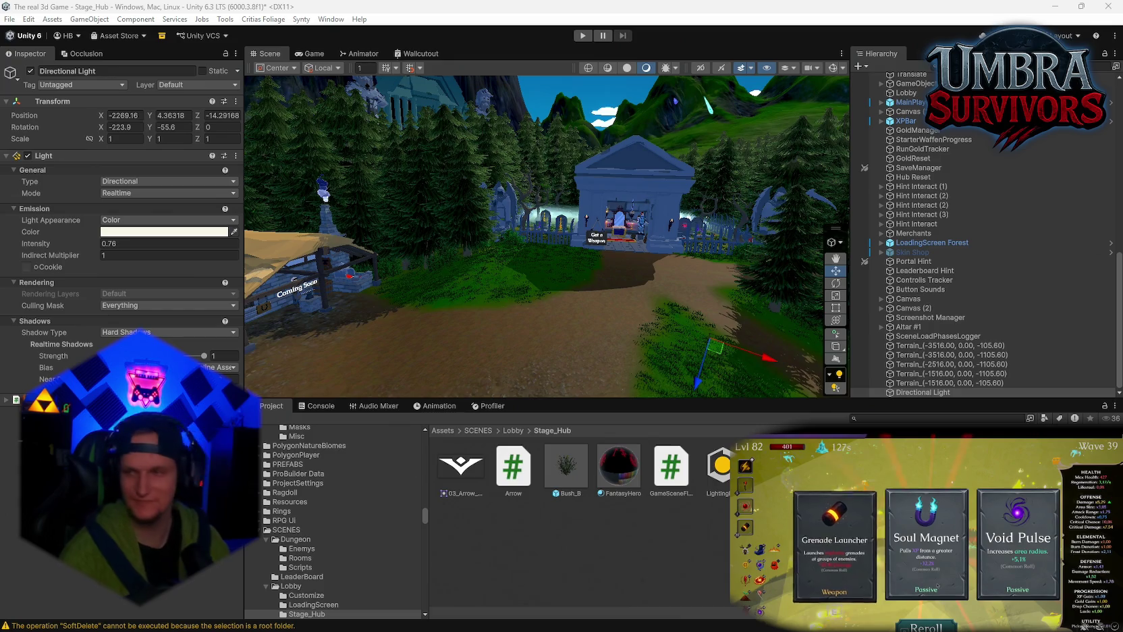
- Choose the Grenade Launcher reward and tilt the Directional Light's X rotation to shift shadows
click(835, 540)
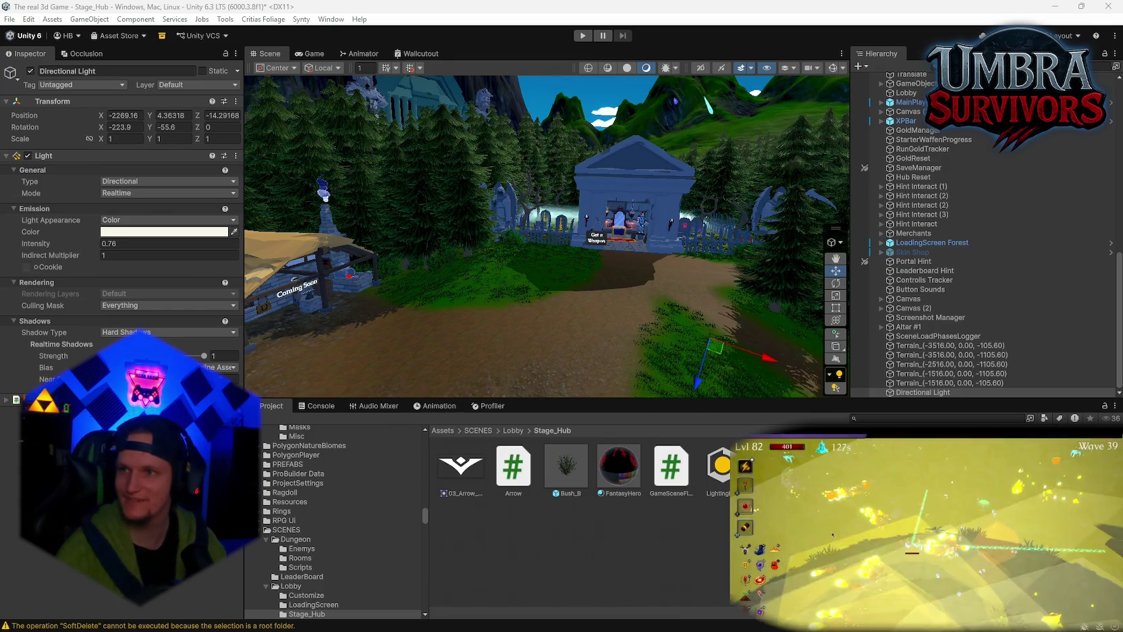
click(162, 231)
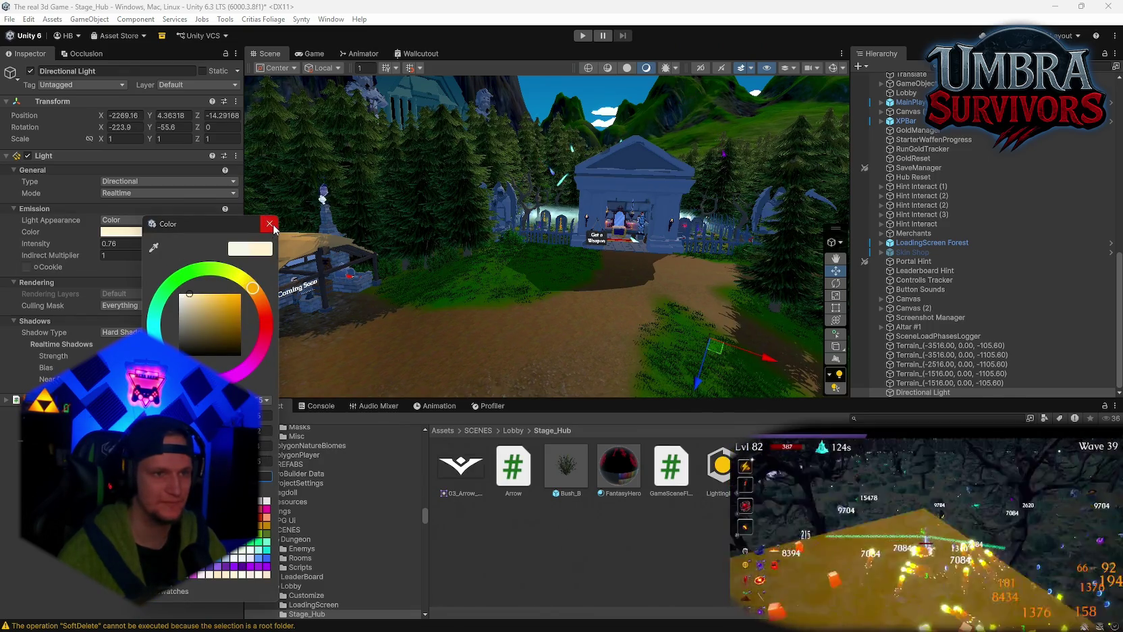
mouse_move(540, 304)
mouse_down()
mouse_move(470, 274)
mouse_move(406, 193)
mouse_move(556, 183)
mouse_move(517, 184)
mouse_move(404, 267)
mouse_move(600, 195)
mouse_move(257, 224)
mouse_move(391, 266)
mouse_move(383, 321)
mouse_move(309, 305)
mouse_up()
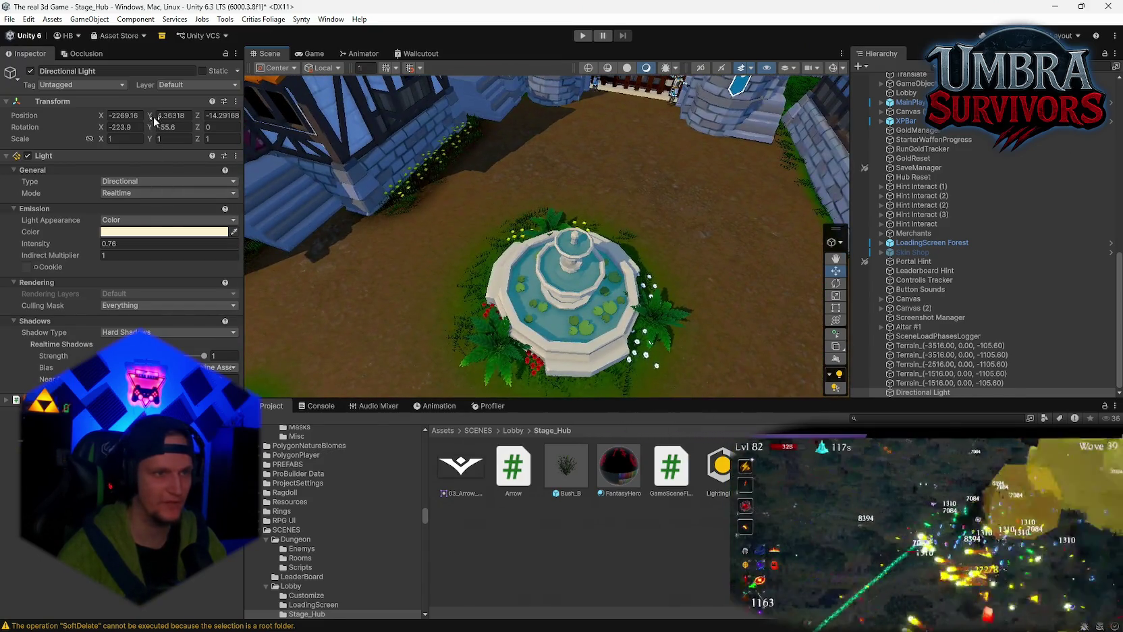
mouse_move(101, 127)
mouse_down()
mouse_move(182, 131)
mouse_move(173, 138)
mouse_move(220, 154)
mouse_up()
click(150, 130)
key(f)
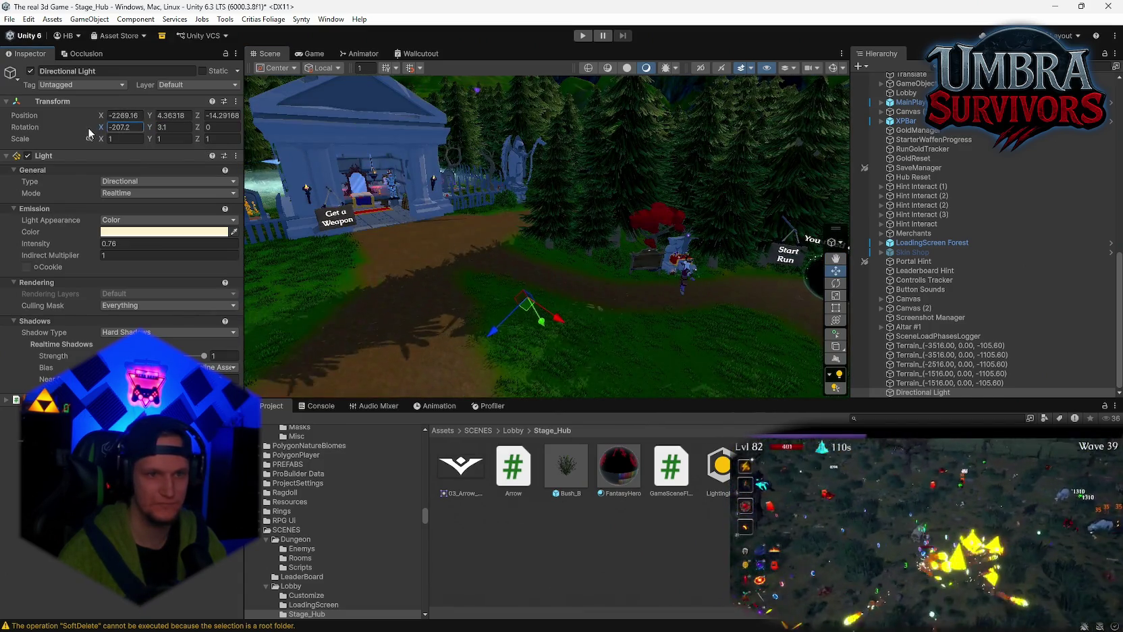
- Enter 80.6 for the sun's rotation and inspect lighting over the courtyard, shops and forest gate
mouse_move(648, 169)
mouse_down()
mouse_move(660, 160)
mouse_move(418, 112)
mouse_move(769, 239)
mouse_move(839, 196)
mouse_move(988, 230)
mouse_move(1086, 208)
mouse_move(1065, 229)
mouse_move(962, 223)
mouse_move(925, 239)
mouse_move(489, 246)
mouse_move(567, 395)
mouse_up()
key(f)
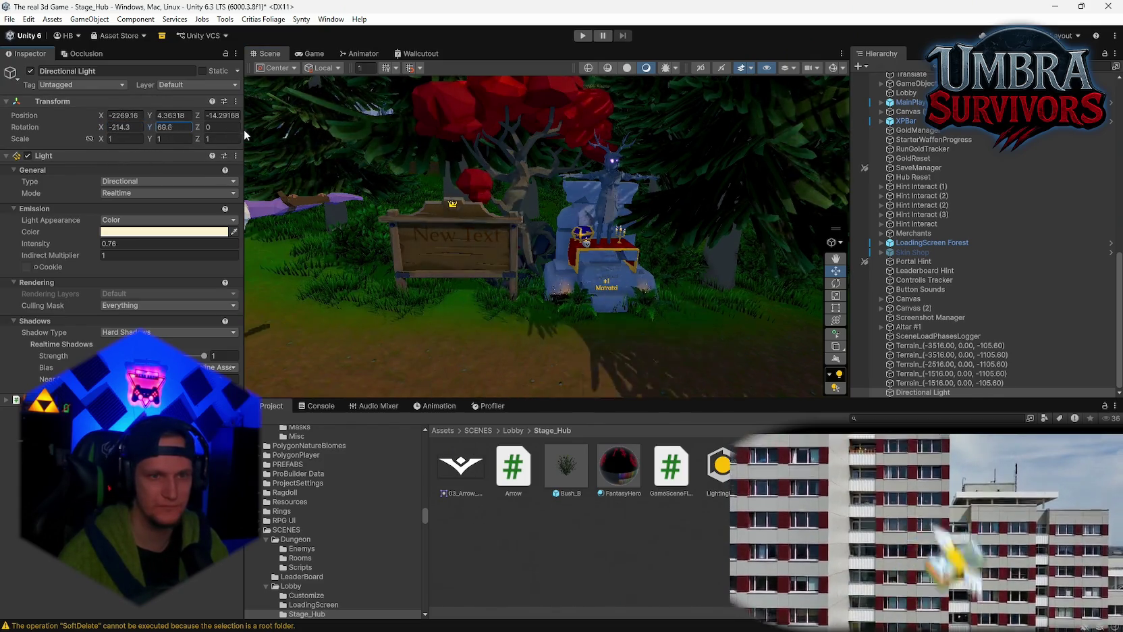
text(80.6)
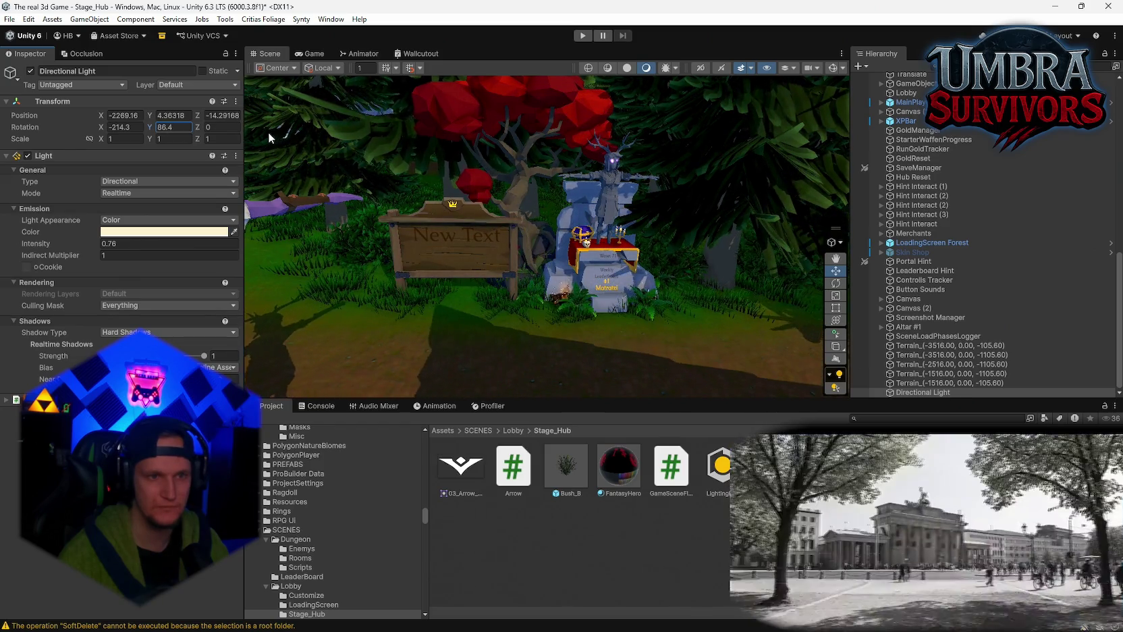
mouse_move(260, 132)
mouse_down()
mouse_move(313, 168)
mouse_move(563, 225)
mouse_up()
key(f)
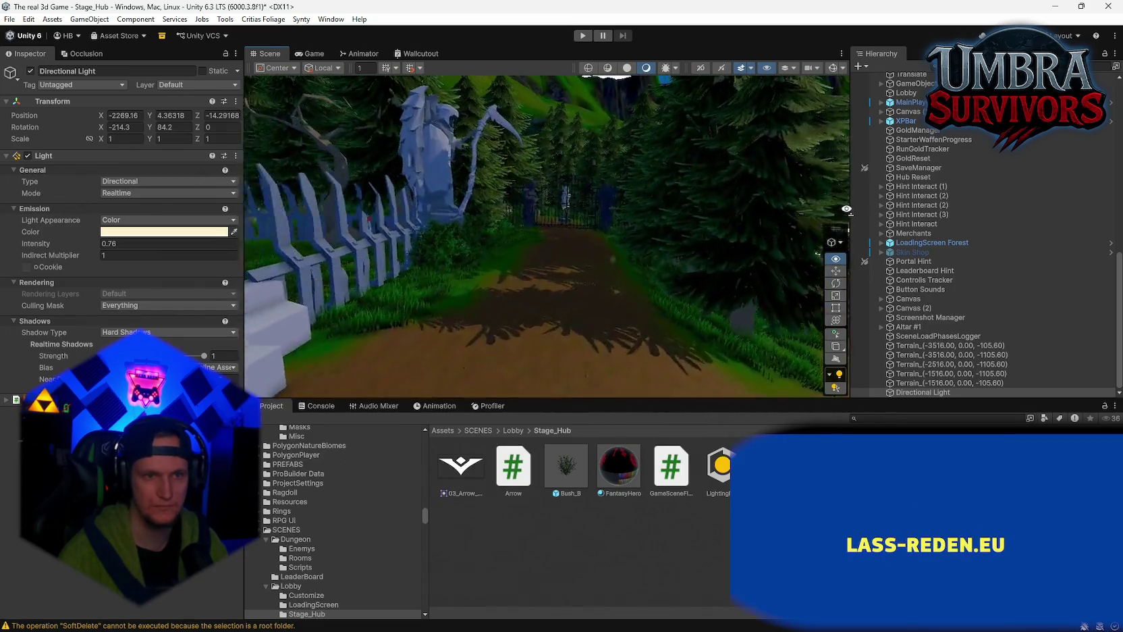
mouse_move(830, 230)
mouse_down()
mouse_move(511, 239)
mouse_move(212, 200)
mouse_move(226, 204)
mouse_move(65, 230)
mouse_move(155, 269)
mouse_move(241, 259)
mouse_move(231, 227)
mouse_move(877, 207)
mouse_move(857, 239)
mouse_move(923, 254)
mouse_move(978, 251)
mouse_up()
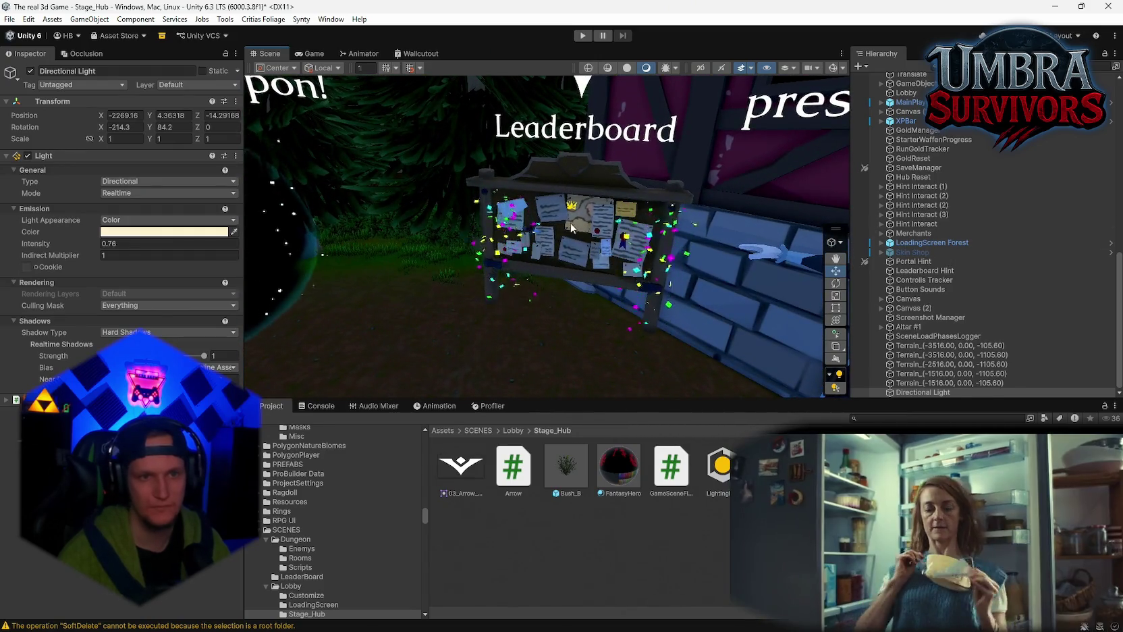
mouse_move(571, 228)
mouse_down()
mouse_move(740, 224)
mouse_move(747, 257)
mouse_move(634, 253)
mouse_up()
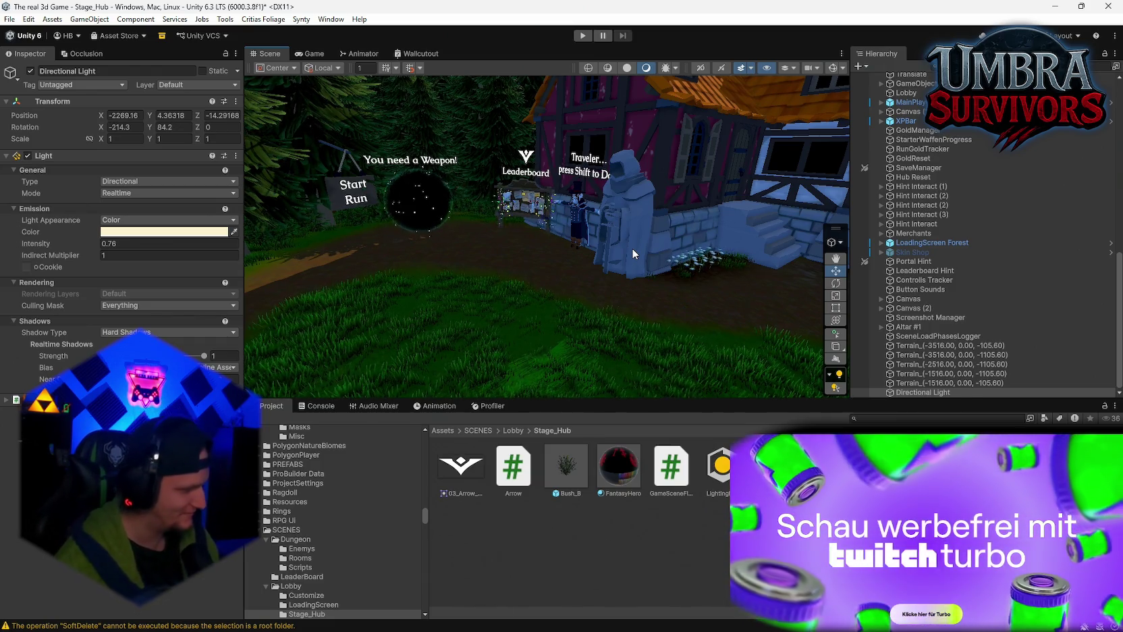
mouse_move(631, 247)
mouse_down()
mouse_move(383, 195)
mouse_move(419, 223)
mouse_move(459, 295)
mouse_move(532, 295)
mouse_move(472, 257)
mouse_up()
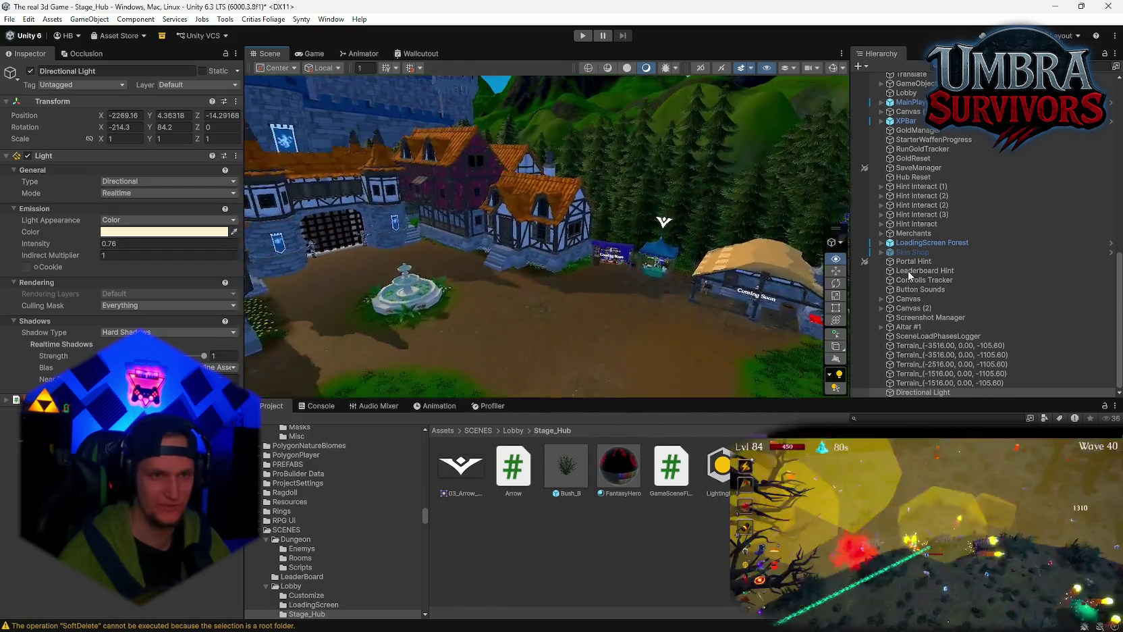
mouse_move(405, 283)
mouse_down()
mouse_move(333, 324)
mouse_move(533, 269)
mouse_move(351, 219)
mouse_move(157, 202)
mouse_move(378, 266)
mouse_up()
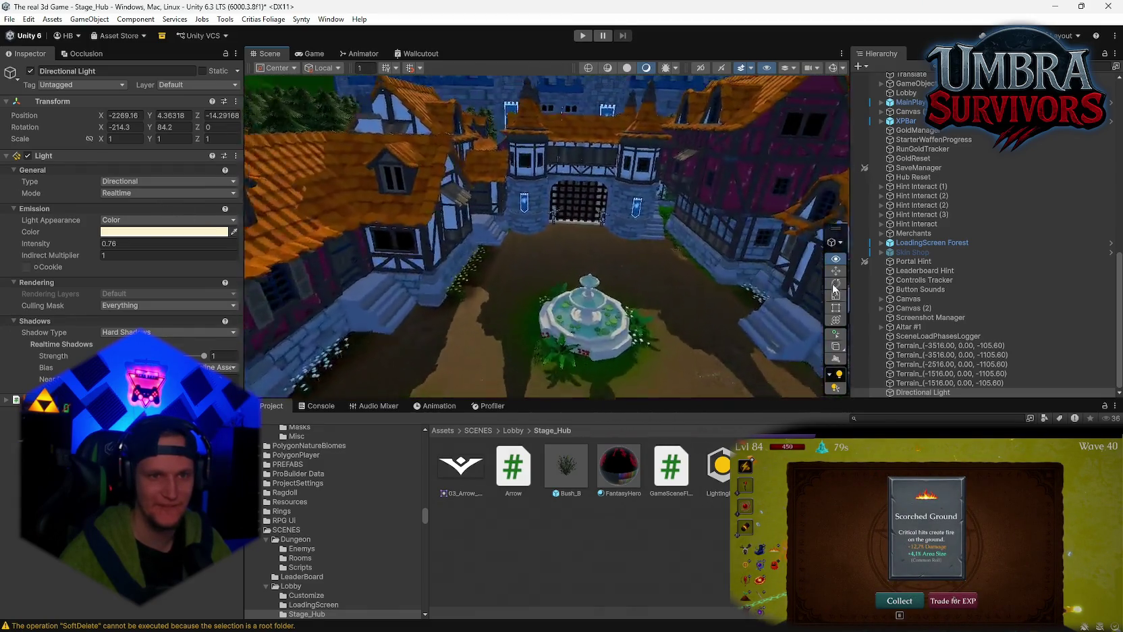
mouse_move(835, 288)
mouse_down()
mouse_move(862, 263)
mouse_move(631, 232)
mouse_up()
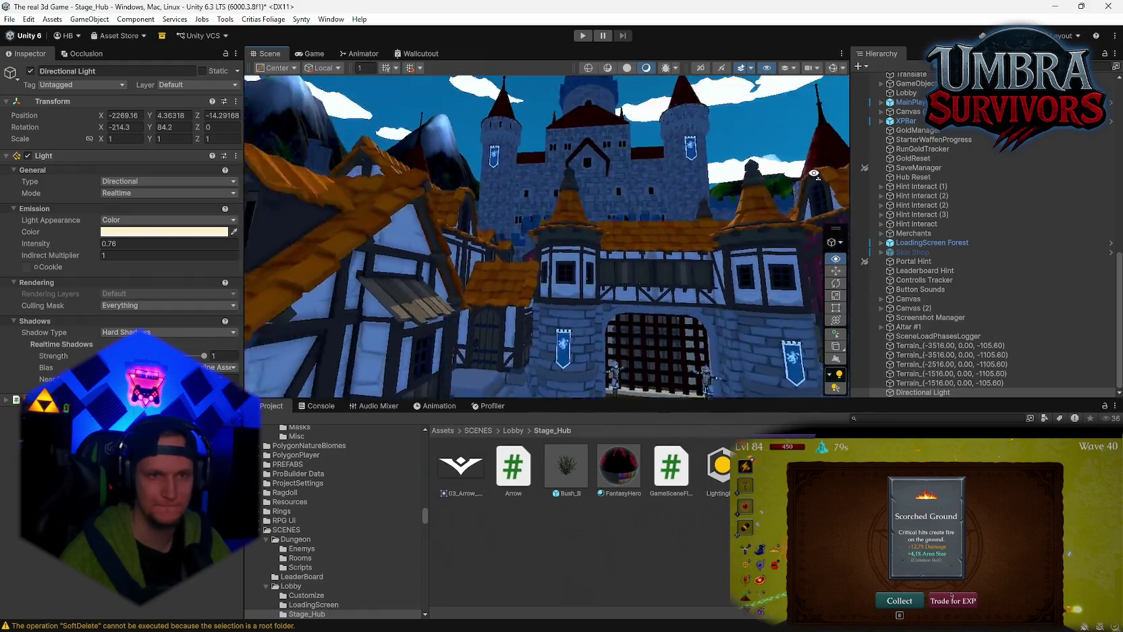
drag(296, 276, 342, 259)
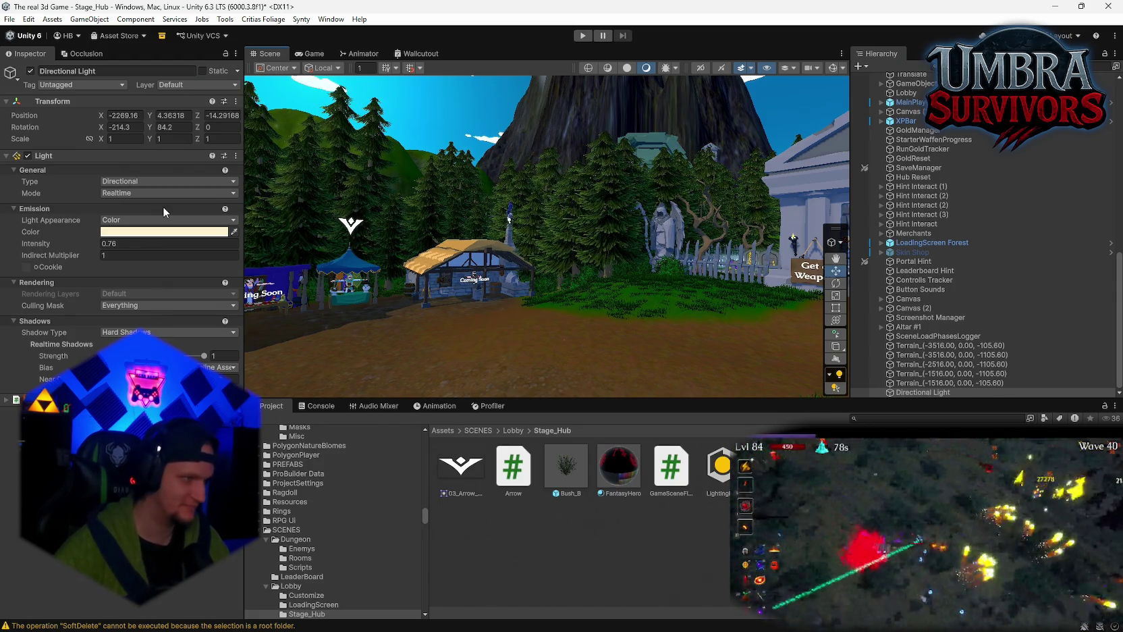
drag(506, 209, 983, 265)
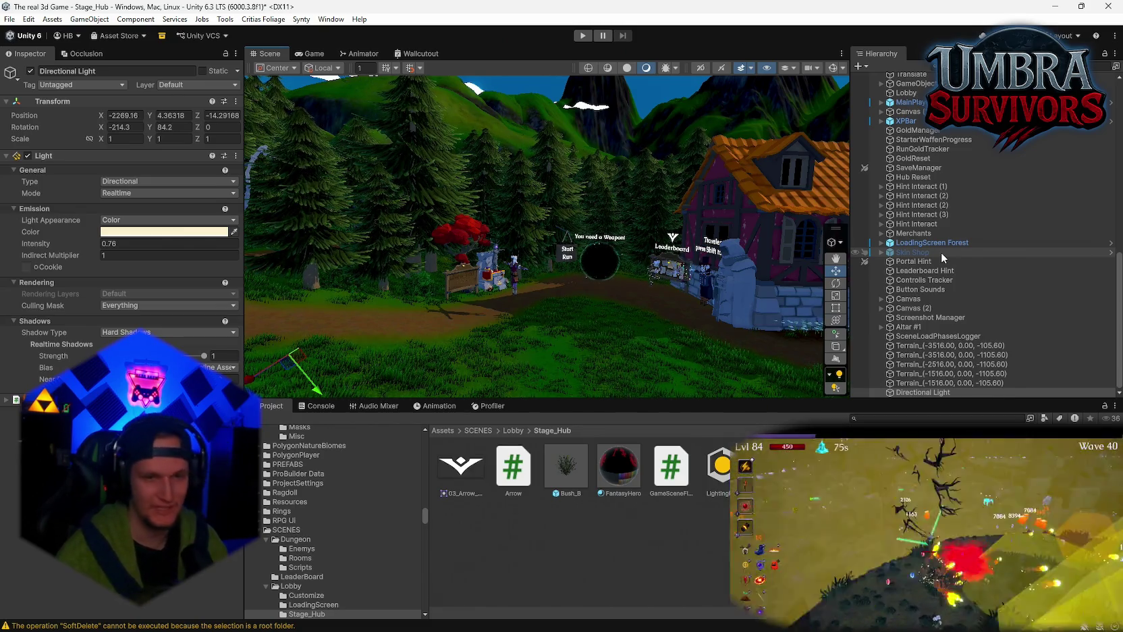
drag(675, 304, 665, 307)
mouse_move(503, 255)
mouse_down()
mouse_move(439, 224)
mouse_move(459, 232)
mouse_up()
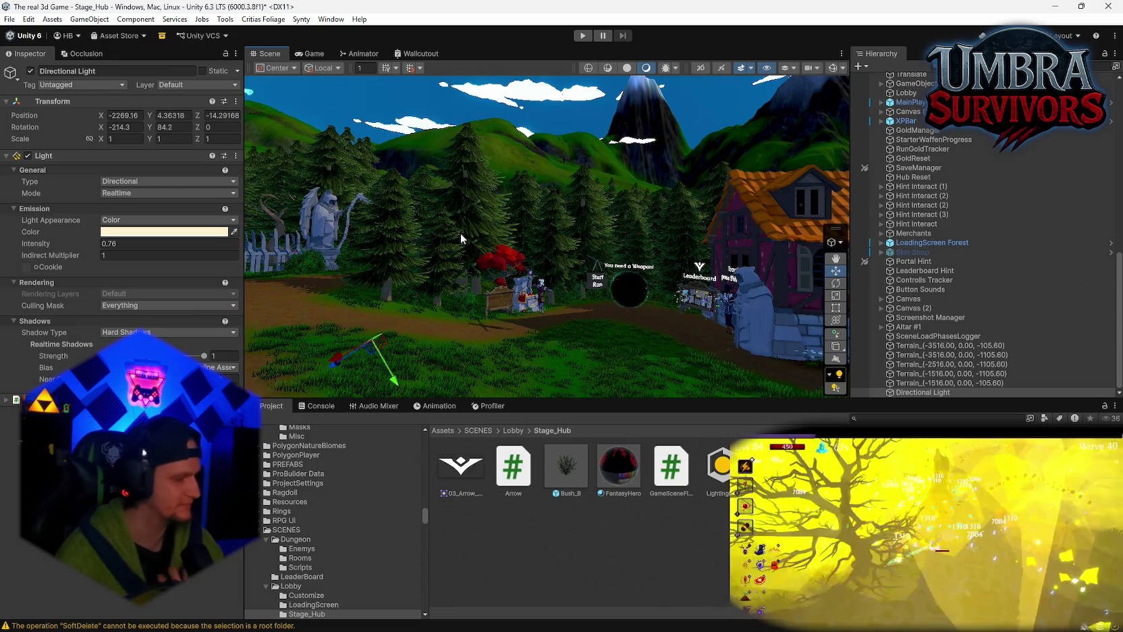
mouse_move(460, 232)
mouse_down()
mouse_move(410, 244)
mouse_move(351, 311)
mouse_move(1087, 302)
mouse_move(243, 265)
mouse_move(259, 241)
mouse_up()
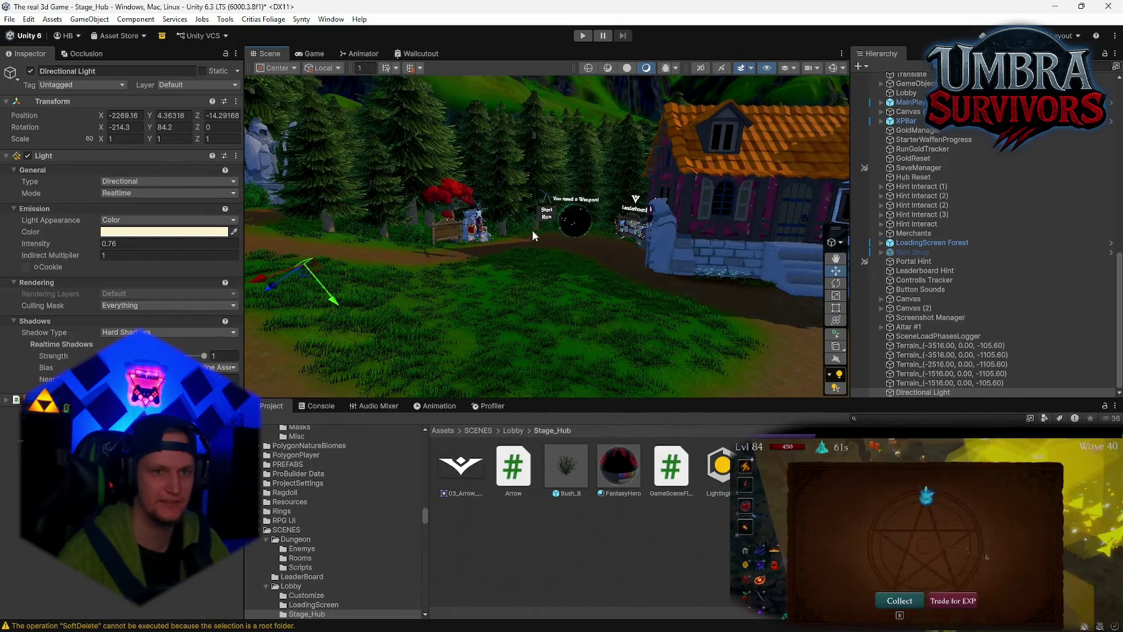
drag(532, 232, 525, 221)
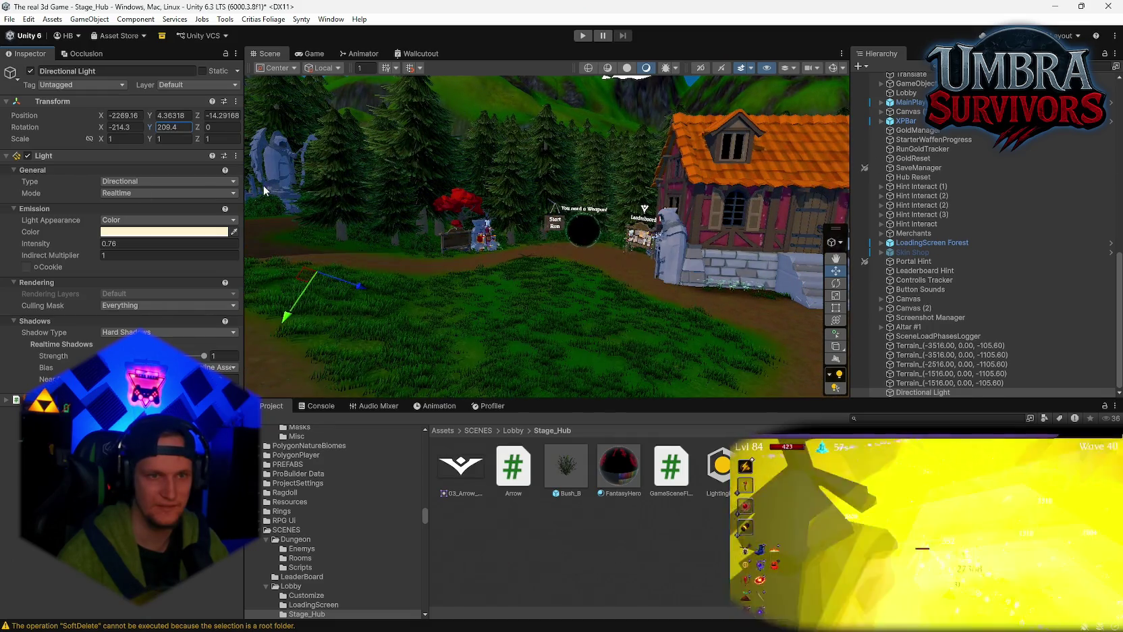
- Keep the sun's intensity at 0.76 and turn its Y rotation down to 183.2
mouse_move(256, 186)
mouse_down()
mouse_move(276, 263)
mouse_move(270, 257)
mouse_move(258, 295)
mouse_move(275, 241)
mouse_move(941, 233)
mouse_move(1118, 181)
mouse_move(54, 199)
mouse_move(46, 215)
mouse_up()
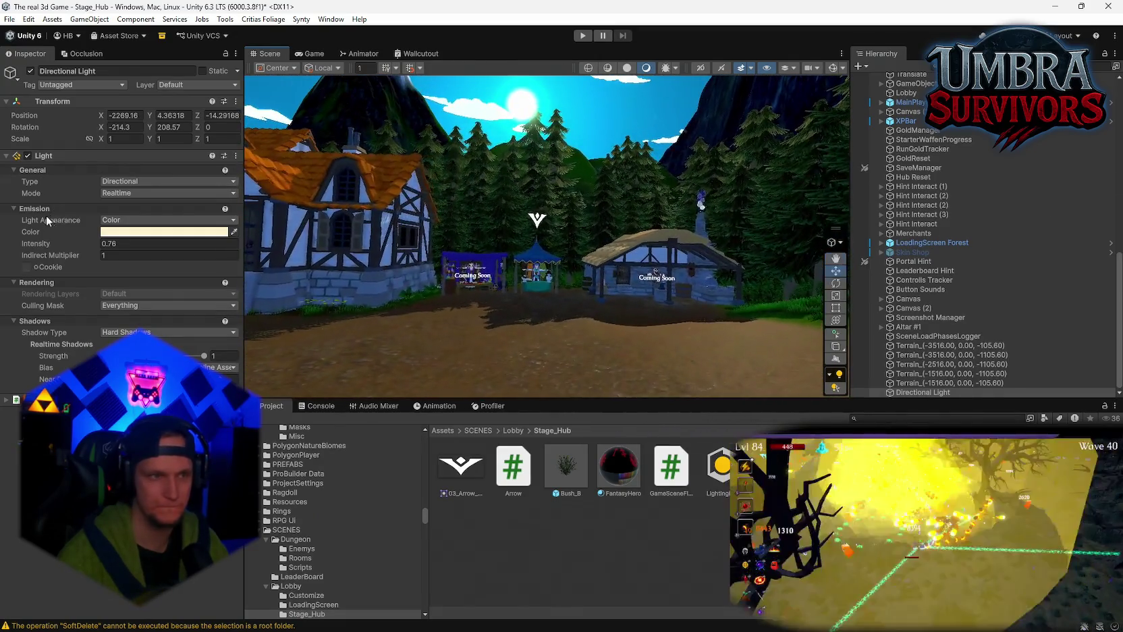
mouse_move(100, 247)
mouse_down()
mouse_move(123, 241)
mouse_move(120, 274)
mouse_up()
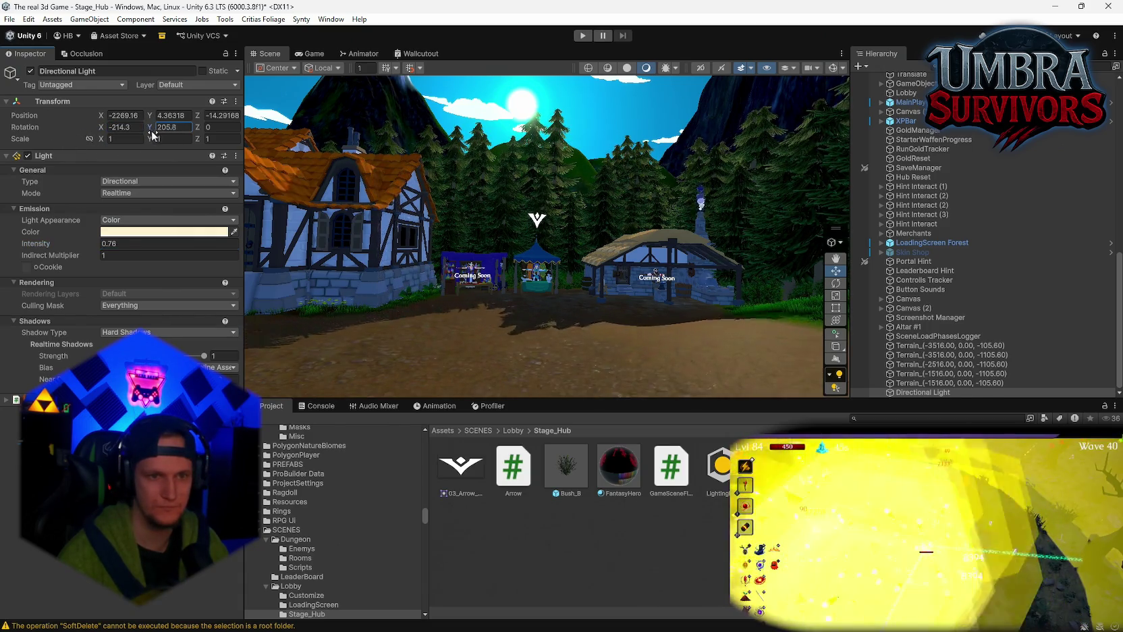
drag(136, 132, 120, 133)
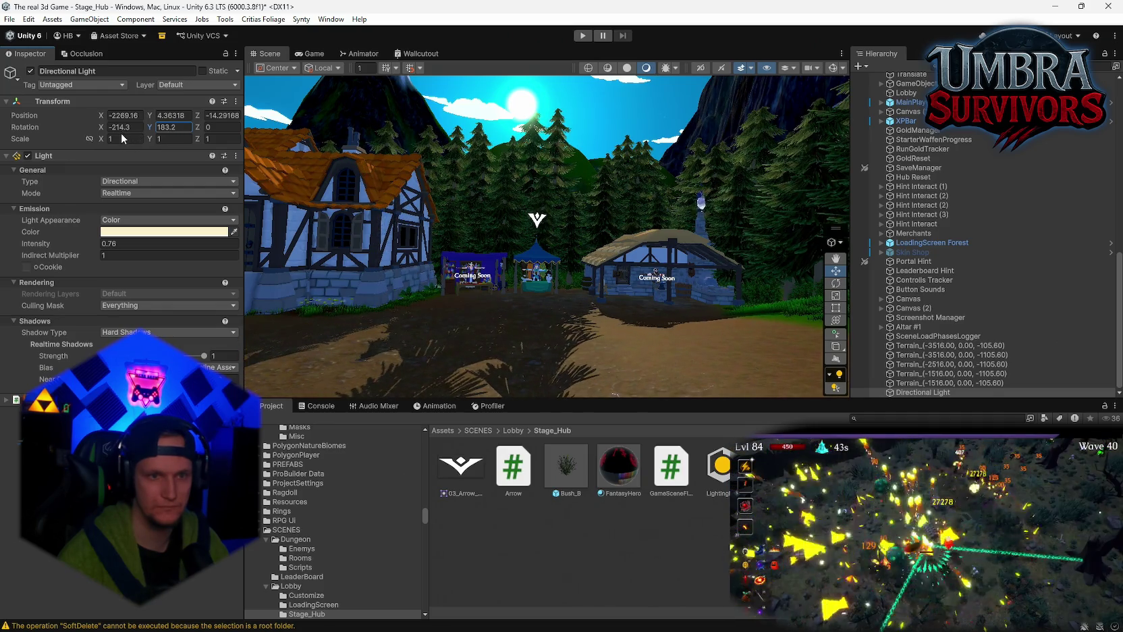
key(f)
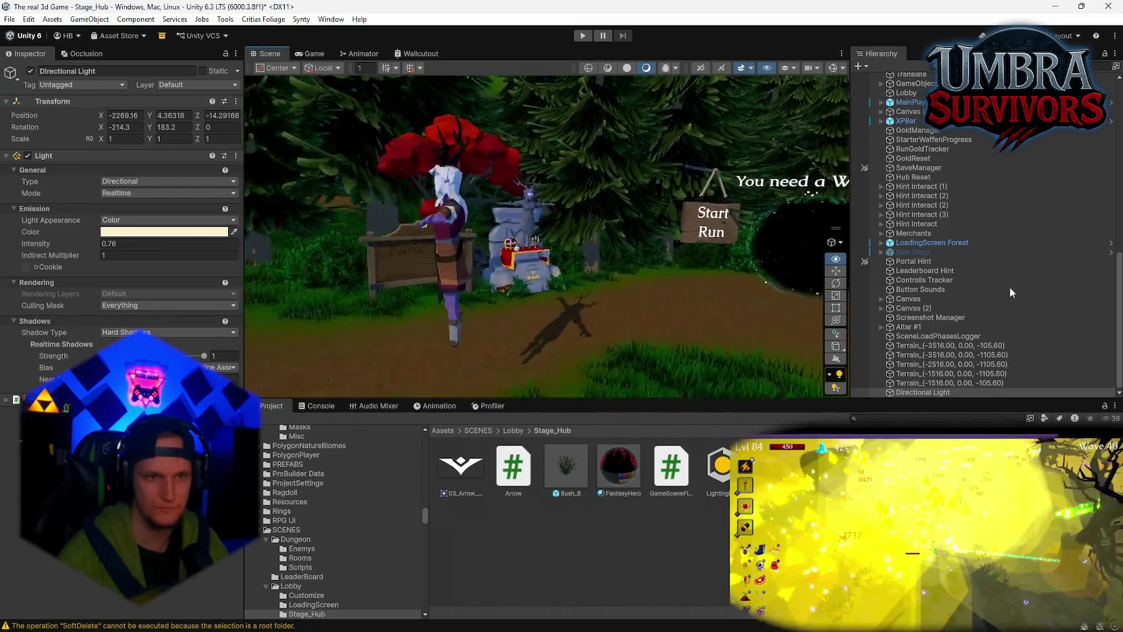
mouse_move(432, 290)
mouse_down()
mouse_move(721, 280)
mouse_move(954, 310)
mouse_move(1010, 336)
mouse_move(13, 358)
mouse_move(70, 344)
mouse_move(1041, 366)
mouse_move(457, 235)
mouse_up()
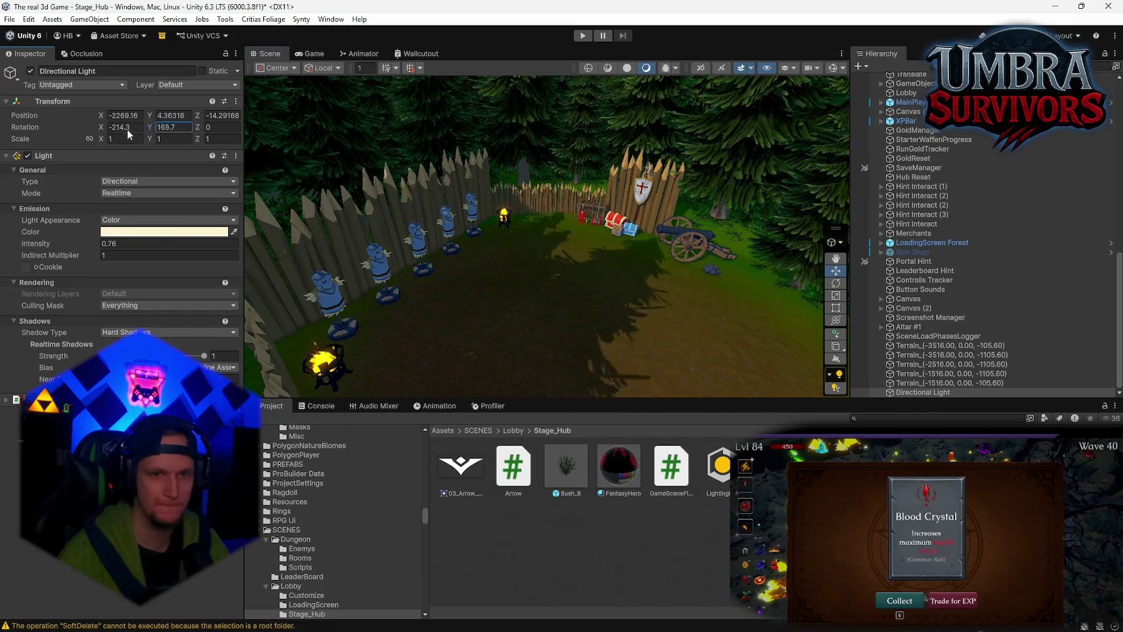
- Swing the sun's Y rotation round to 80.08, keeping intensity 0.76, and survey the hub
mouse_move(128, 135)
mouse_down()
mouse_move(46, 135)
mouse_move(1115, 145)
mouse_up()
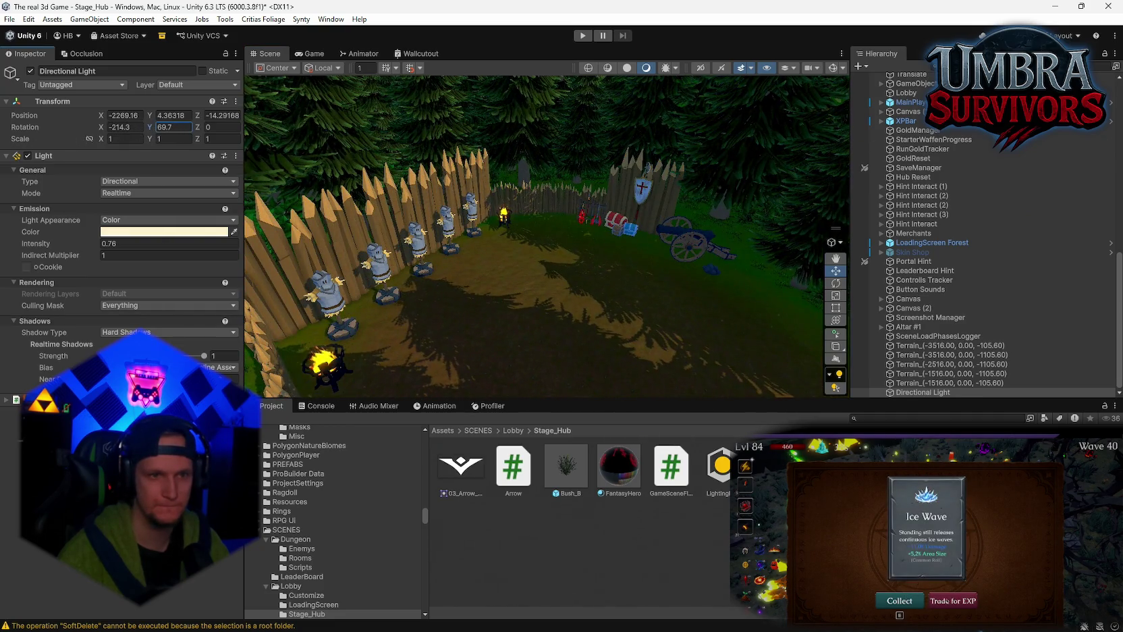
mouse_move(472, 270)
mouse_down()
mouse_move(147, 195)
mouse_move(85, 209)
mouse_move(489, 254)
mouse_up()
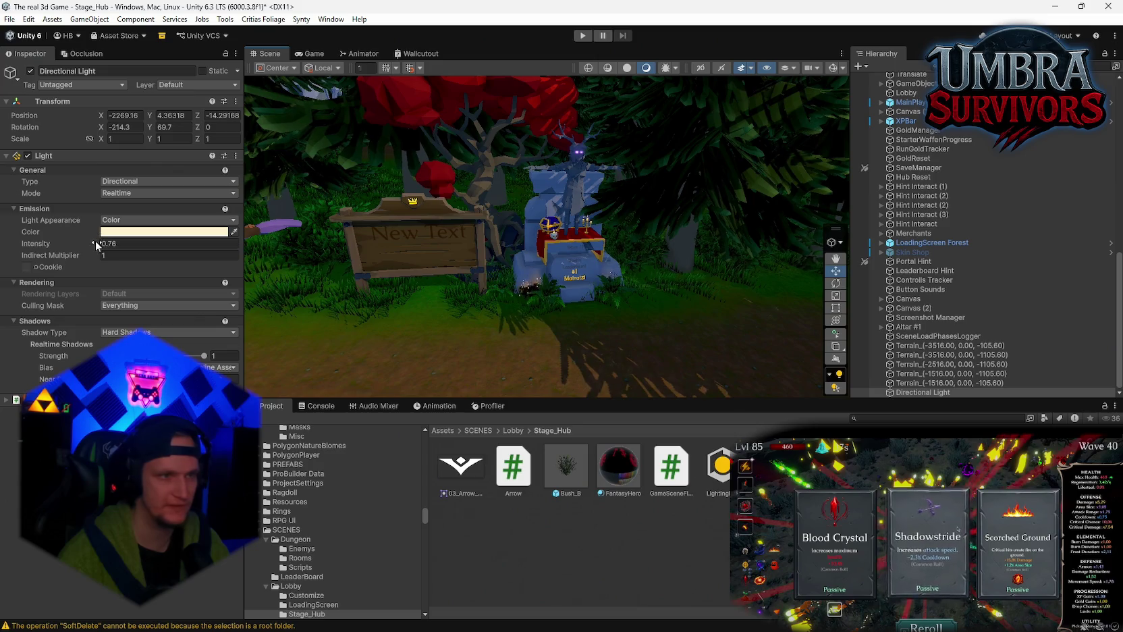
drag(96, 245, 89, 246)
key(ctrl+z)
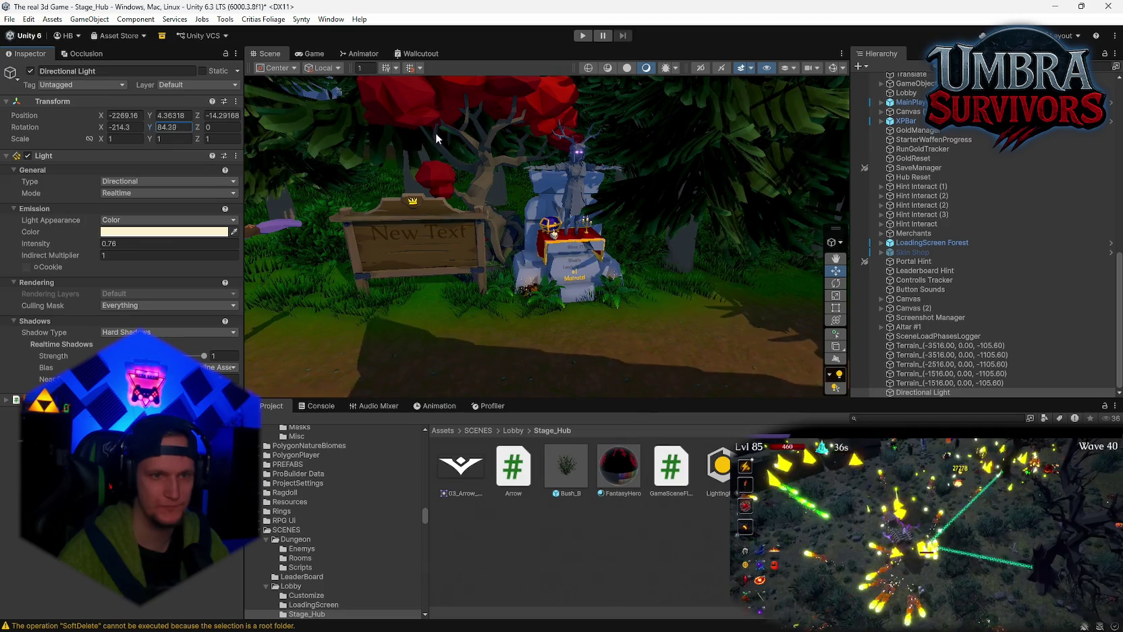
mouse_move(588, 314)
mouse_down()
mouse_move(248, 267)
mouse_move(158, 288)
mouse_move(521, 287)
mouse_move(449, 290)
mouse_move(1036, 207)
mouse_up()
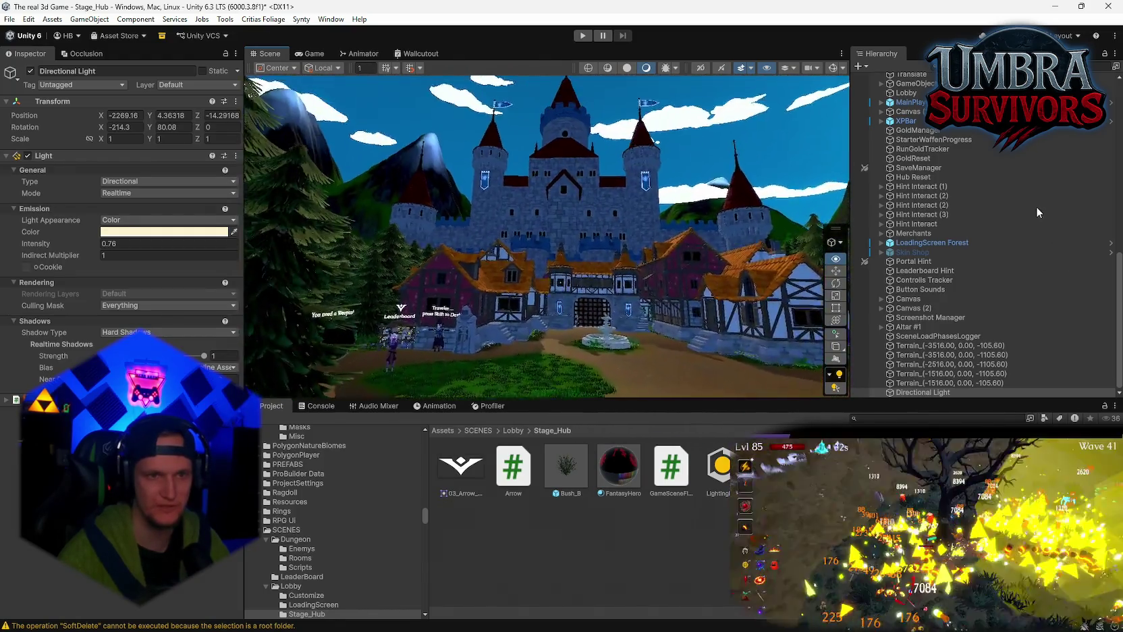
mouse_move(716, 311)
mouse_down()
mouse_move(689, 325)
mouse_move(730, 301)
mouse_move(557, 290)
mouse_move(776, 270)
mouse_up()
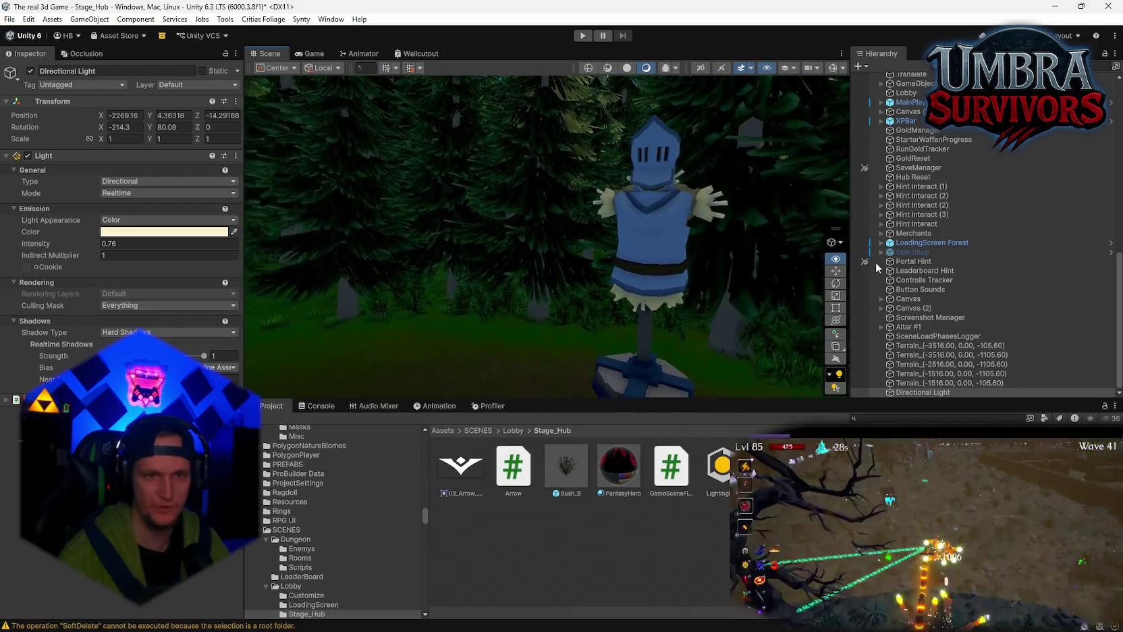
- Fly the Scene view past the fenced yard, graveyard statue and courtyard to the fountain and gate
mouse_move(896, 271)
mouse_down()
mouse_move(864, 305)
mouse_move(655, 294)
mouse_move(859, 317)
mouse_move(1107, 256)
mouse_move(41, 203)
mouse_move(172, 116)
mouse_up()
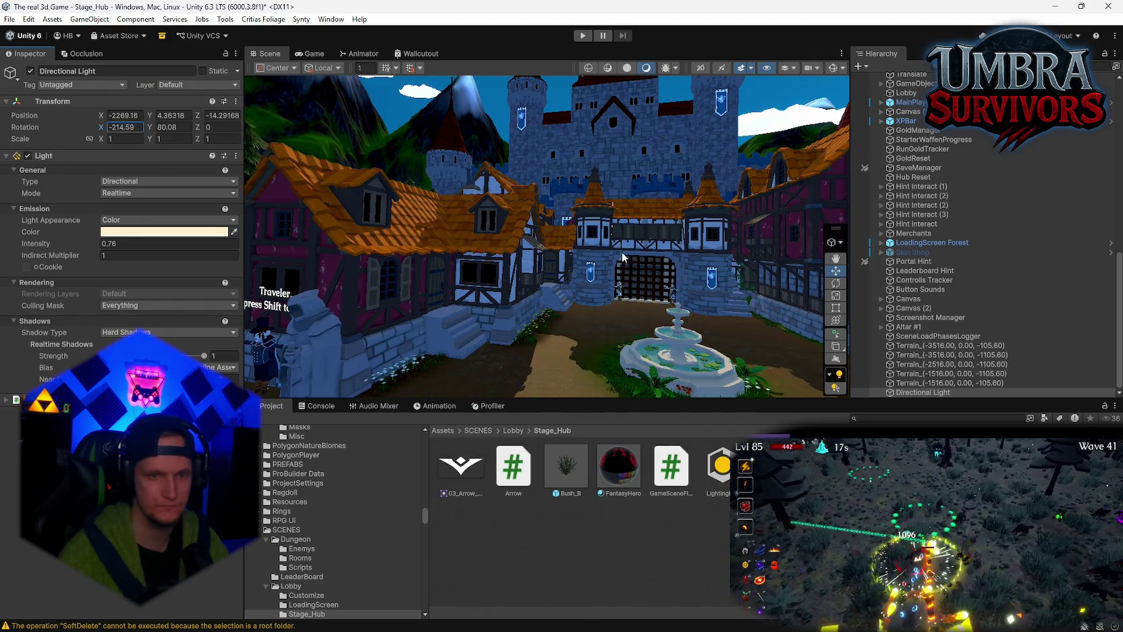
drag(623, 257, 170, 332)
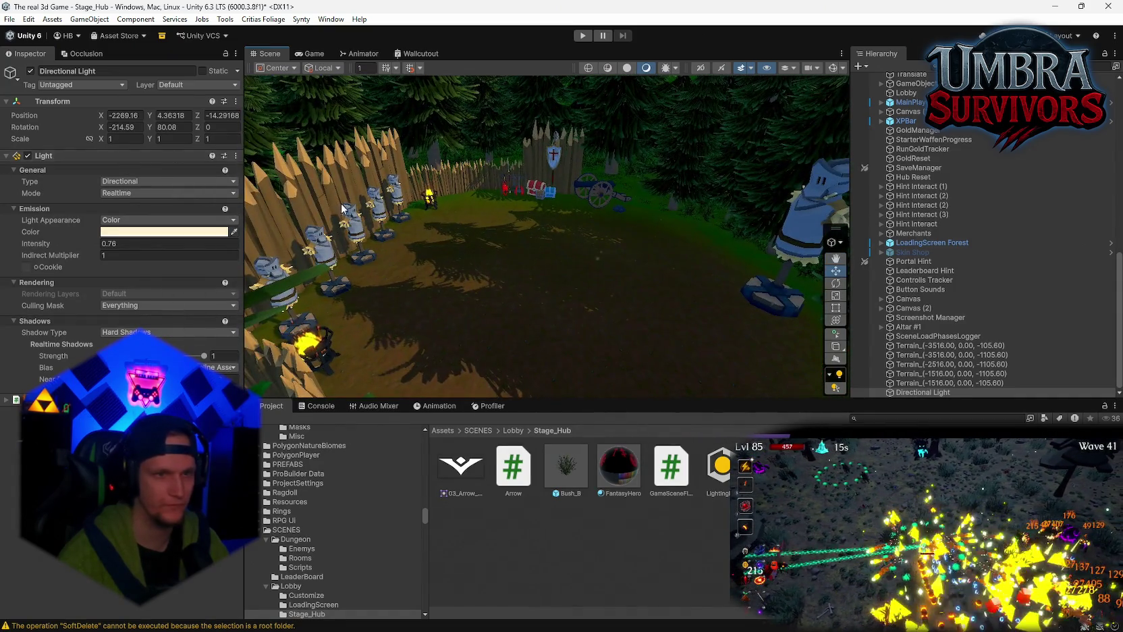
mouse_move(343, 208)
mouse_down()
mouse_move(507, 242)
mouse_move(229, 136)
mouse_move(155, 167)
mouse_move(1114, 216)
mouse_move(824, 202)
mouse_up()
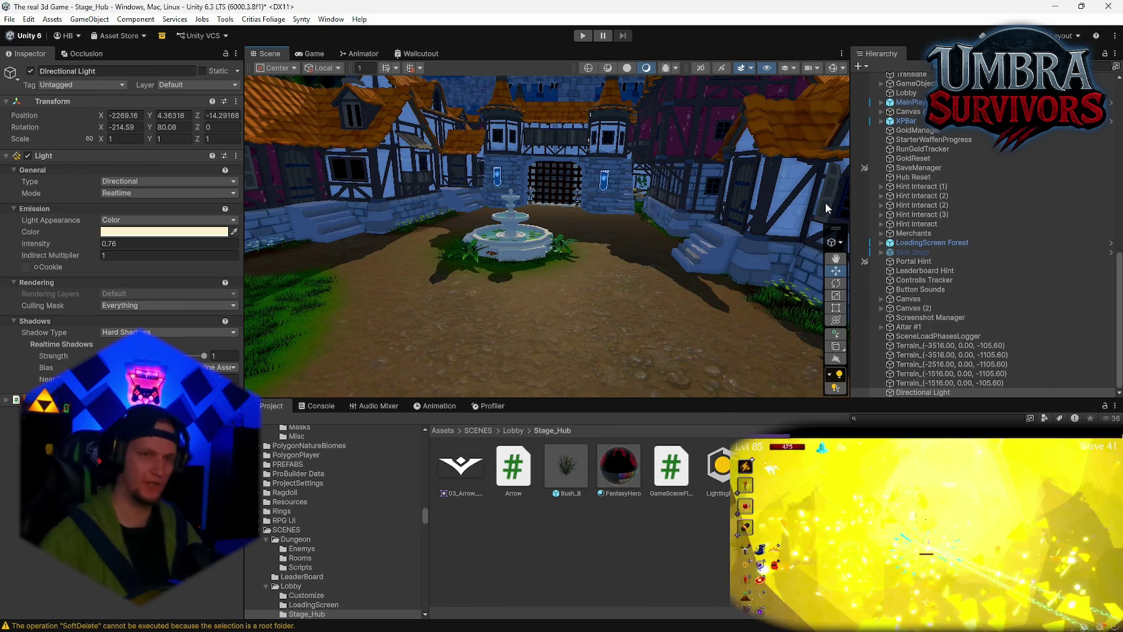
drag(835, 195, 640, 253)
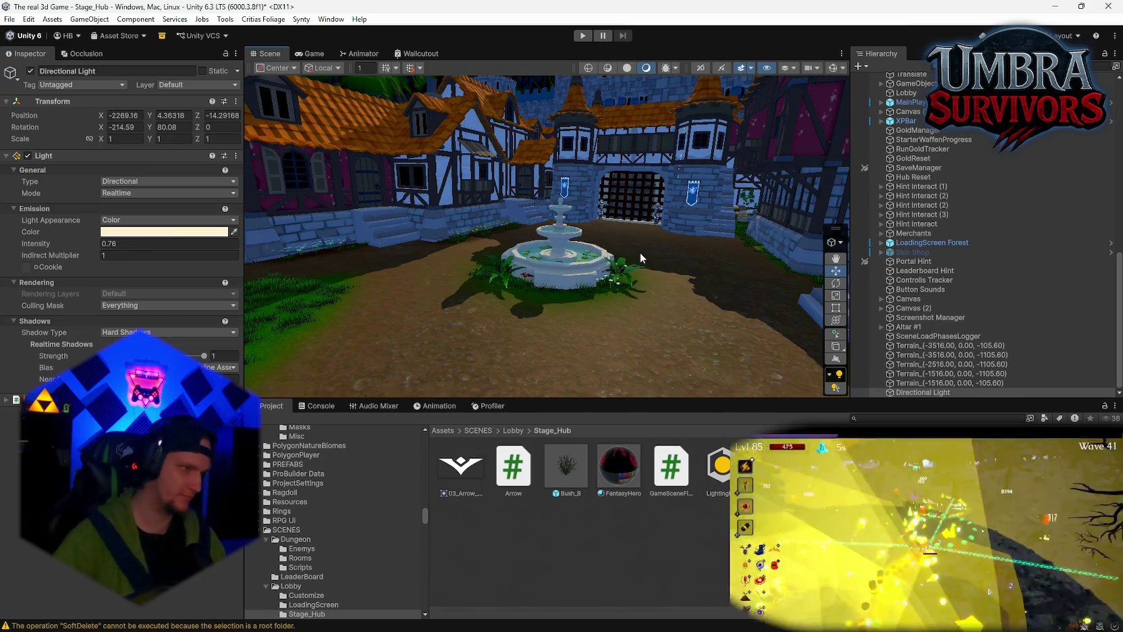
mouse_move(640, 252)
mouse_down()
mouse_move(155, 229)
mouse_move(278, 224)
mouse_move(693, 244)
mouse_move(866, 225)
mouse_move(908, 291)
mouse_move(160, 133)
mouse_move(875, 179)
mouse_move(864, 292)
mouse_move(339, 239)
mouse_move(801, 245)
mouse_move(1043, 231)
mouse_move(172, 196)
mouse_move(579, 213)
mouse_move(811, 241)
mouse_move(754, 245)
mouse_up()
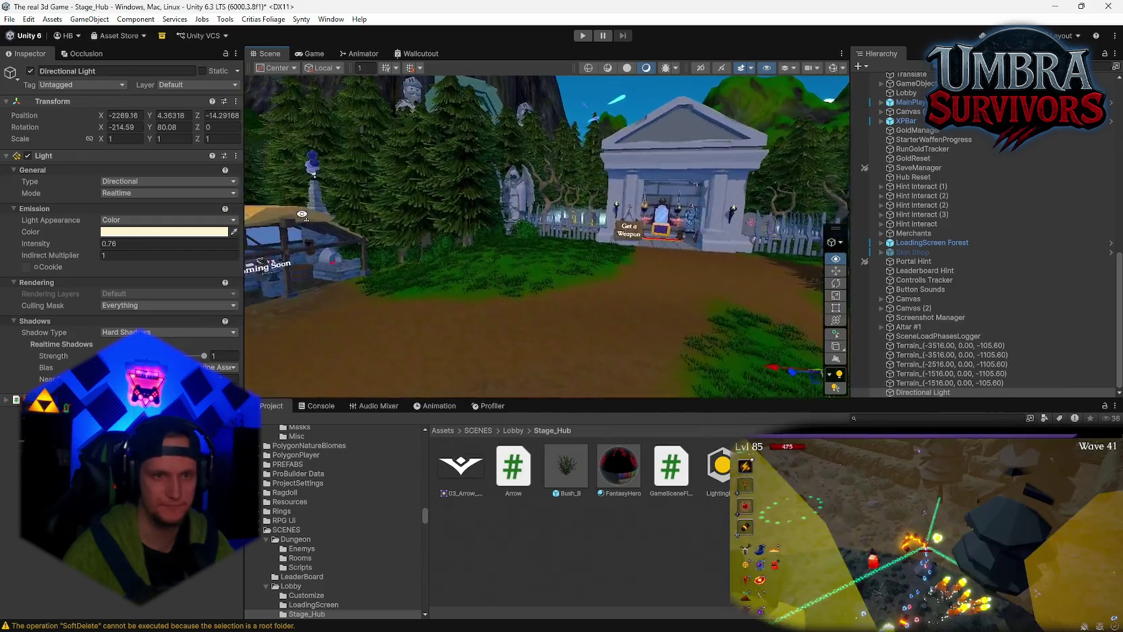
mouse_move(284, 223)
mouse_down()
mouse_move(348, 215)
mouse_move(471, 239)
mouse_move(985, 257)
mouse_move(500, 200)
mouse_move(807, 257)
mouse_move(571, 264)
mouse_move(318, 234)
mouse_up()
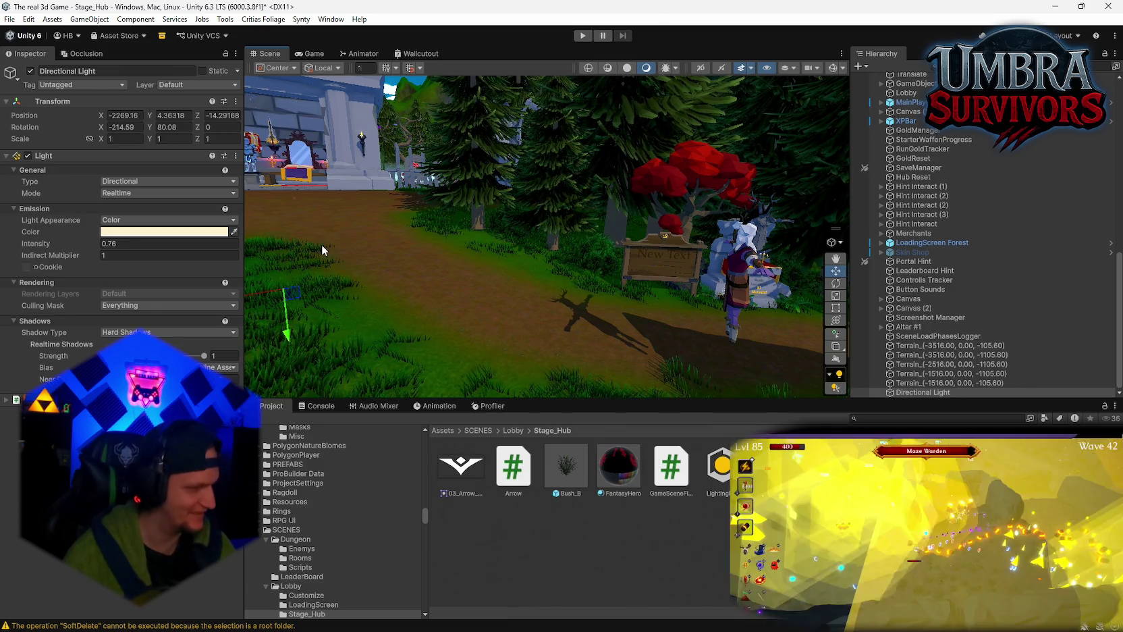
mouse_move(484, 219)
mouse_down()
mouse_move(625, 263)
mouse_move(202, 230)
mouse_move(750, 280)
mouse_move(488, 247)
mouse_up()
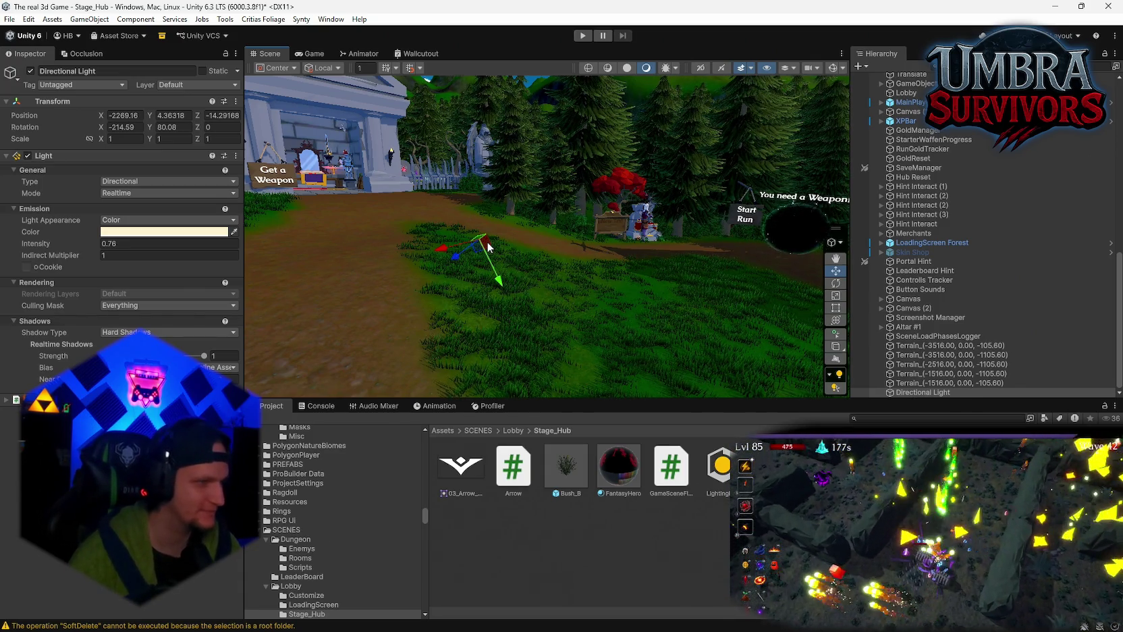
- Fly past the shrine and portal to the Leaderboard and frame the quest board posters
right_click(569, 208)
key(w)
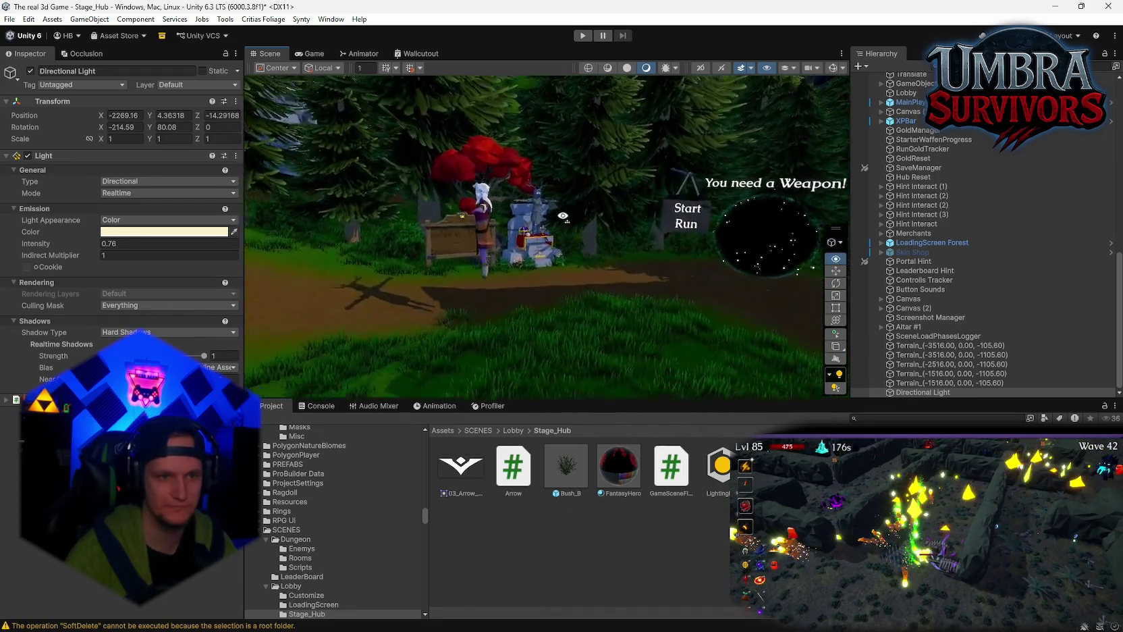
key(w)
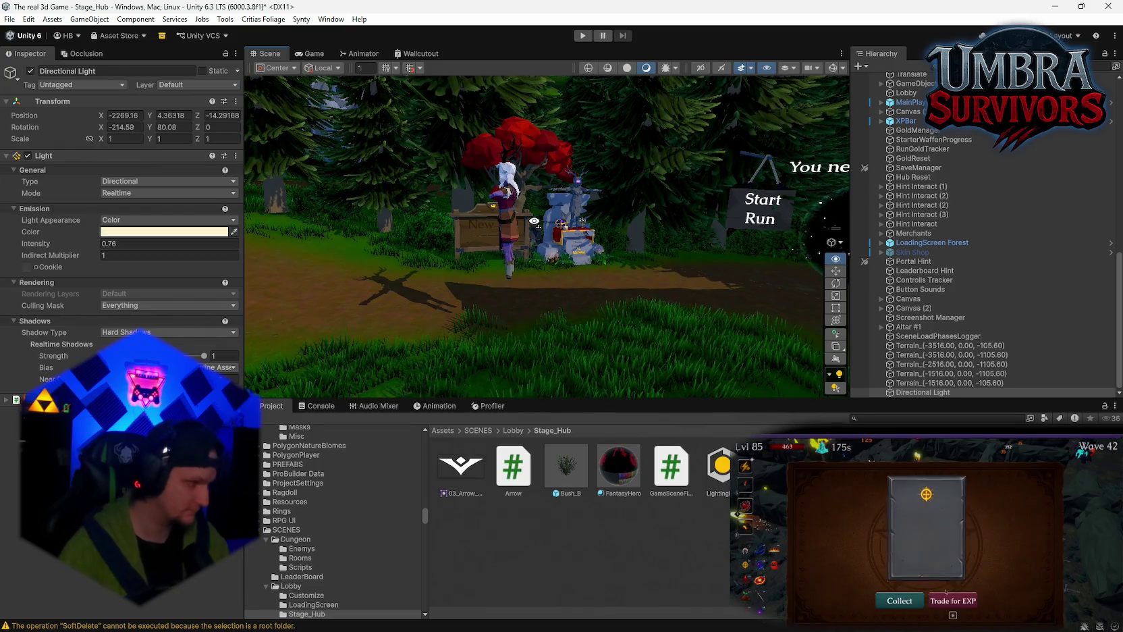
key(w)
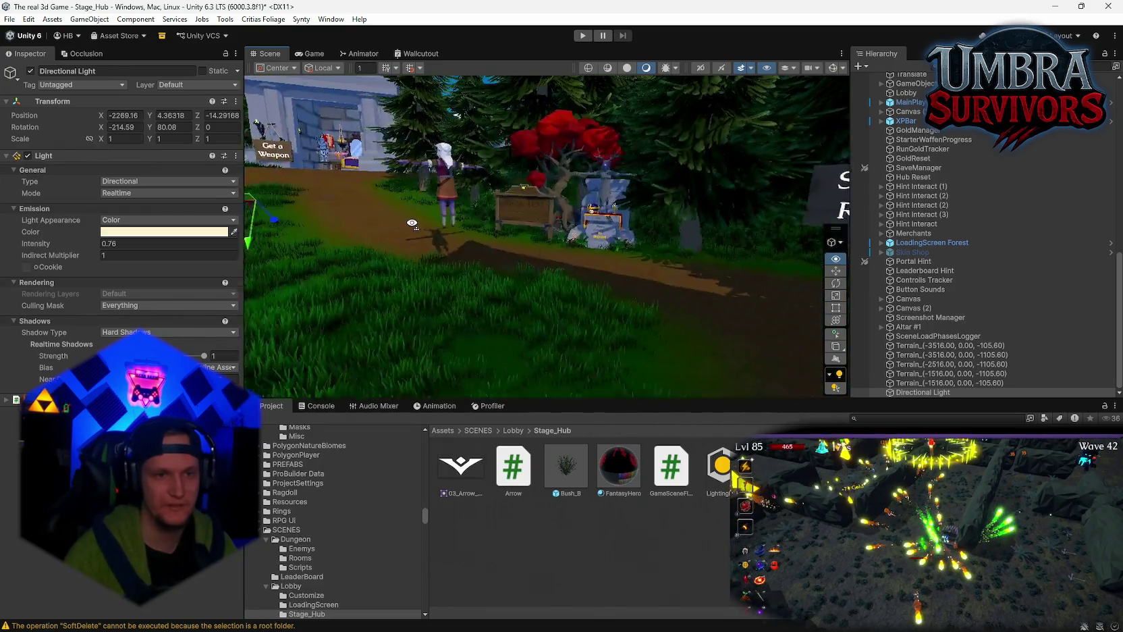
key(w)
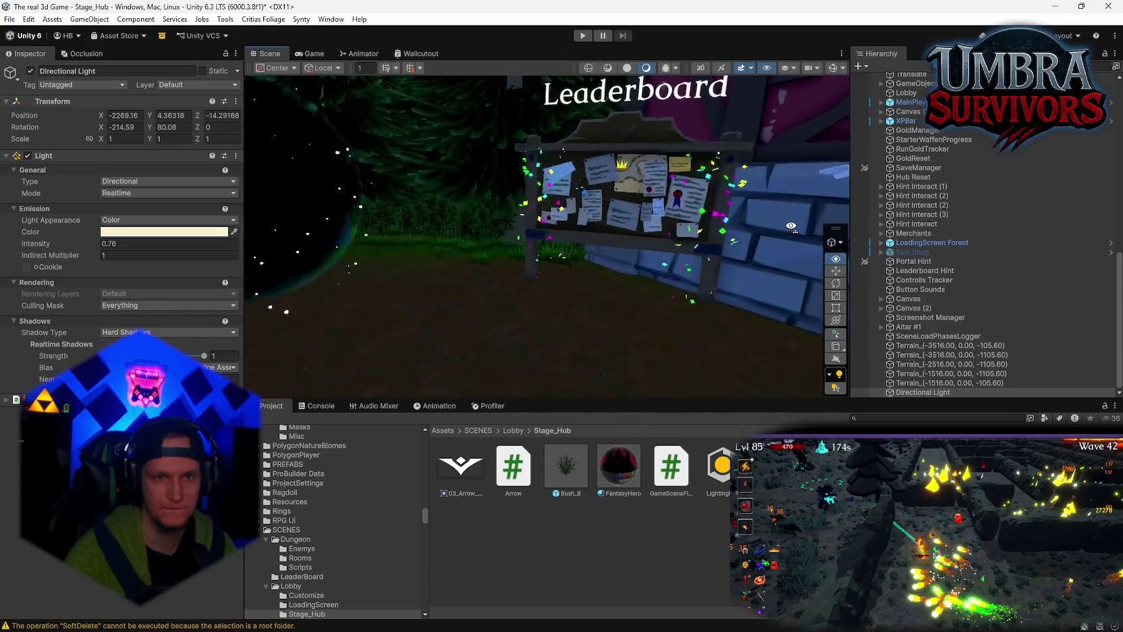
click(589, 159)
key(f)
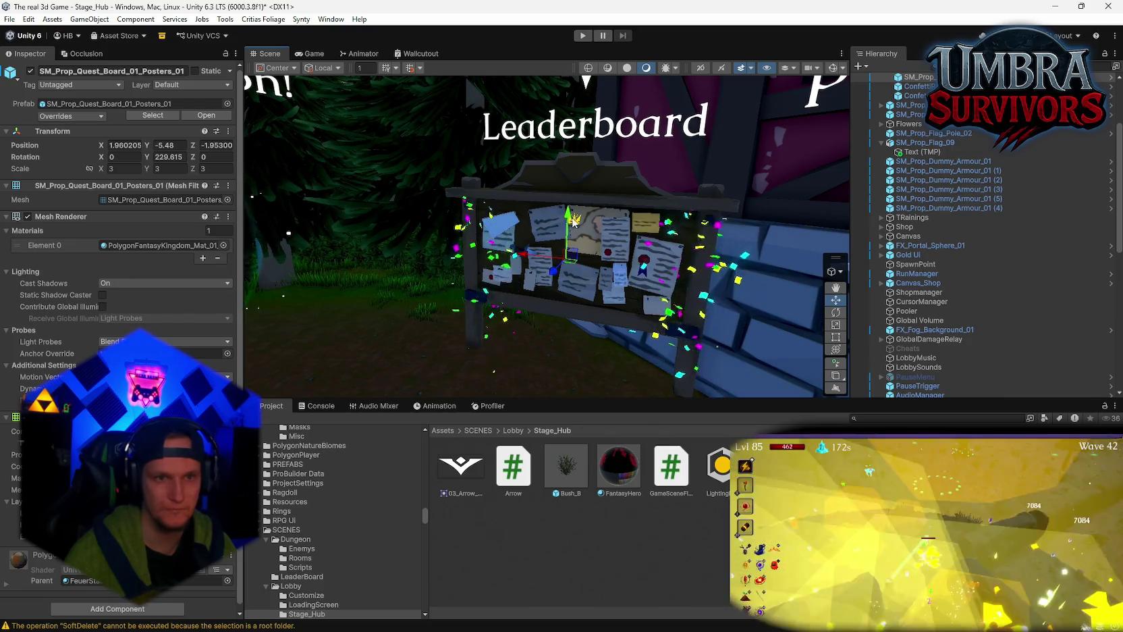
- Select the whole quest board, search the Hierarchy for 's', and pick the second crow emitter
mouse_move(582, 223)
mouse_down()
mouse_move(443, 224)
mouse_move(364, 207)
mouse_up()
click(373, 193)
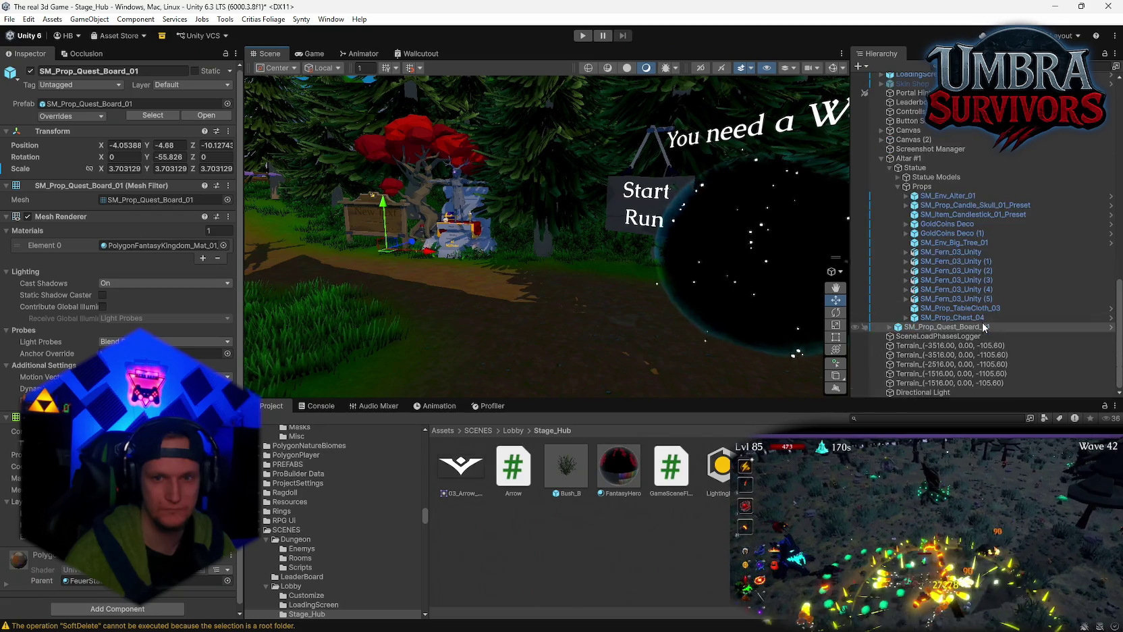
drag(571, 276, 786, 292)
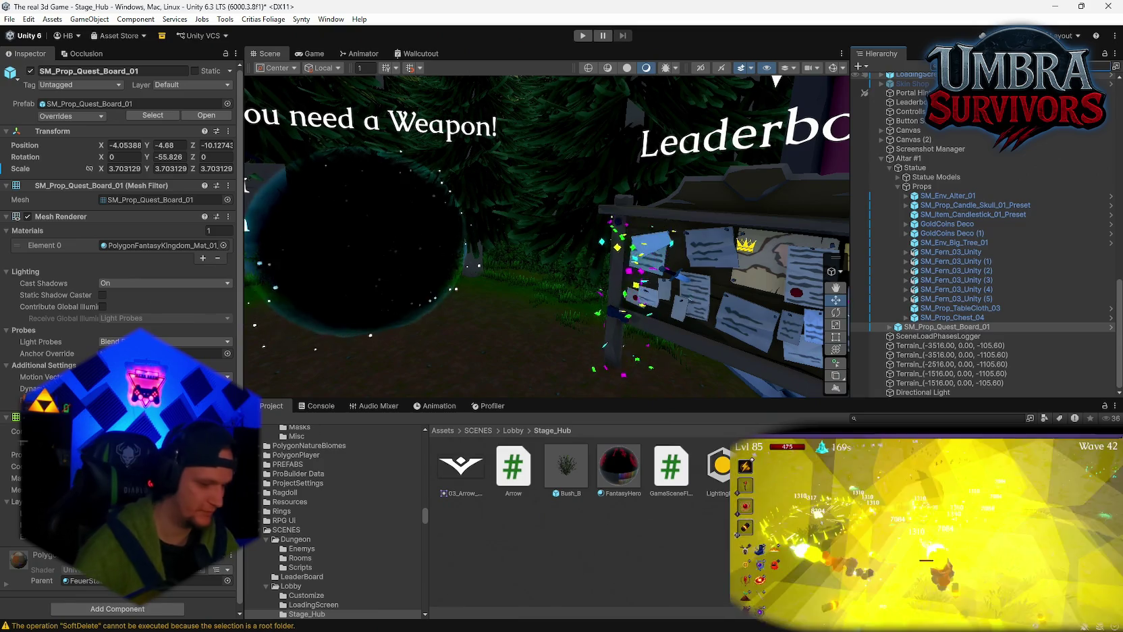
text(s)
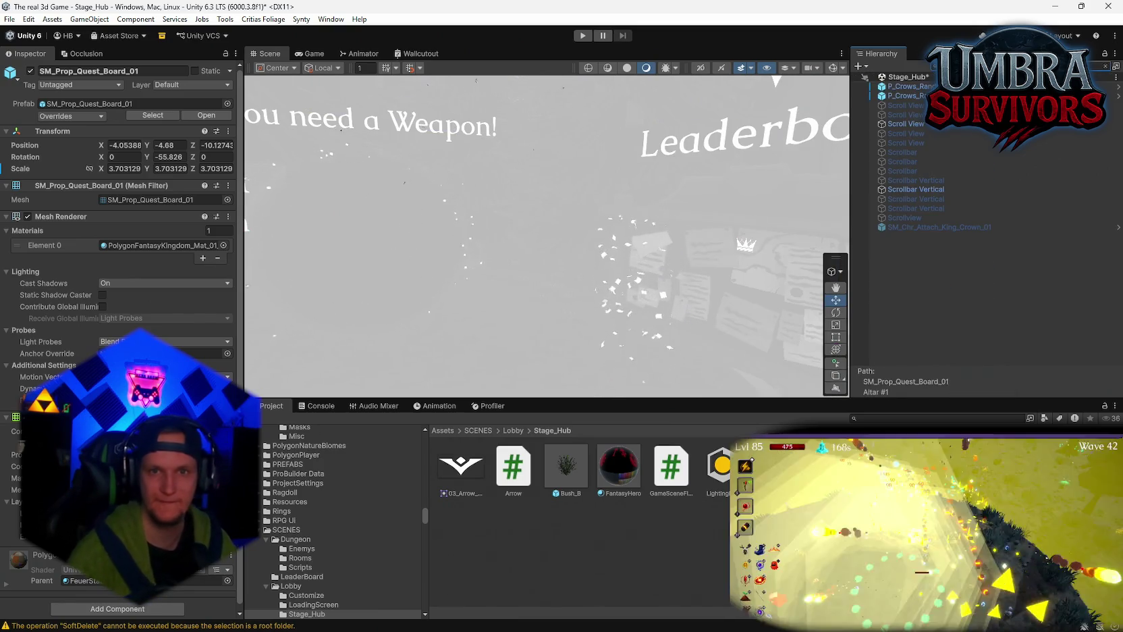
click(908, 95)
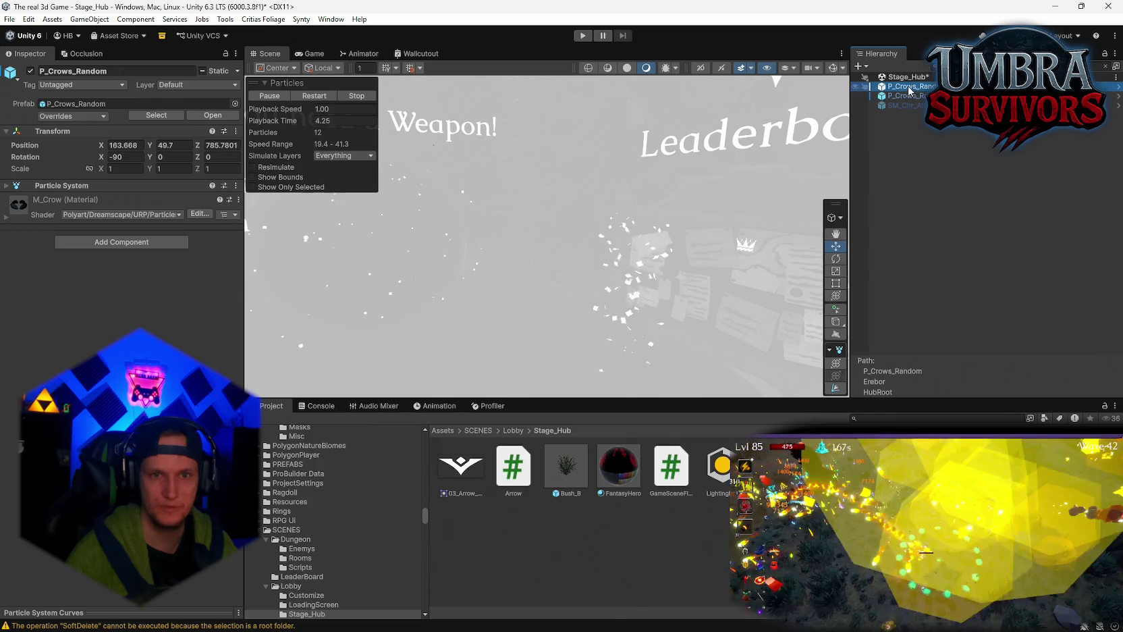
- Frame the crow emitter, filter the Hierarchy for 'crow', then clear the search
key(Down)
key(f)
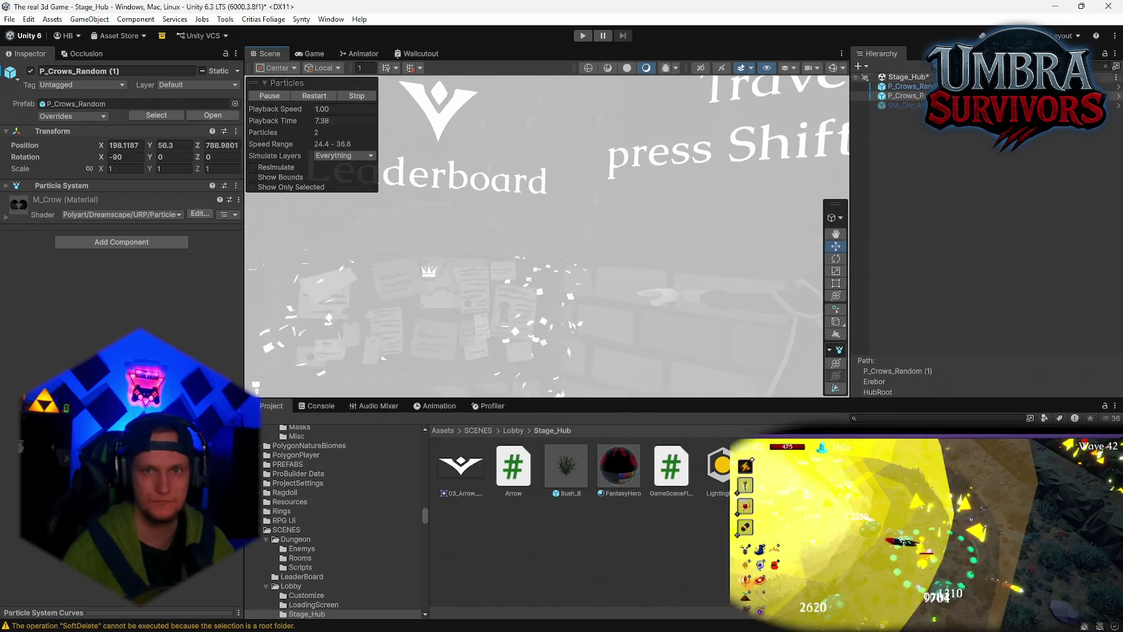
scroll(700, 175, down, 10)
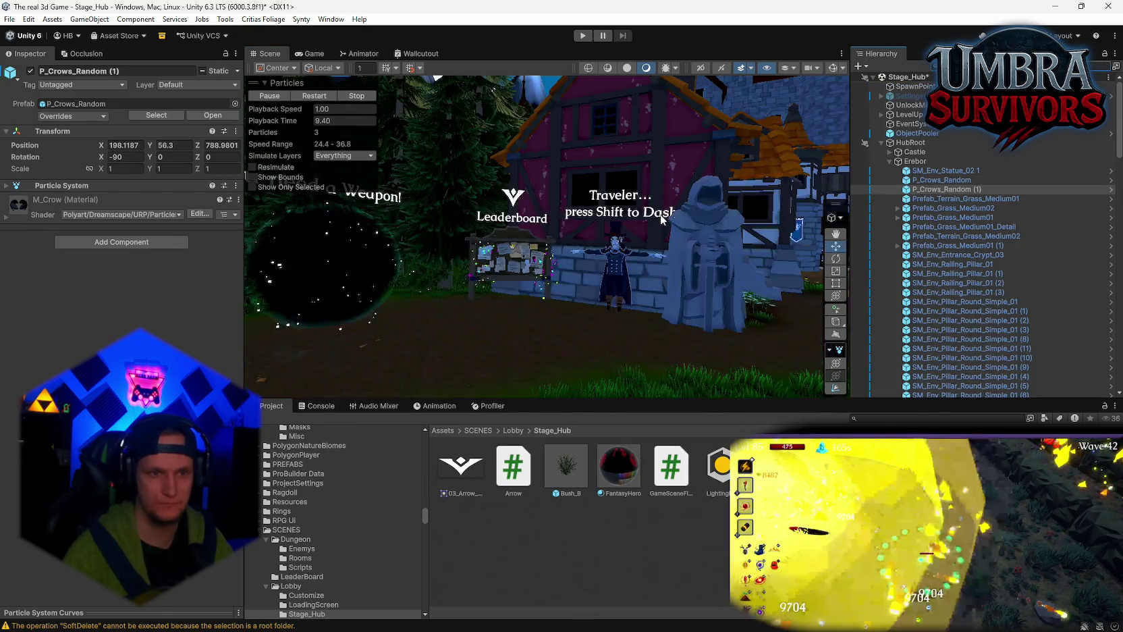
mouse_move(629, 266)
mouse_down()
mouse_move(542, 257)
mouse_move(553, 189)
mouse_move(623, 204)
mouse_move(614, 172)
mouse_move(652, 222)
mouse_move(740, 231)
mouse_up()
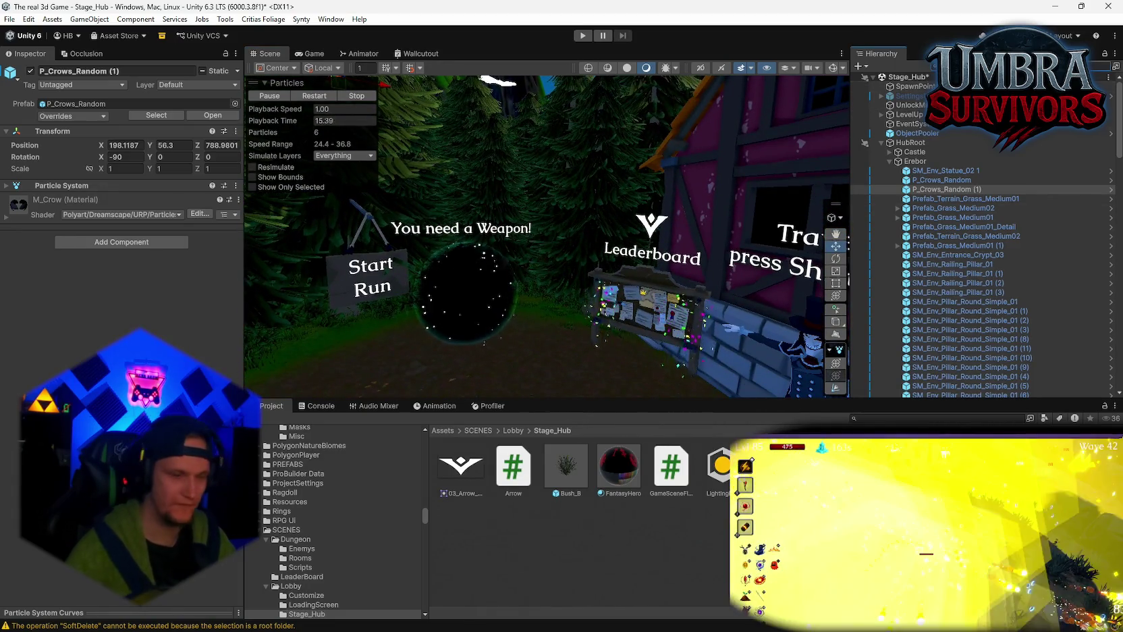
text(cro)
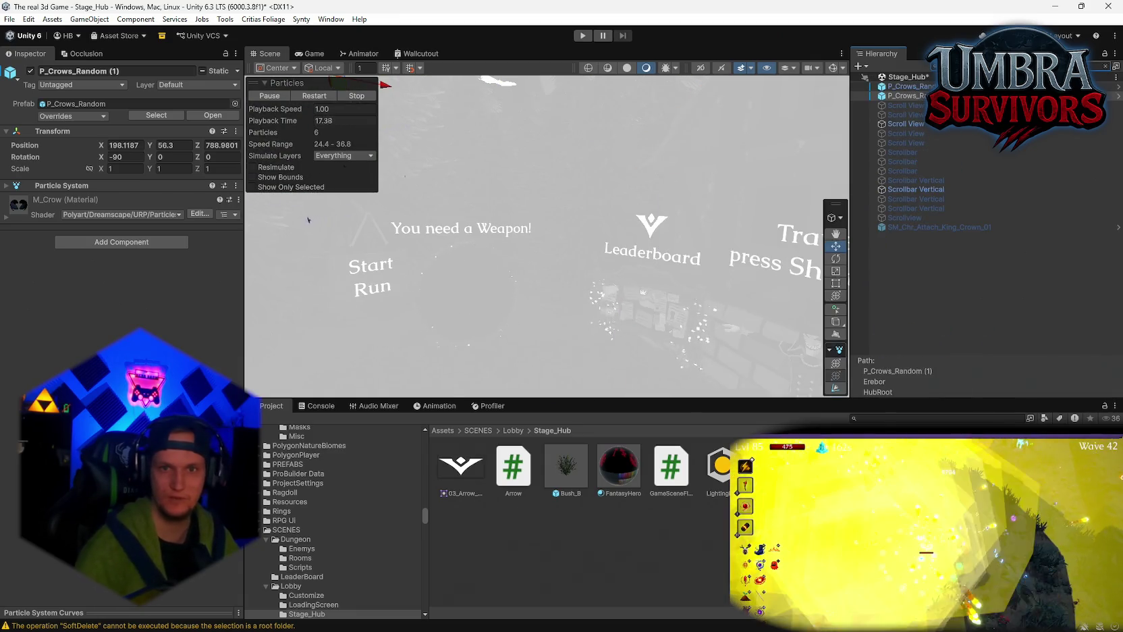
text(w)
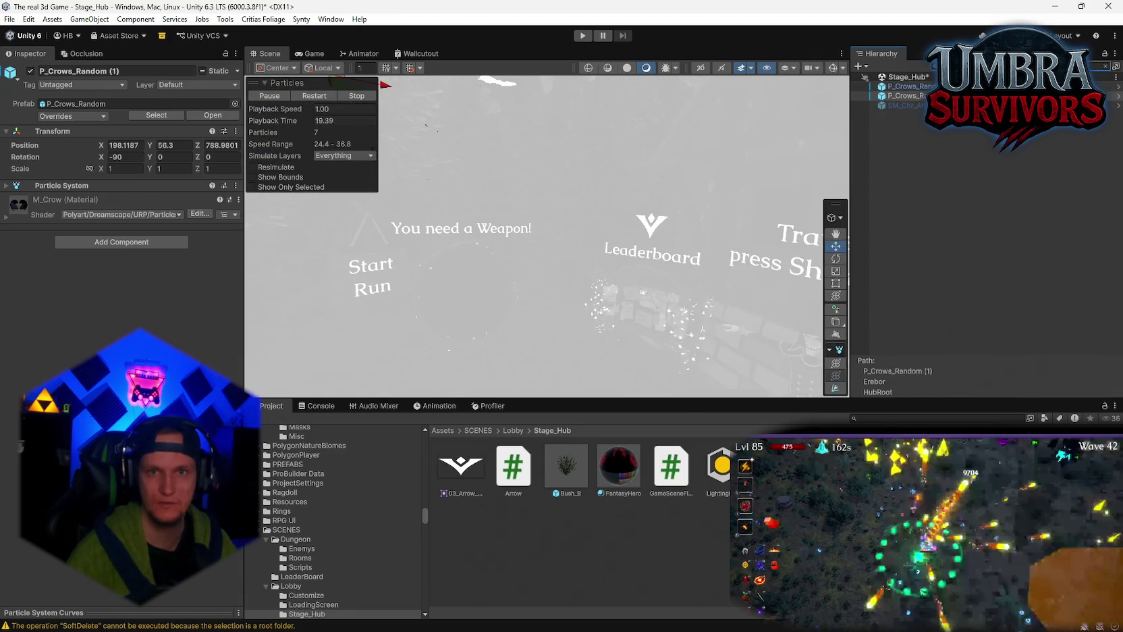
key(Escape)
key(f)
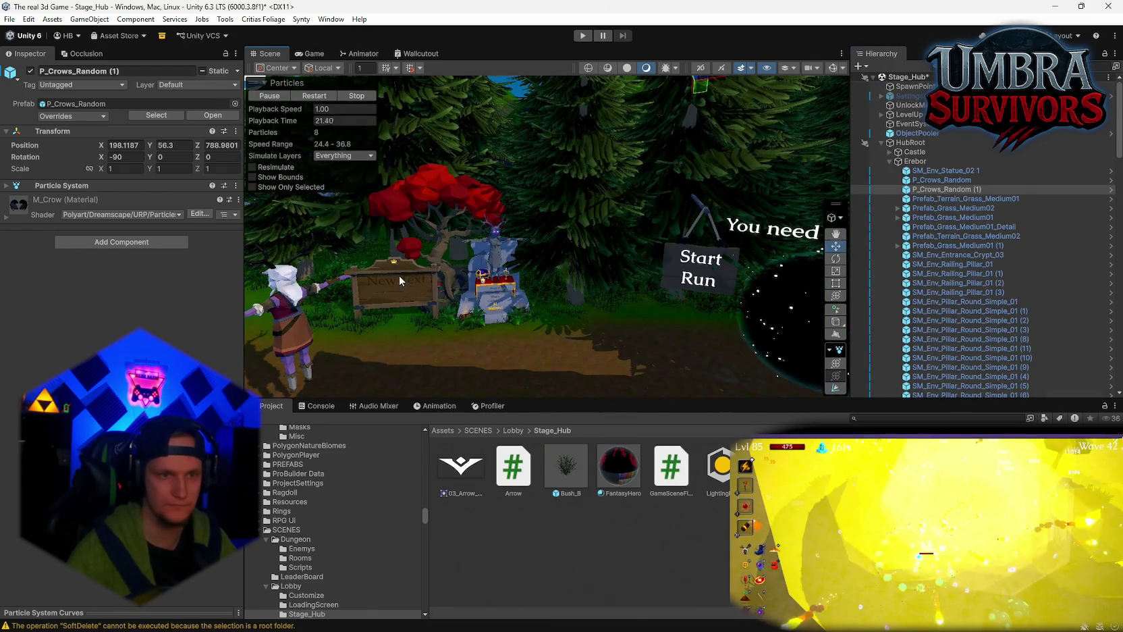
- Expand the quest board's Canvas, select Image (1), and raise the crown to Pos Y about 111.6
click(400, 276)
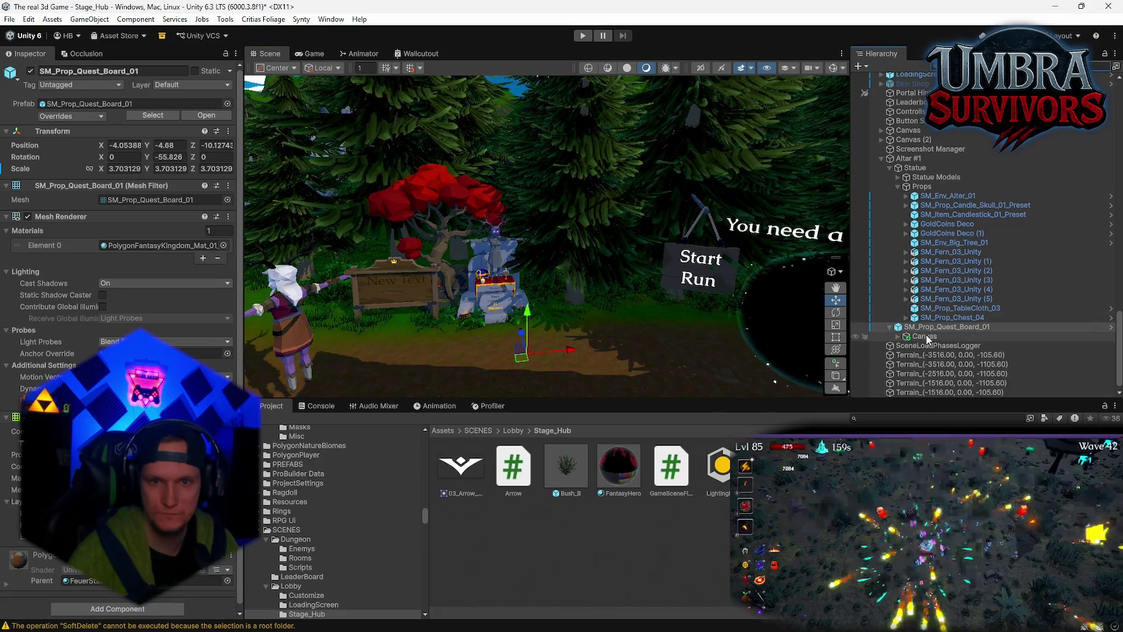
click(926, 336)
click(898, 336)
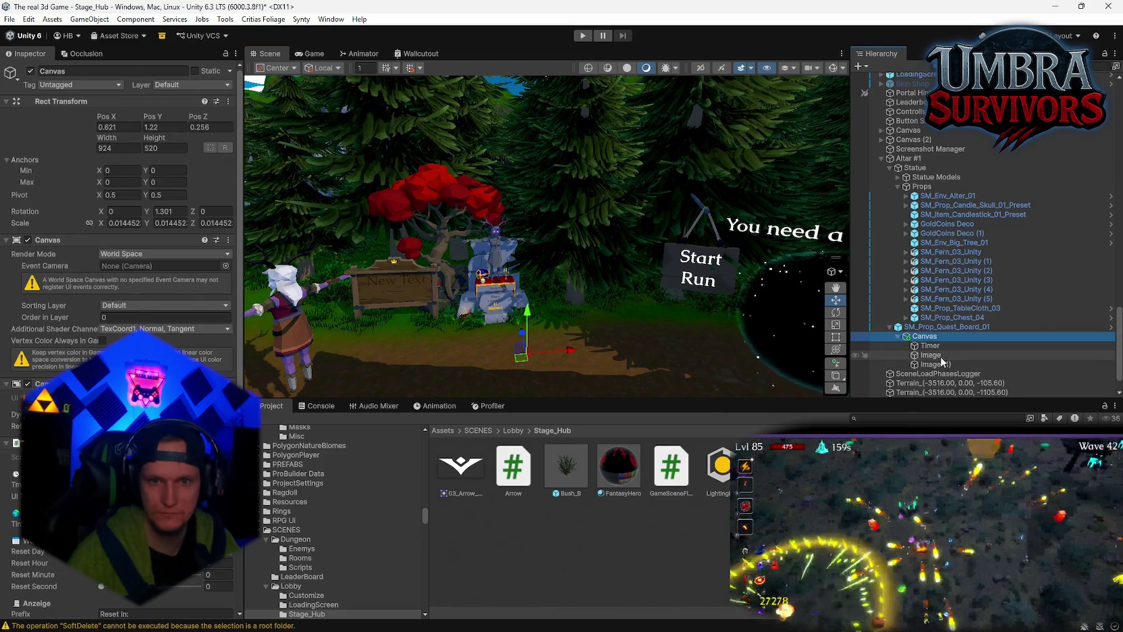
click(941, 364)
key(f)
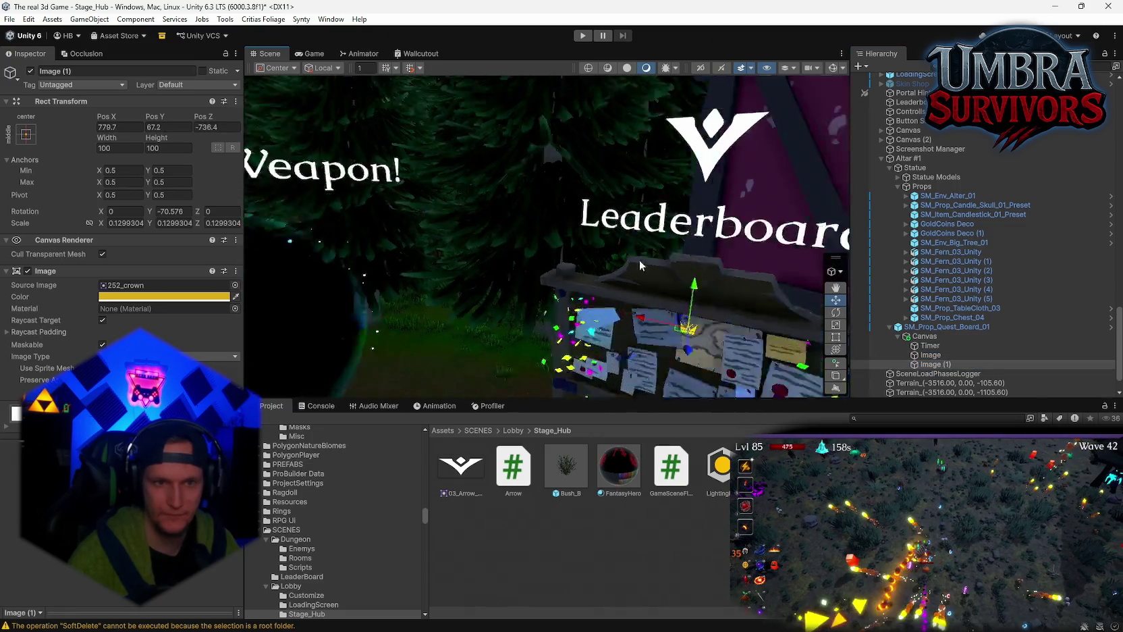
mouse_move(647, 290)
mouse_down()
mouse_move(649, 219)
mouse_move(628, 256)
mouse_move(582, 247)
mouse_move(495, 288)
mouse_up()
scroll(668, 229, down, 8)
click(628, 256)
scroll(922, 208, up, 5)
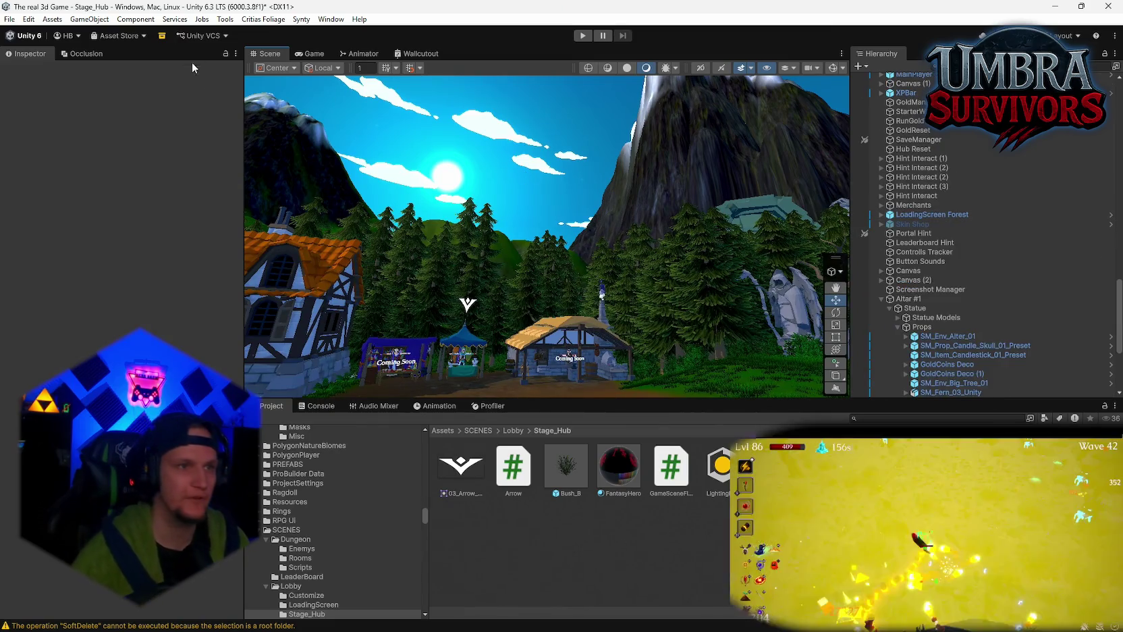
click(320, 20)
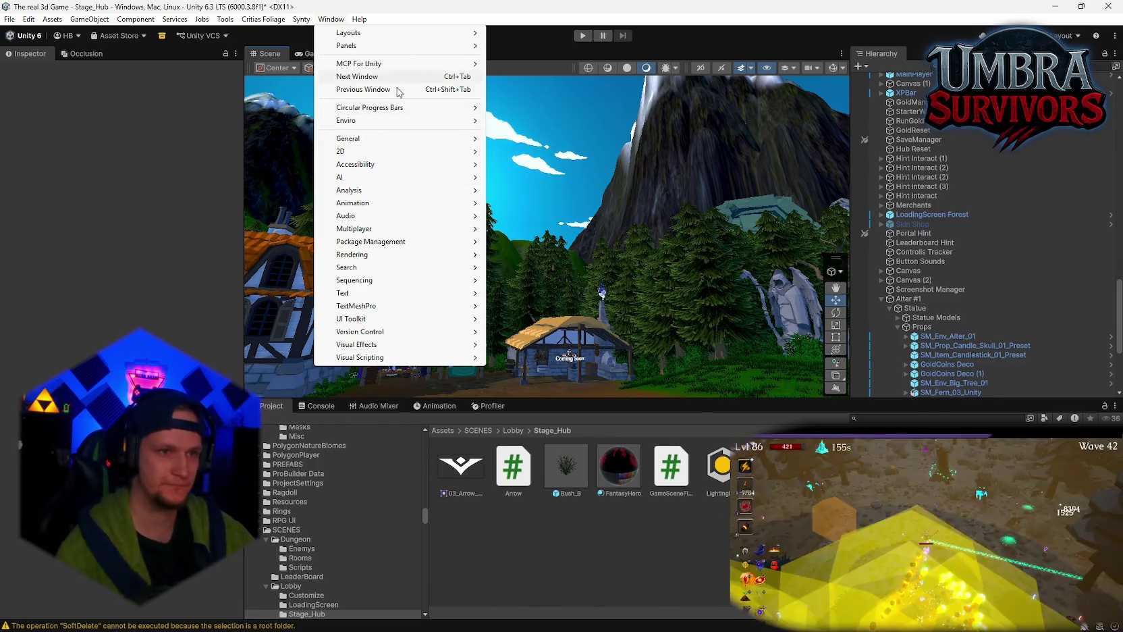
- Open the Lighting window's Environment tab and dock it into the left panel
mouse_move(401, 257)
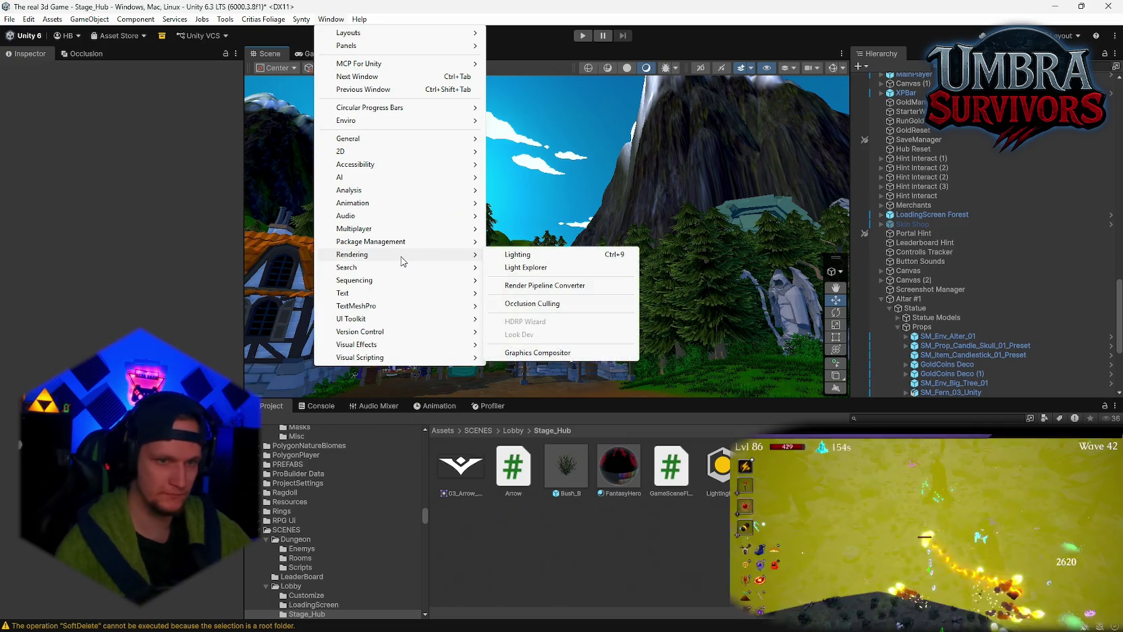
click(530, 254)
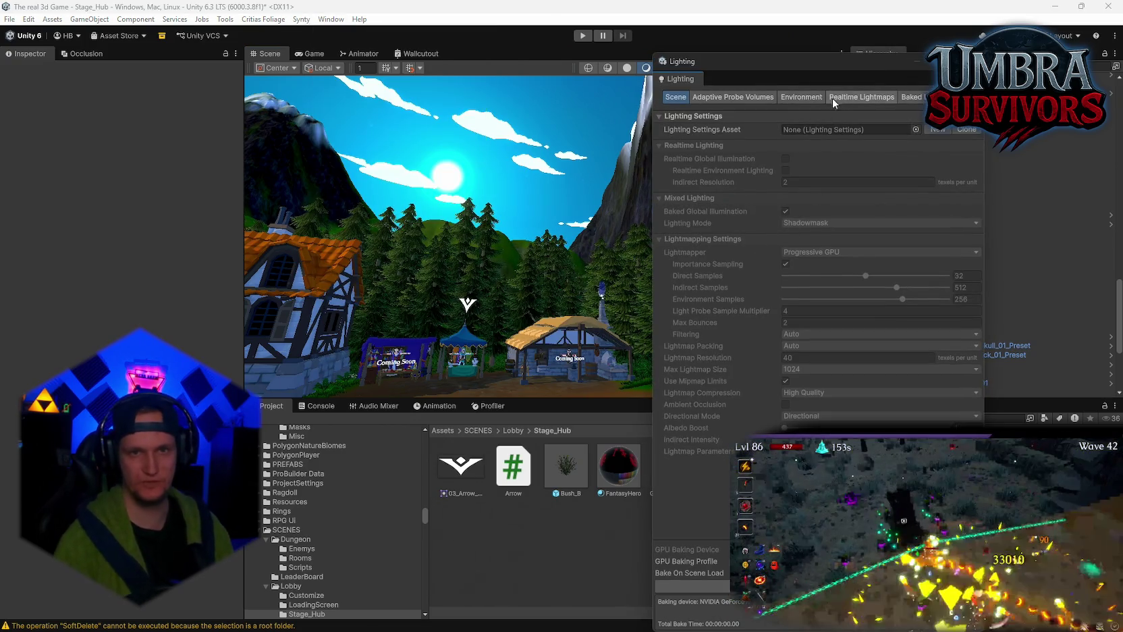
click(809, 99)
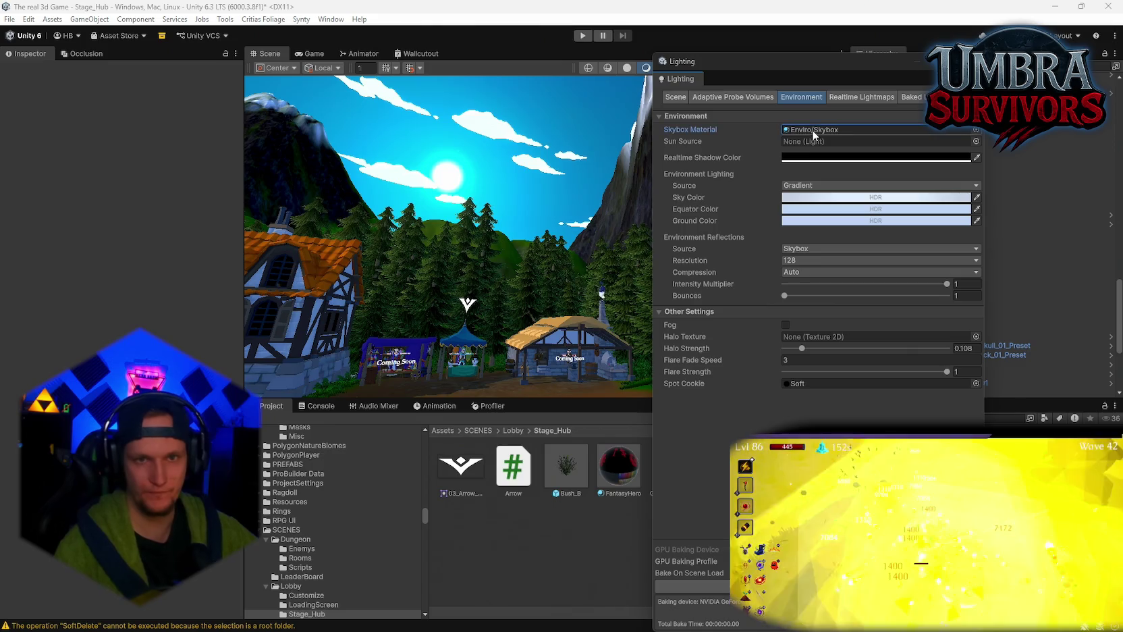
mouse_move(792, 62)
mouse_down()
mouse_move(371, 61)
mouse_move(739, 112)
mouse_up()
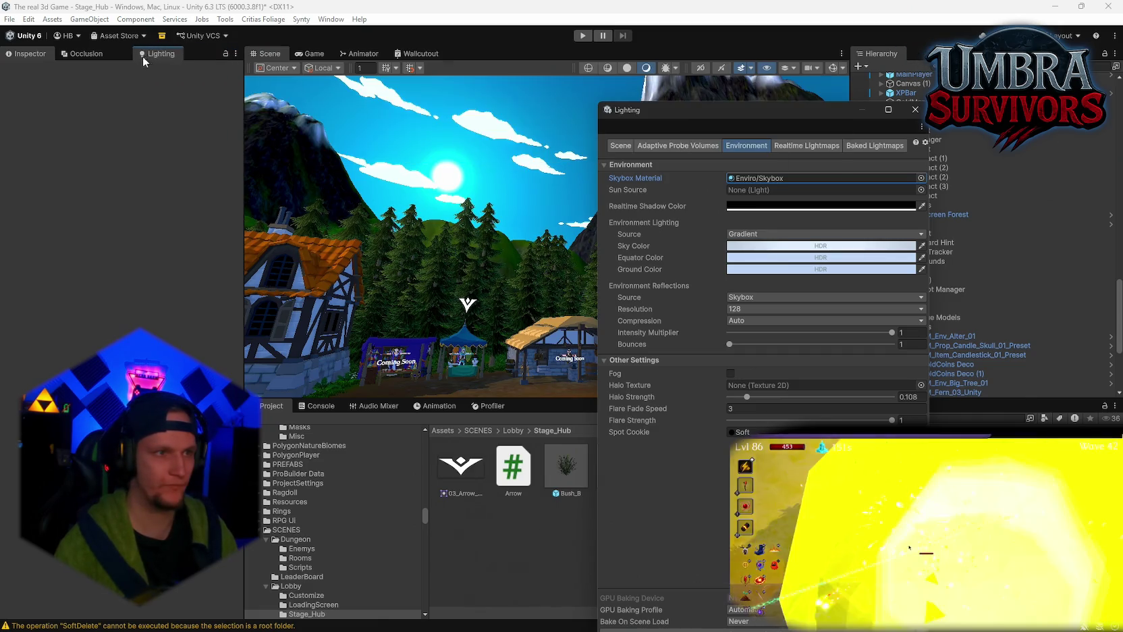
drag(143, 56, 133, 72)
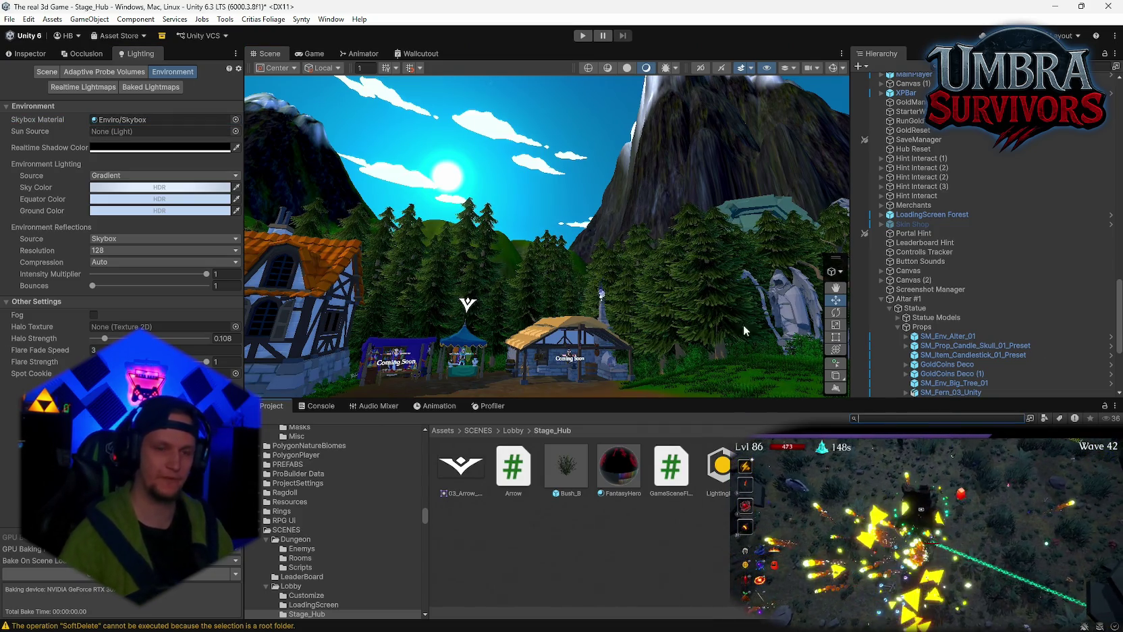
mouse_move(744, 330)
mouse_down()
mouse_move(824, 331)
mouse_move(592, 278)
mouse_move(569, 248)
mouse_move(345, 299)
mouse_up()
text(skyb)
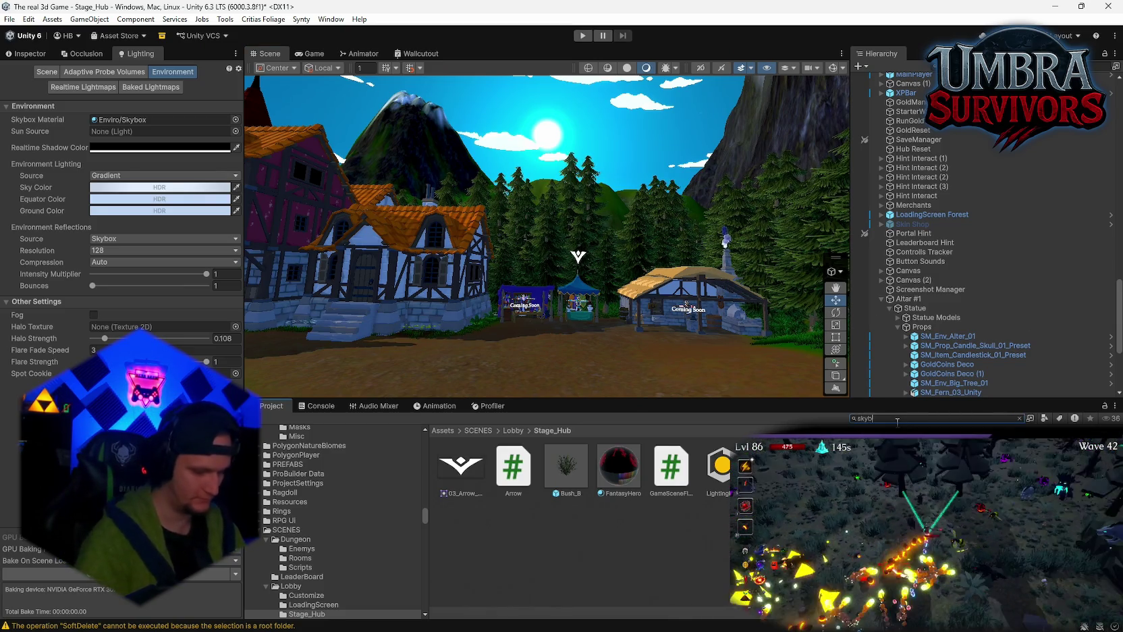
- Try skyboxes in the Skybox Material field, settling on skybox_green_hill
text(ox)
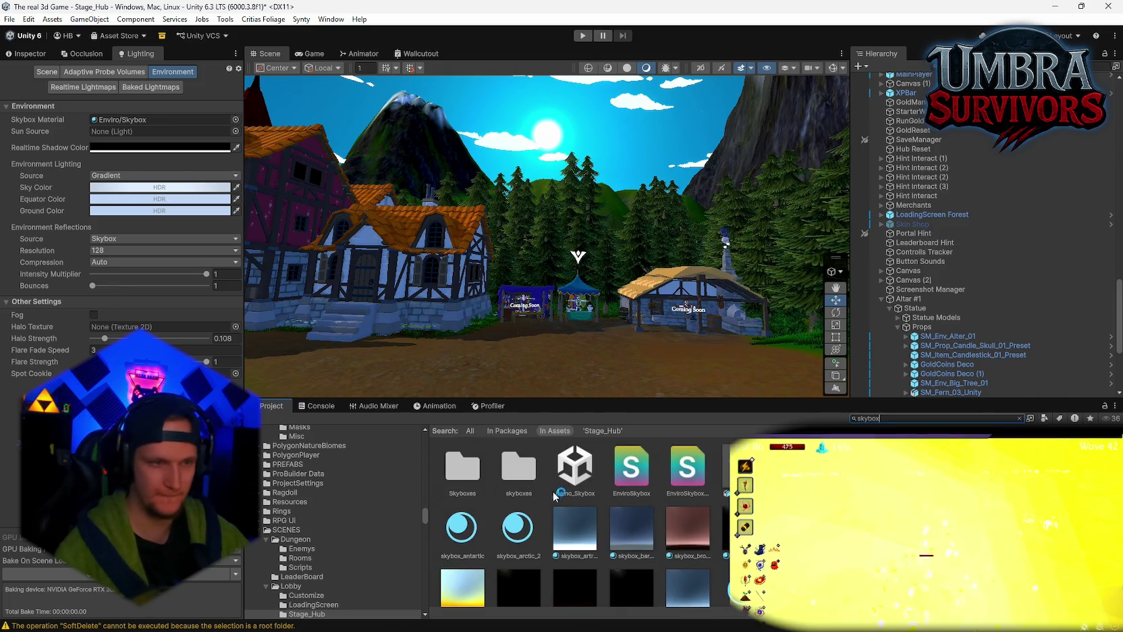
scroll(484, 579, down, 1)
drag(466, 567, 532, 189)
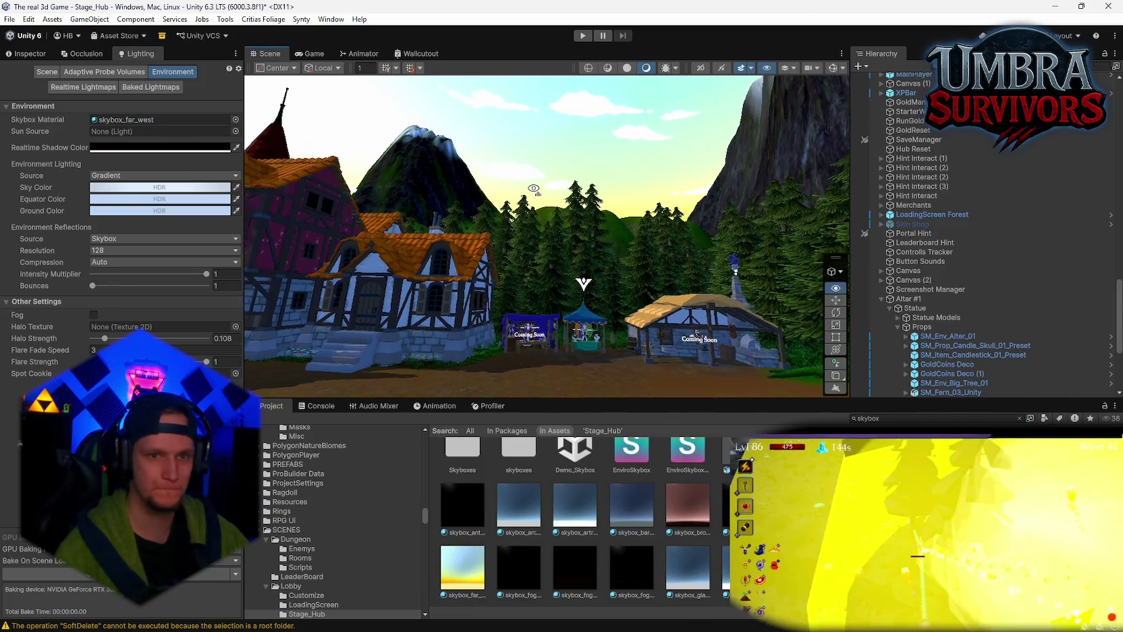
drag(152, 176, 135, 119)
scroll(712, 499, down, 3)
mouse_move(518, 534)
mouse_down()
mouse_move(162, 120)
mouse_move(148, 138)
mouse_move(135, 119)
mouse_up()
mouse_move(684, 217)
mouse_down()
mouse_move(540, 277)
mouse_move(415, 293)
mouse_up()
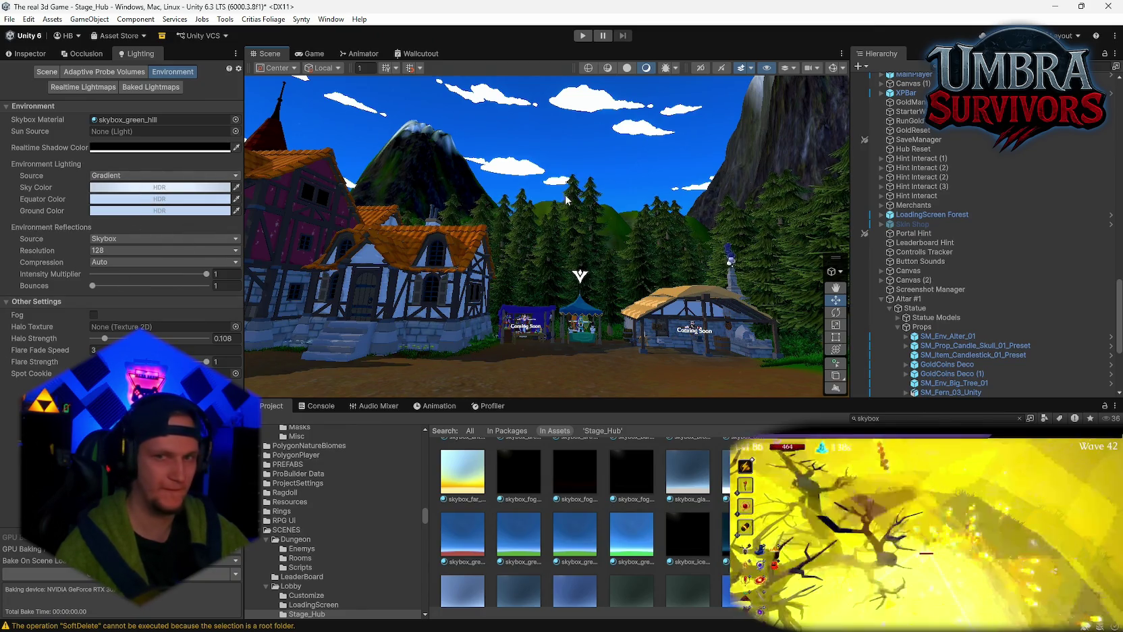
- Leave reflection bounces at 1 and bring up the ambient lighting source choices
scroll(934, 279, up, 4)
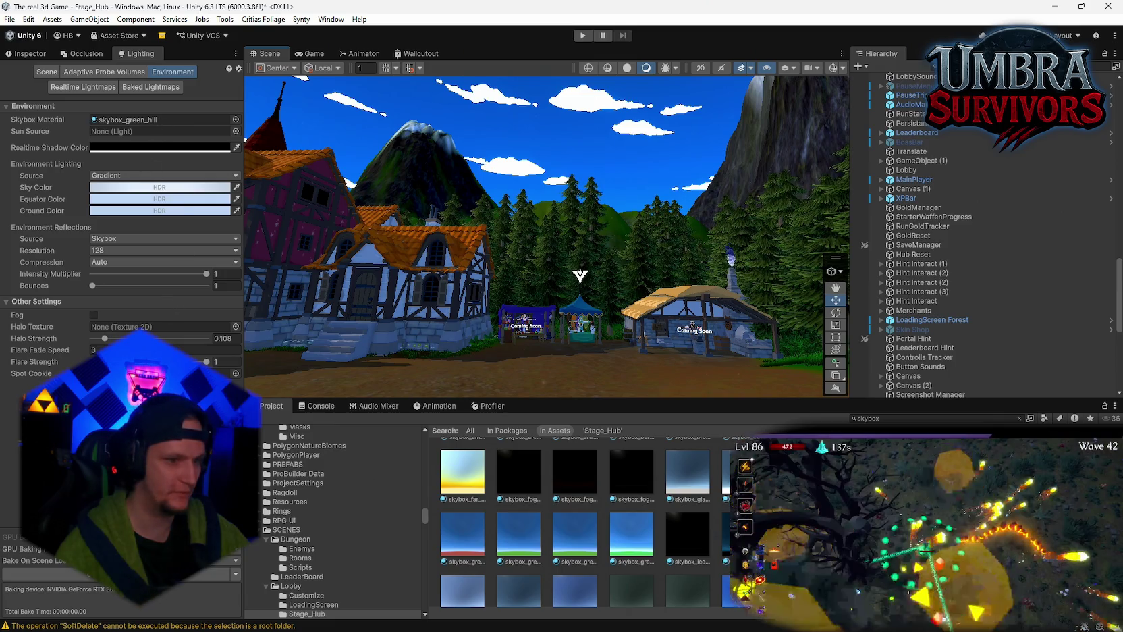
mouse_move(95, 285)
mouse_down()
mouse_move(192, 287)
mouse_move(91, 286)
mouse_up()
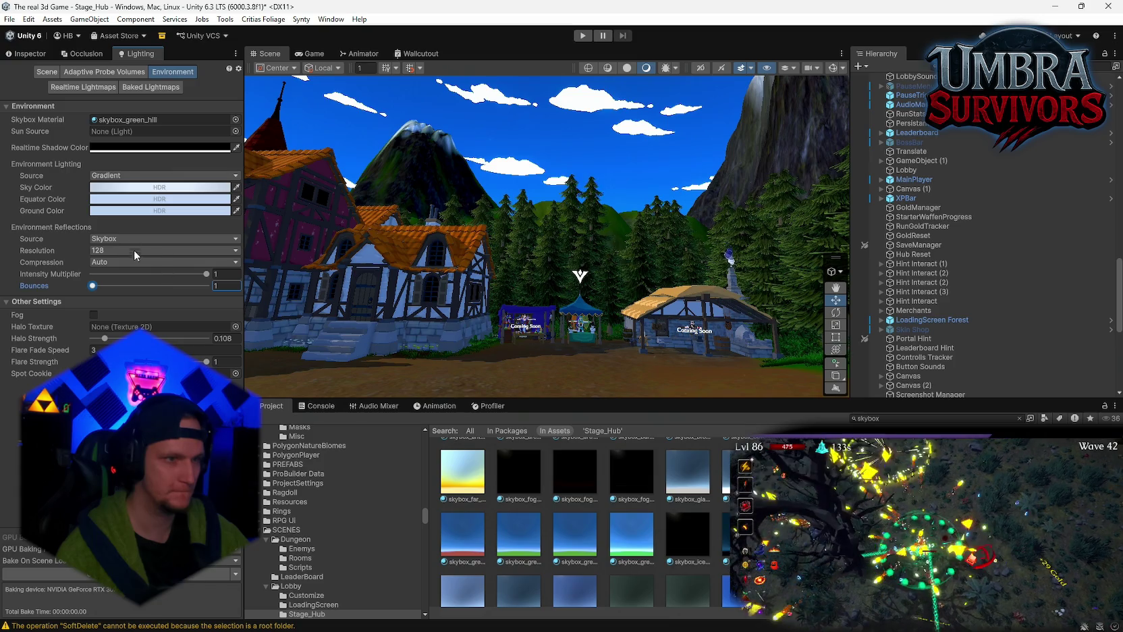
click(112, 176)
click(108, 187)
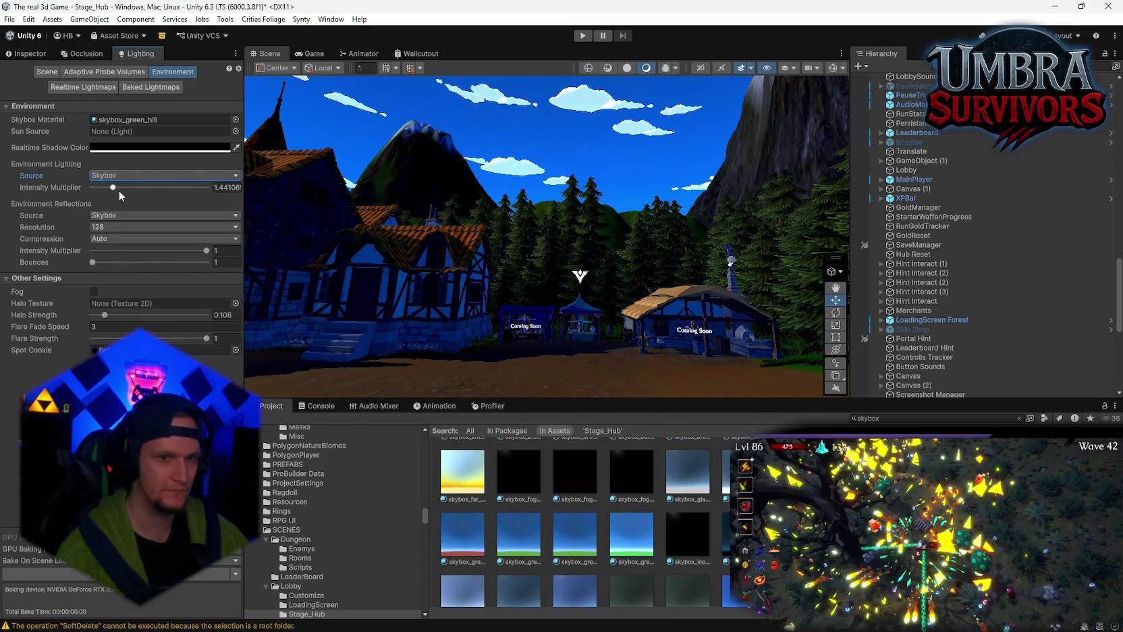
drag(357, 268, 270, 273)
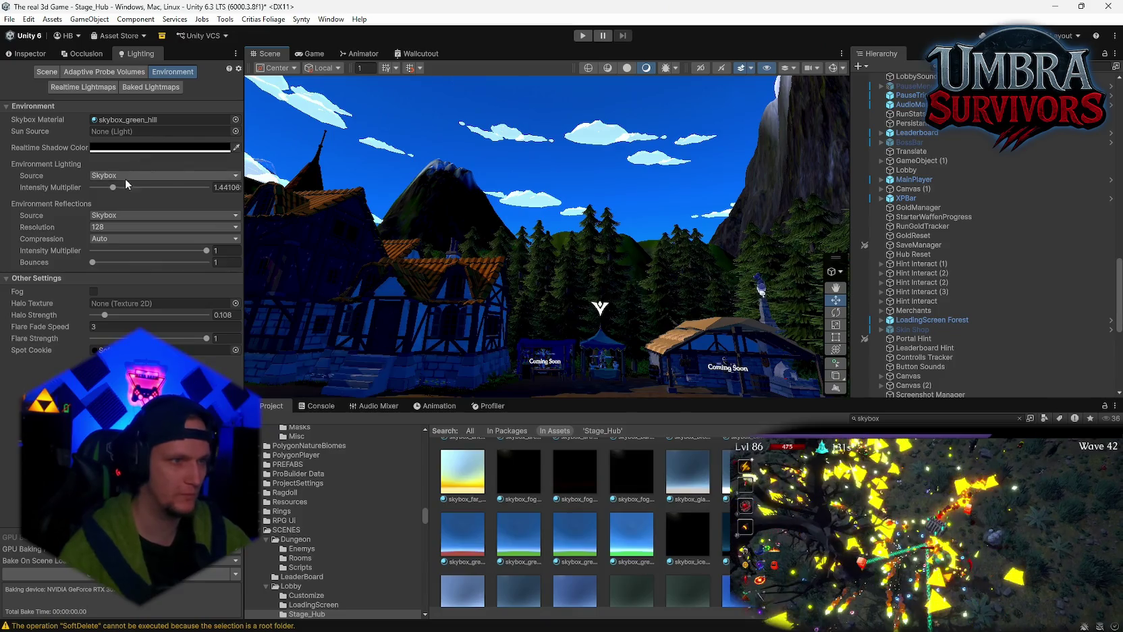
click(116, 177)
click(123, 202)
click(121, 176)
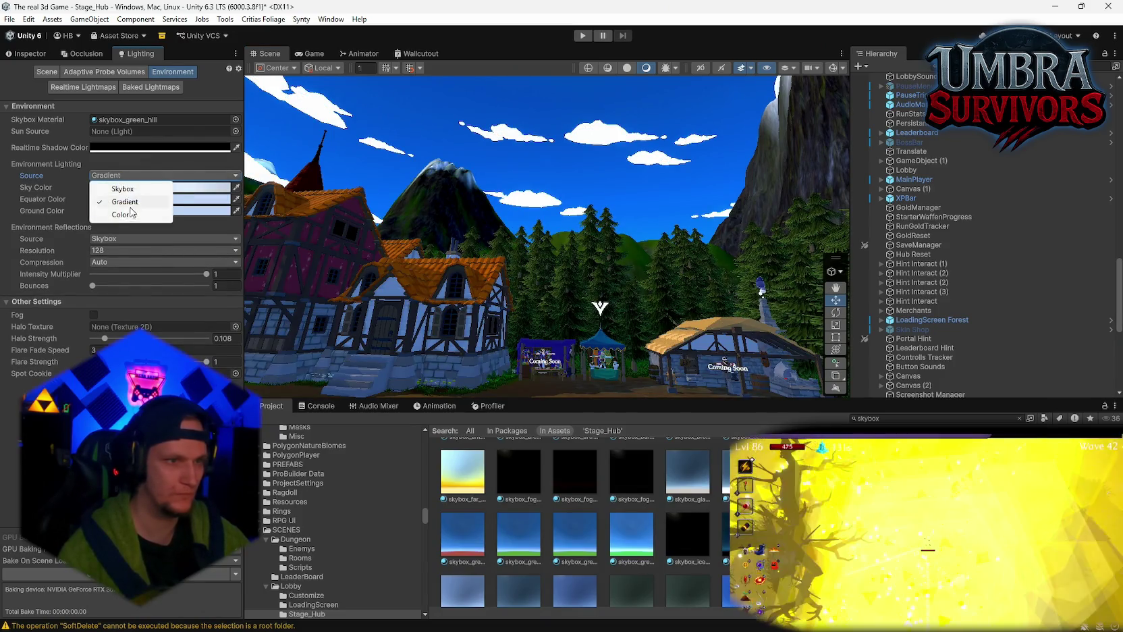
click(126, 215)
click(121, 176)
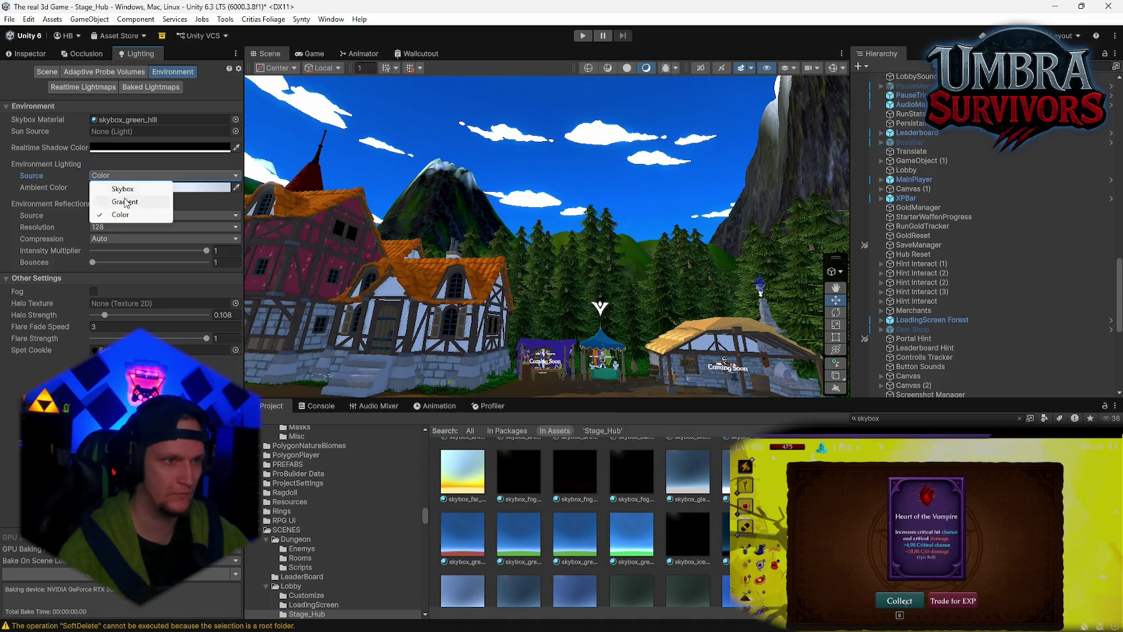
click(126, 198)
mouse_move(444, 210)
mouse_down()
mouse_move(929, 286)
mouse_move(1039, 290)
mouse_up()
mouse_move(554, 230)
mouse_down()
mouse_move(460, 236)
mouse_move(539, 329)
mouse_move(548, 191)
mouse_up()
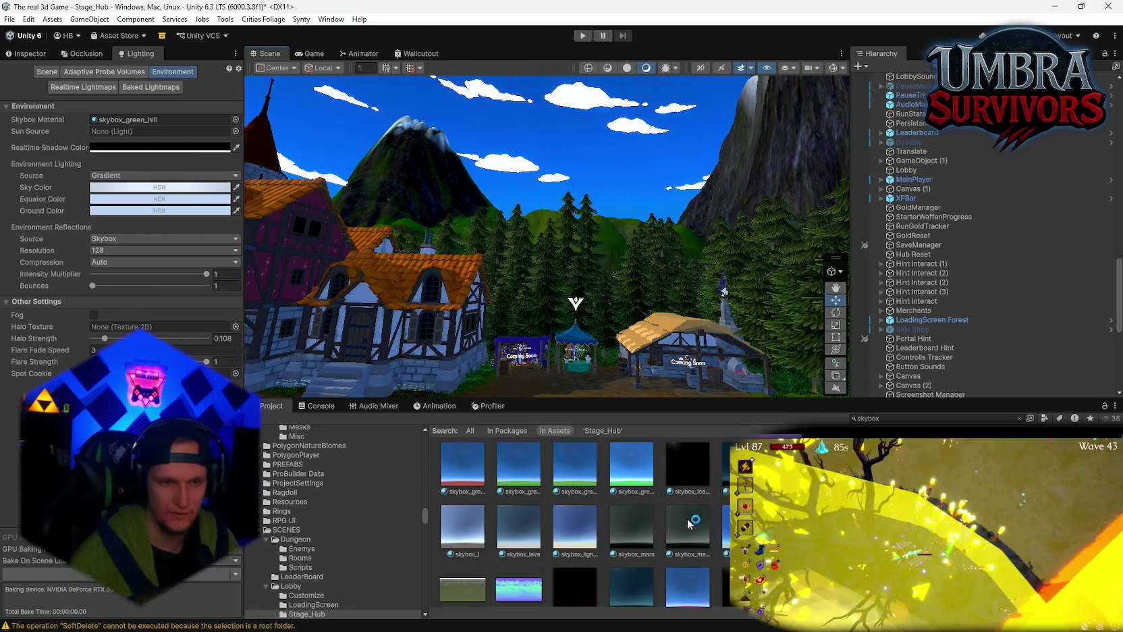
- Apply skybox_green_hill_LM as the scene's Skybox Material
scroll(513, 513, down, 1)
click(504, 493)
drag(505, 493, 162, 119)
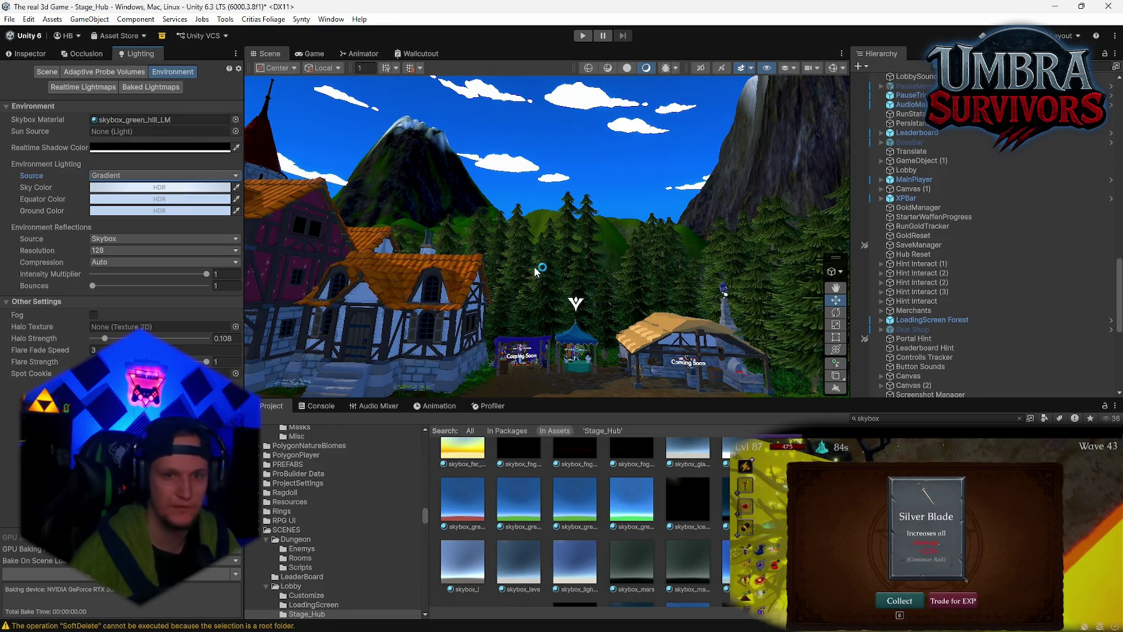
scroll(586, 520, down, 5)
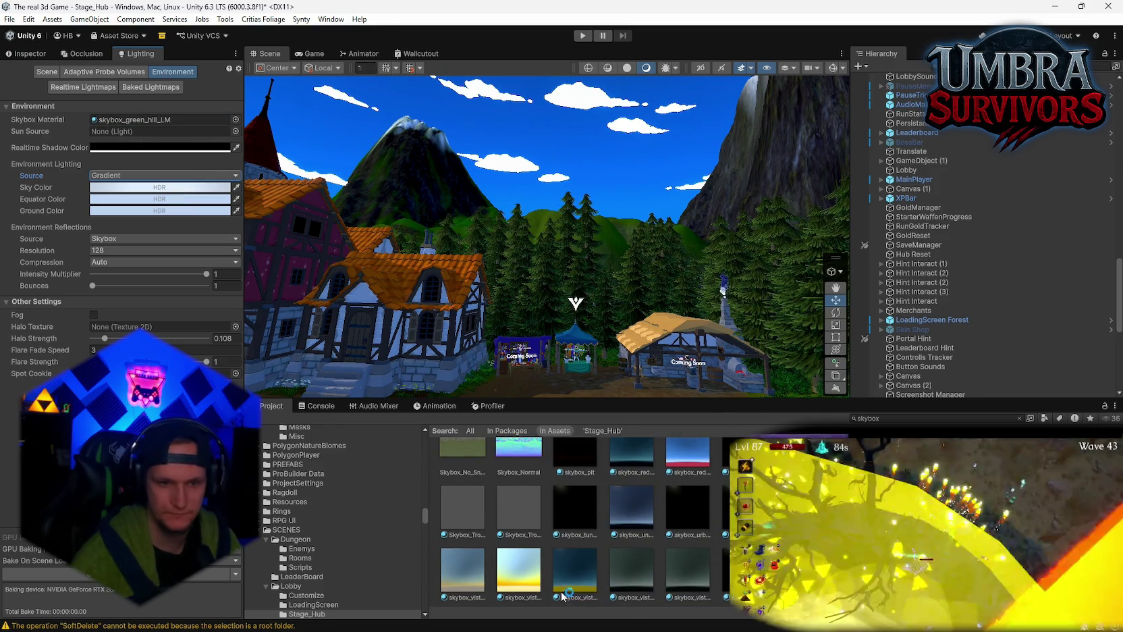
scroll(708, 573, up, 2)
scroll(705, 563, up, 8)
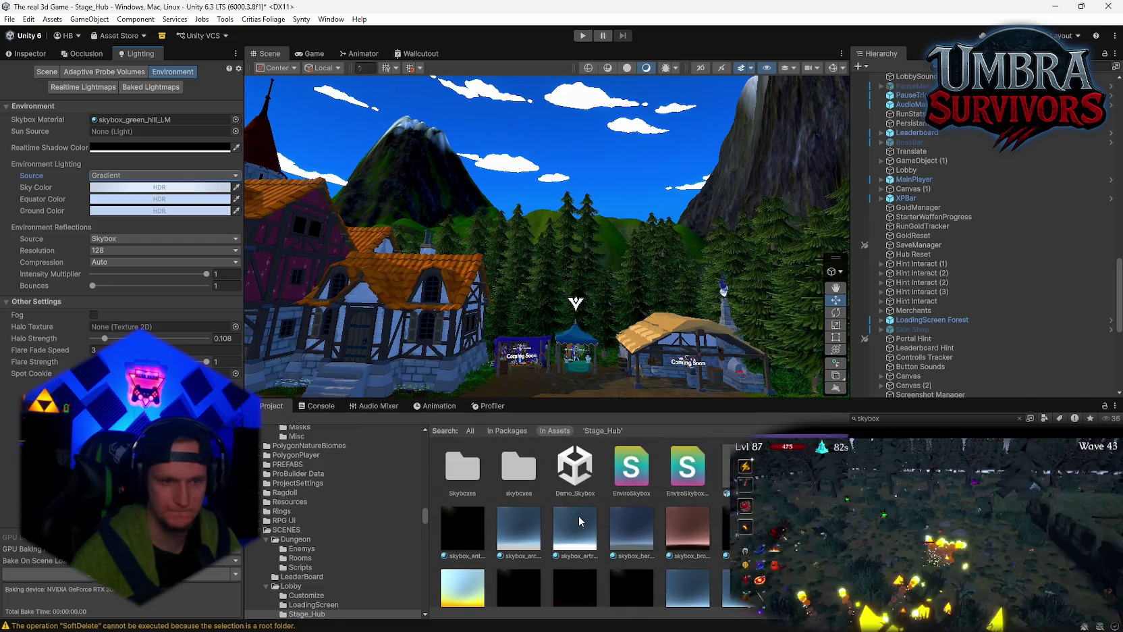
scroll(579, 517, down, 5)
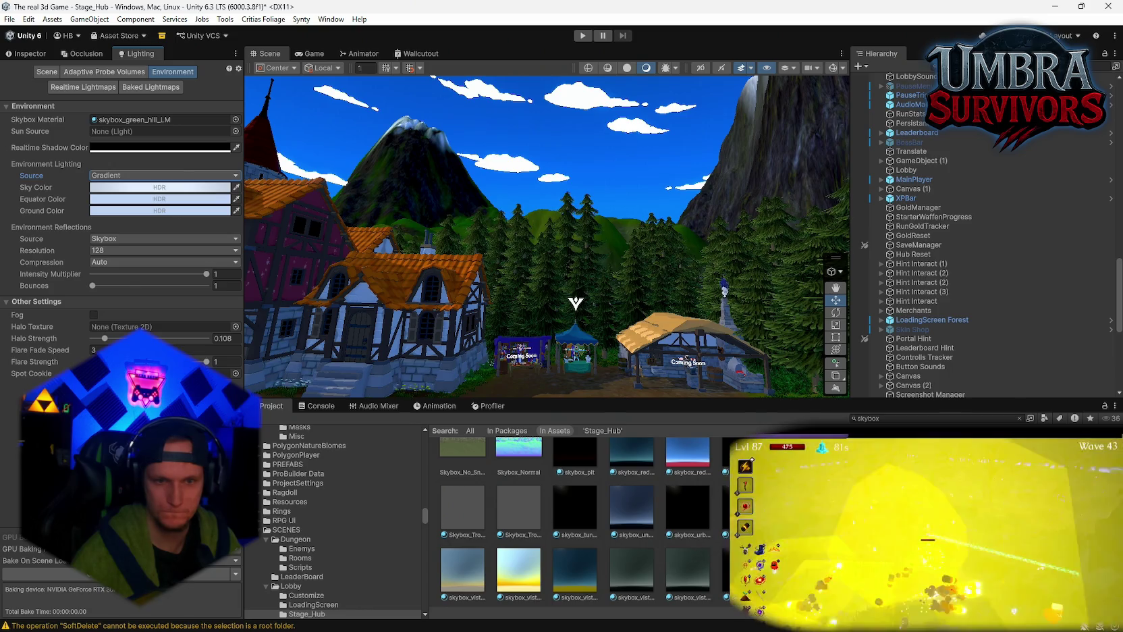
scroll(670, 546, up, 3)
scroll(578, 526, up, 3)
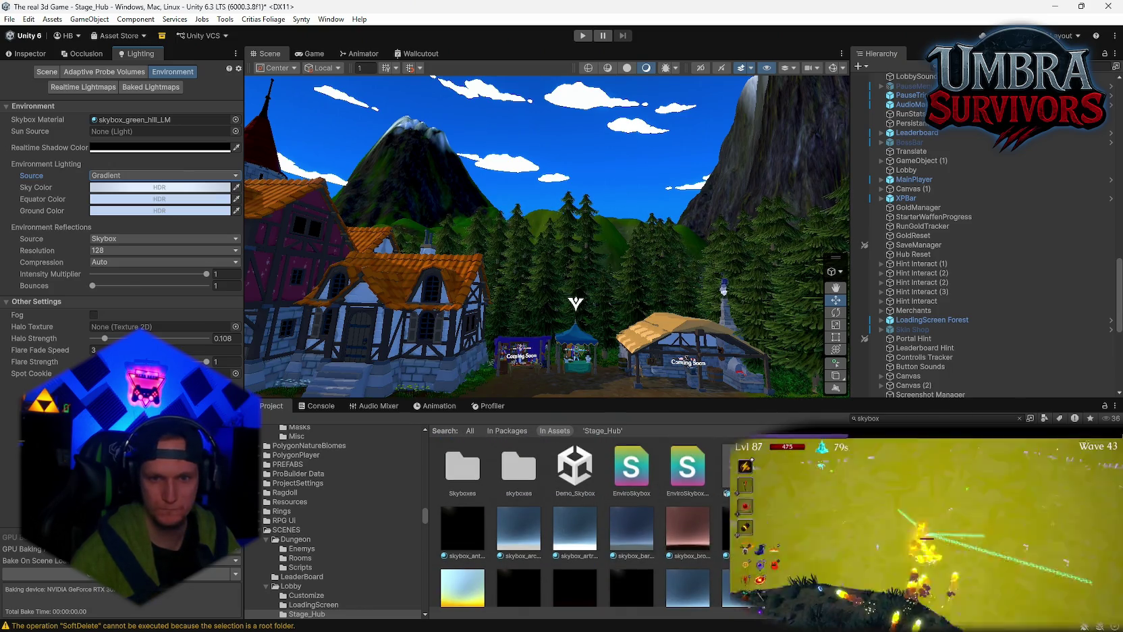
- Search the Project for 'sky', try AllSky_Space_AnotherPlanet Equirect, then choose a sky_linekotsi image
click(897, 419)
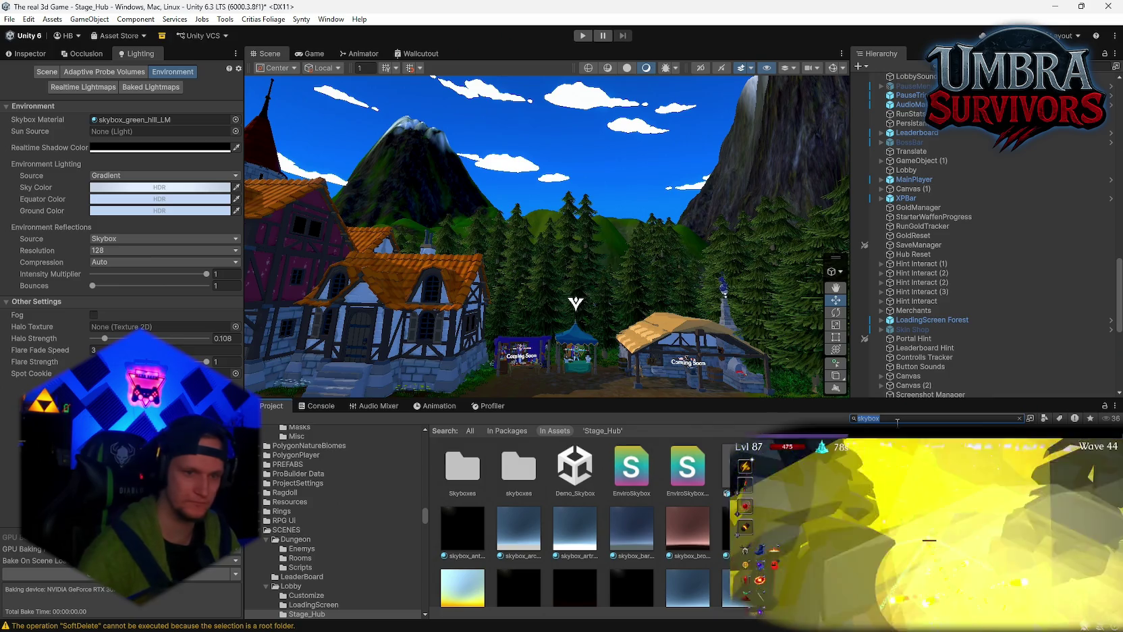
text(sky)
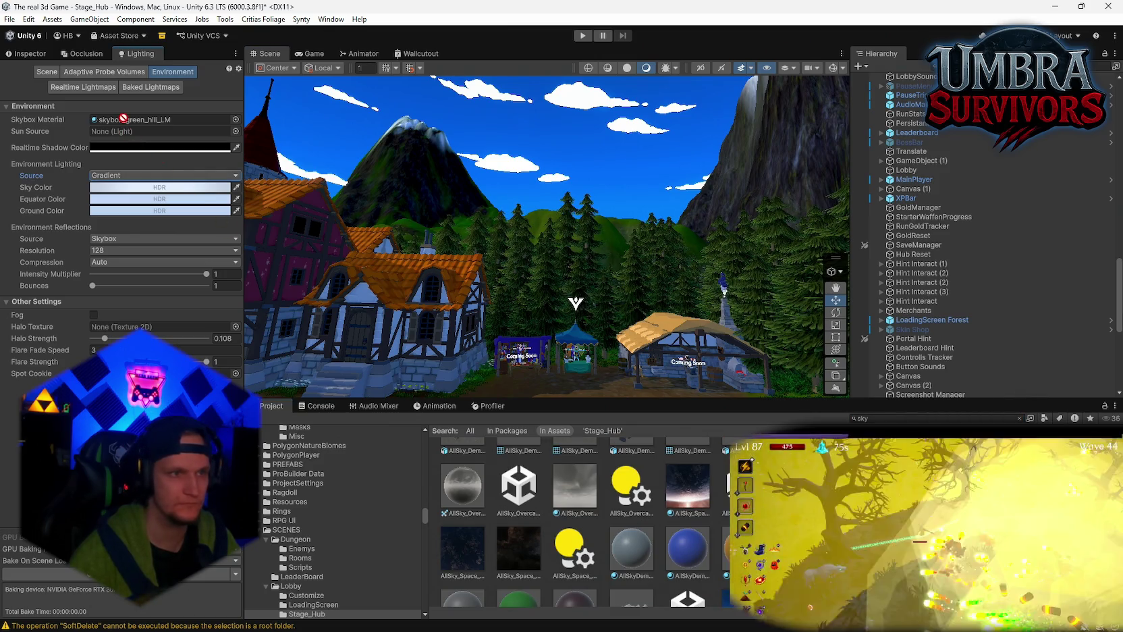
drag(687, 486, 162, 120)
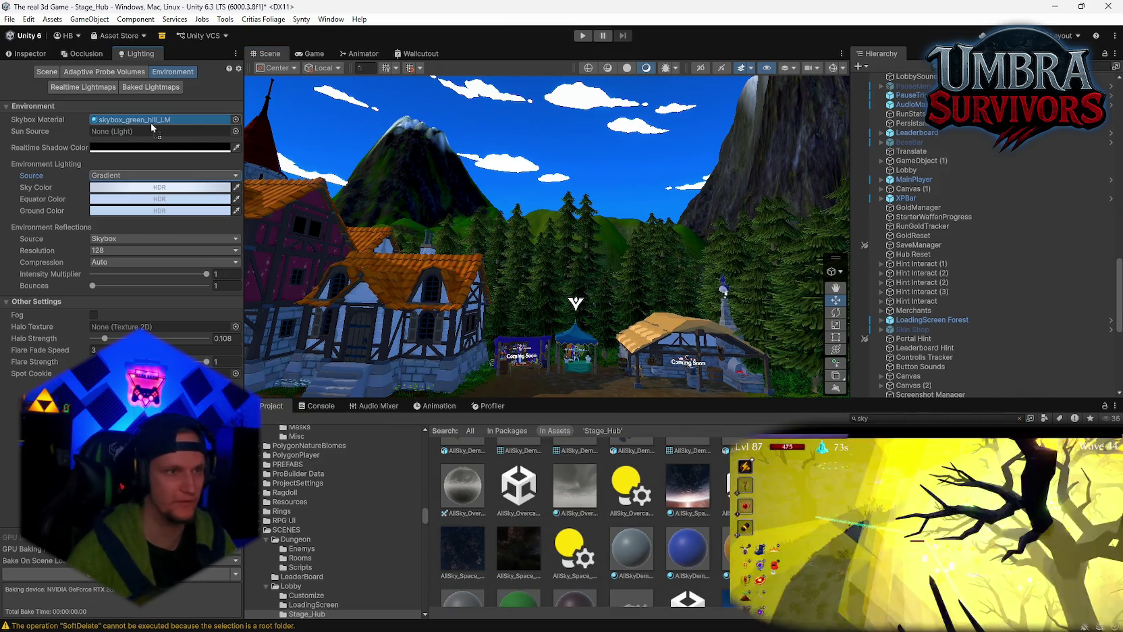
drag(382, 201, 579, 286)
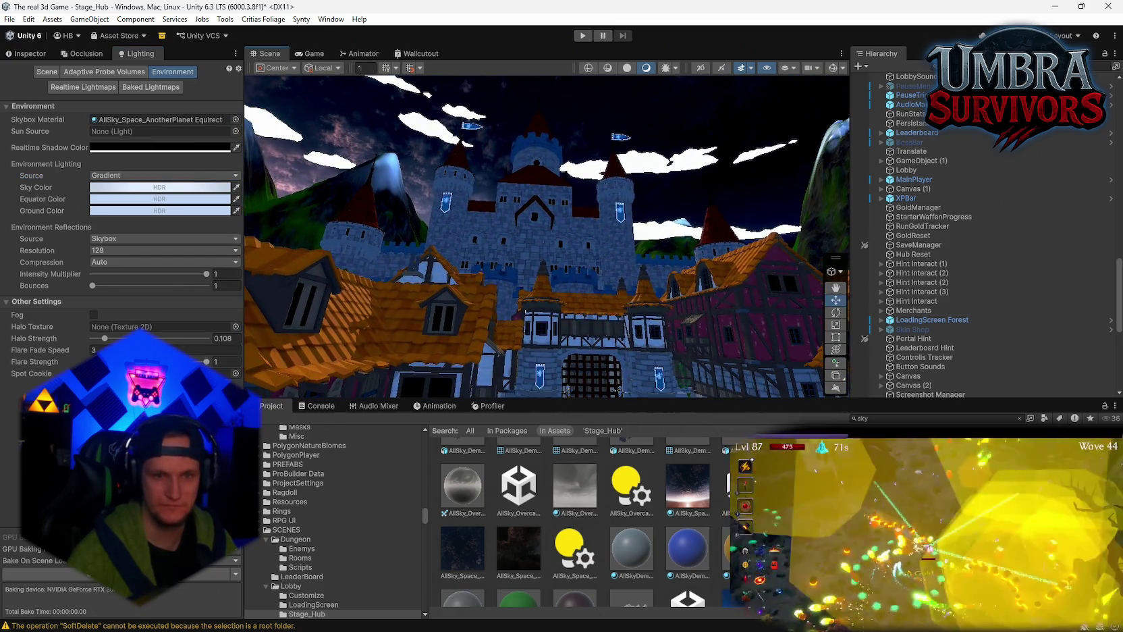
scroll(574, 520, up, 2)
scroll(570, 520, down, 10)
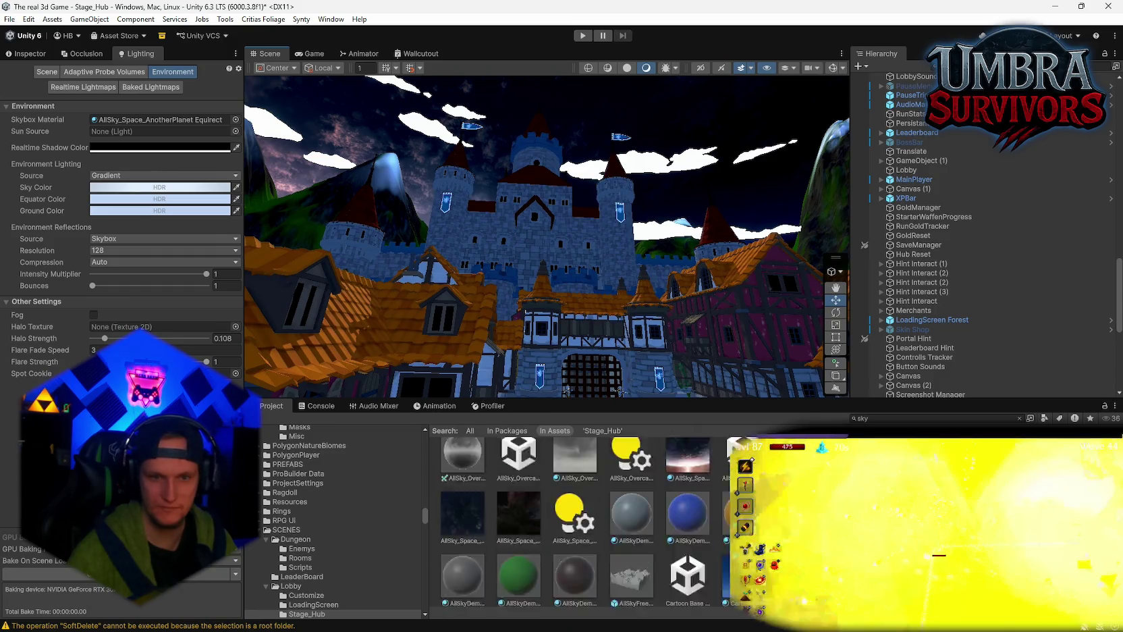
scroll(571, 519, down, 6)
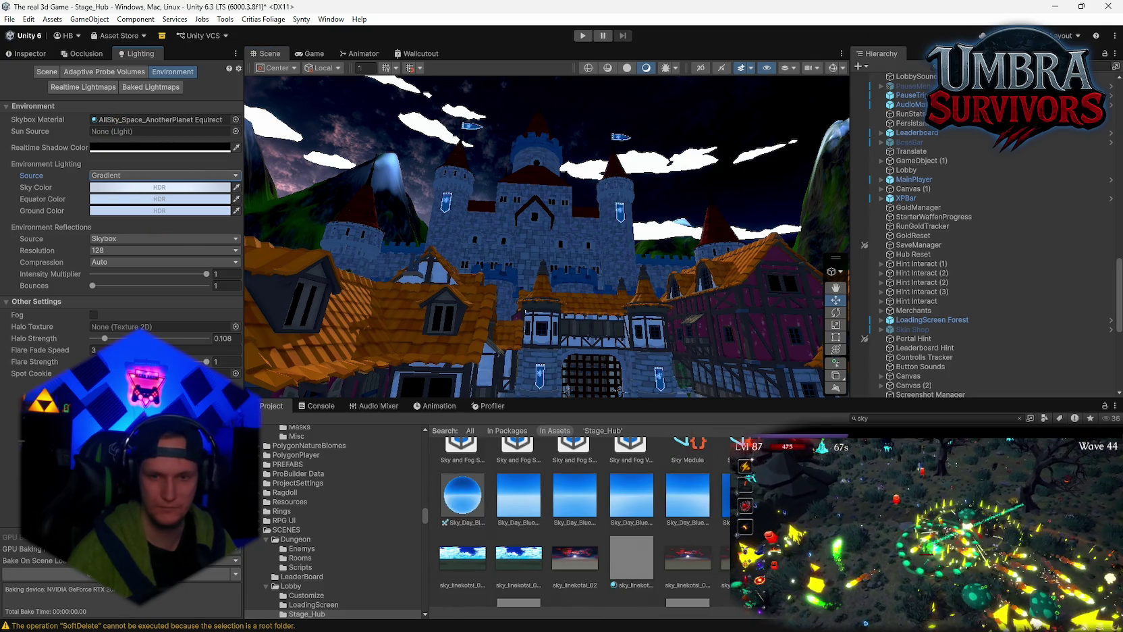
click(112, 122)
- Preview sky_linekotsi_04, then view its import settings (Texture Shape 2D, Max Size 2048) in the Inspector
drag(111, 123, 112, 124)
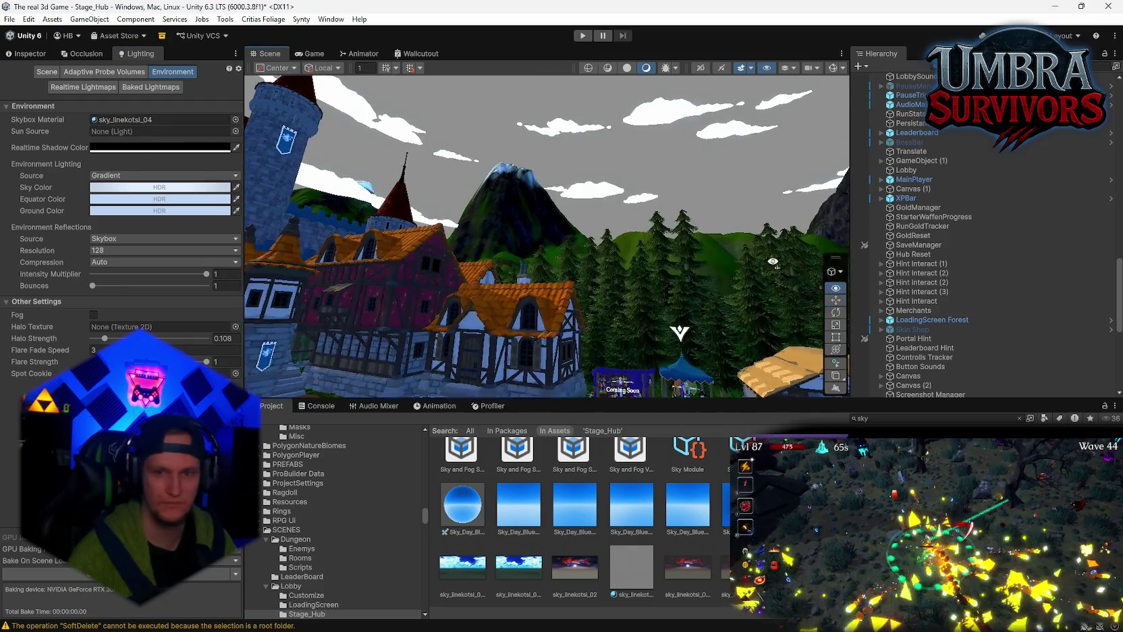
scroll(573, 519, down, 1)
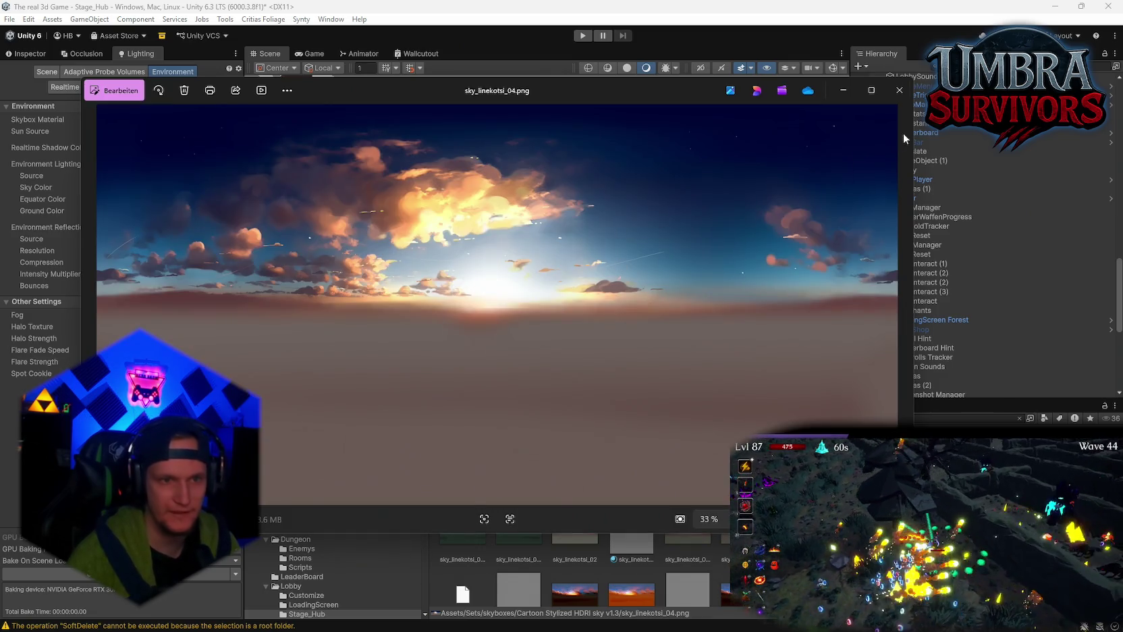
click(900, 90)
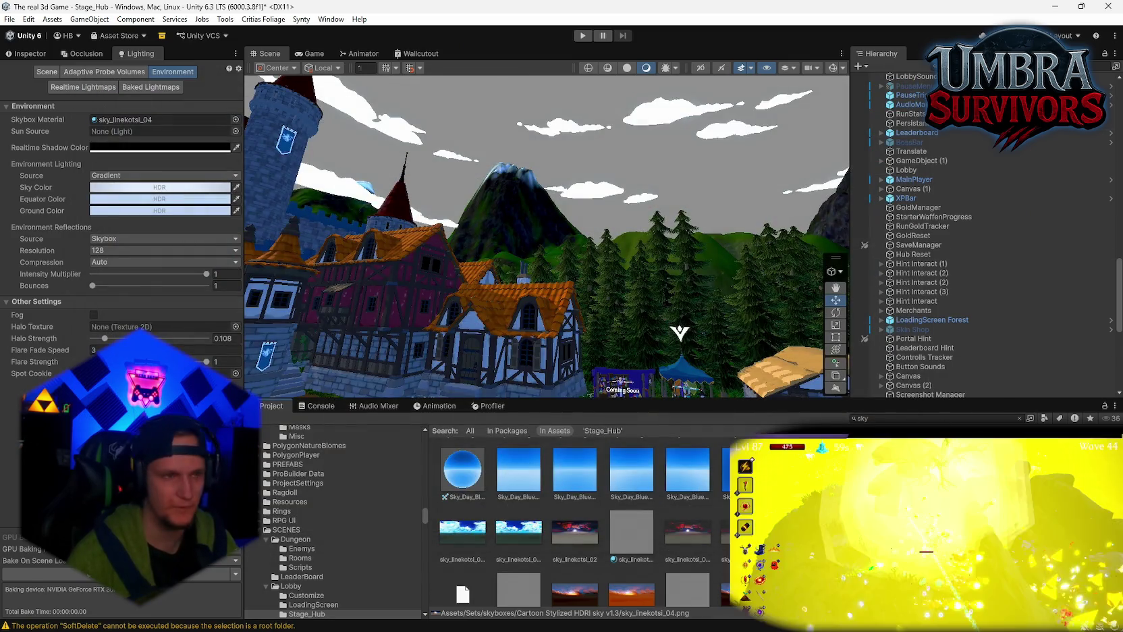
right_click(945, 446)
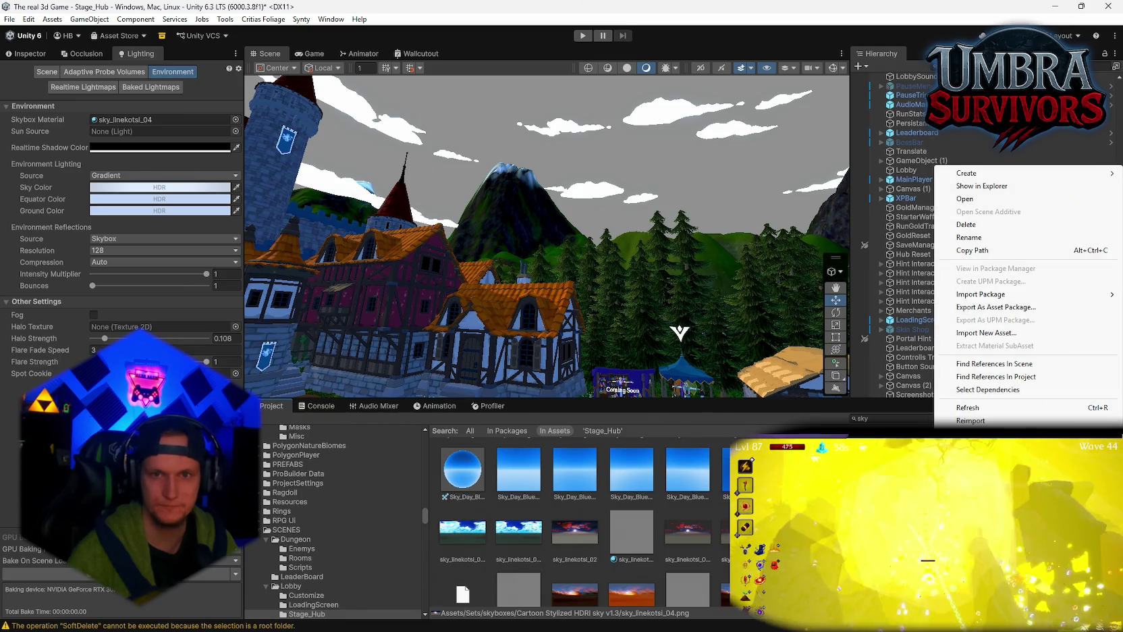
key(Escape)
click(33, 53)
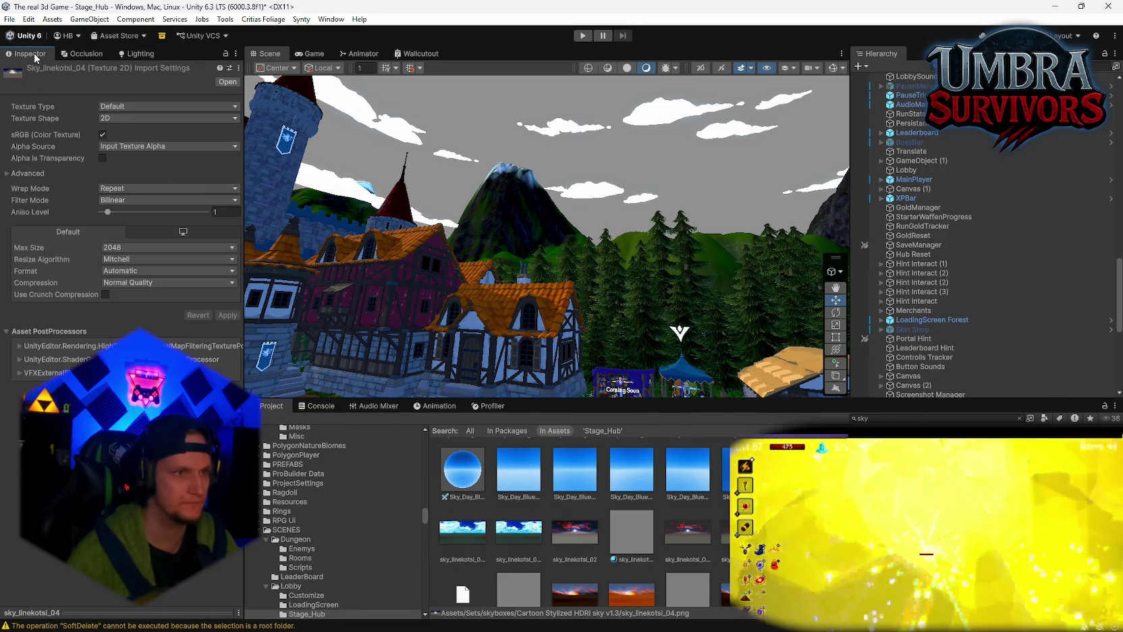
- Select the sky_linekotsi_04 skybox material and try dragging its sky texture into the empty Cubemap slot
click(127, 107)
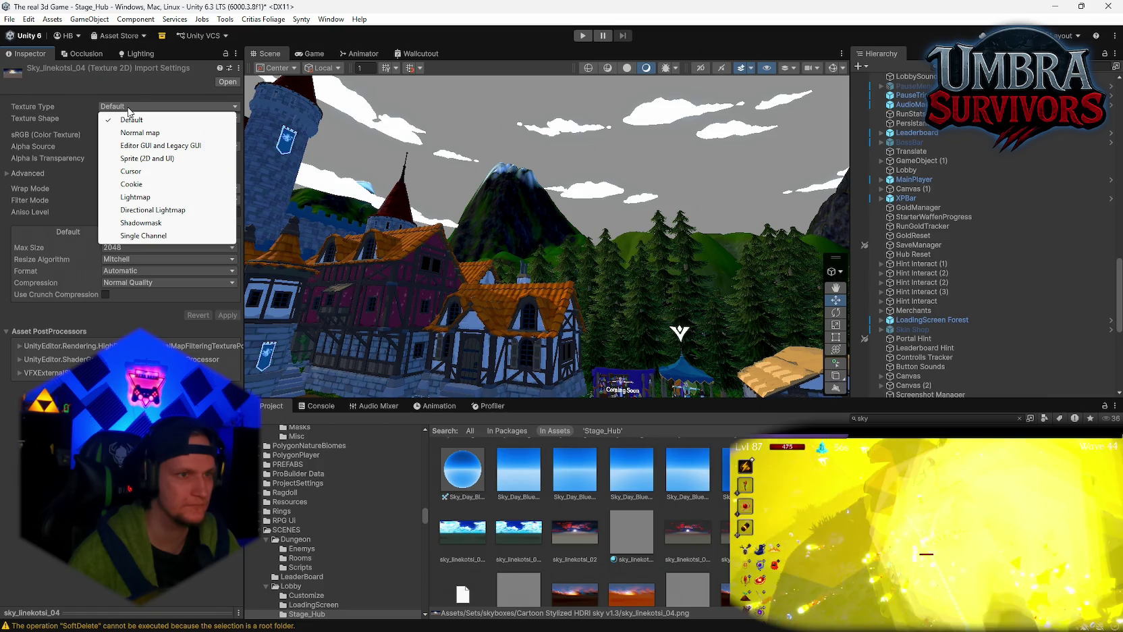
click(140, 153)
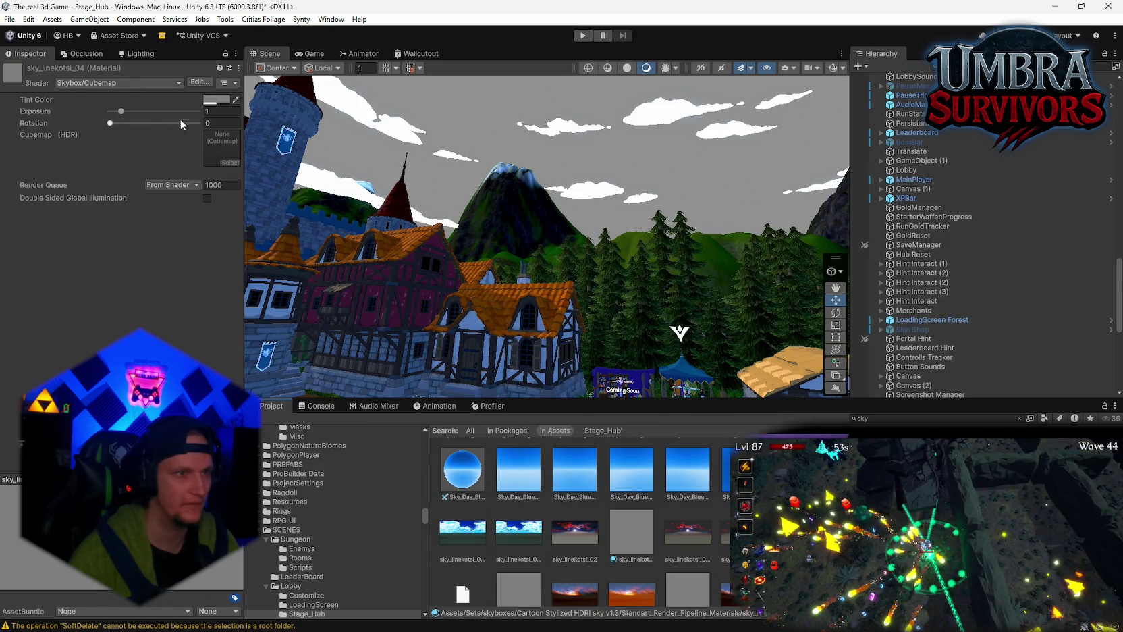
click(687, 530)
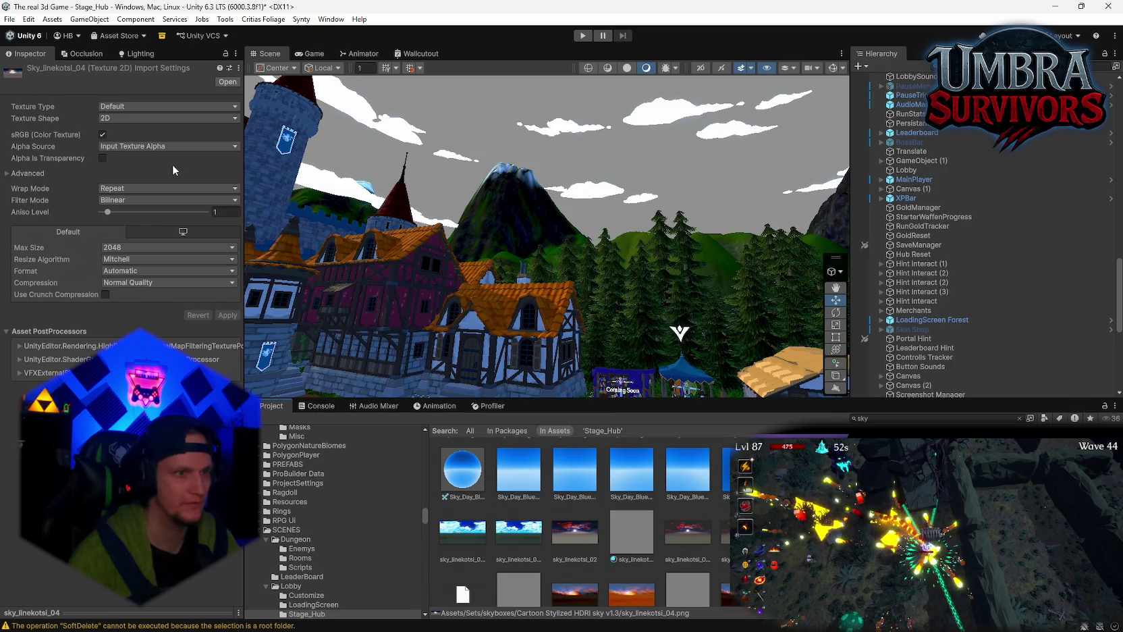
key(ctrl+z)
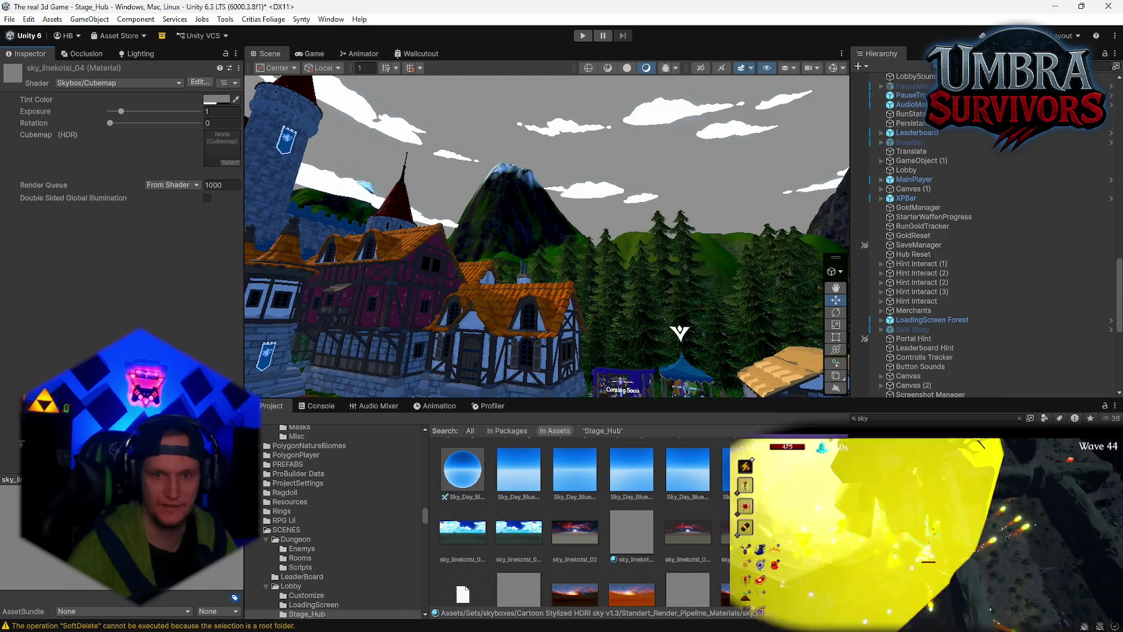
drag(687, 530, 221, 138)
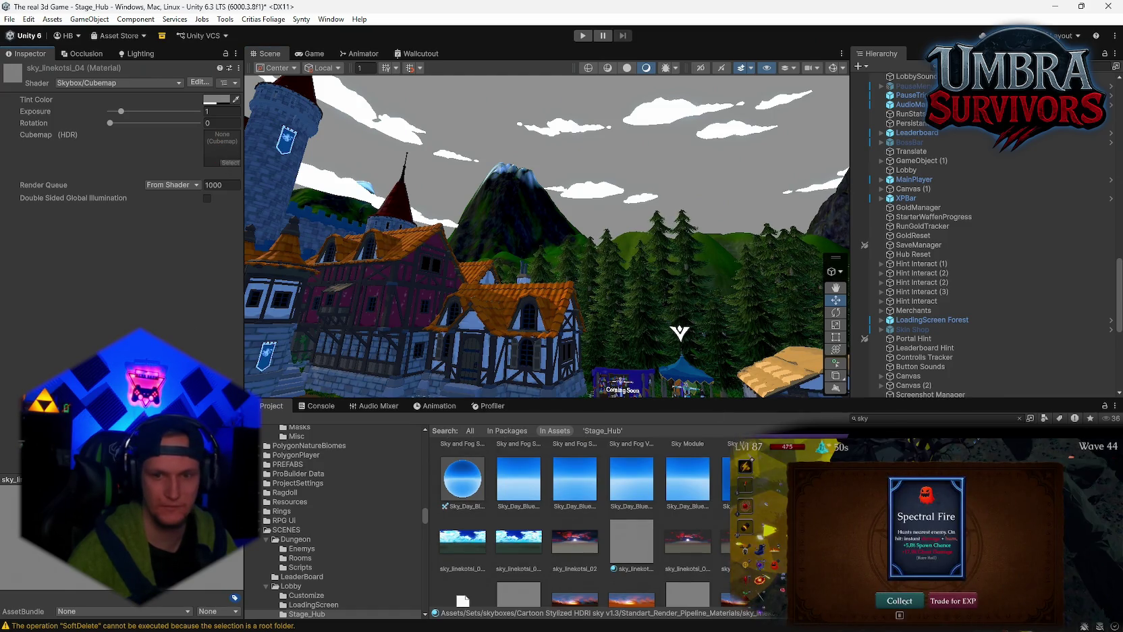
- Search the Cubemap picker for 's' and preview Epic_BlueSunset, map_yellow_desert and other cubemaps
click(228, 164)
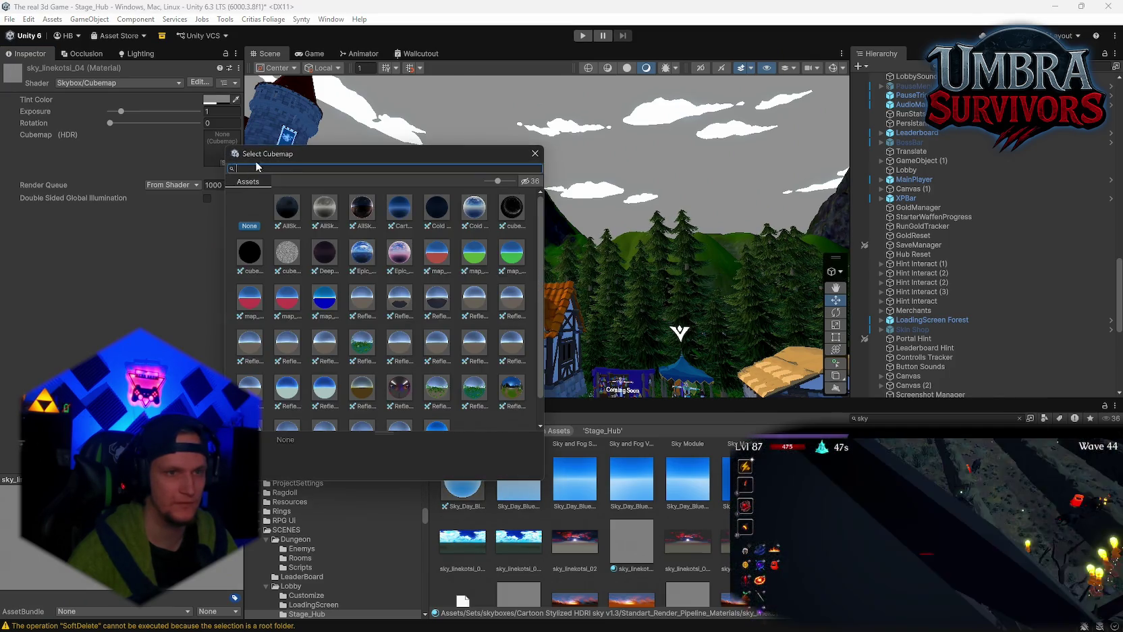
text(s)
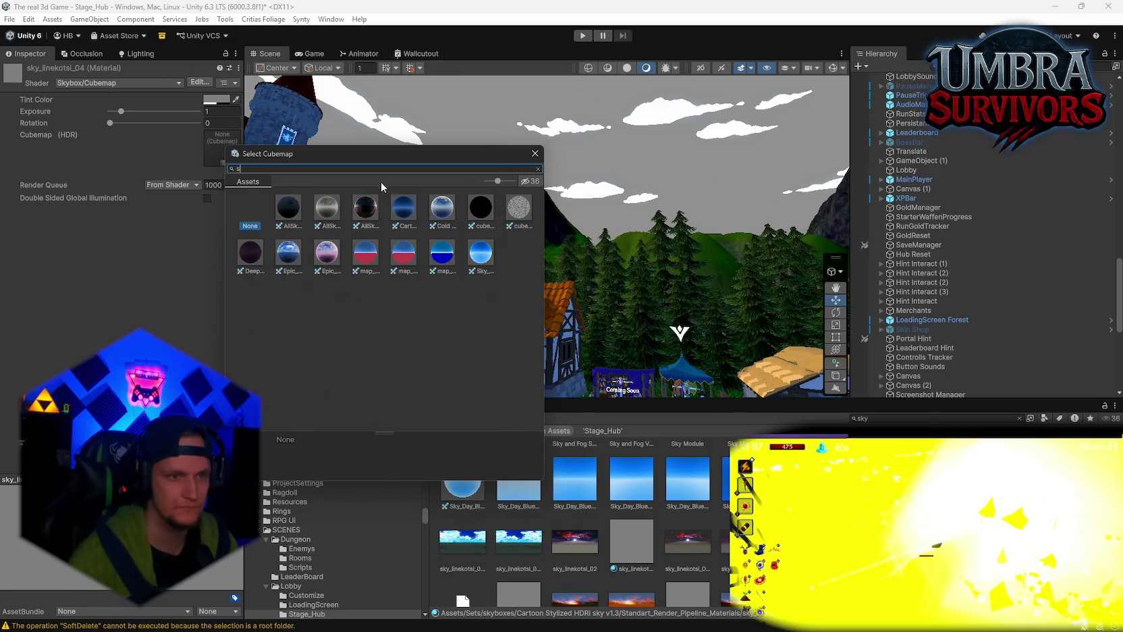
click(289, 255)
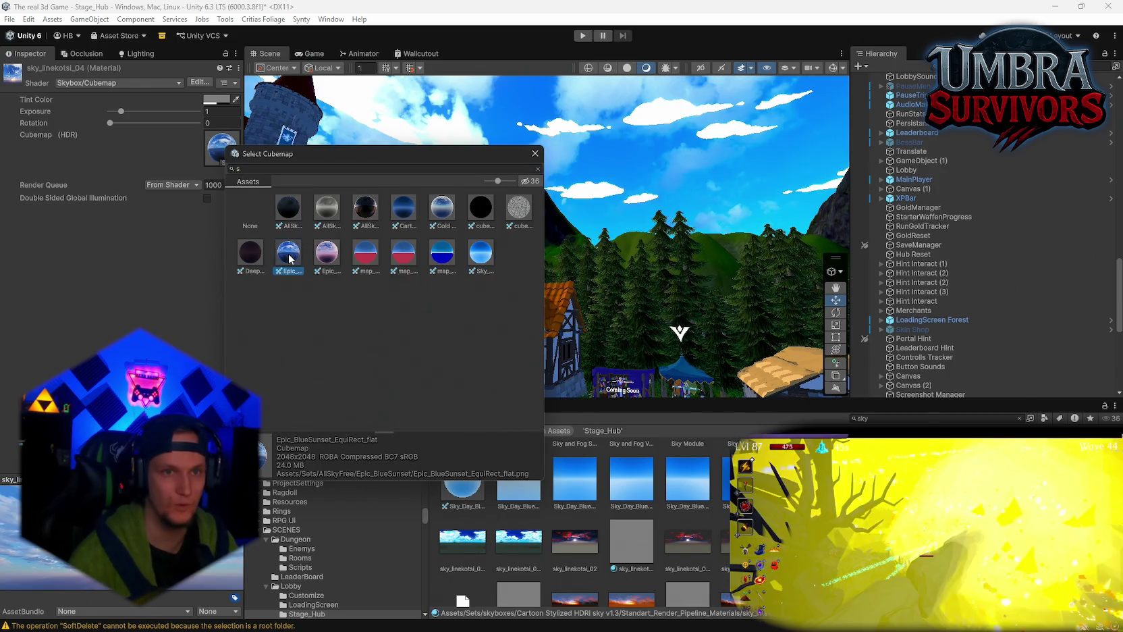
click(321, 265)
click(295, 261)
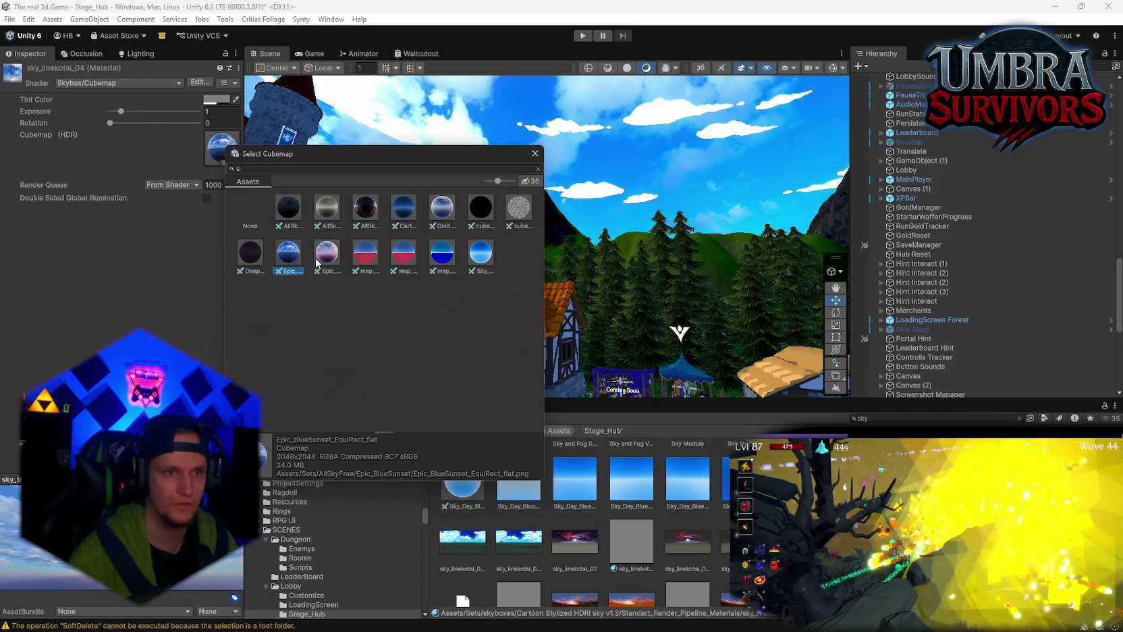
click(452, 261)
click(476, 258)
- Preview the starry, Cold Sunset and Epic_GloriousPink cubemaps, settle on Epic_BlueSunset, and select the archway house
click(473, 216)
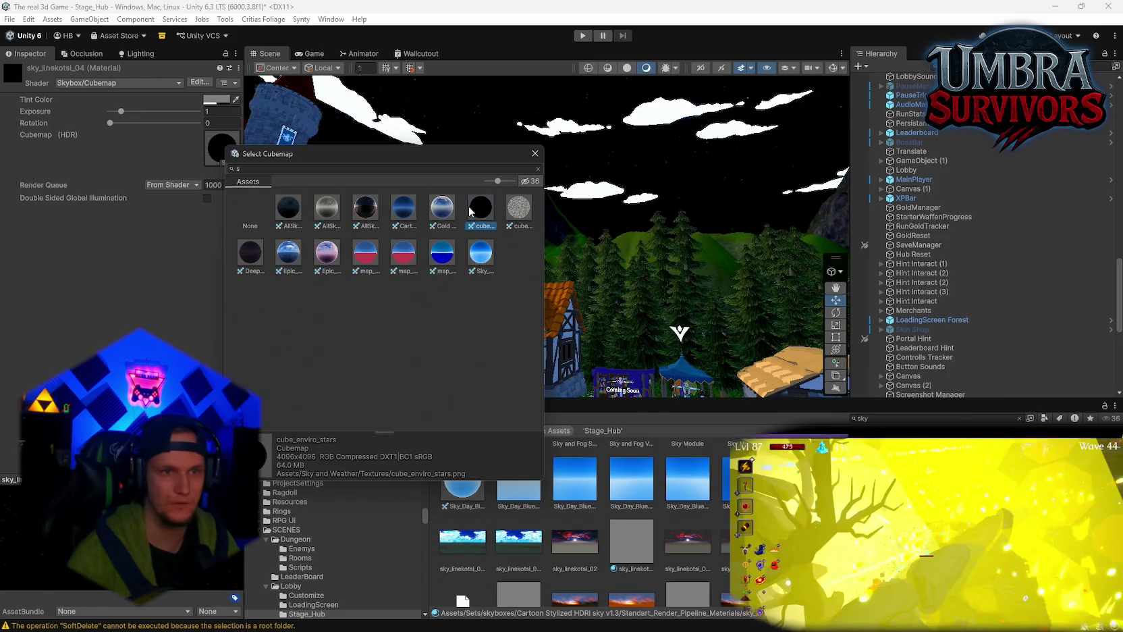
click(444, 208)
click(398, 214)
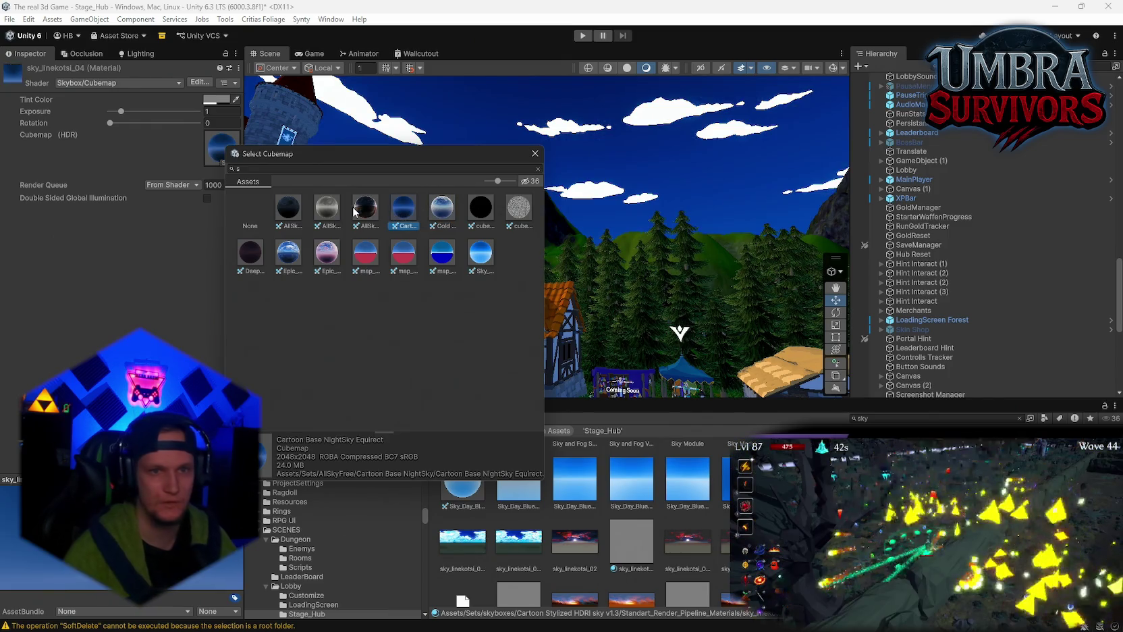
click(365, 210)
click(327, 209)
click(322, 253)
click(289, 252)
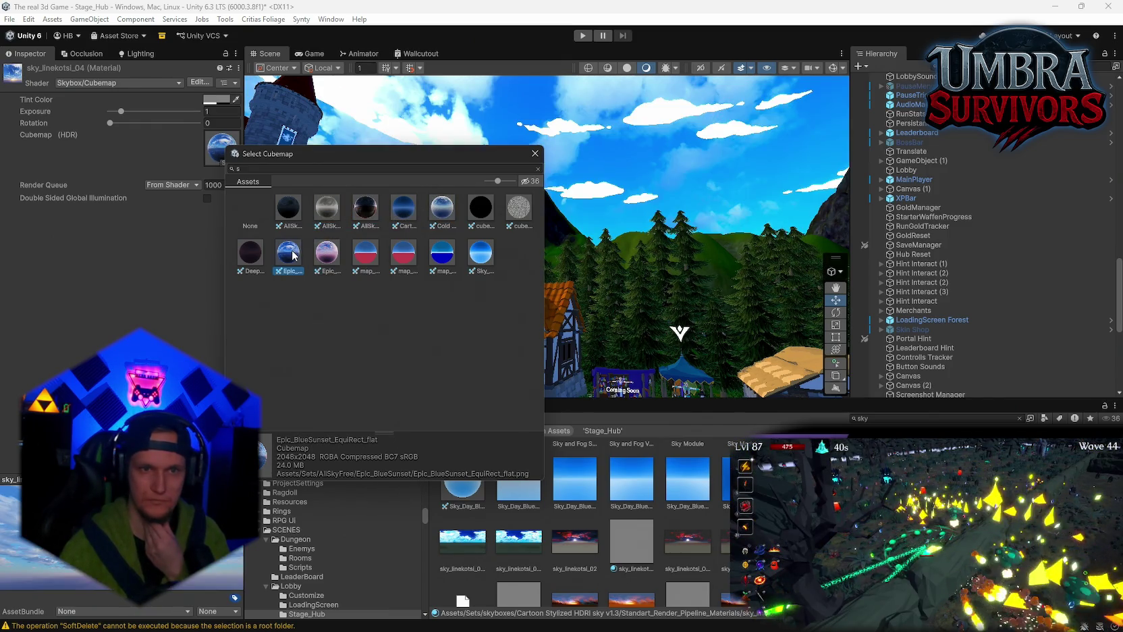
click(704, 199)
mouse_move(285, 215)
mouse_down()
mouse_move(1009, 170)
mouse_move(898, 164)
mouse_move(910, 167)
mouse_up()
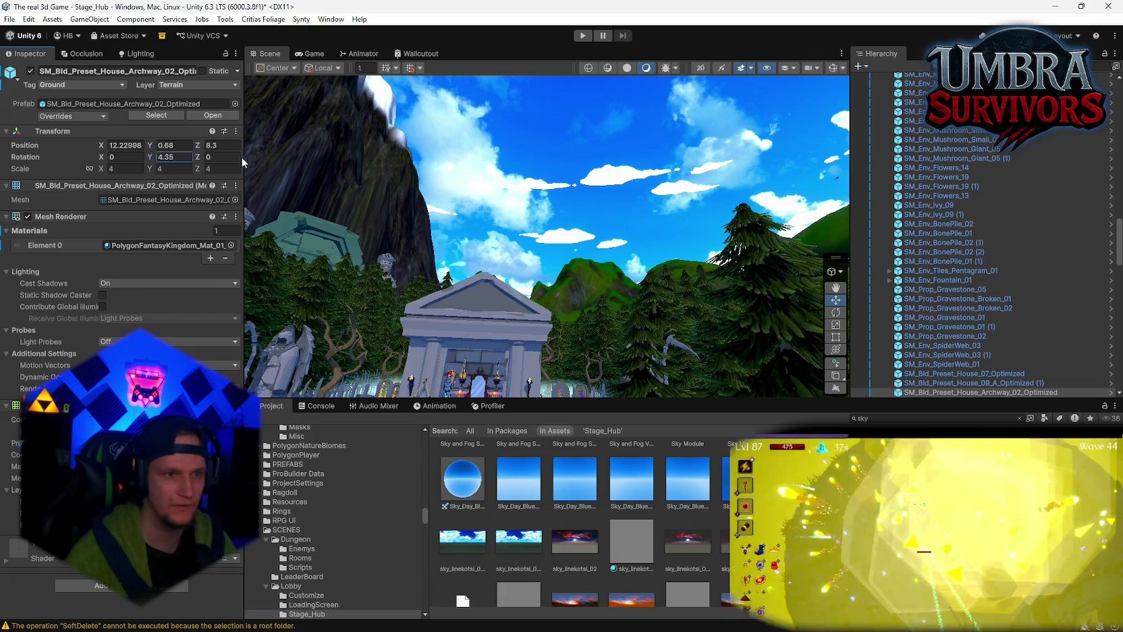
- Set the archway house's Position Y to 0.68 and frame it among the village houses
text(0.68)
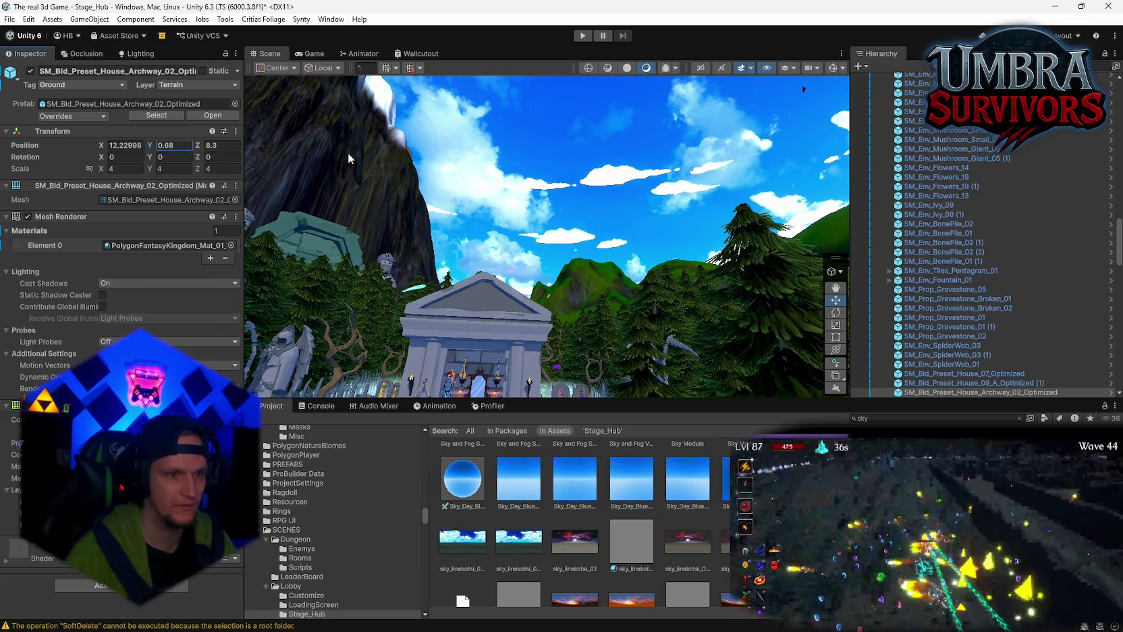
key(Return)
key(f)
mouse_move(331, 283)
mouse_down()
mouse_move(327, 195)
mouse_move(287, 240)
mouse_up()
drag(661, 274, 739, 291)
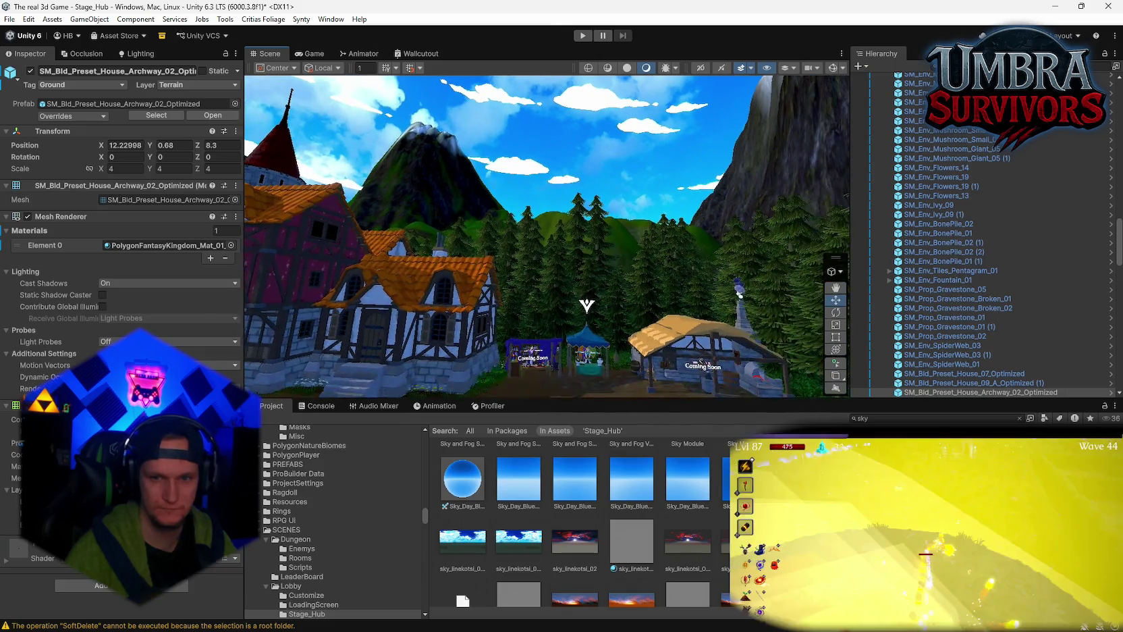
scroll(580, 520, up, 1)
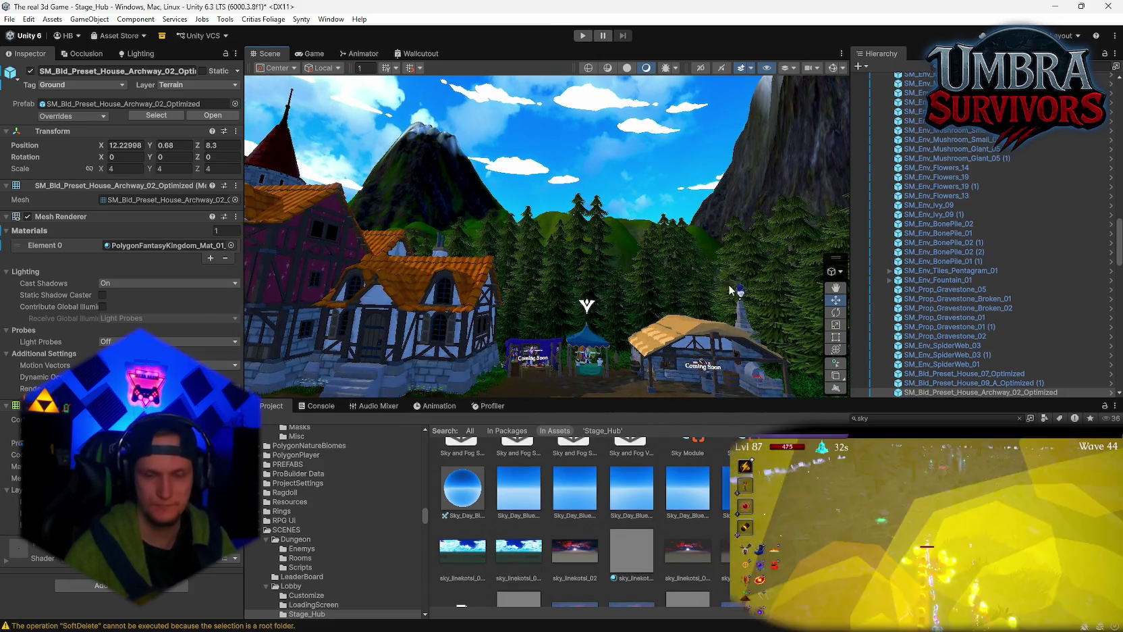
mouse_move(739, 292)
mouse_down()
mouse_move(275, 121)
mouse_move(213, 118)
mouse_move(590, 174)
mouse_move(760, 351)
mouse_move(804, 317)
mouse_move(834, 270)
mouse_up()
key(f)
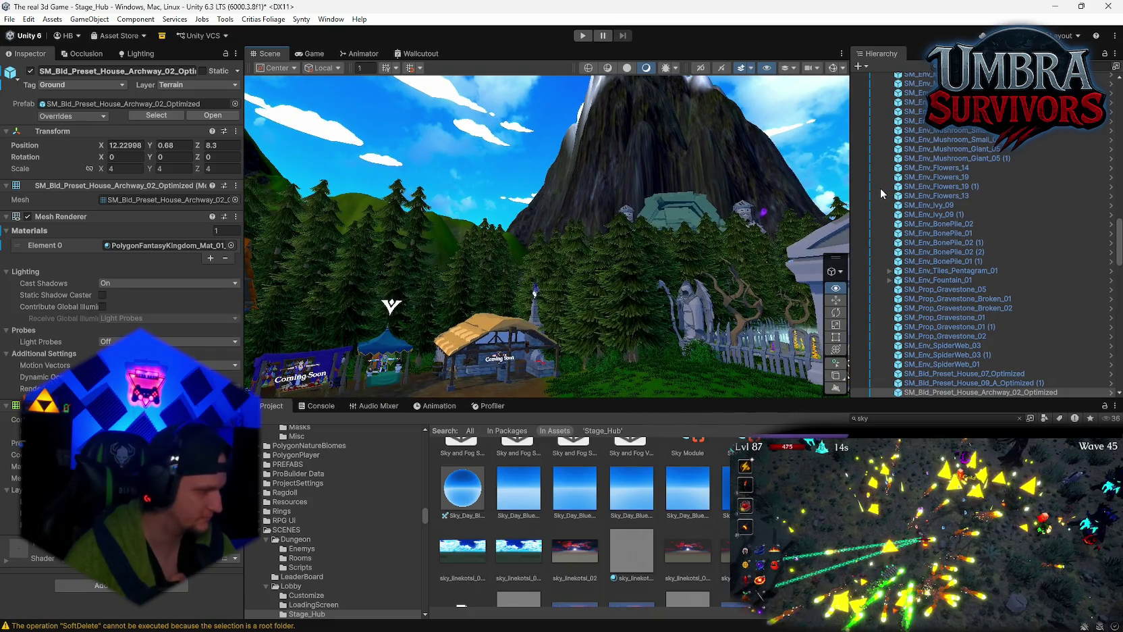
mouse_move(617, 147)
mouse_down()
mouse_move(618, 74)
mouse_move(619, 93)
mouse_move(653, 74)
mouse_move(530, 182)
mouse_up()
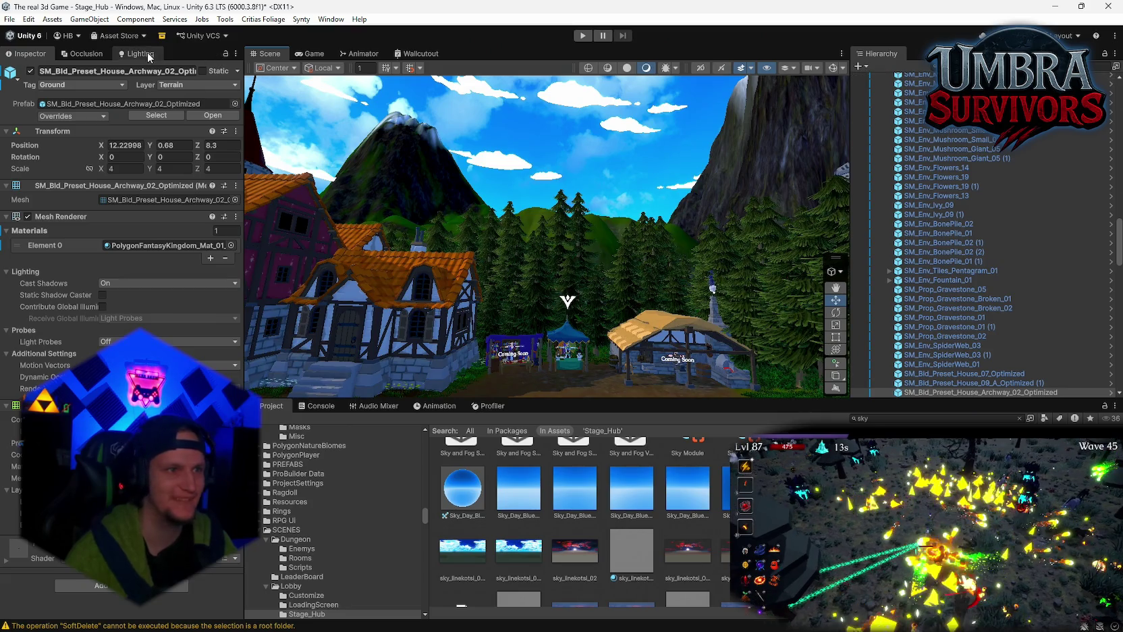
- Bring up the lighting environment settings and scroll through the Project sky assets
click(148, 54)
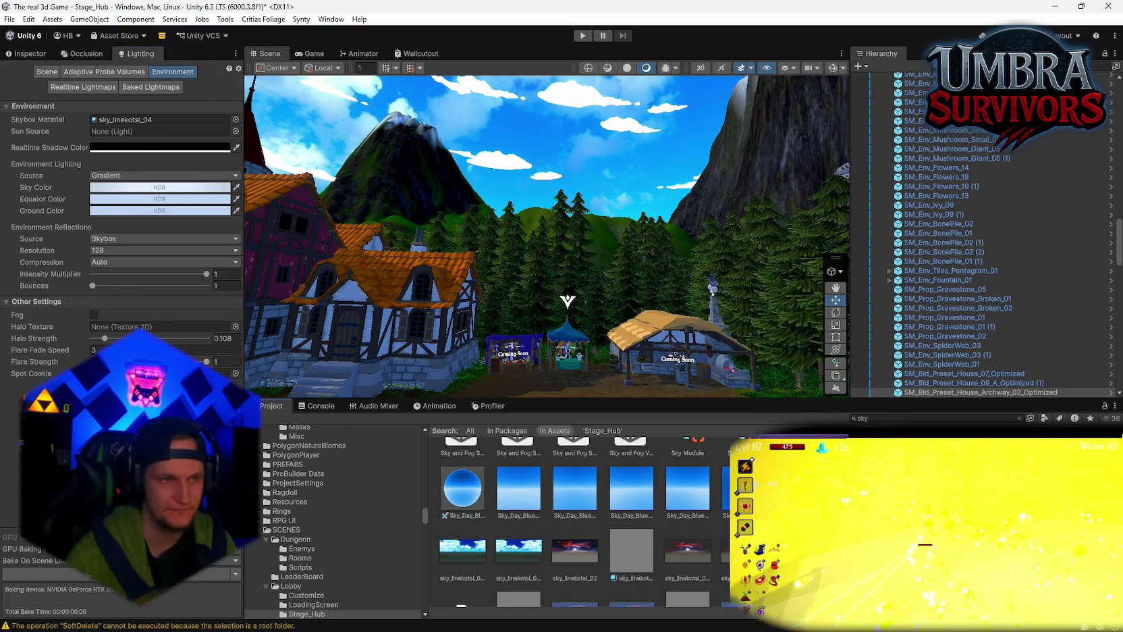
drag(621, 297, 616, 240)
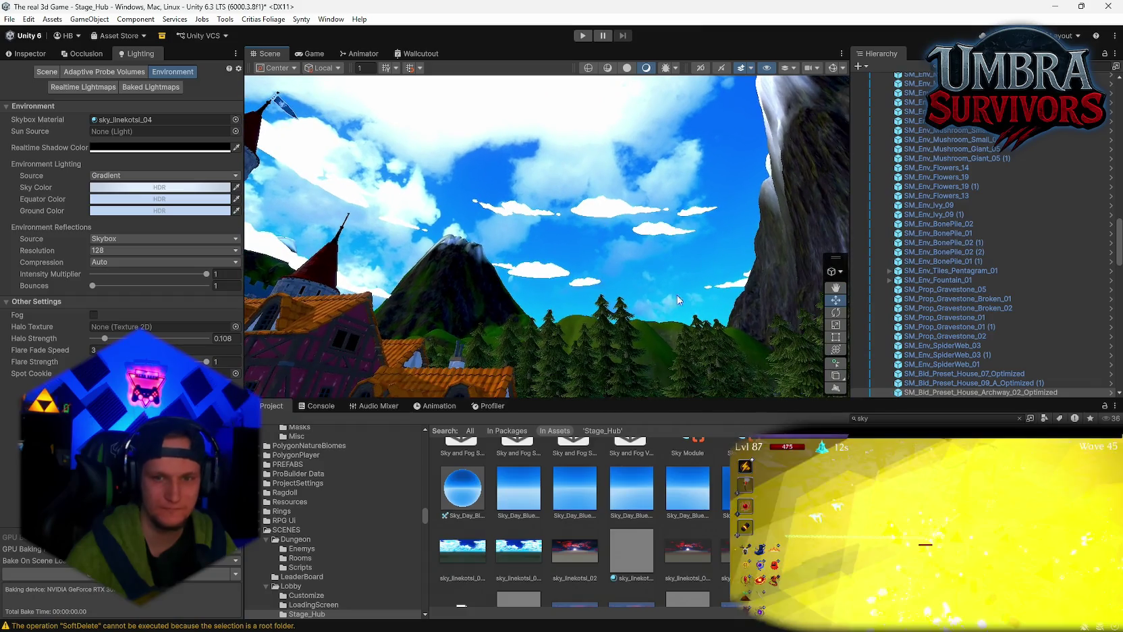
scroll(581, 520, down, 2)
scroll(574, 520, down, 3)
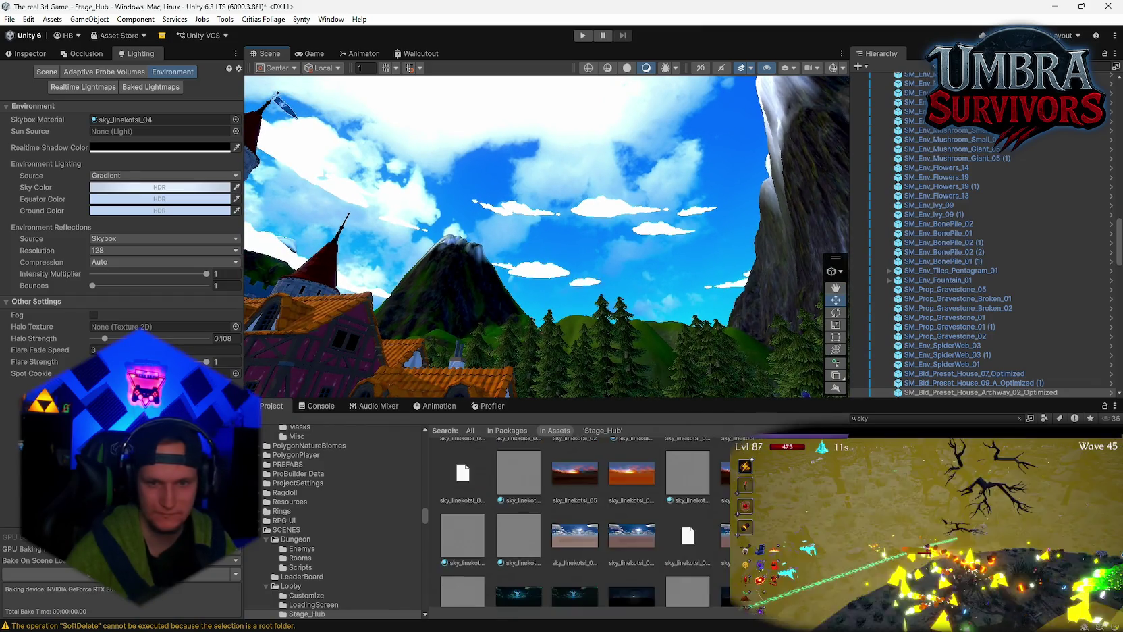
scroll(573, 520, down, 6)
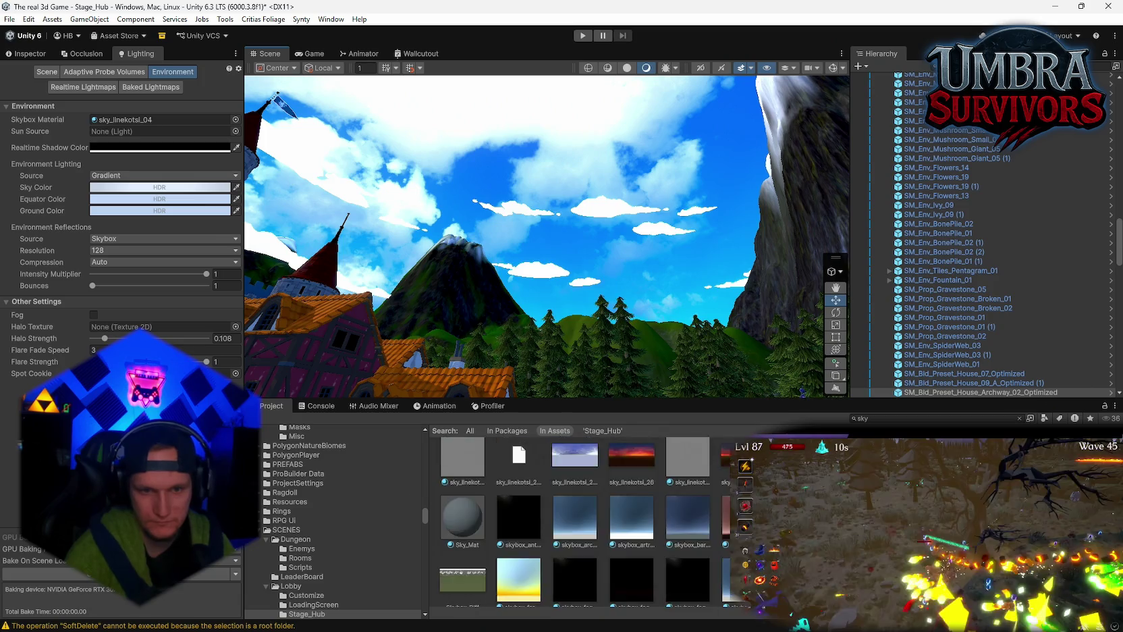
scroll(689, 517, up, 4)
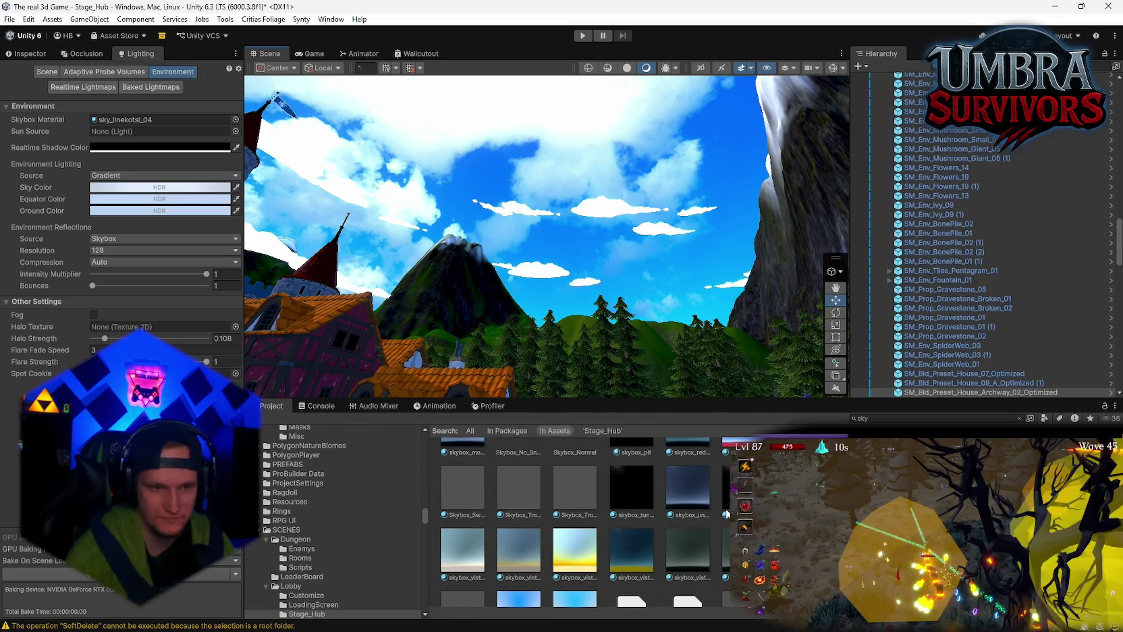
scroll(688, 517, up, 5)
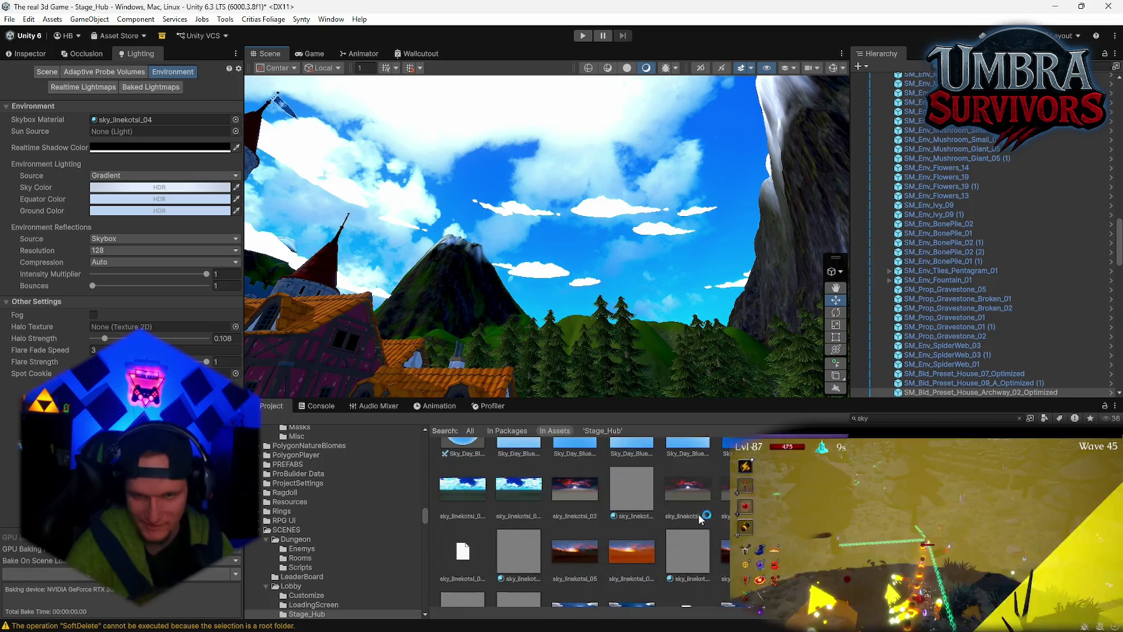
scroll(701, 517, up, 6)
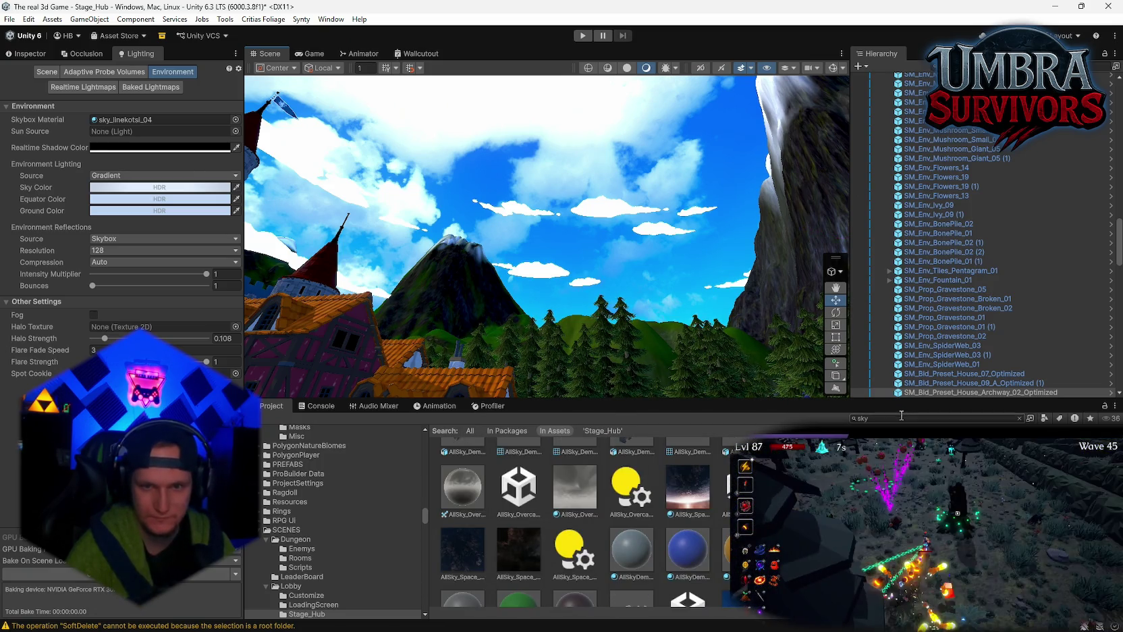
scroll(701, 518, up, 2)
scroll(701, 517, up, 1)
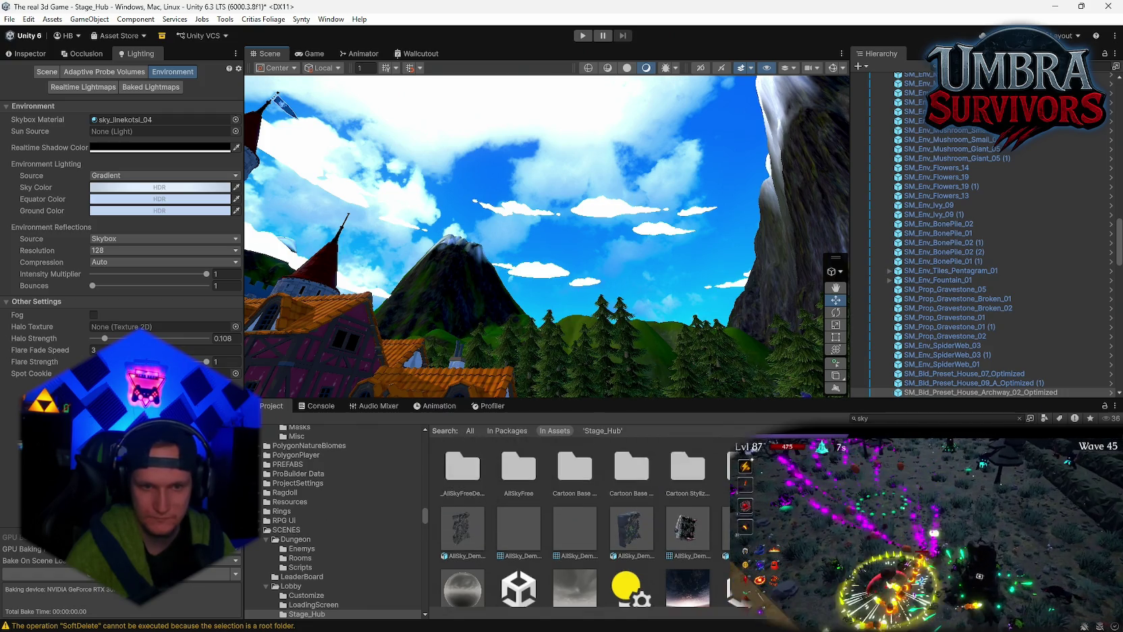
- Browse the sky assets further, then filter the Hierarchy with the search 'cloud'
scroll(571, 524, down, 6)
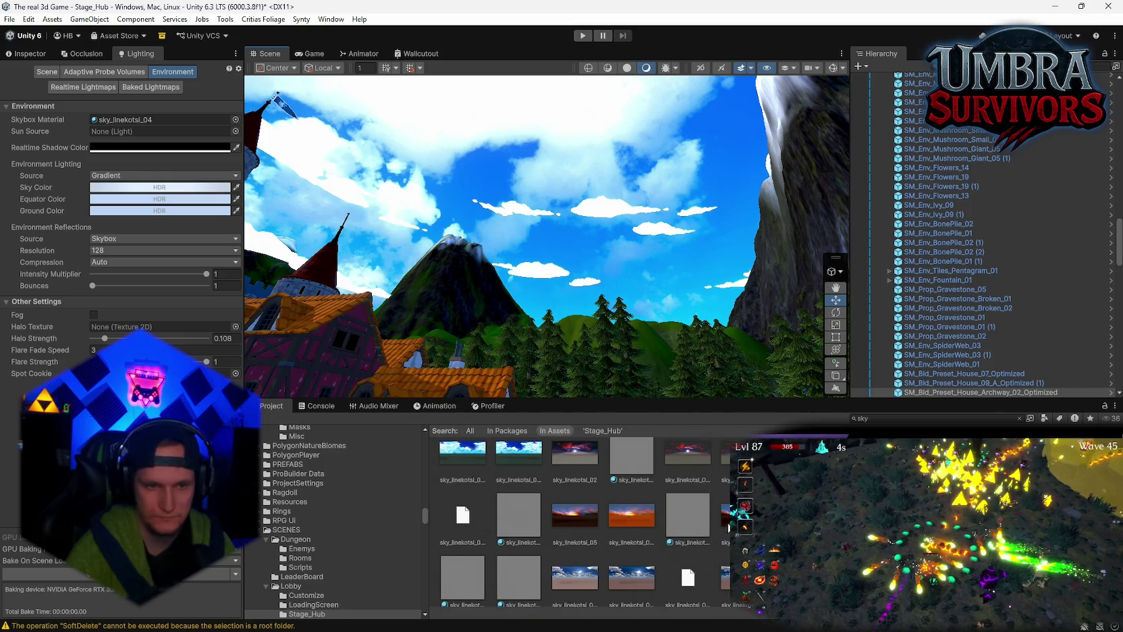
scroll(717, 537, down, 1)
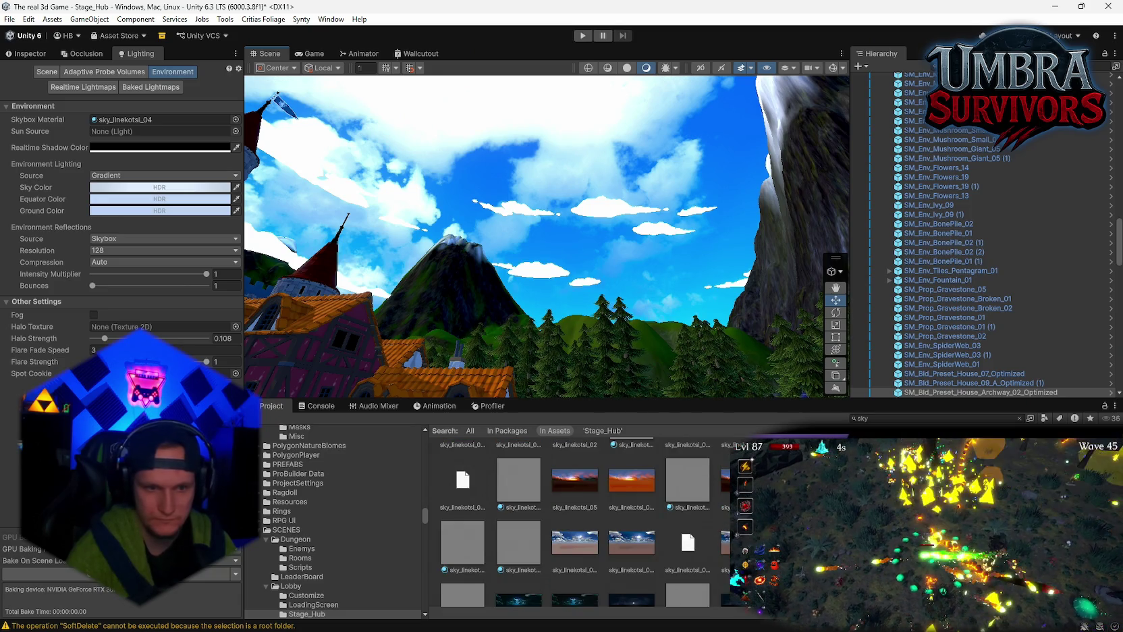
scroll(571, 524, down, 2)
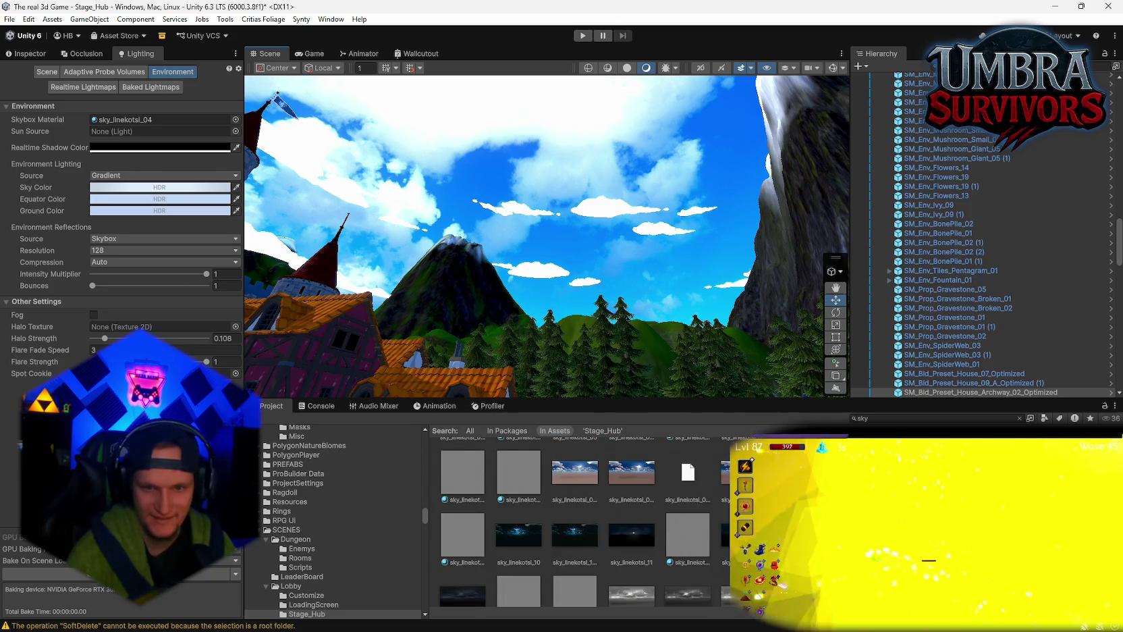
scroll(571, 522, up, 1)
scroll(571, 521, down, 5)
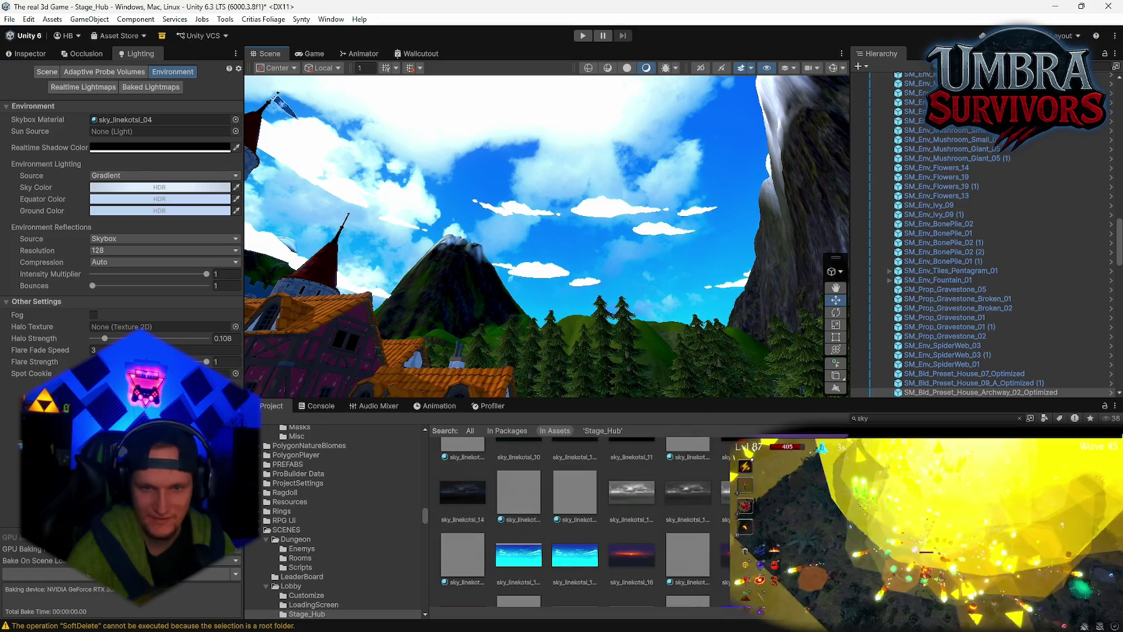
scroll(570, 523, down, 5)
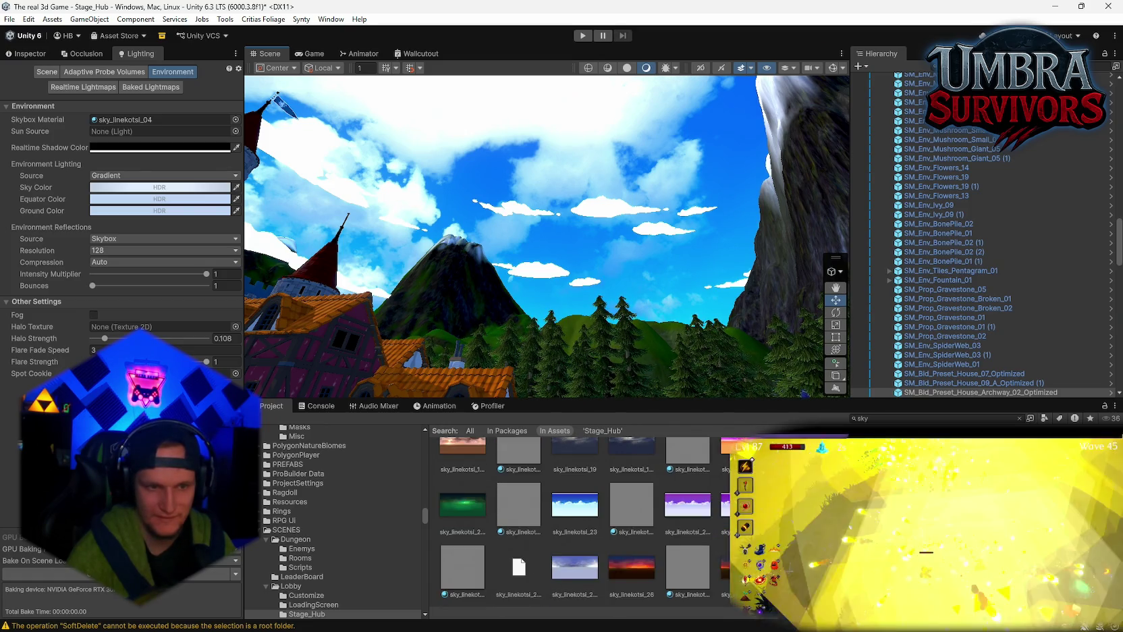
scroll(571, 522, down, 6)
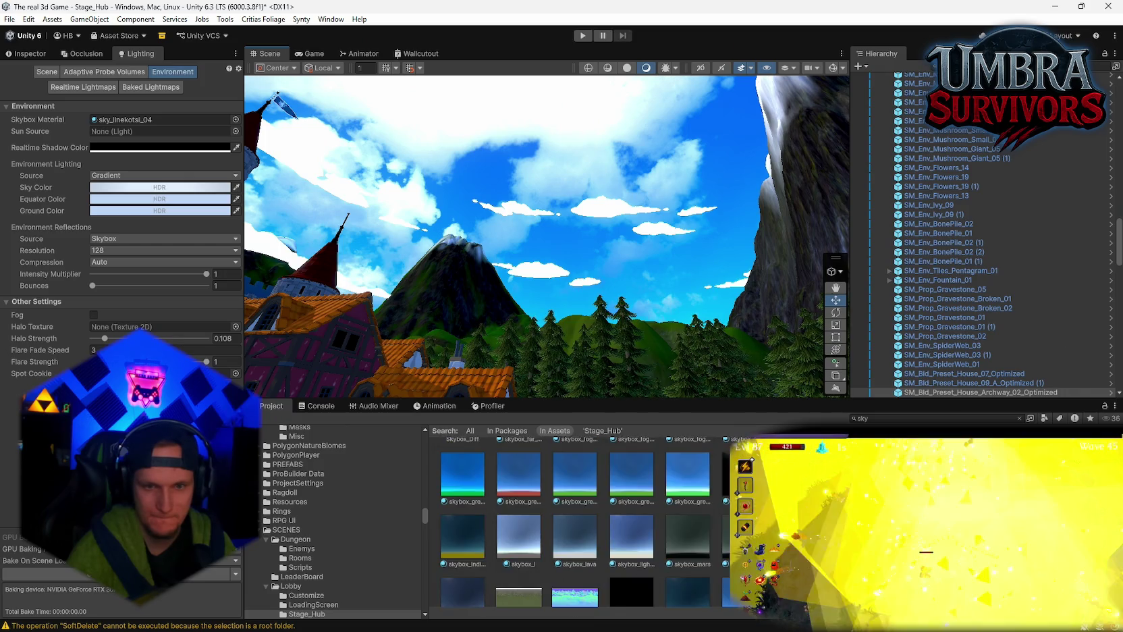
scroll(570, 521, up, 5)
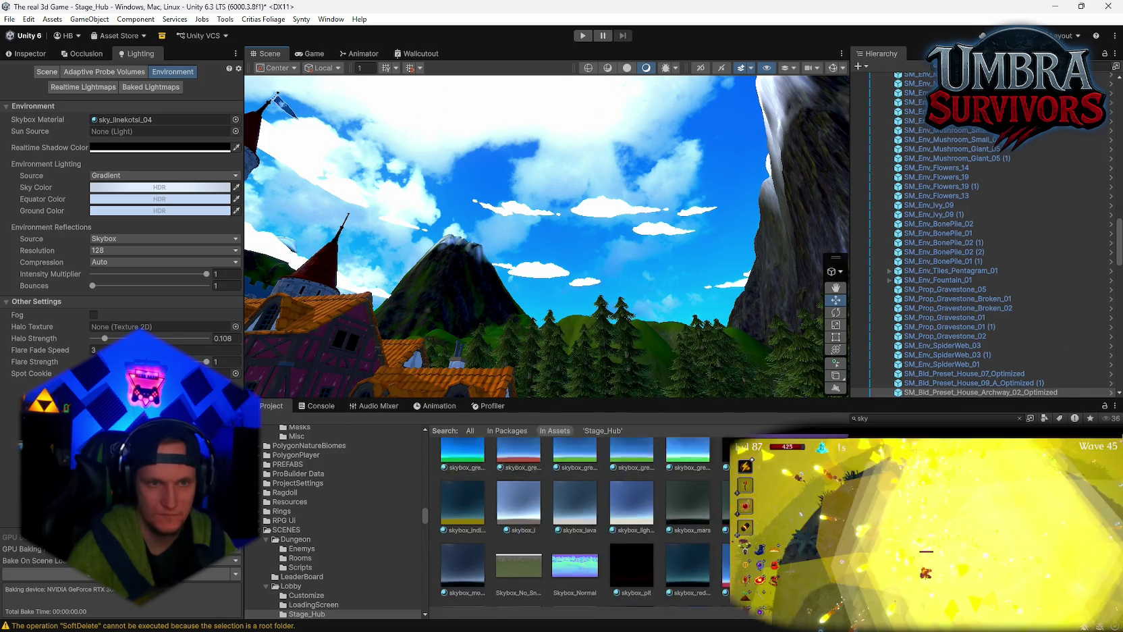
drag(679, 298, 625, 282)
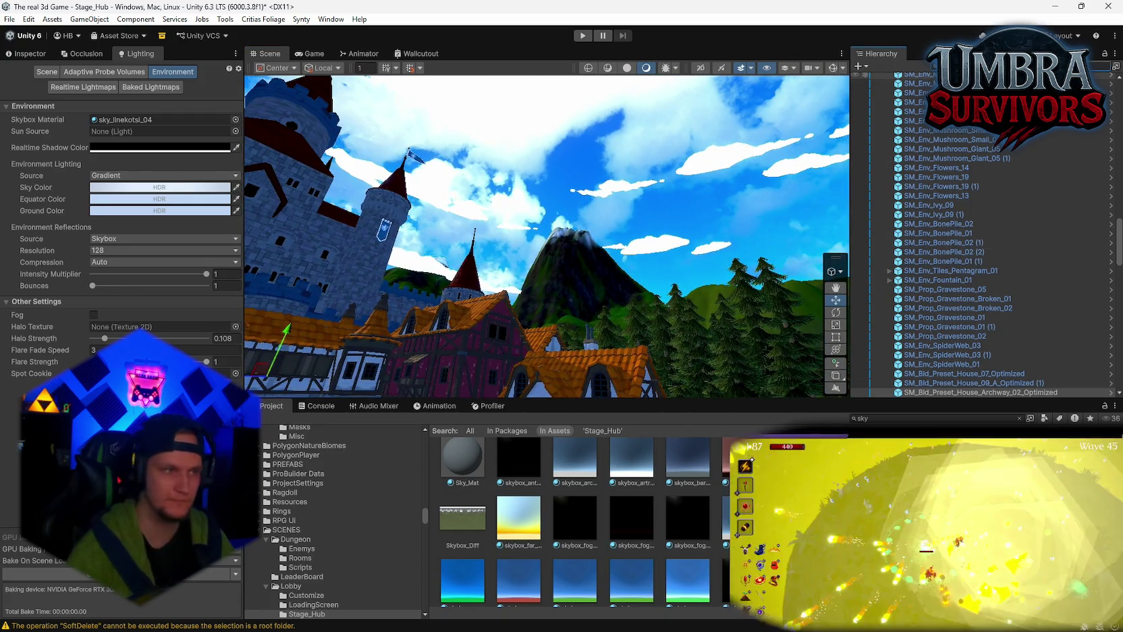
text(cloud)
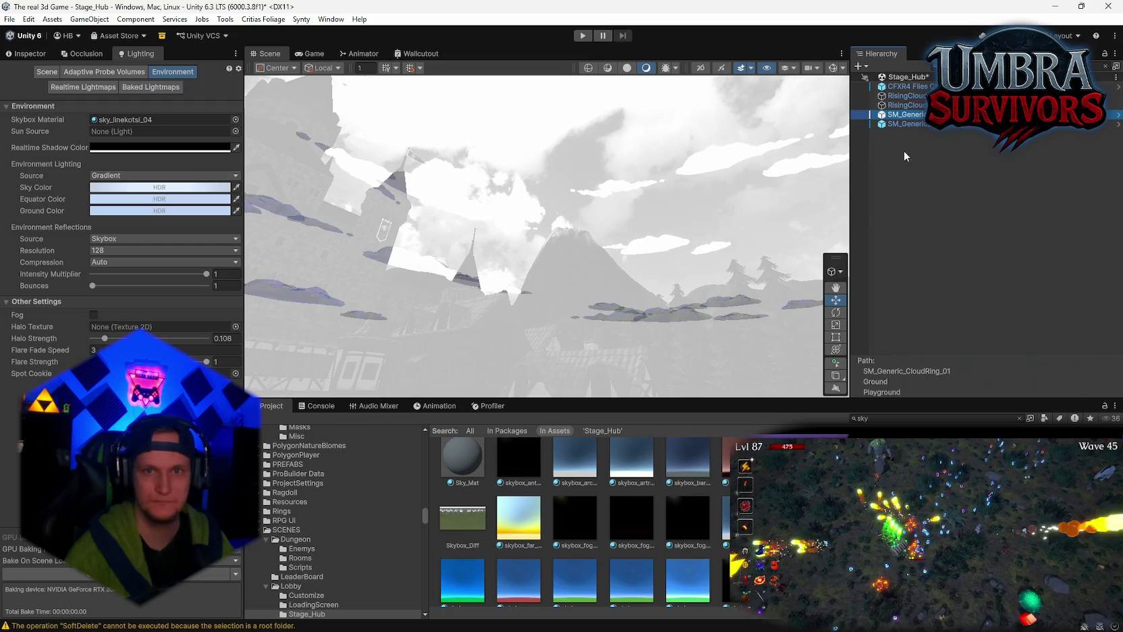
- Clear the search and select both SM_Generic_CloudRing objects to inspect them together
key(Escape)
key(f)
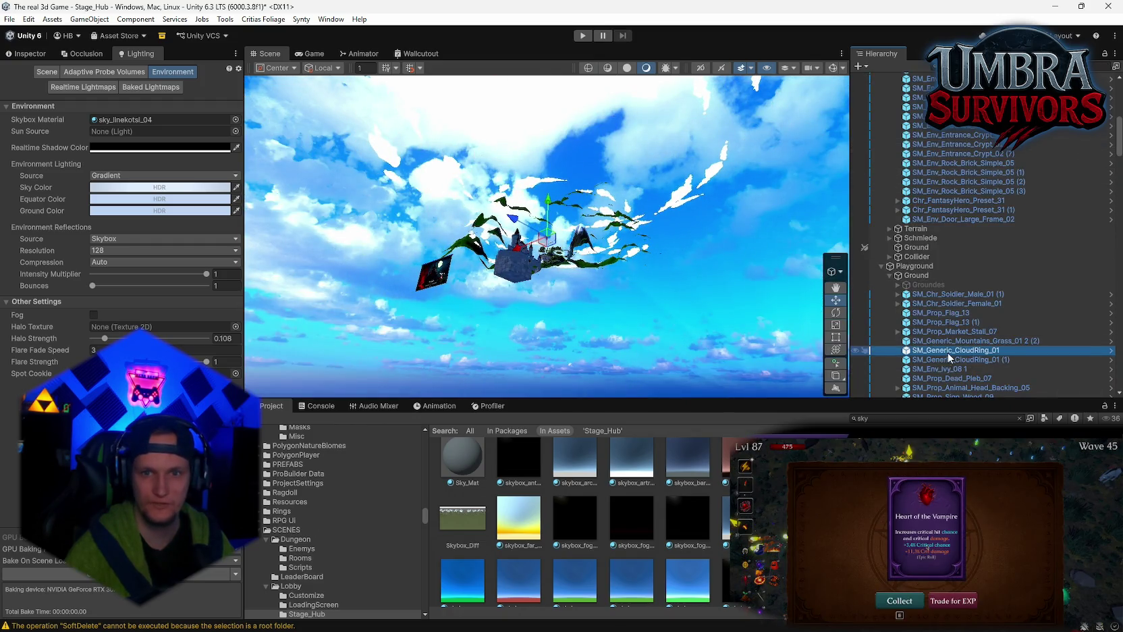
shift+click(915, 358)
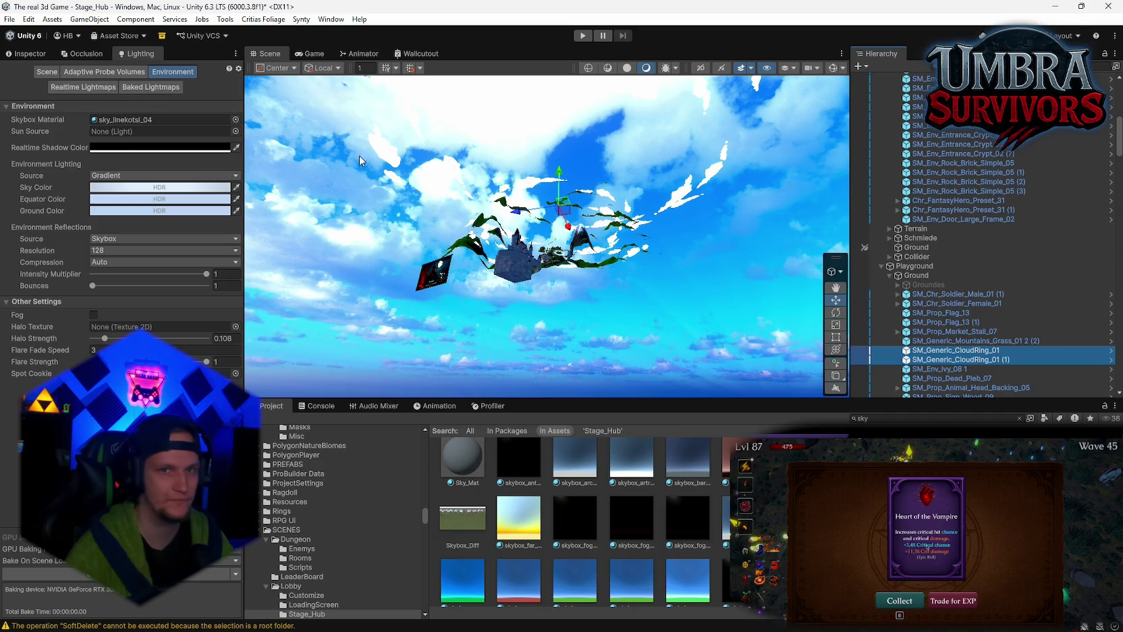
click(25, 53)
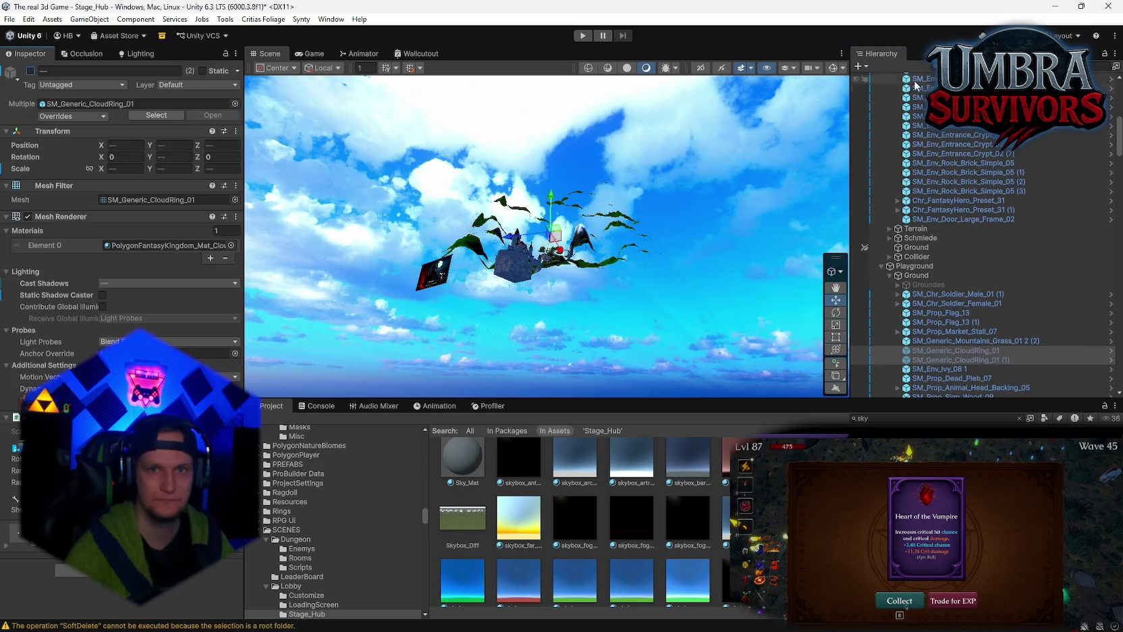
- Focus the Scene view on SpawnPoint and orbit to view the castle courtyard
key(f)
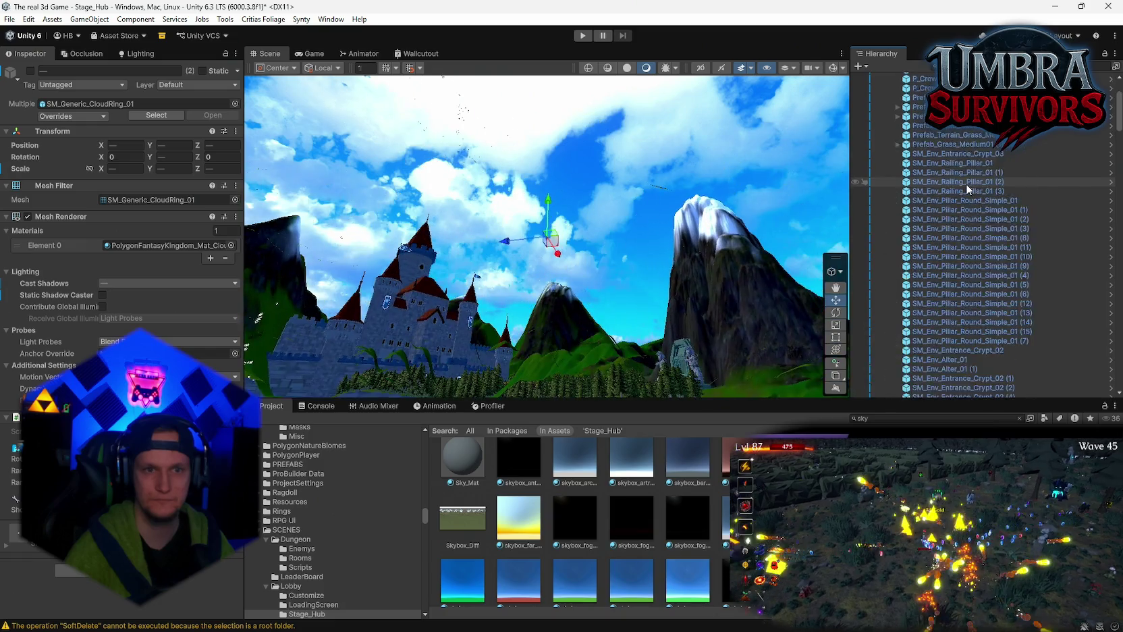
scroll(966, 184, up, 10)
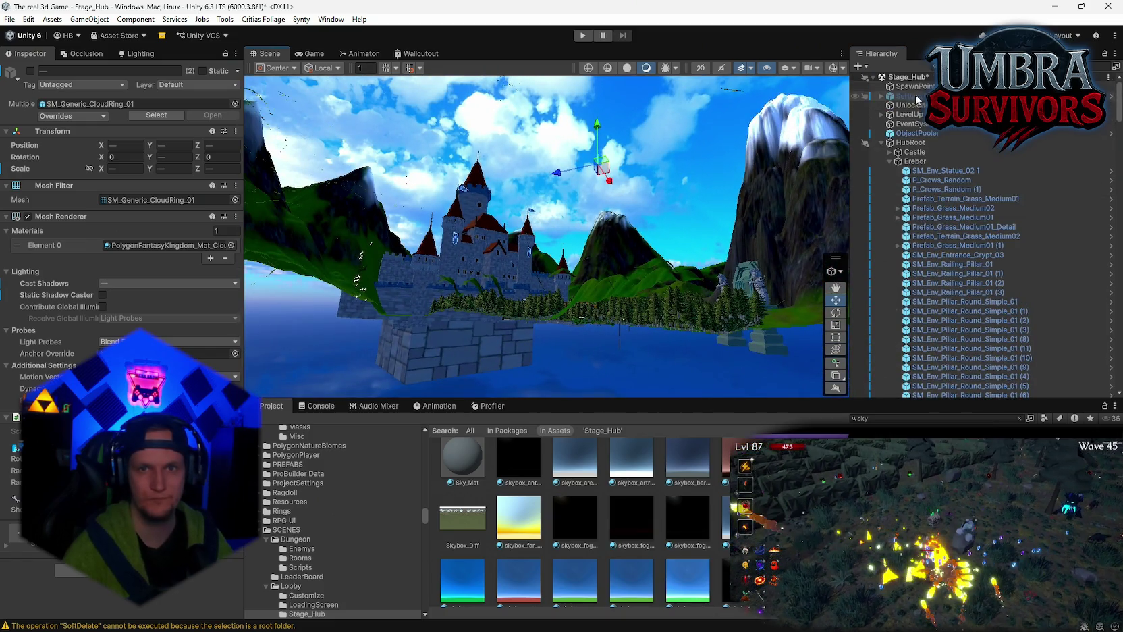
double_click(908, 87)
mouse_move(629, 143)
mouse_down()
mouse_move(342, 167)
mouse_move(547, 112)
mouse_move(524, 173)
mouse_move(354, 229)
mouse_move(216, 257)
mouse_move(120, 183)
mouse_move(346, 445)
mouse_move(319, 346)
mouse_move(506, 250)
mouse_move(273, 124)
mouse_up()
click(157, 55)
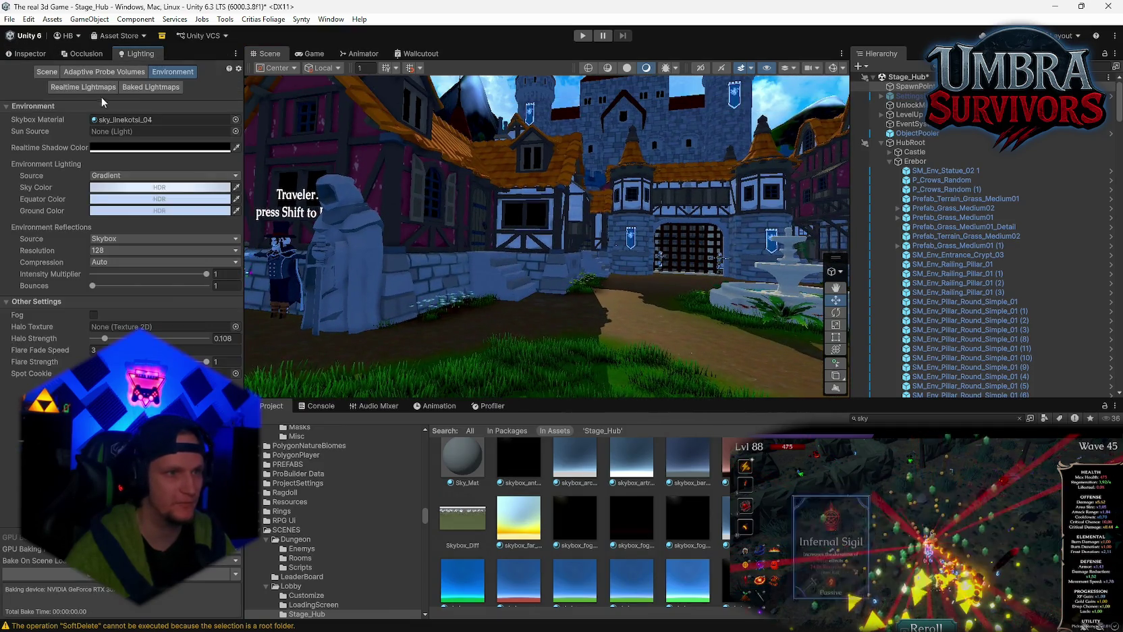
- Ping the sky_linekotsi_04 skybox material and scroll the Hierarchy down to Directional Light
click(107, 119)
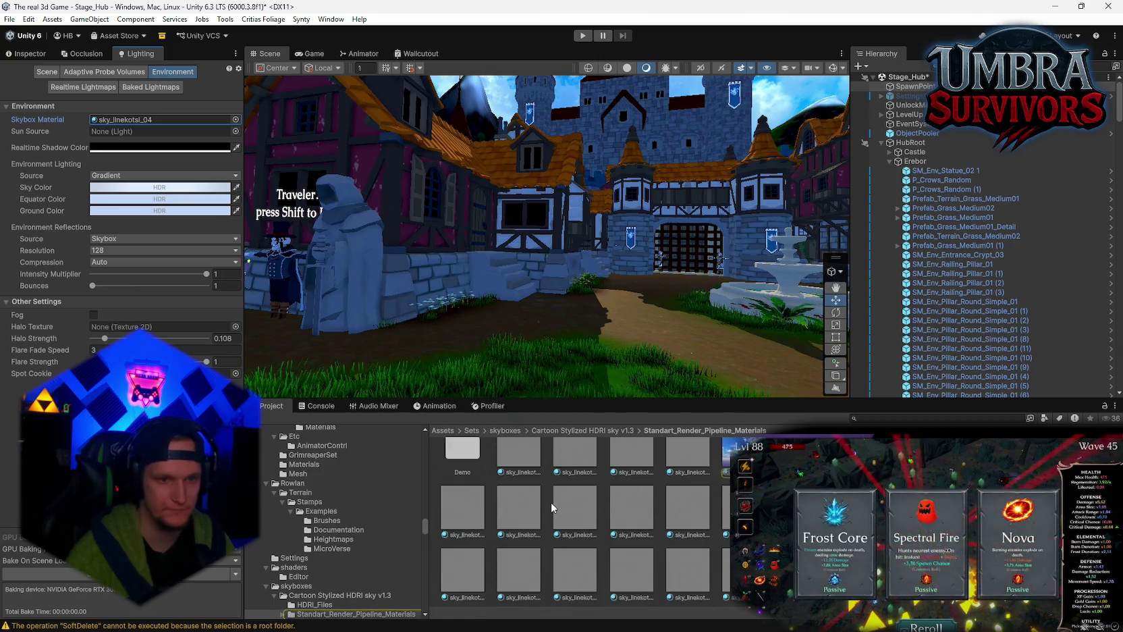
mouse_move(330, 325)
mouse_down()
mouse_move(511, 221)
mouse_move(518, 243)
mouse_move(918, 204)
mouse_move(642, 209)
mouse_move(752, 196)
mouse_move(727, 210)
mouse_up()
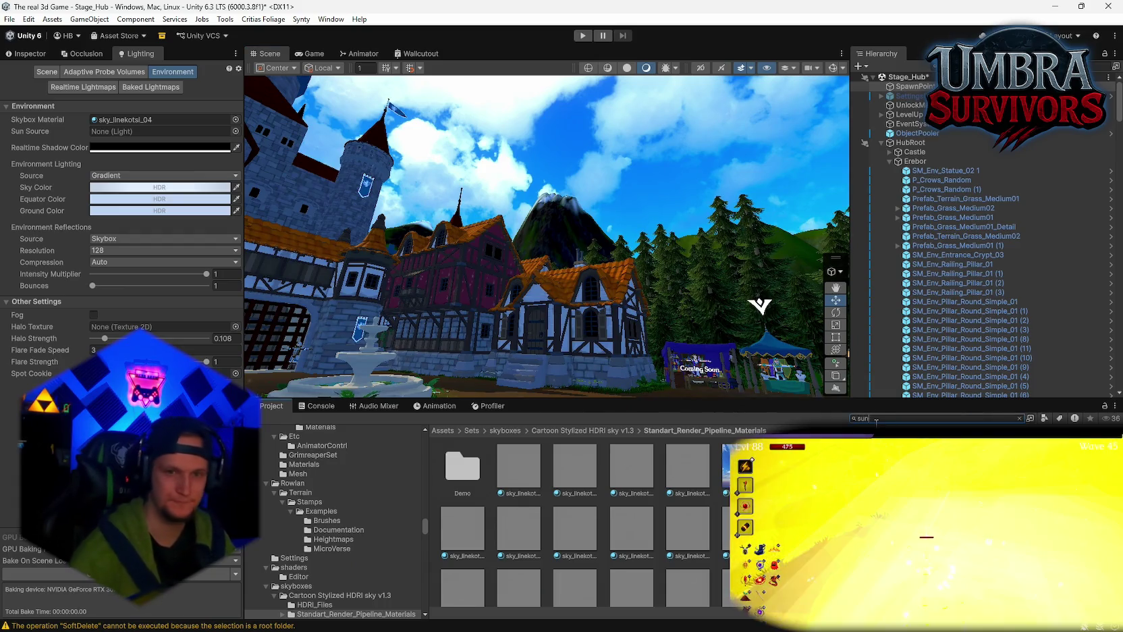
scroll(573, 527, down, 3)
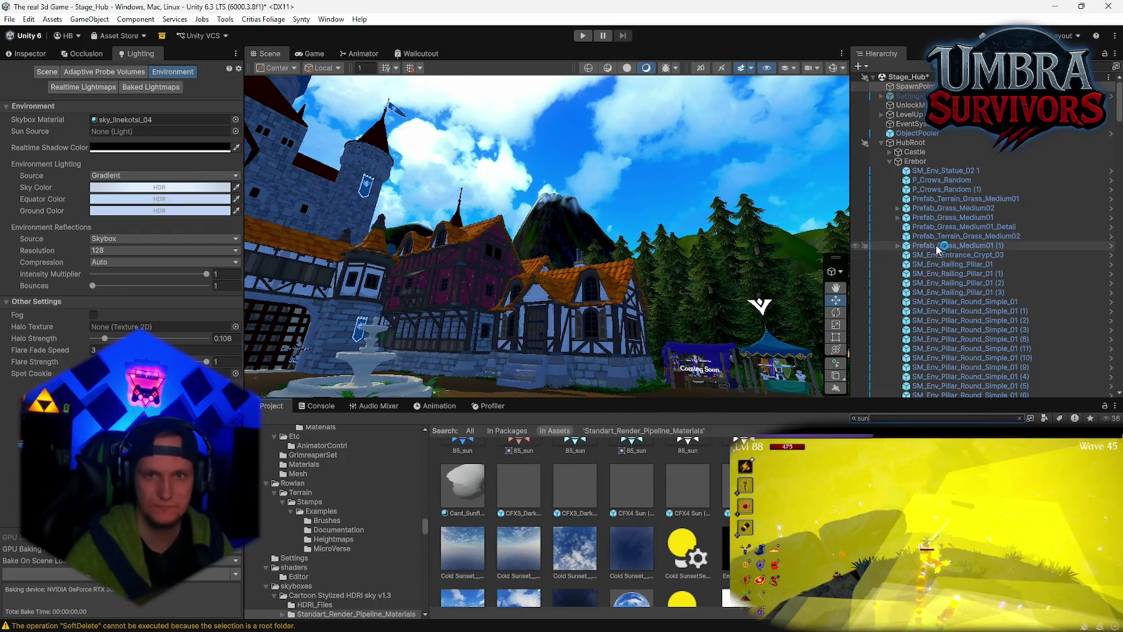
scroll(958, 160, down, 5)
scroll(957, 159, up, 5)
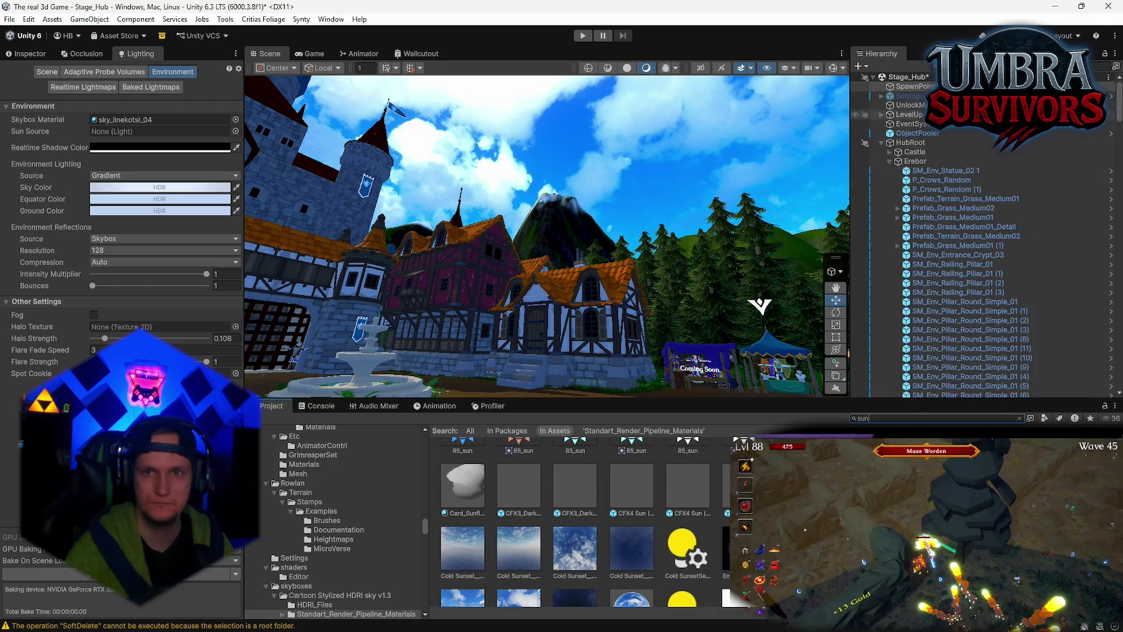
drag(1120, 111, 1114, 385)
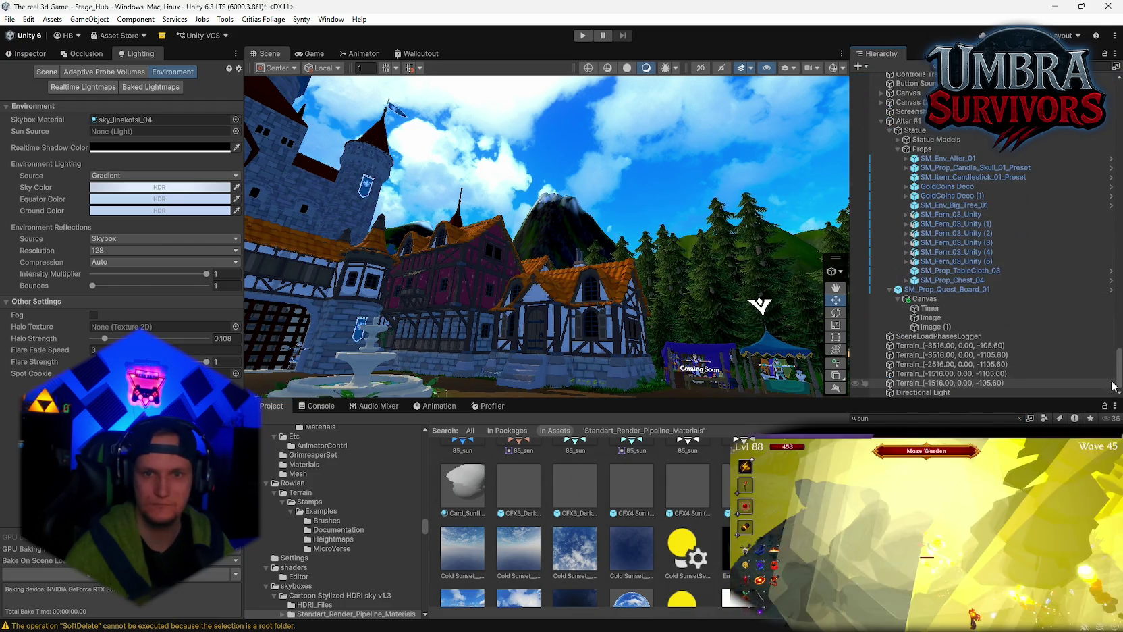
- Make Directional Light the Sun Source and keep Reflection Source set to Skybox
drag(913, 393, 162, 131)
mouse_move(378, 222)
mouse_down()
mouse_move(510, 166)
mouse_move(248, 190)
mouse_up()
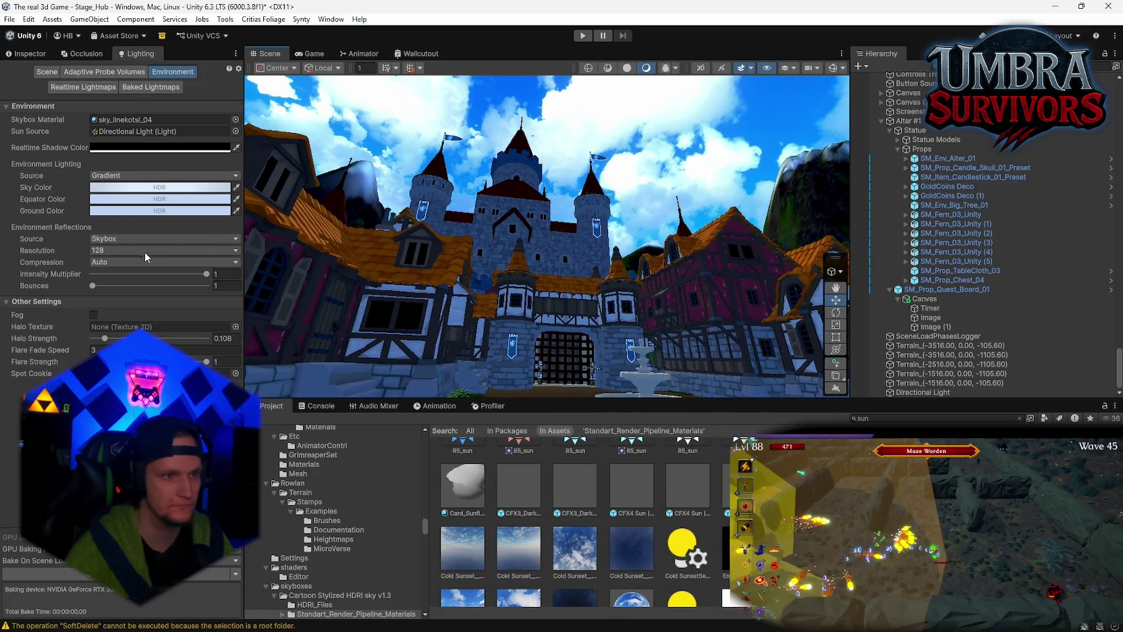
click(108, 240)
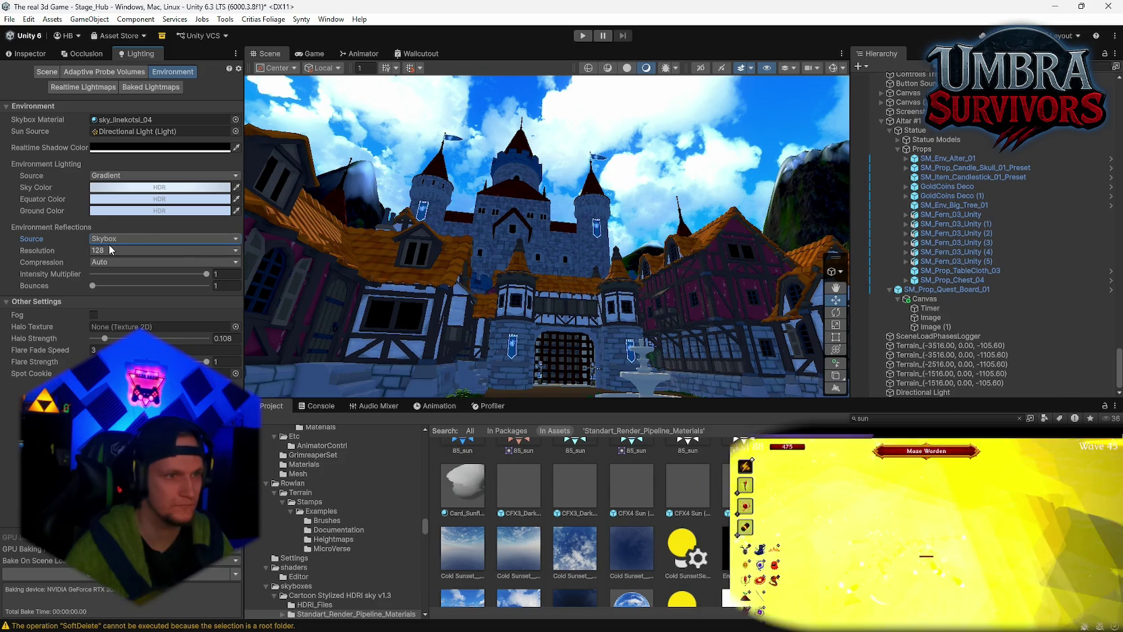
click(109, 240)
click(118, 263)
click(111, 239)
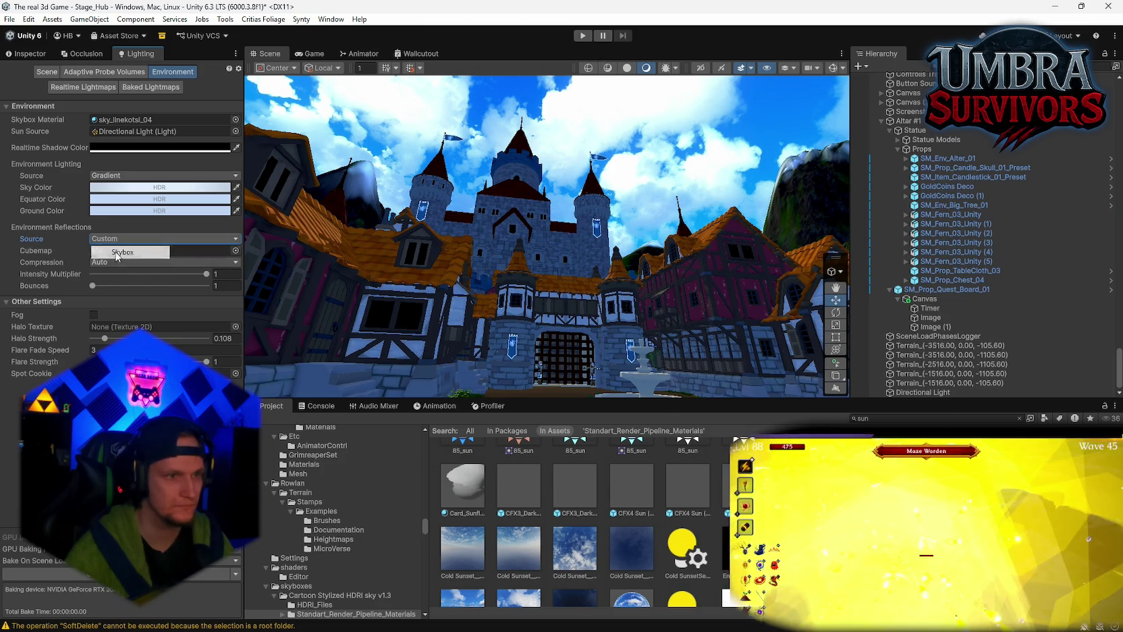
click(118, 253)
- Assign the Epic_BlueSunset Equirect material as the Skybox Material
mouse_move(540, 236)
mouse_down()
mouse_move(708, 223)
mouse_move(1053, 277)
mouse_move(1114, 260)
mouse_move(81, 243)
mouse_move(213, 219)
mouse_move(803, 281)
mouse_move(742, 256)
mouse_move(682, 280)
mouse_up()
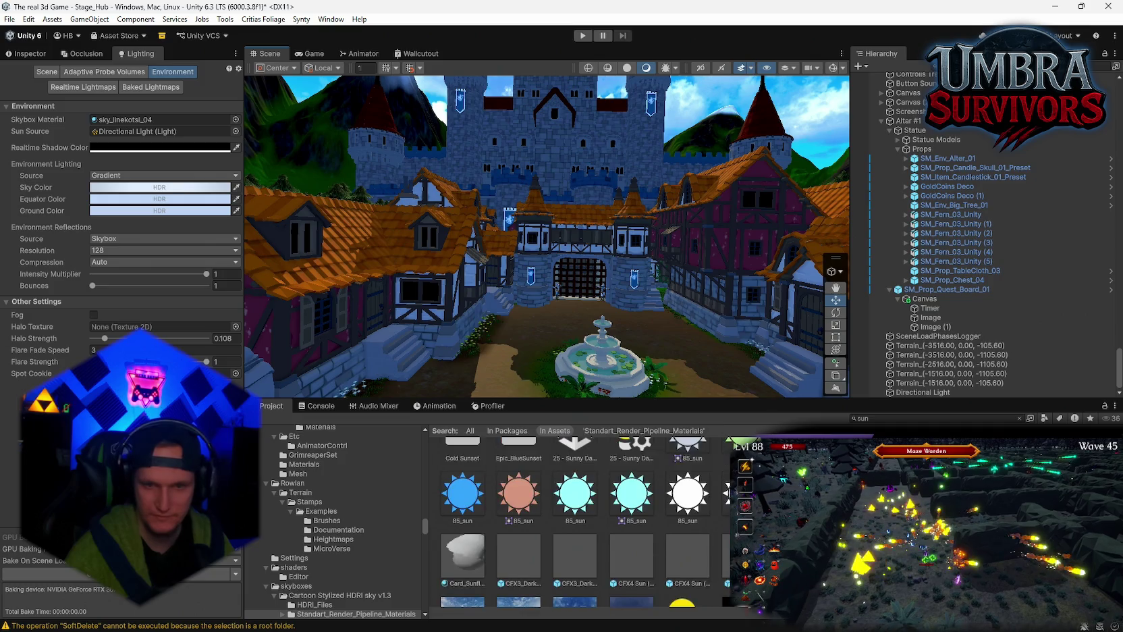
scroll(580, 519, down, 1)
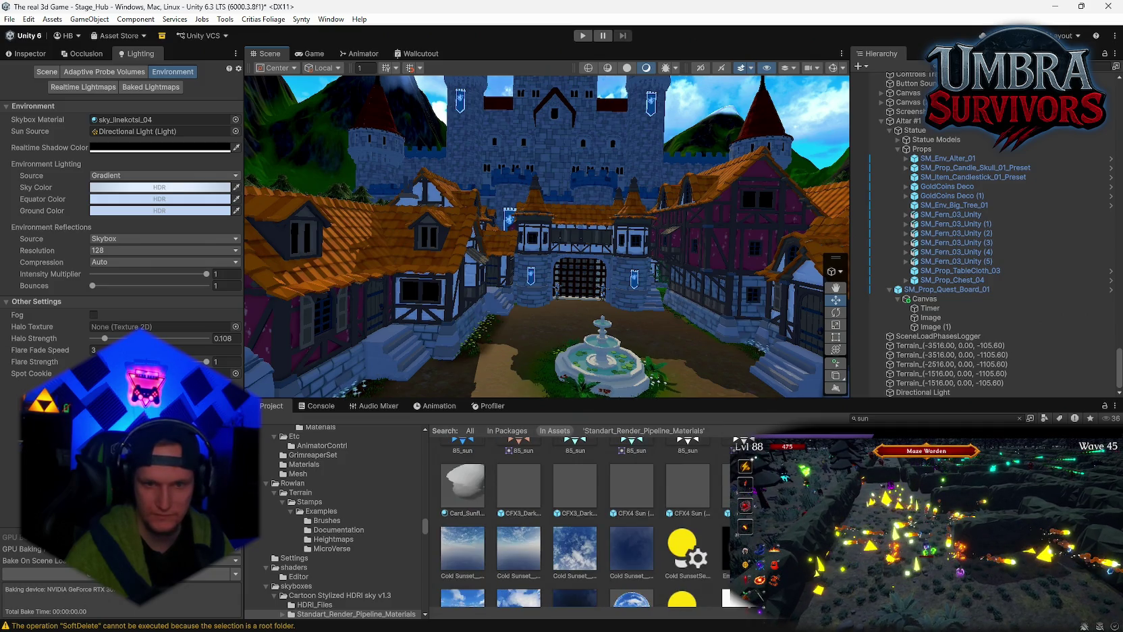
drag(696, 378, 781, 324)
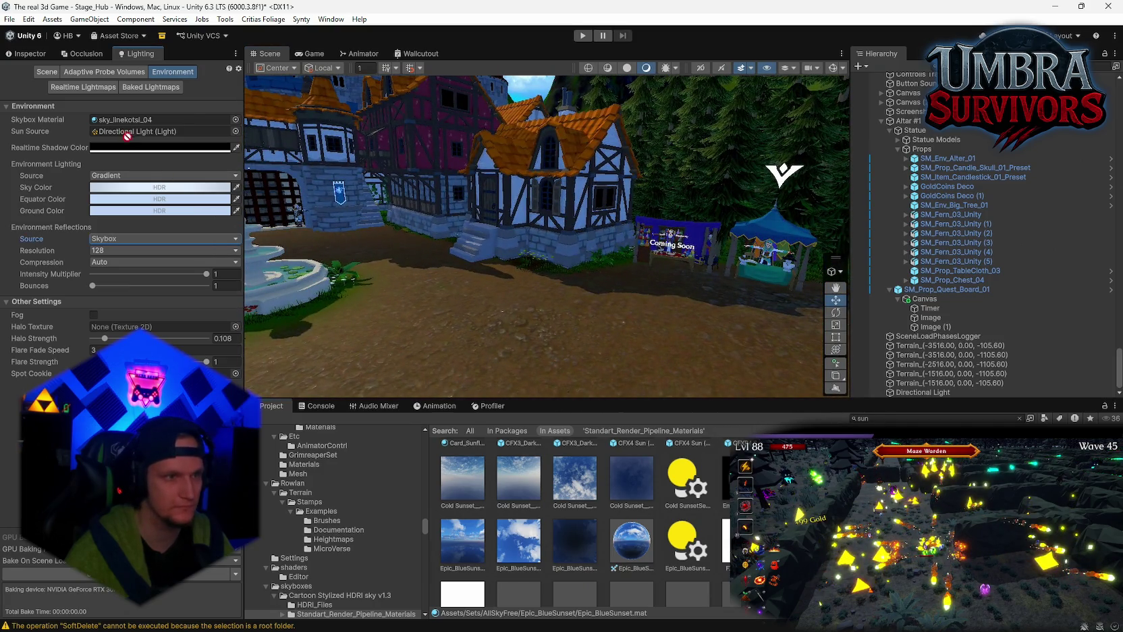
mouse_move(493, 295)
mouse_down()
mouse_move(264, 195)
mouse_move(982, 279)
mouse_up()
drag(608, 257, 644, 290)
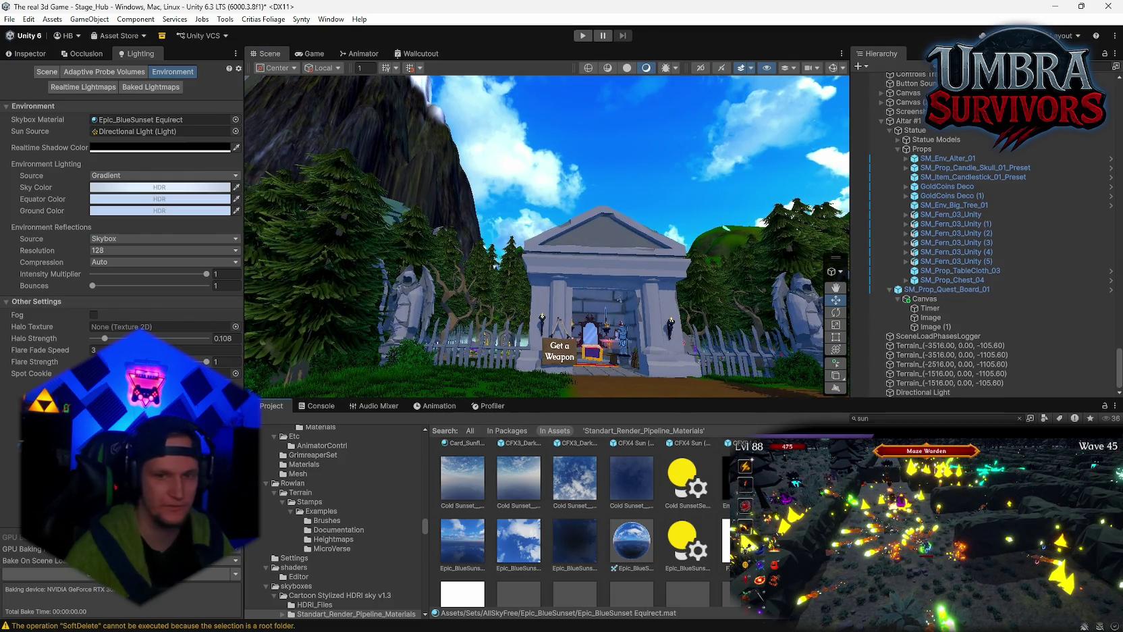
- Try Exposure 8 on Epic_BlueSunset Equirect, undo back to 1, and set Rotation to 2
click(41, 56)
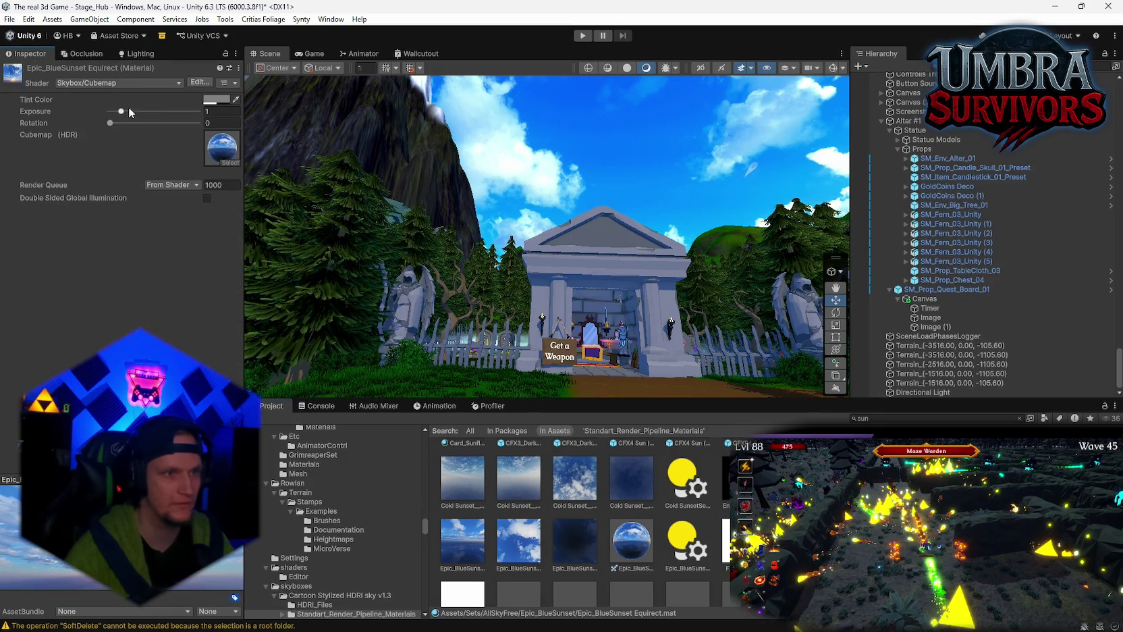
mouse_move(129, 108)
mouse_down()
mouse_move(143, 111)
mouse_move(113, 111)
mouse_move(234, 116)
mouse_move(121, 122)
mouse_move(192, 122)
mouse_up()
key(ctrl+z)
drag(197, 123, 189, 123)
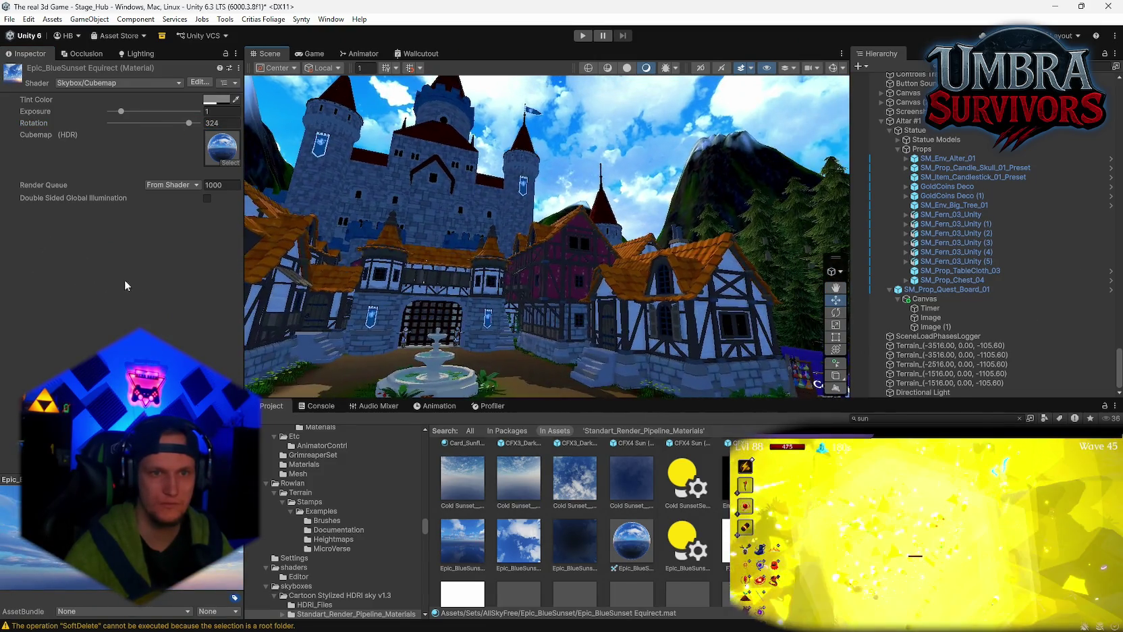
drag(188, 126, 111, 130)
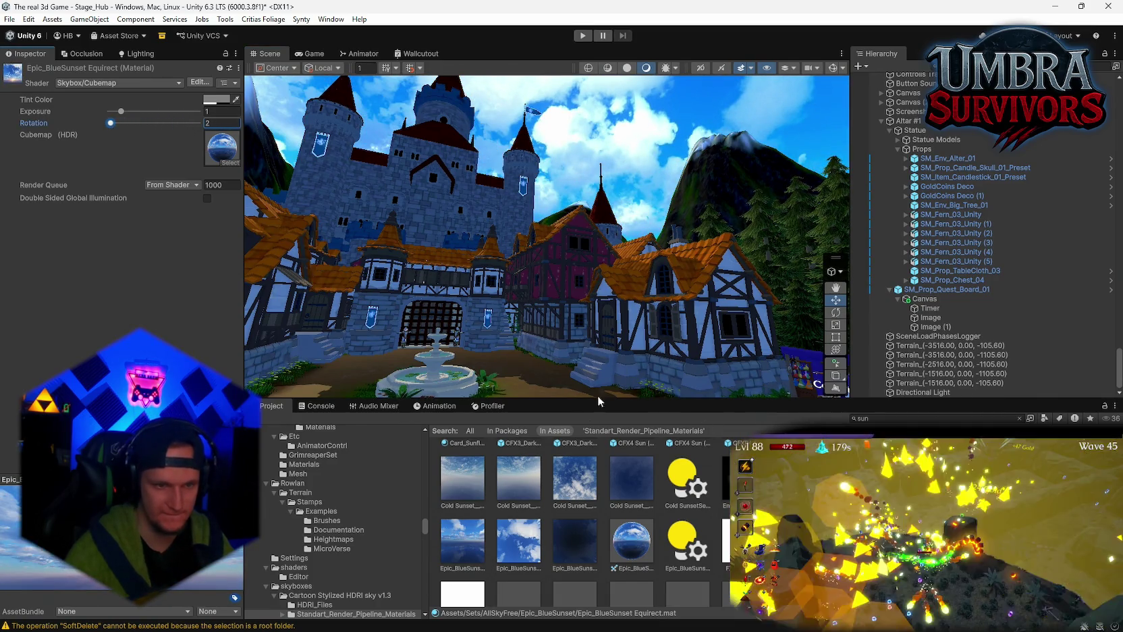
scroll(476, 554, up, 2)
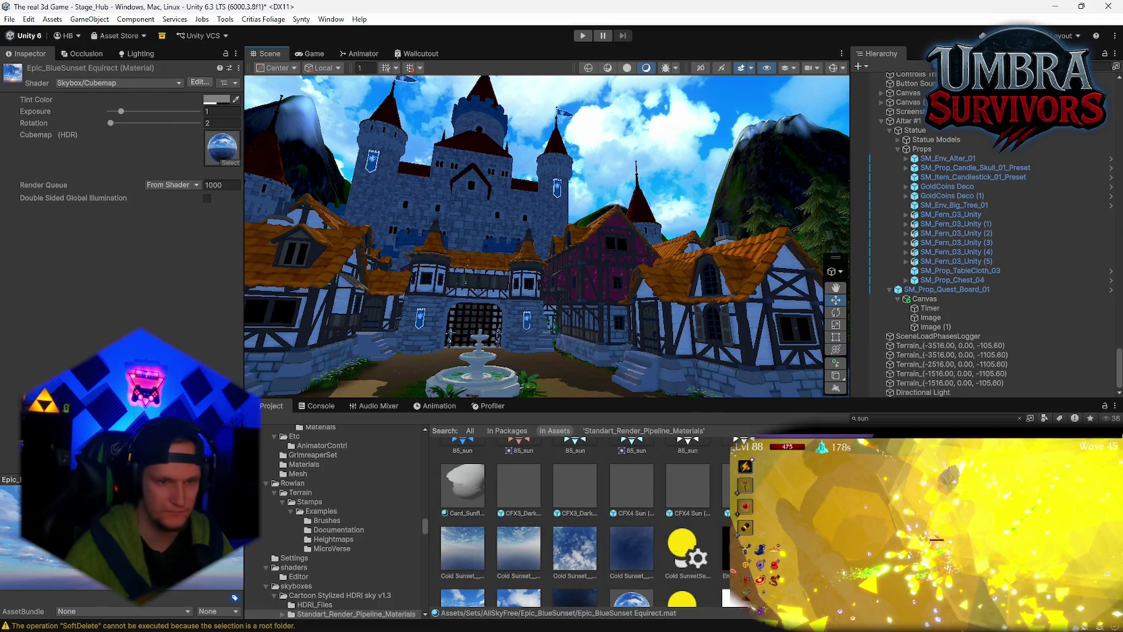
- Search the Project for 'allsky' and browse into the AllSkyFree demo environment folders
click(964, 418)
text(allsky)
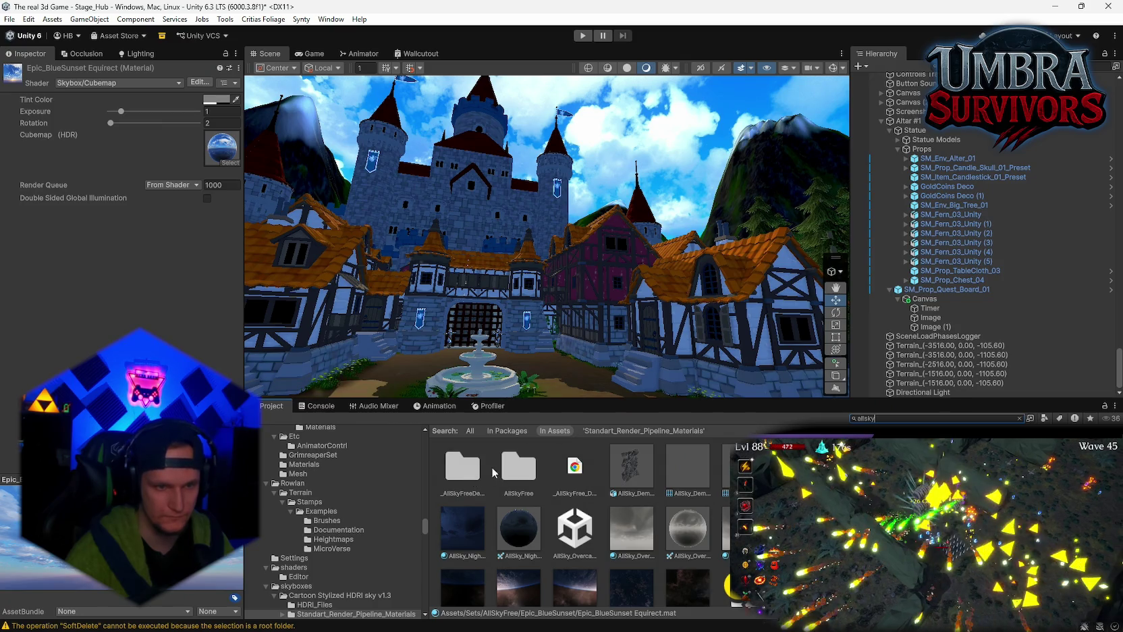
double_click(519, 467)
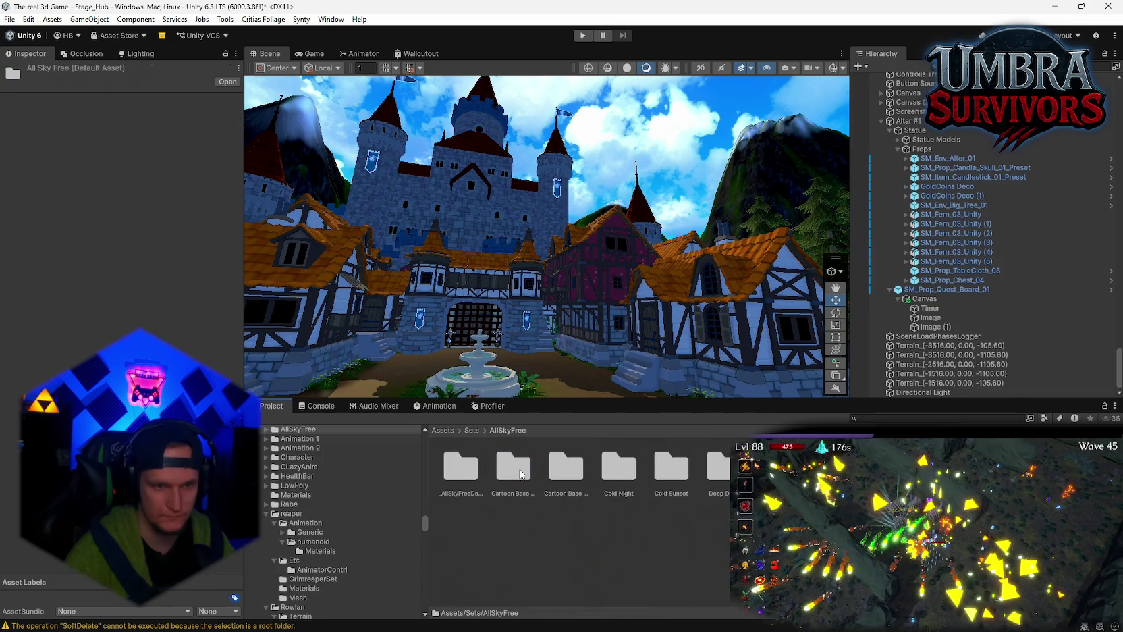
double_click(464, 471)
double_click(464, 471)
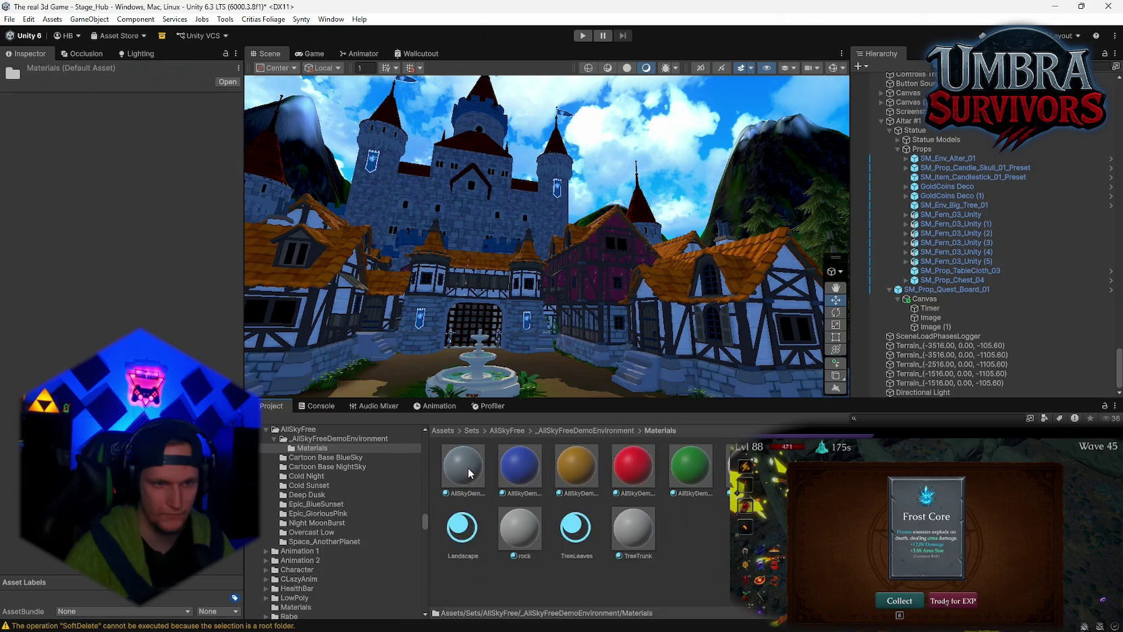
- Look inside the Cold Sunset folder, then open the Epic_BlueSunset skybox folder
click(511, 430)
double_click(662, 473)
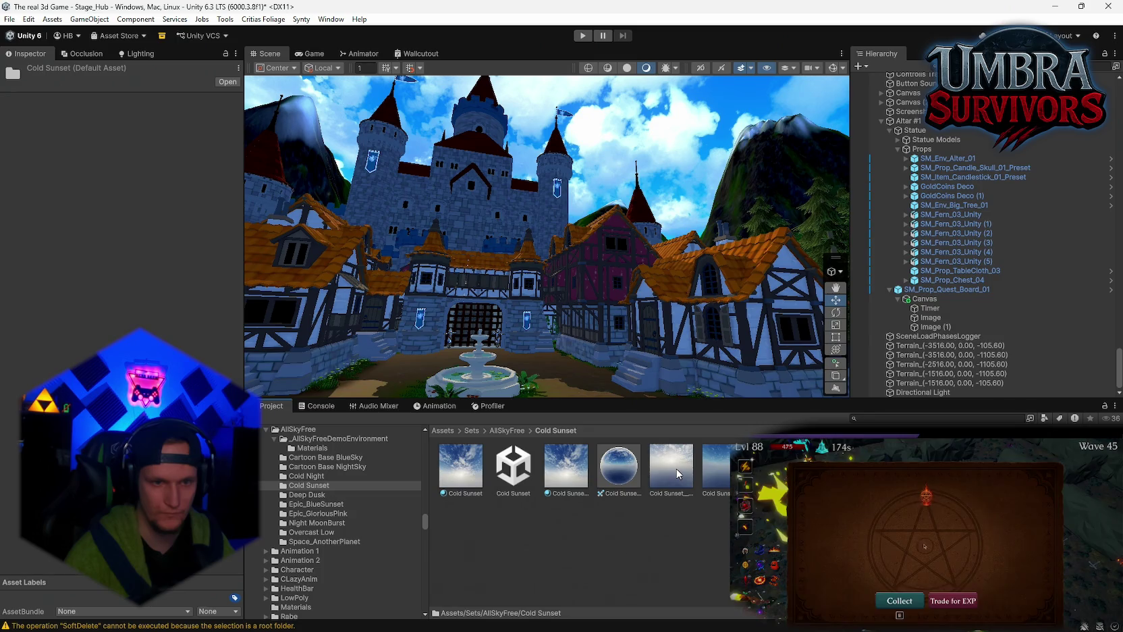
click(513, 430)
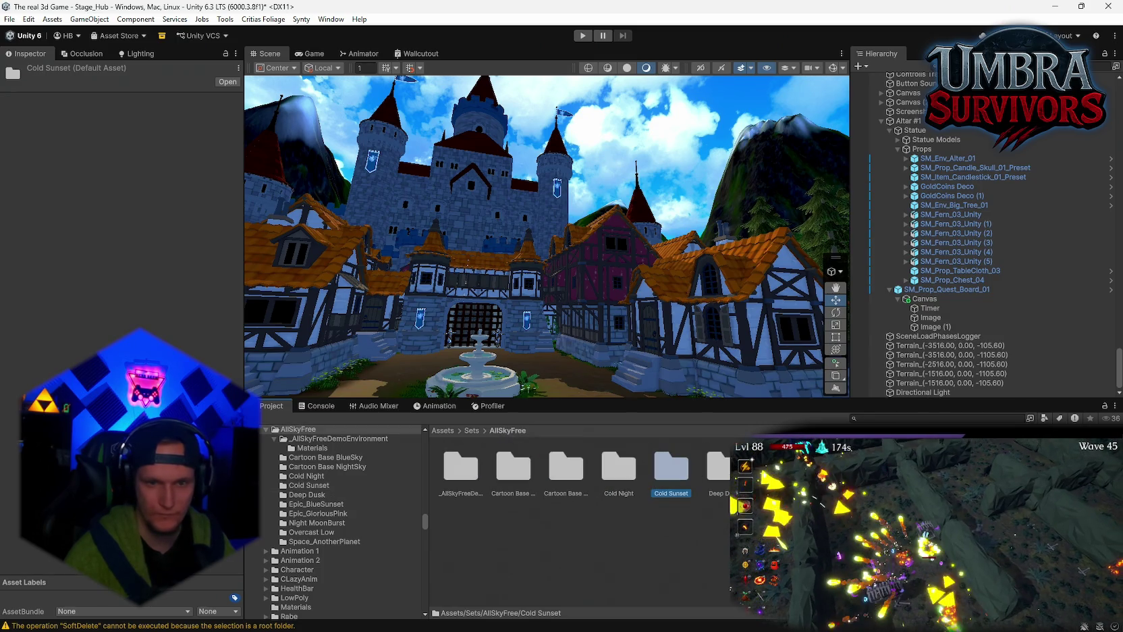
double_click(703, 471)
scroll(473, 284, up, 2)
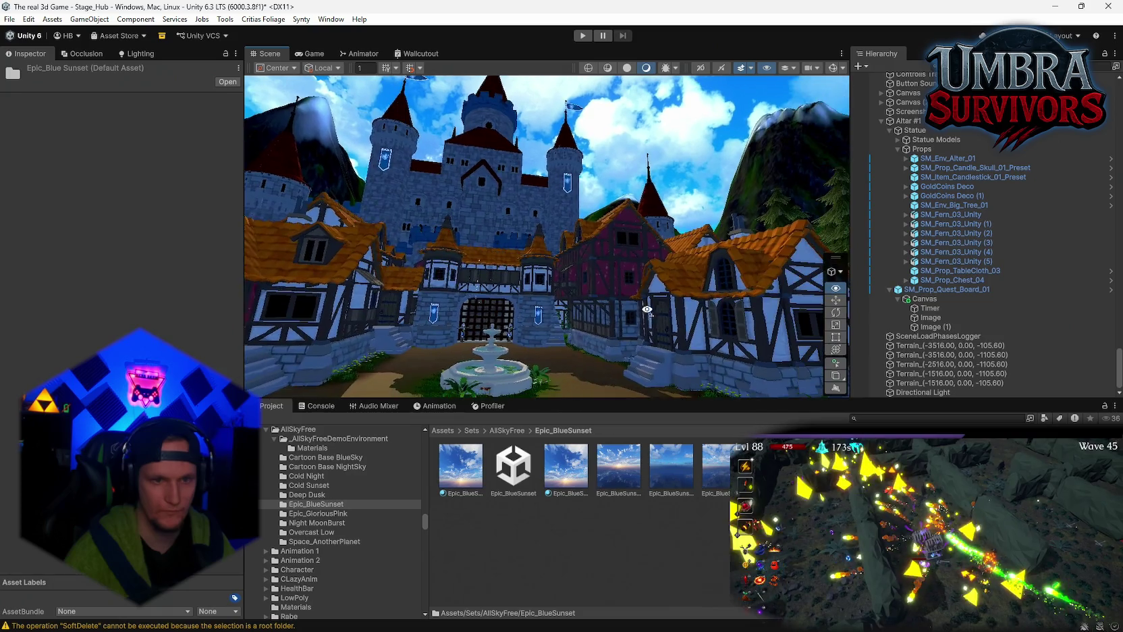
click(134, 54)
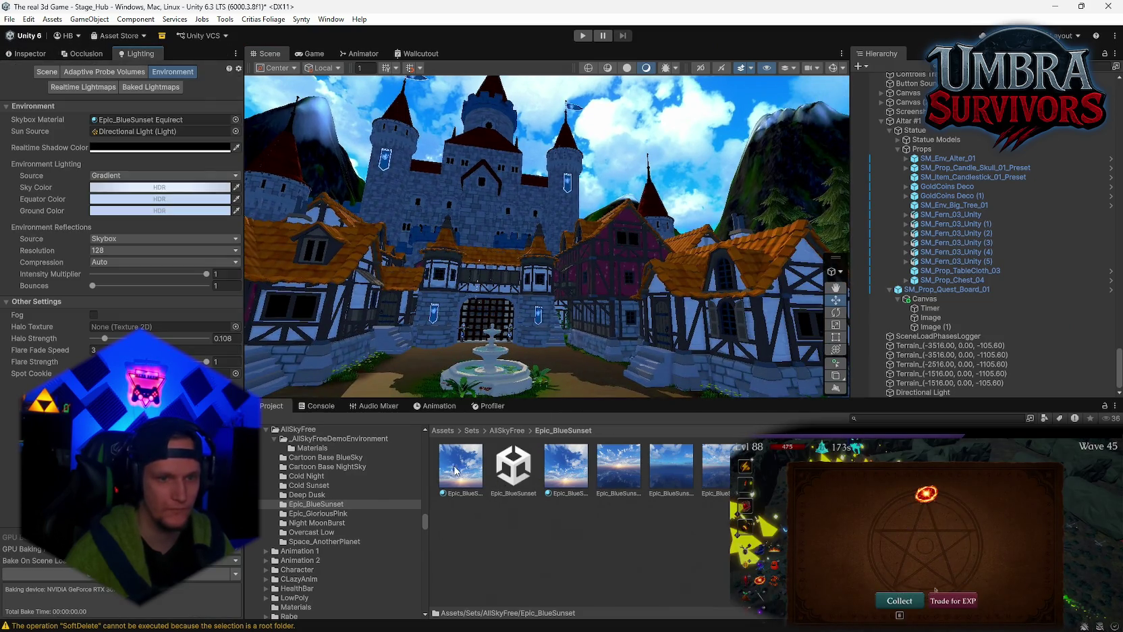
- Reassign Epic_BlueSunset as Skybox Material and slide Halo Strength from 0.108 to 0.318
drag(564, 475, 121, 120)
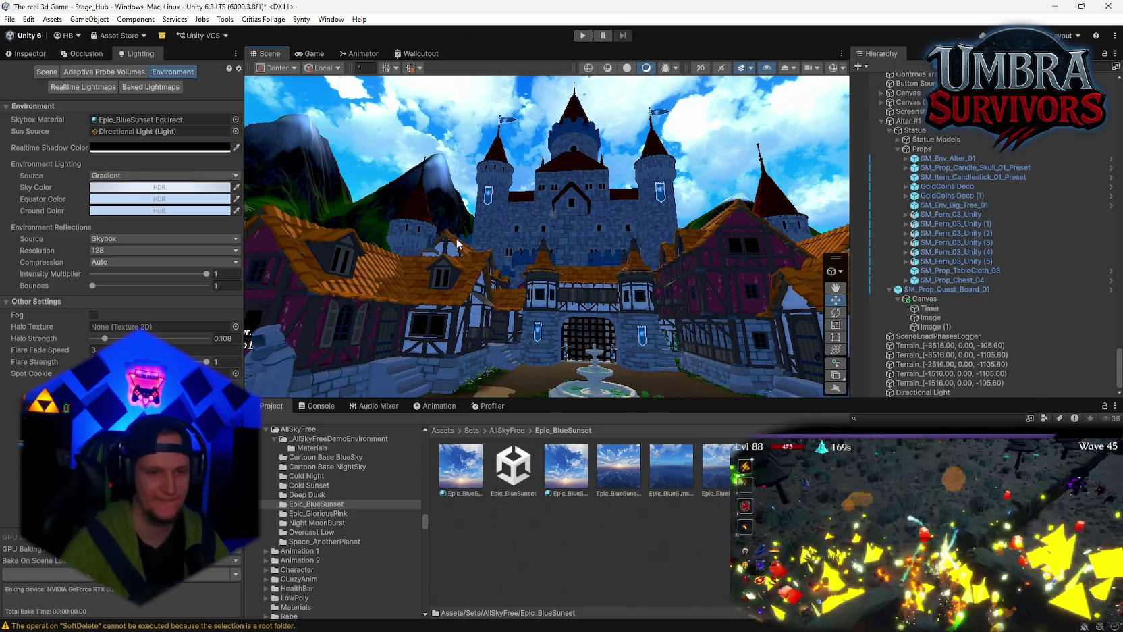
drag(493, 377, 573, 484)
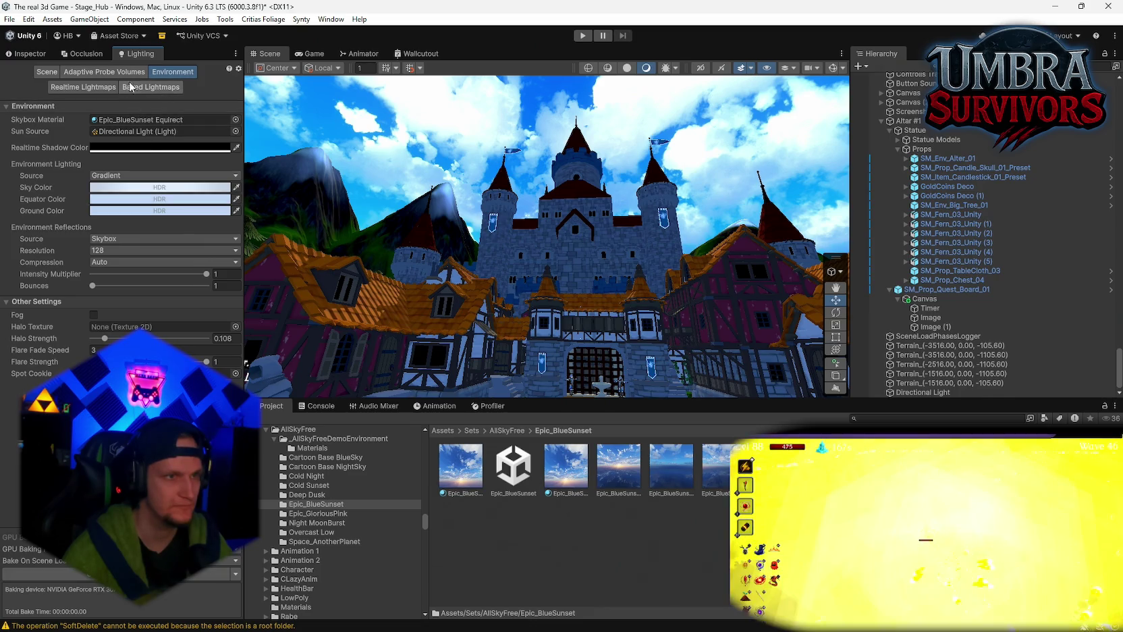
drag(104, 338, 130, 339)
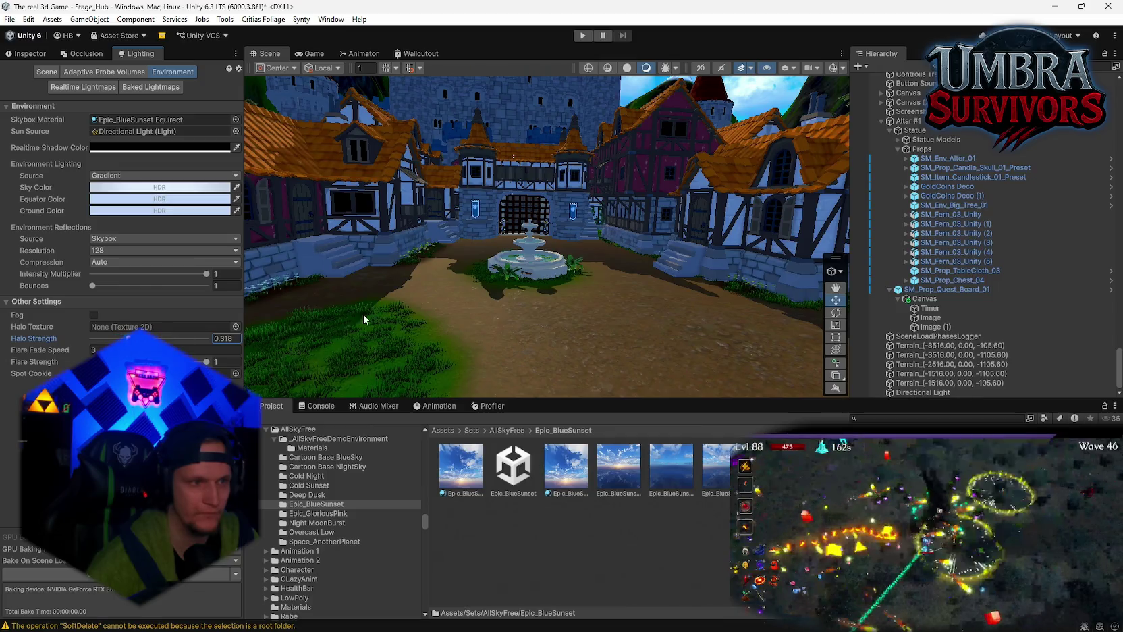
- Enable scene fog and change its colour from red to light grey
click(93, 315)
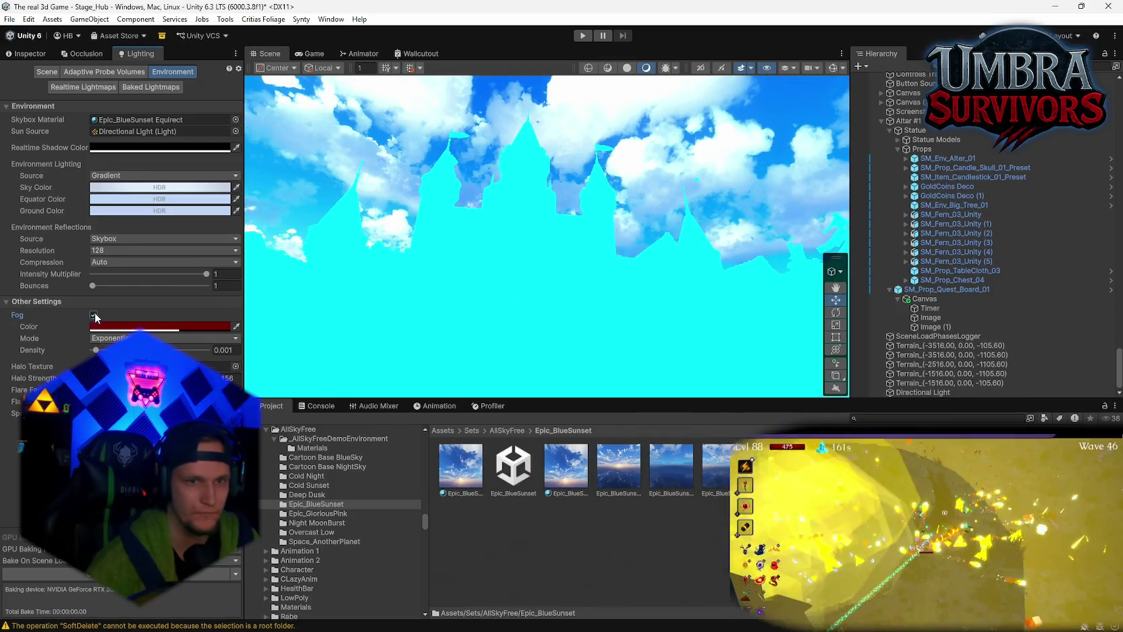
mouse_move(520, 255)
mouse_down()
mouse_move(629, 266)
mouse_move(612, 277)
mouse_up()
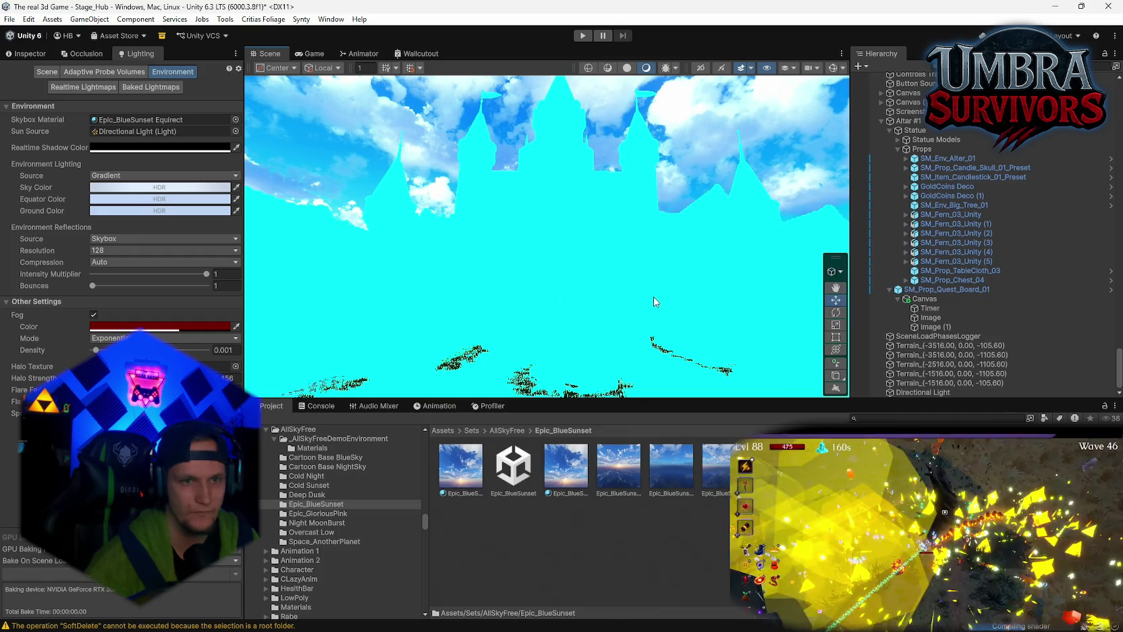
drag(699, 265, 719, 282)
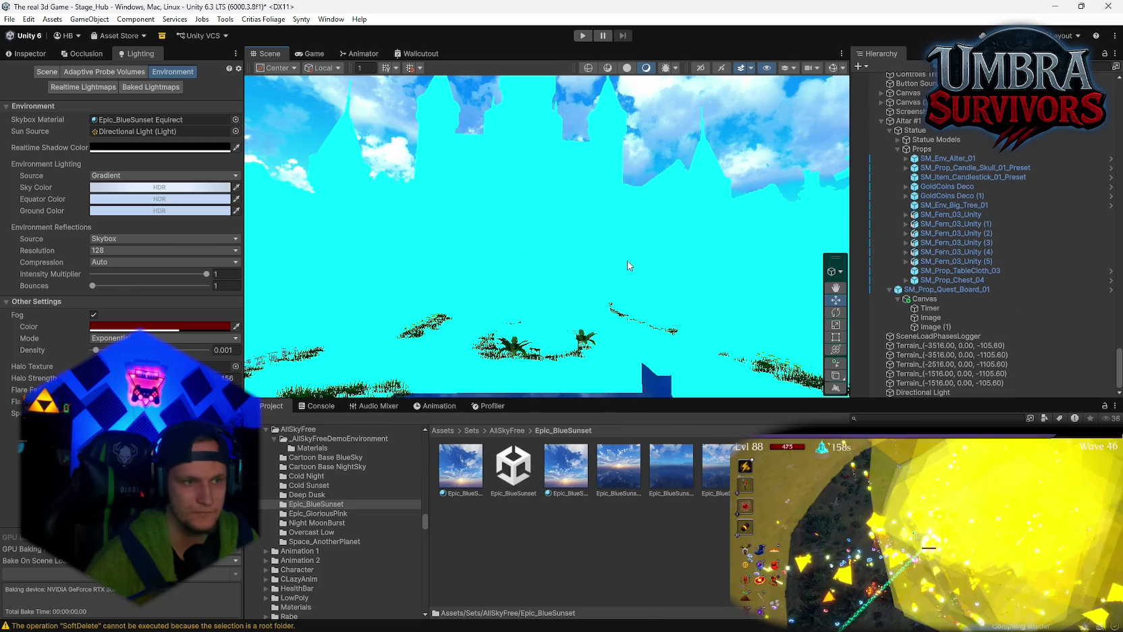
drag(586, 271, 250, 298)
click(160, 326)
drag(195, 337, 145, 347)
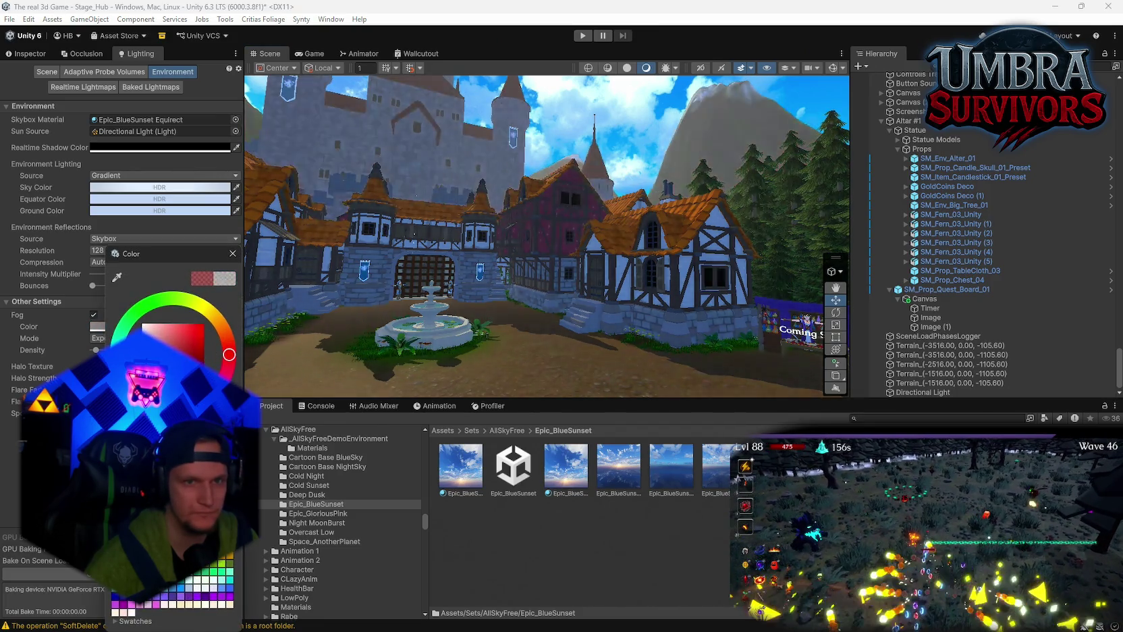
click(232, 253)
- Switch the fog mode to Linear
mouse_move(540, 270)
mouse_down()
mouse_move(645, 276)
mouse_move(311, 250)
mouse_move(611, 235)
mouse_move(735, 98)
mouse_move(440, 302)
mouse_up()
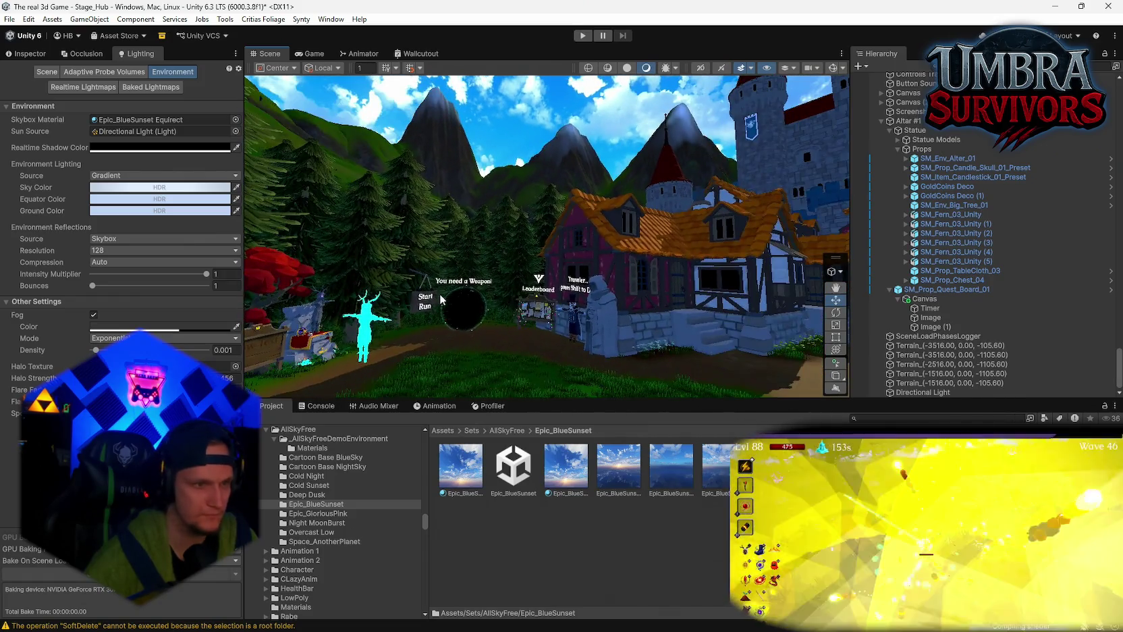
click(166, 338)
click(165, 348)
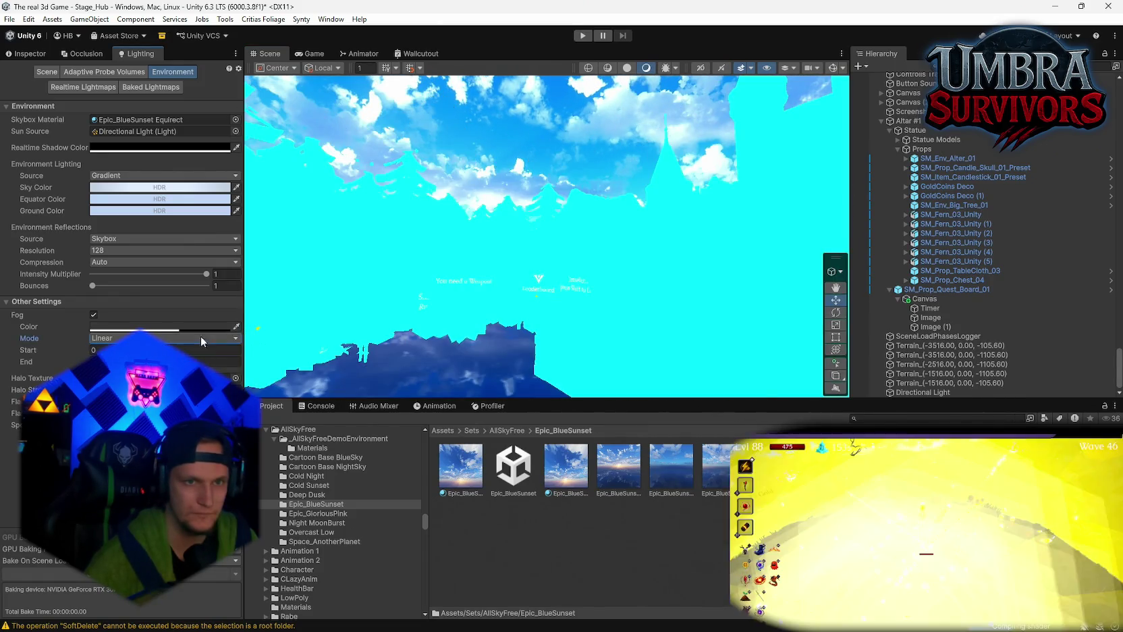
drag(624, 291, 615, 372)
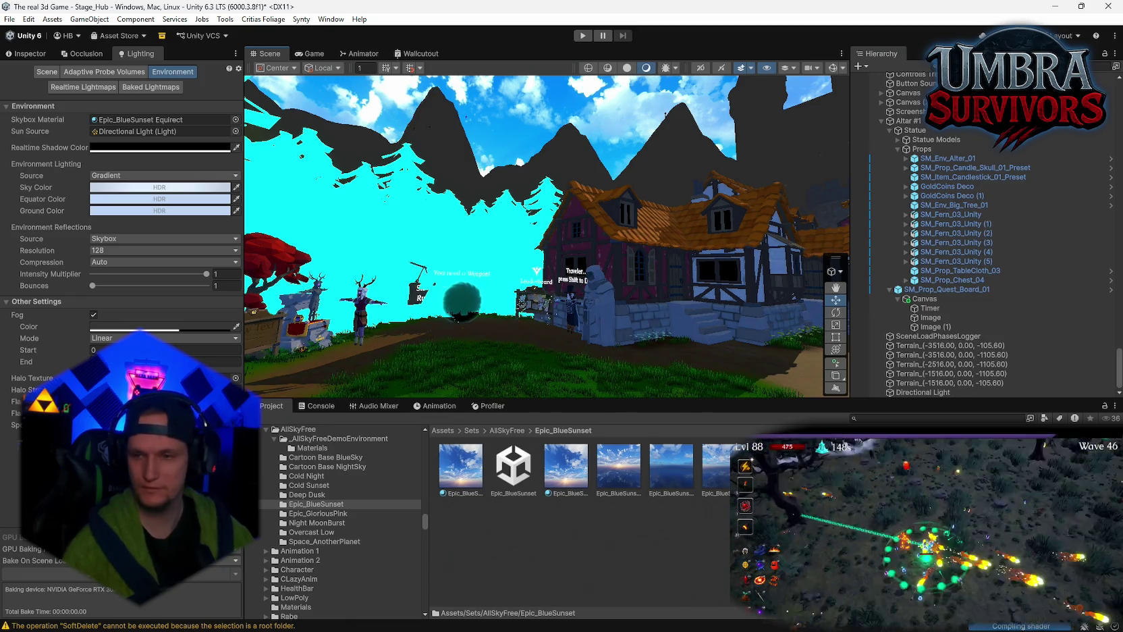
- Preview the saved colour palette image, then return to the Stage_Hub scene view
key(super)
click(486, 618)
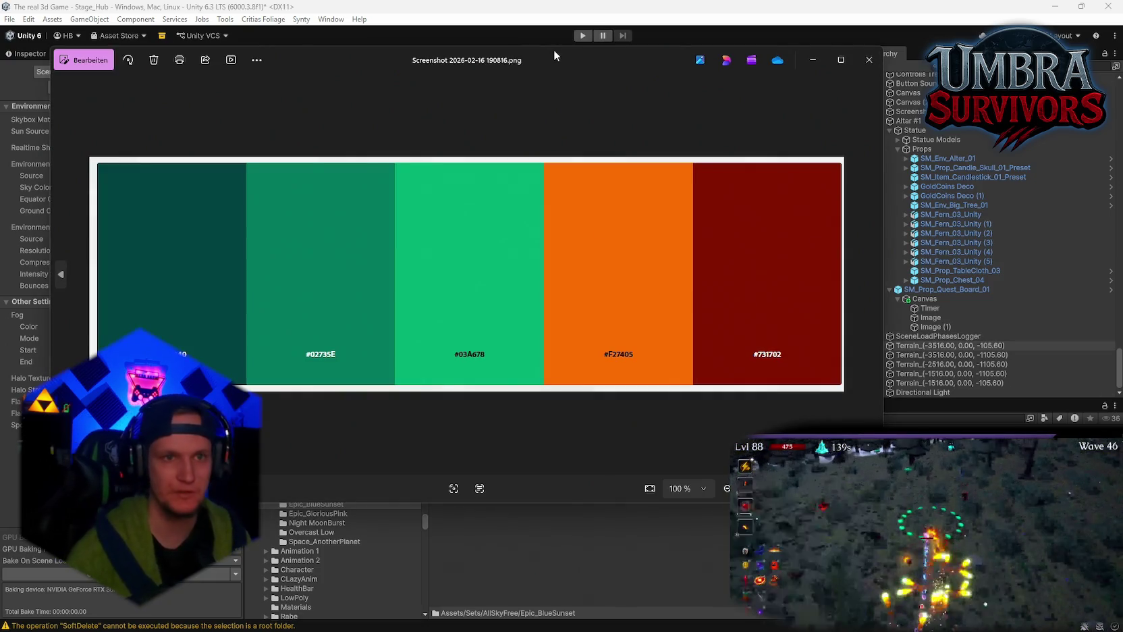
mouse_move(555, 49)
mouse_down()
mouse_move(557, 113)
mouse_move(717, 81)
mouse_move(682, 108)
mouse_up()
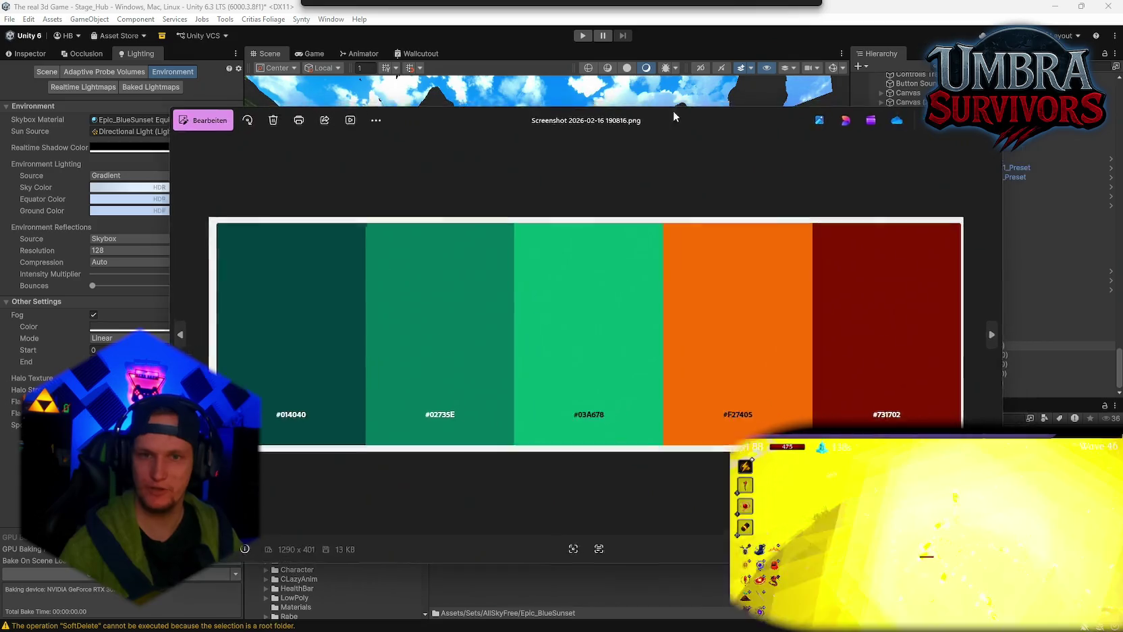
key(alt+Tab)
scroll(706, 195, up, 3)
mouse_move(728, 174)
mouse_down()
mouse_move(680, 258)
mouse_move(645, 199)
mouse_move(581, 216)
mouse_up()
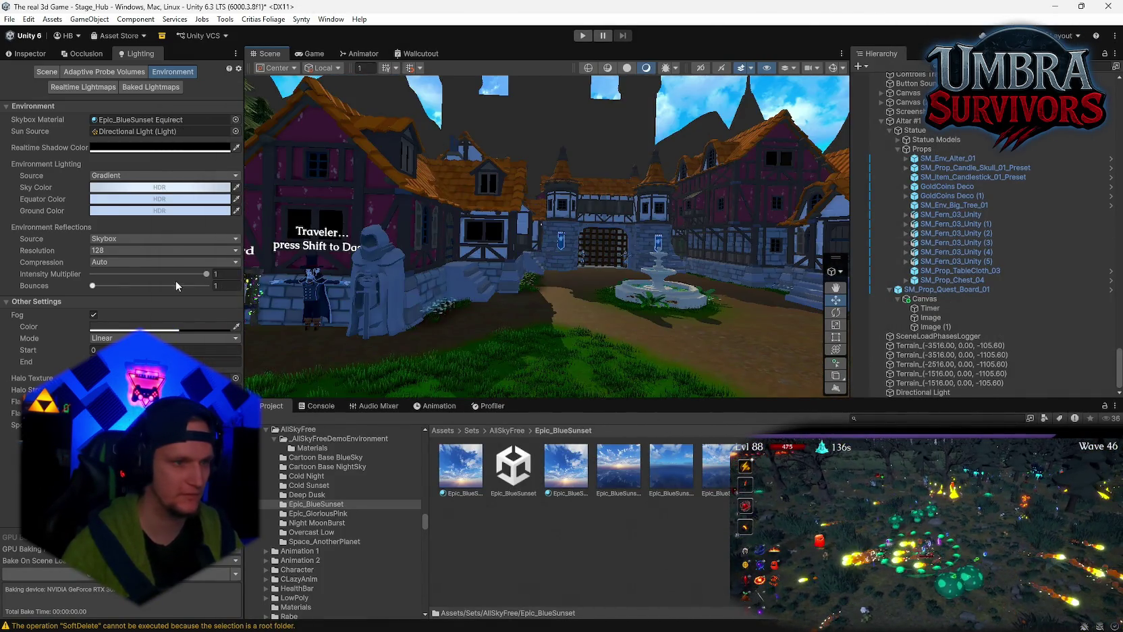
drag(512, 289, 513, 312)
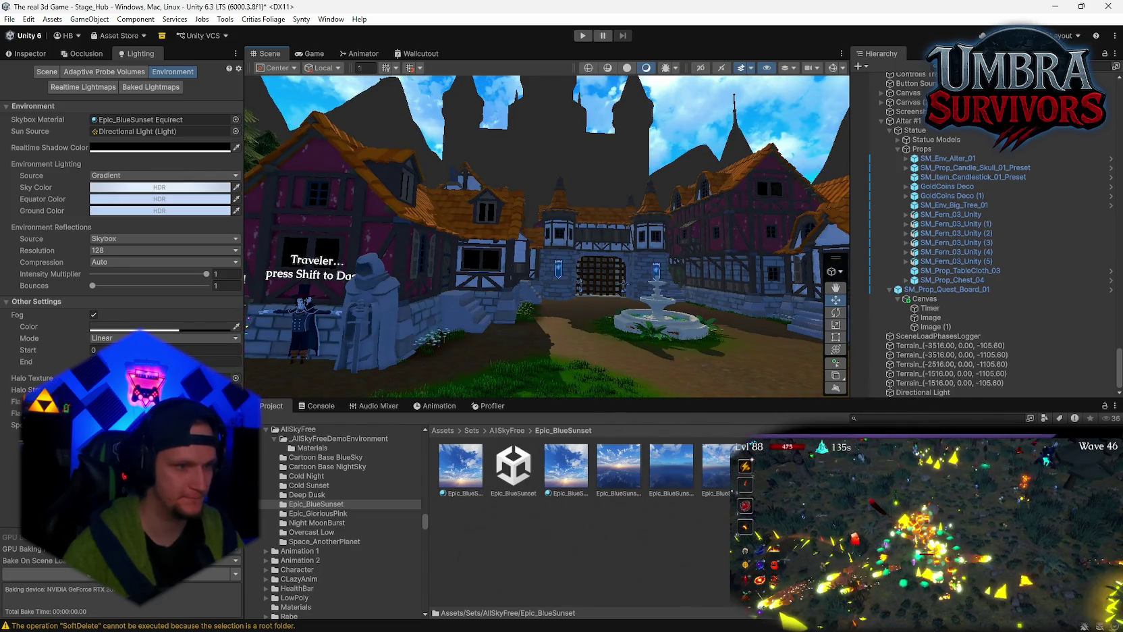
click(203, 361)
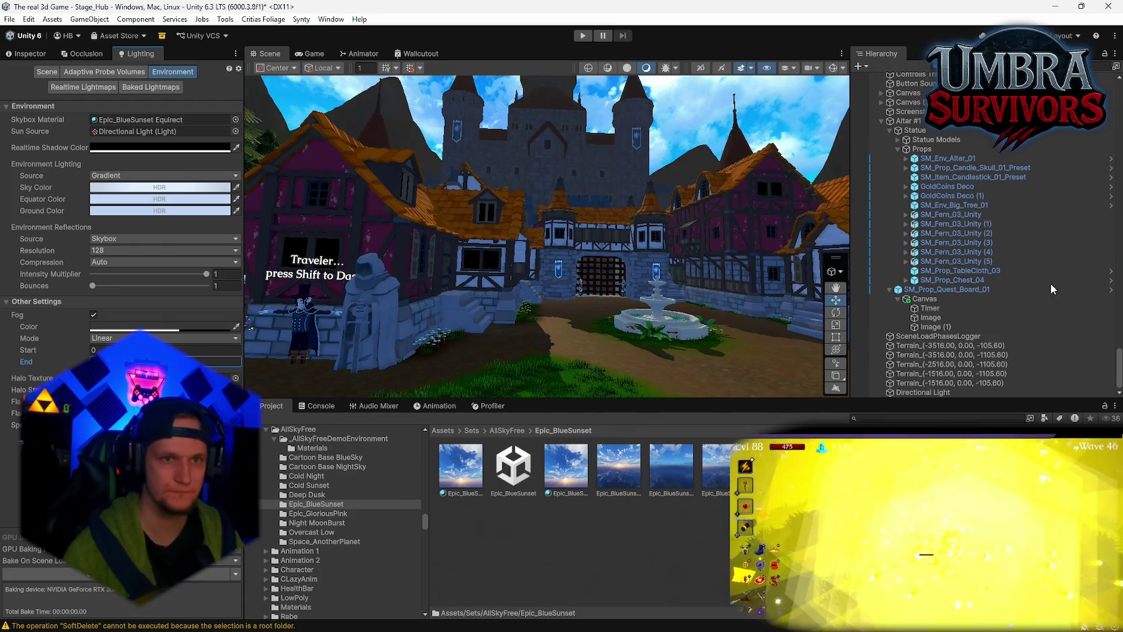
mouse_move(405, 270)
mouse_down()
mouse_move(473, 303)
mouse_move(465, 438)
mouse_move(366, 246)
mouse_move(399, 279)
mouse_move(602, 371)
mouse_move(577, 303)
mouse_up()
drag(599, 235, 378, 284)
mouse_move(113, 305)
mouse_down()
mouse_move(546, 297)
mouse_move(105, 284)
mouse_up()
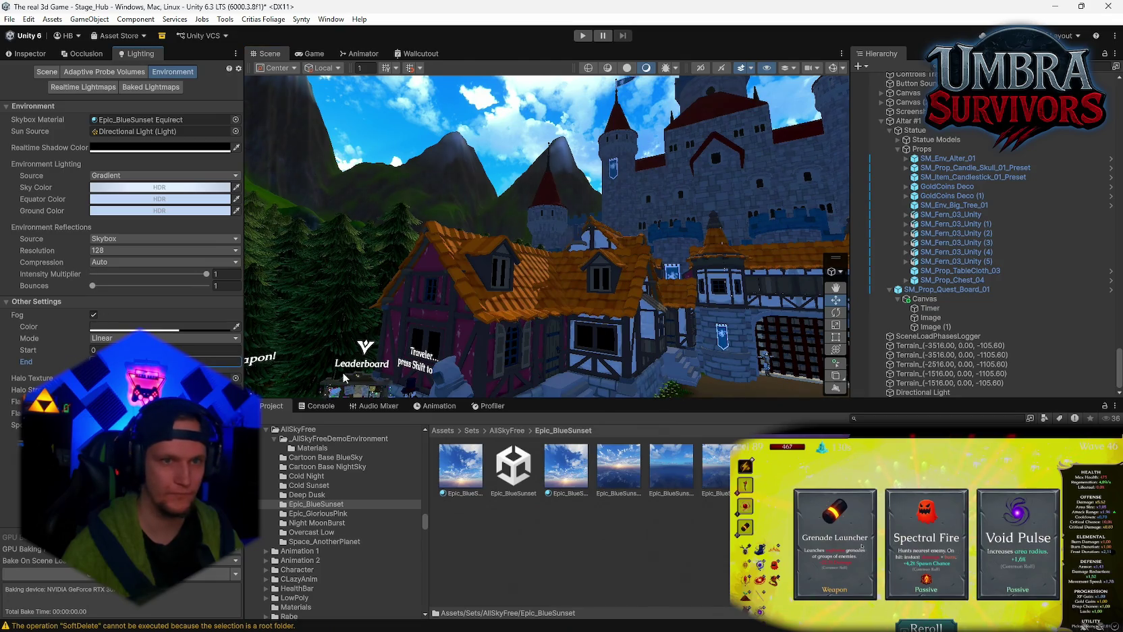
mouse_move(540, 257)
mouse_down()
mouse_move(405, 229)
mouse_move(230, 216)
mouse_move(471, 199)
mouse_move(534, 165)
mouse_move(785, 312)
mouse_up()
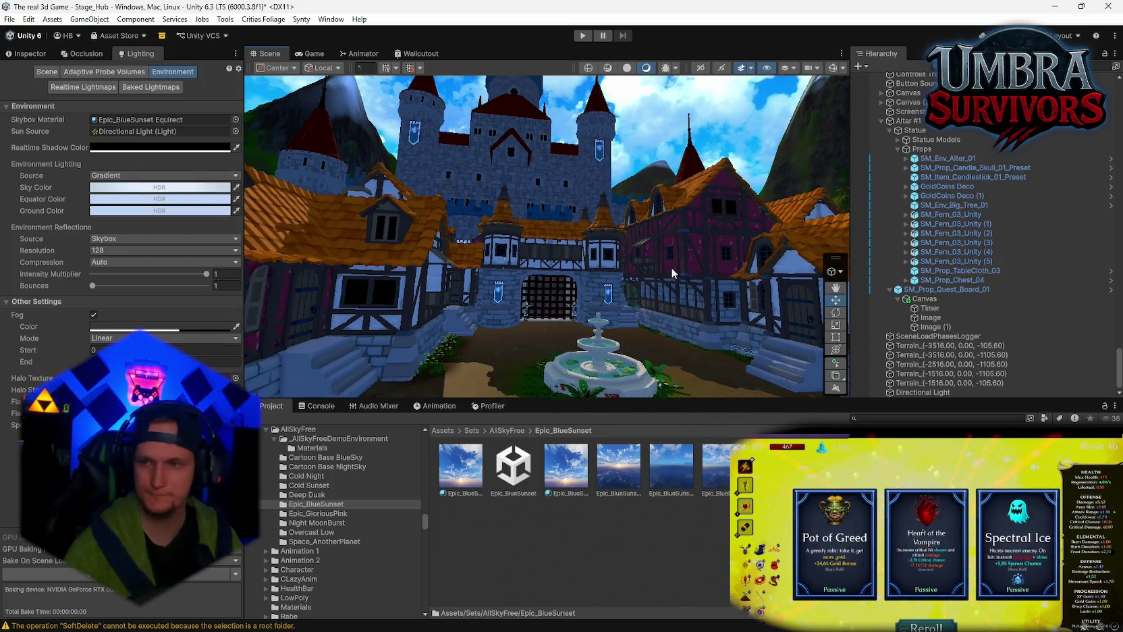
mouse_move(599, 225)
mouse_down()
mouse_move(530, 255)
mouse_move(604, 197)
mouse_move(478, 220)
mouse_up()
- In the Hierarchy, collapse Playground and Terrain under HubRoot and select the Ground terrain
scroll(955, 283, up, 3)
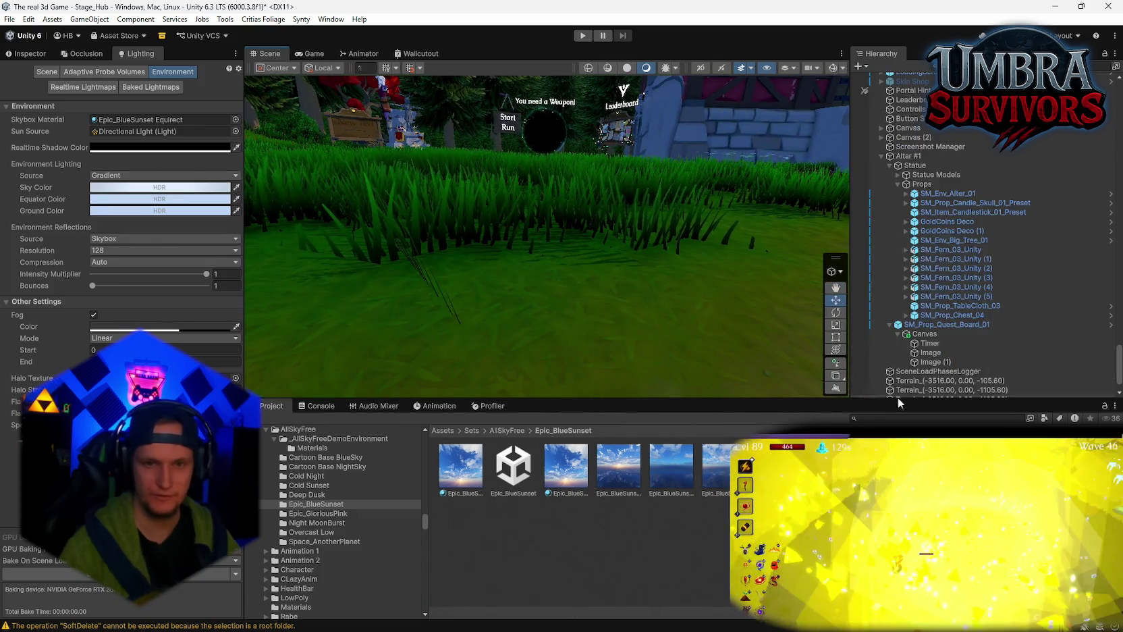
scroll(985, 252, up, 4)
scroll(985, 251, up, 10)
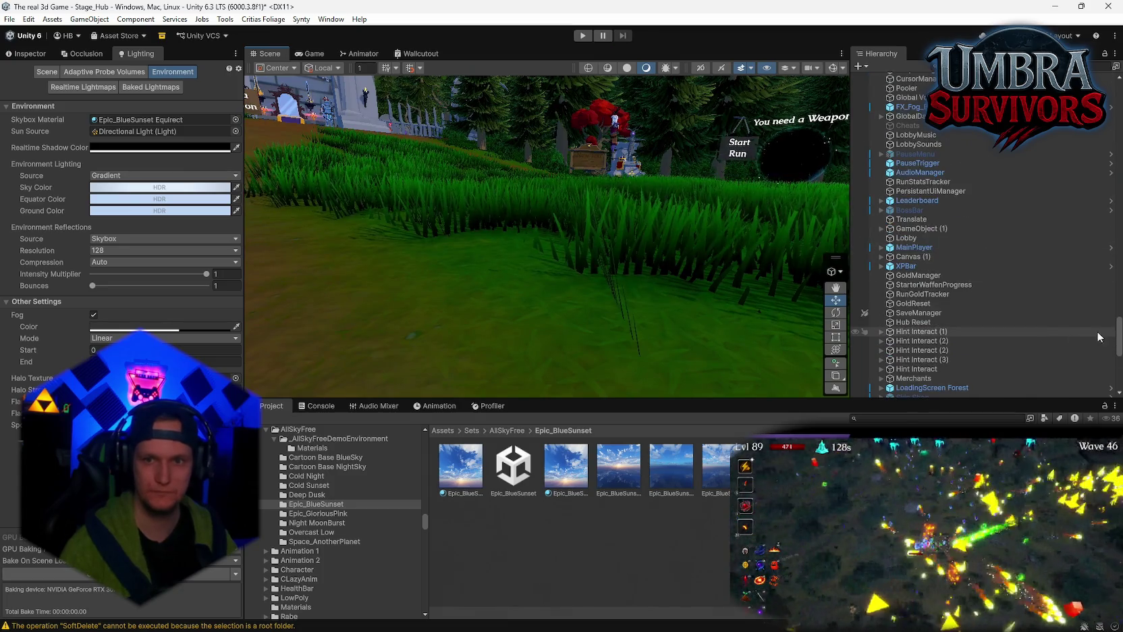
scroll(622, 168, down, 5)
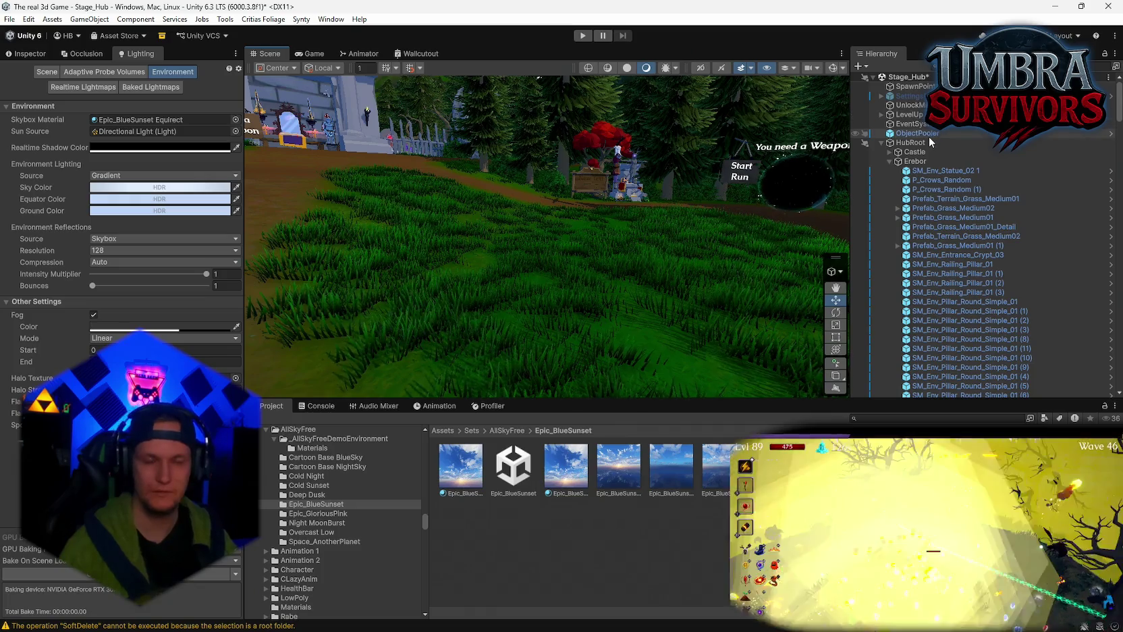
click(881, 143)
click(881, 152)
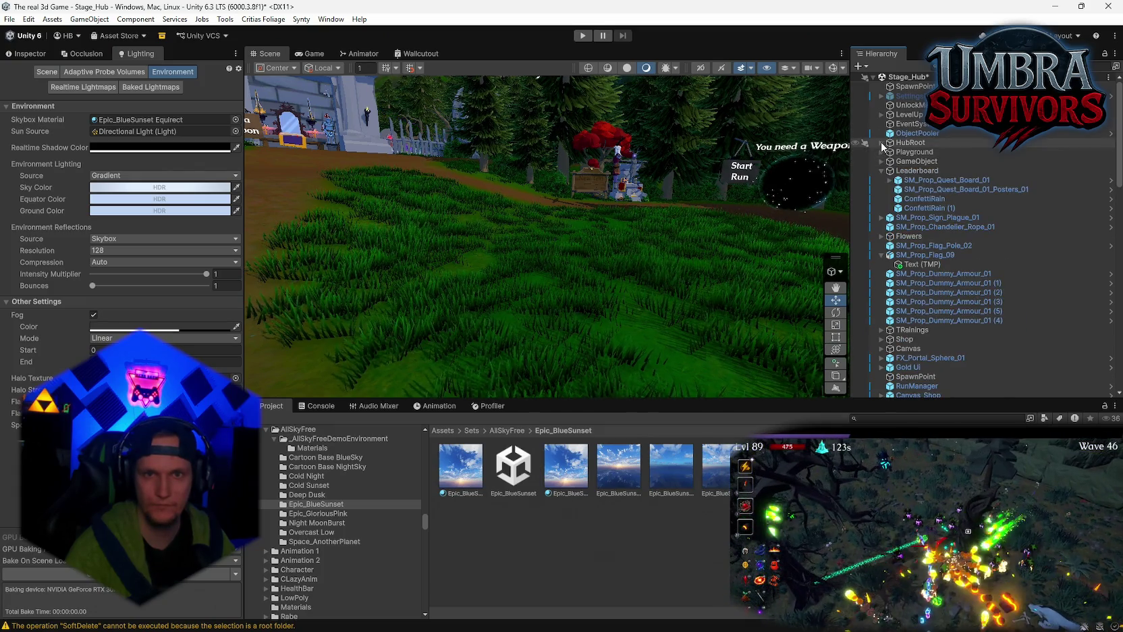
click(881, 143)
click(890, 170)
click(908, 191)
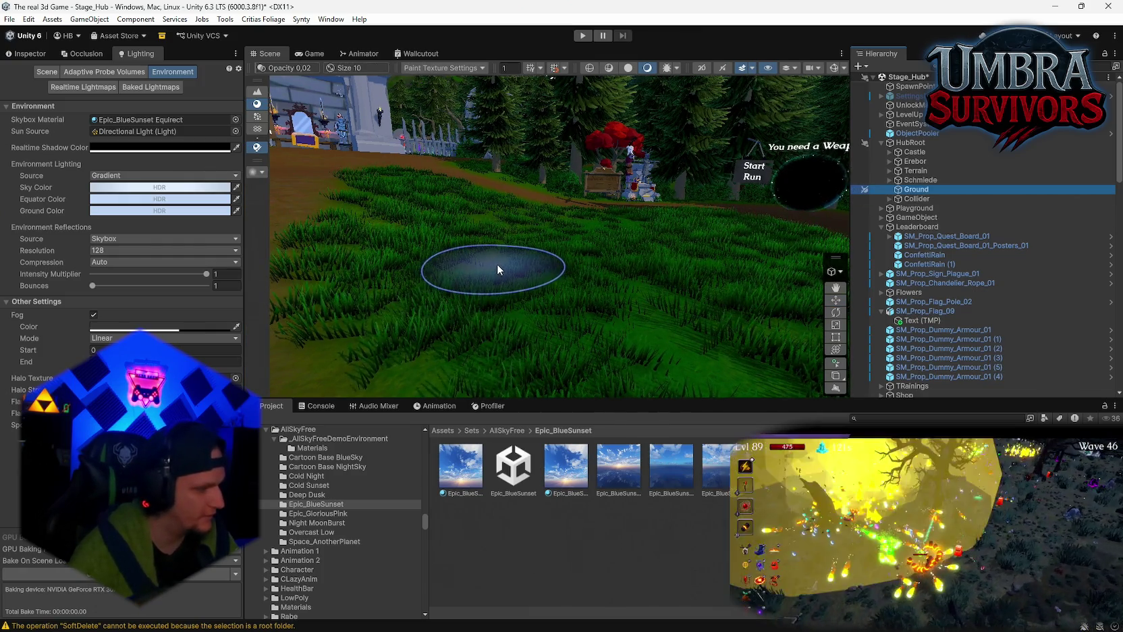
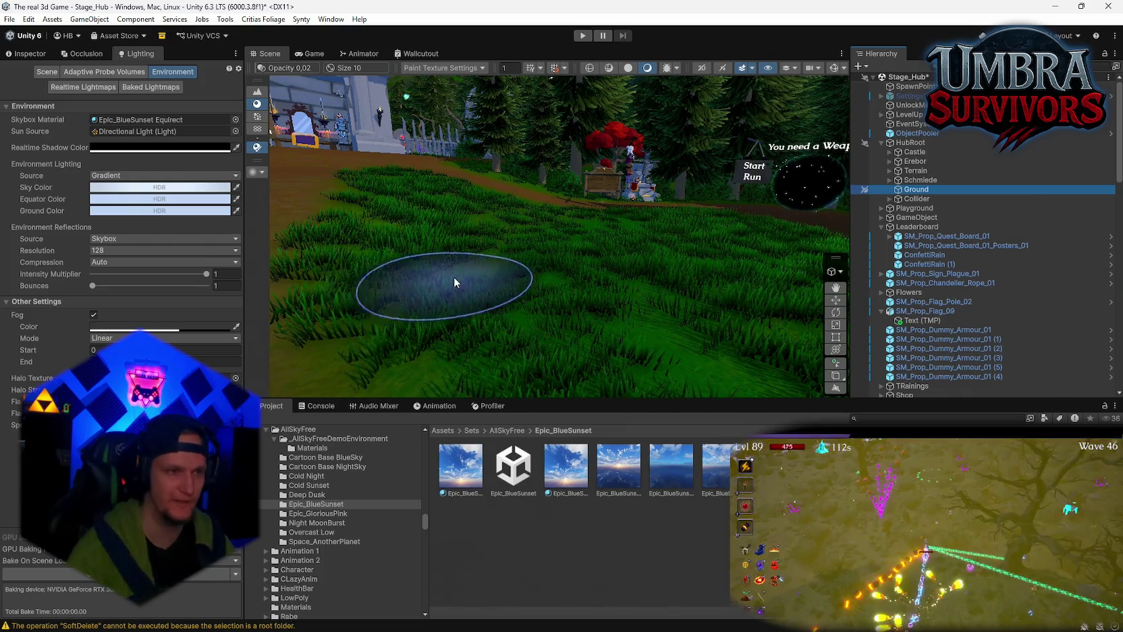
- Orbit the Scene view toward the house and Leaderboard, then show the Ground terrain's Inspector
mouse_move(427, 258)
mouse_down()
mouse_move(554, 239)
mouse_move(514, 280)
mouse_move(578, 234)
mouse_move(541, 243)
mouse_move(581, 299)
mouse_up()
drag(542, 275, 573, 266)
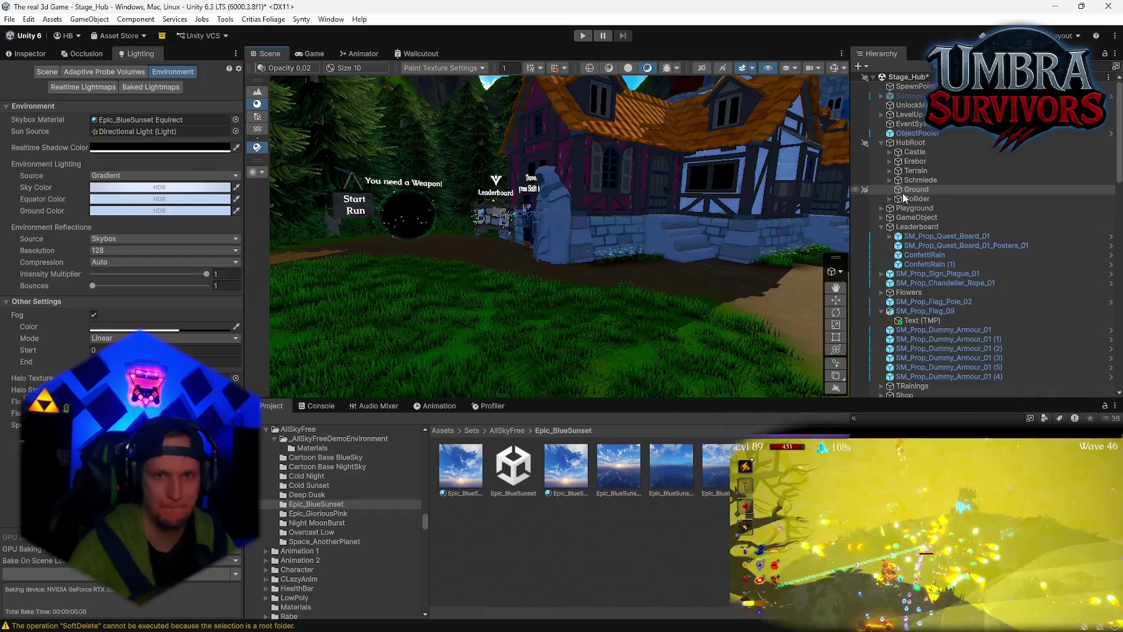
click(39, 52)
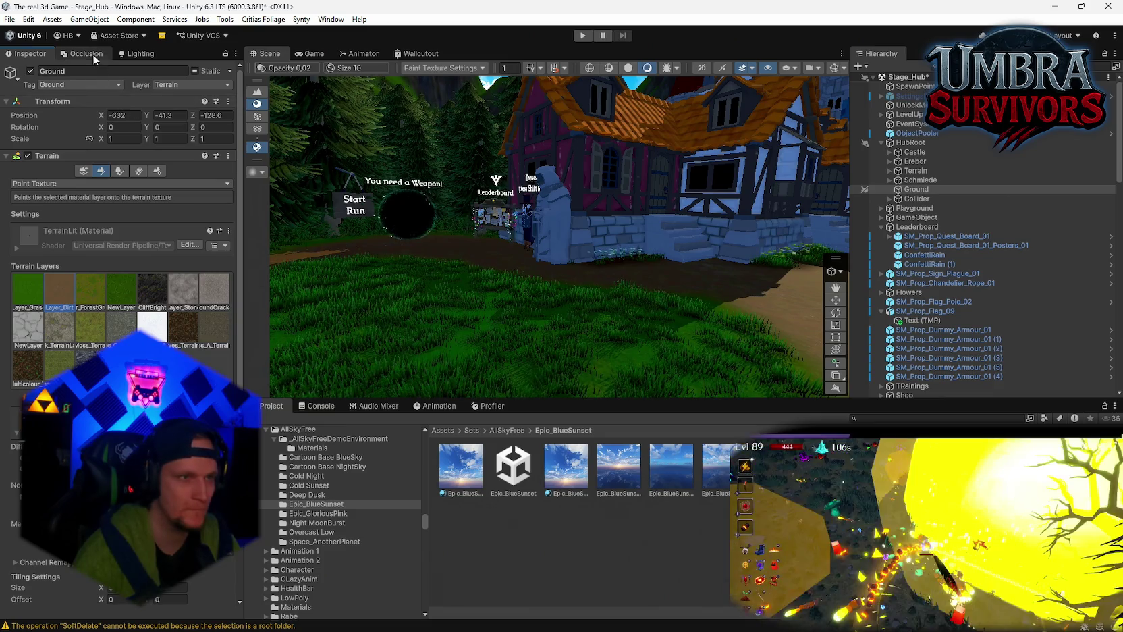
click(85, 53)
click(37, 53)
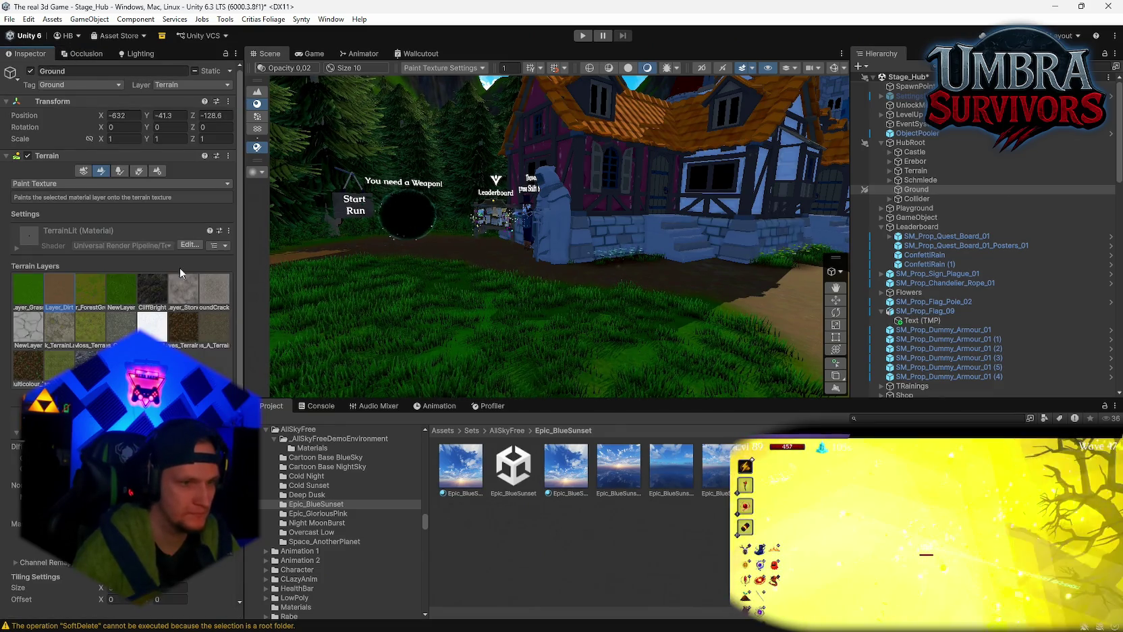
scroll(176, 229, down, 5)
scroll(176, 229, down, 3)
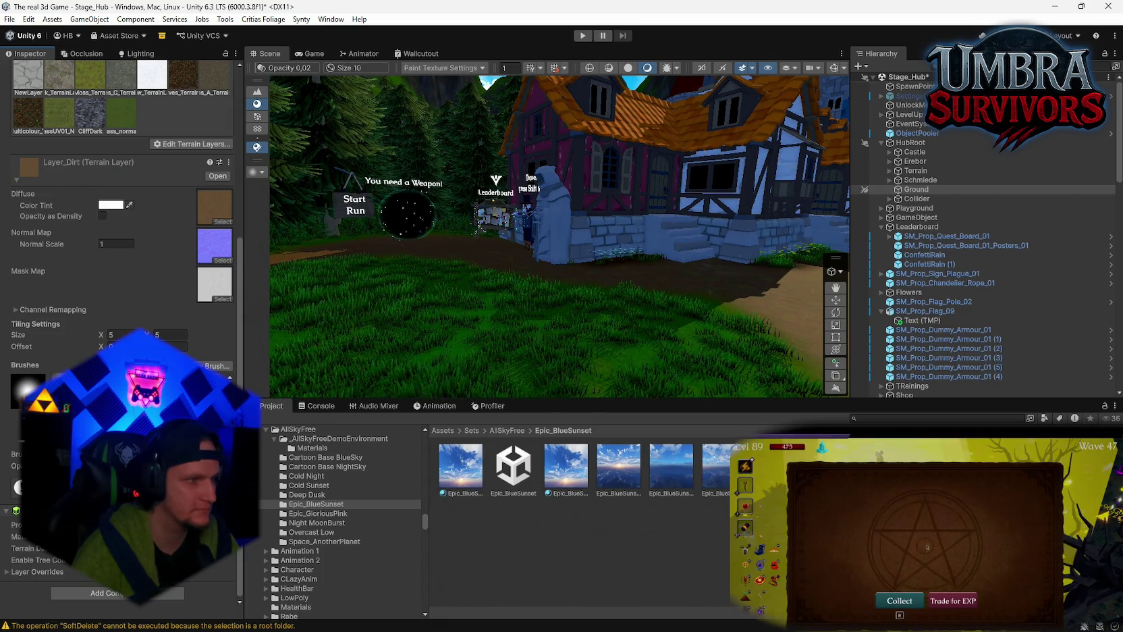
click(918, 602)
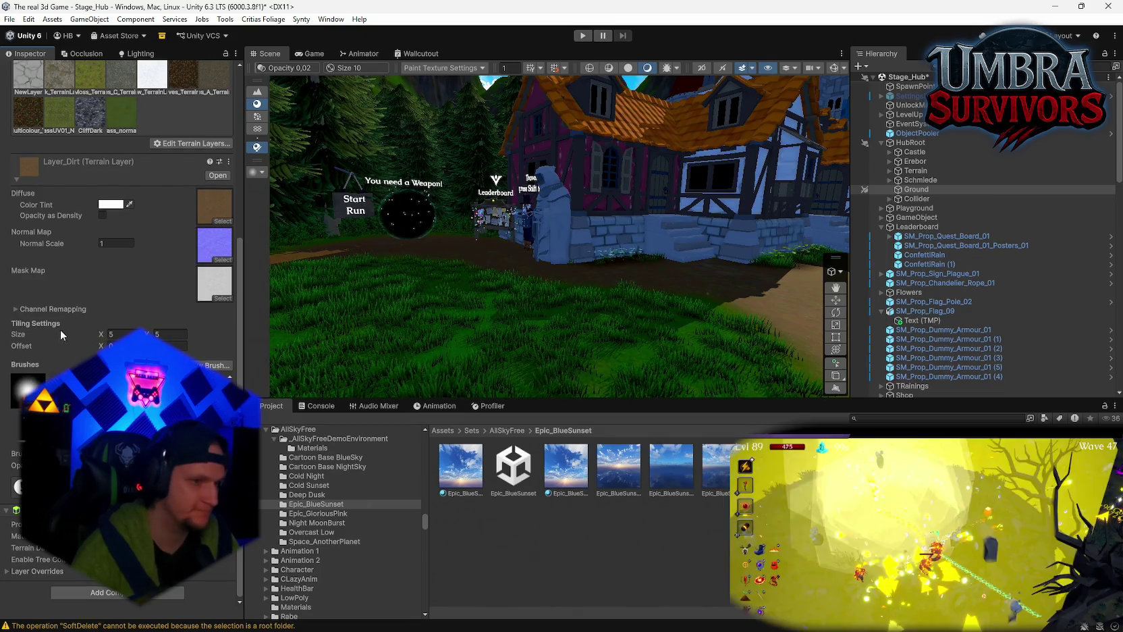
scroll(120, 289, up, 7)
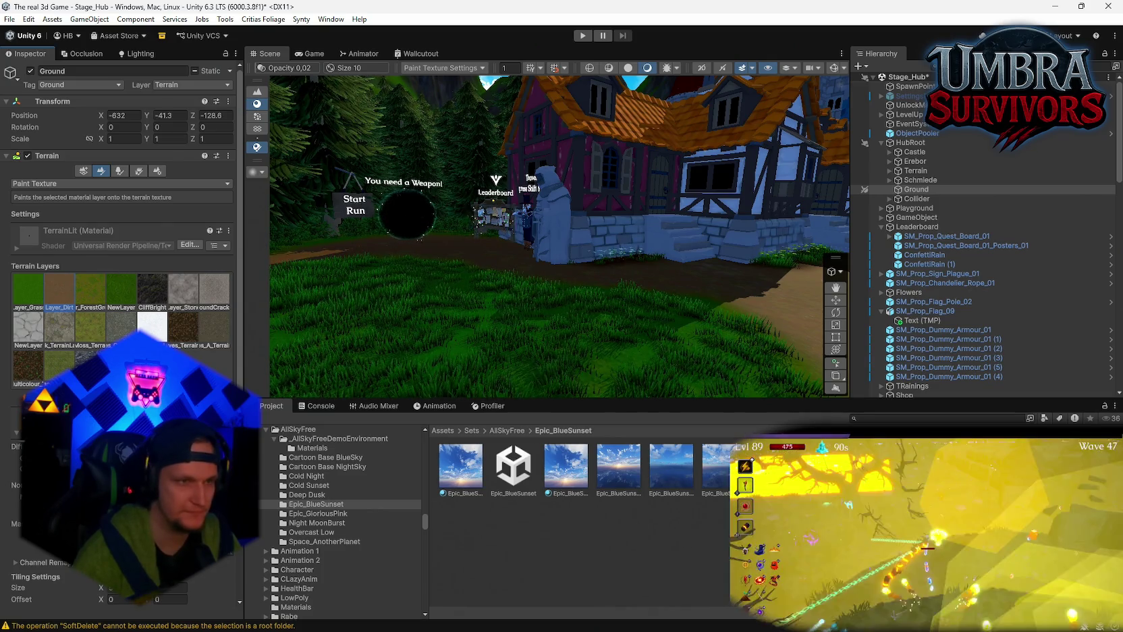
click(122, 171)
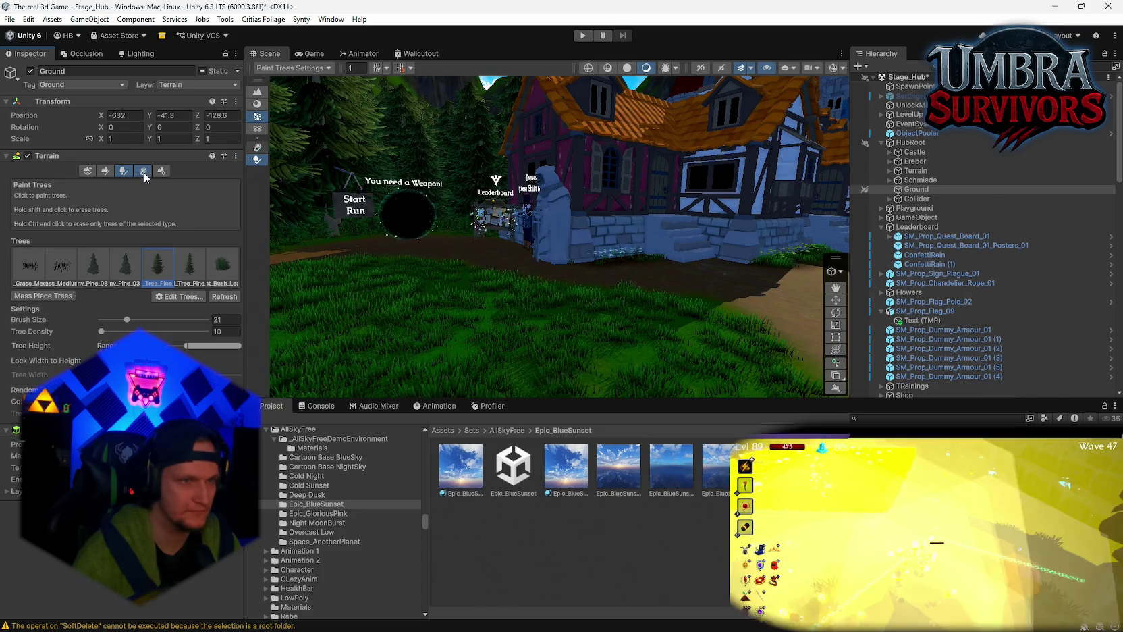
- In Paint Trees, pick the first grass prefab and paint it into the foreground
click(143, 172)
click(123, 171)
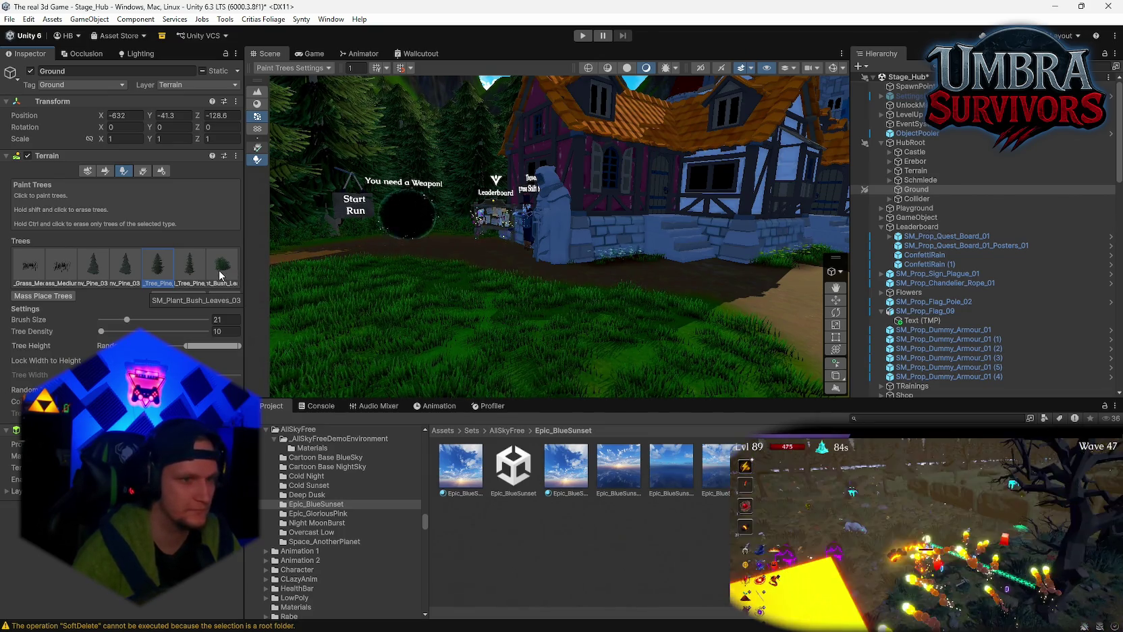
click(54, 272)
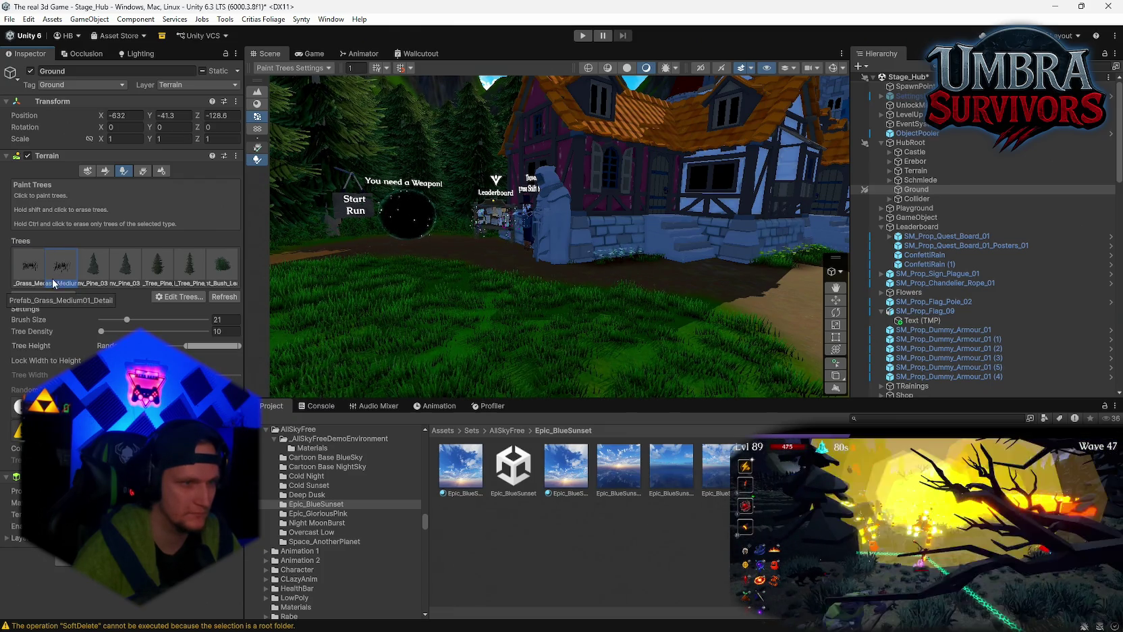
scroll(548, 294, up, 3)
click(34, 267)
mouse_move(636, 297)
mouse_down()
mouse_move(516, 257)
mouse_move(526, 252)
mouse_move(520, 221)
mouse_up()
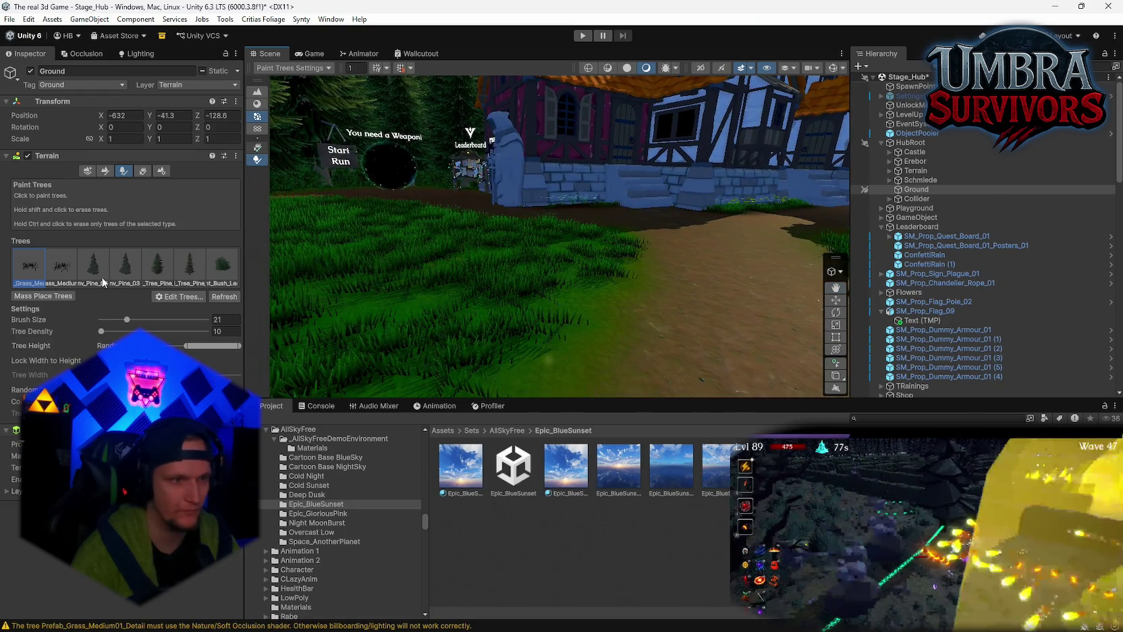
click(73, 270)
- Reselect the first grass entry and switch the Ground terrain to Paint Details
scroll(489, 258, down, 5)
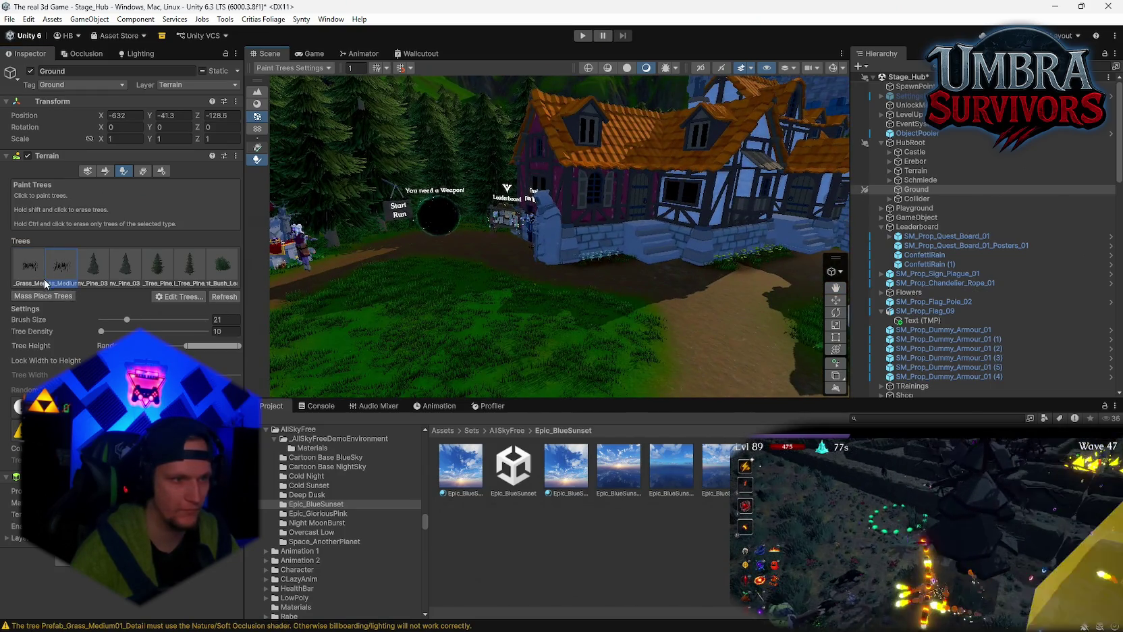
click(33, 270)
scroll(540, 290, up, 5)
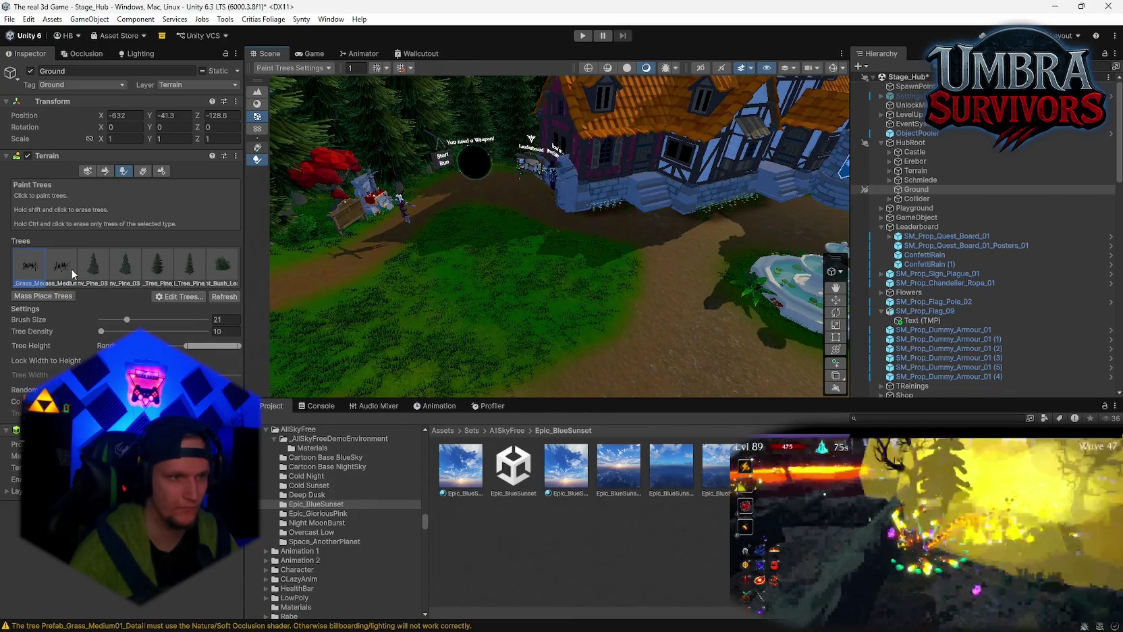
click(144, 170)
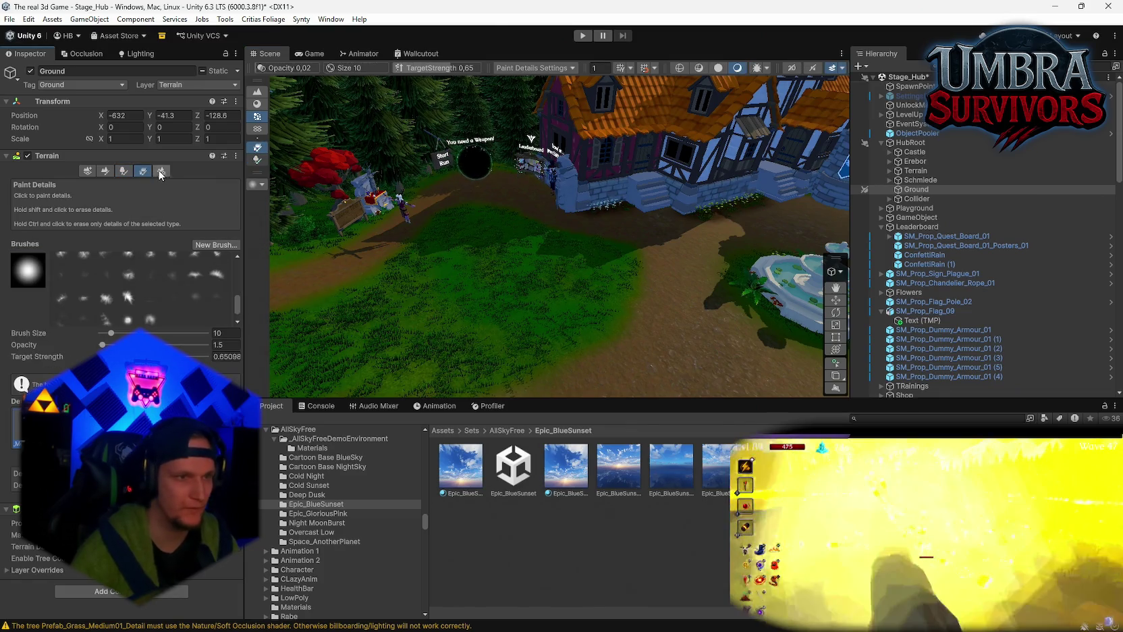
- Remove the Grass_Medium prefab from the terrain's tree list with Edit Trees > Remove Tree
scroll(513, 243, up, 5)
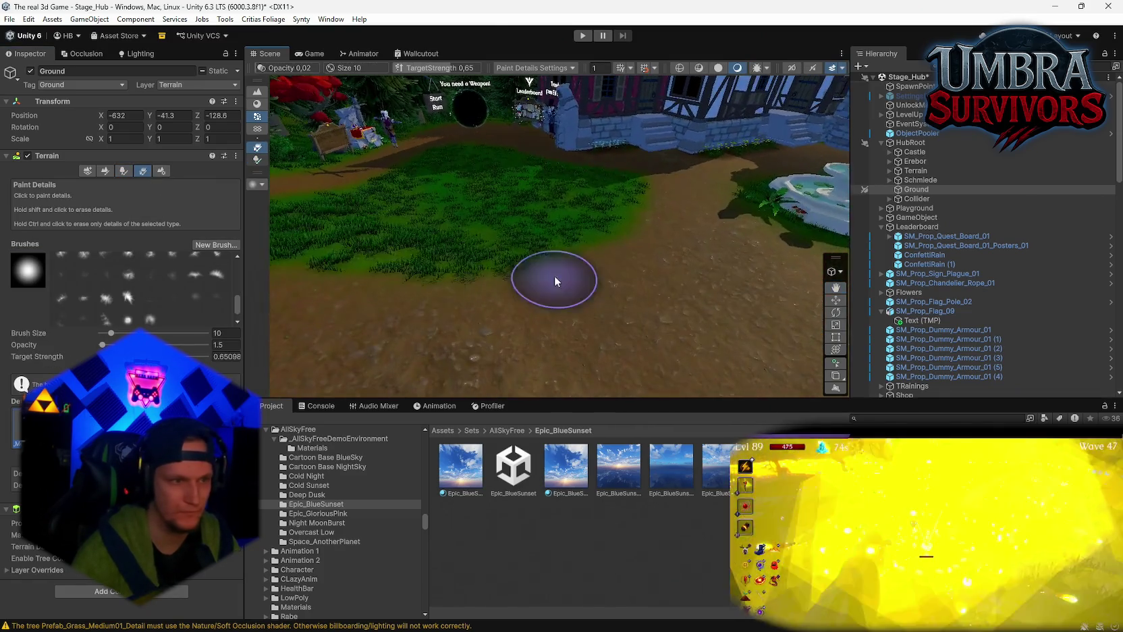
scroll(132, 263, up, 3)
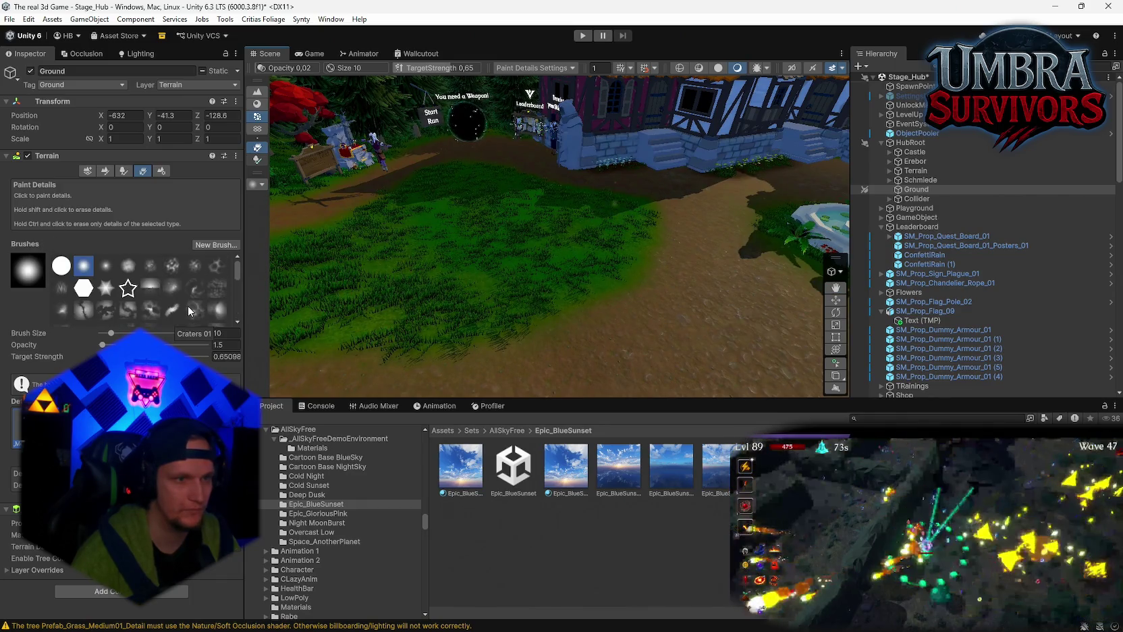
scroll(608, 253, up, 3)
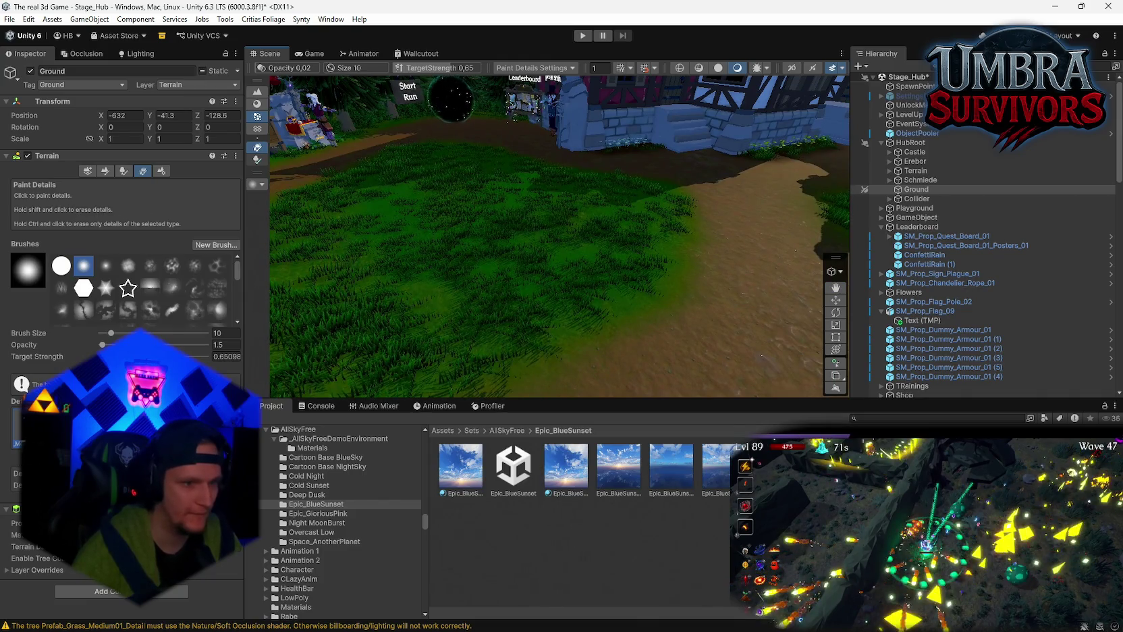
click(120, 171)
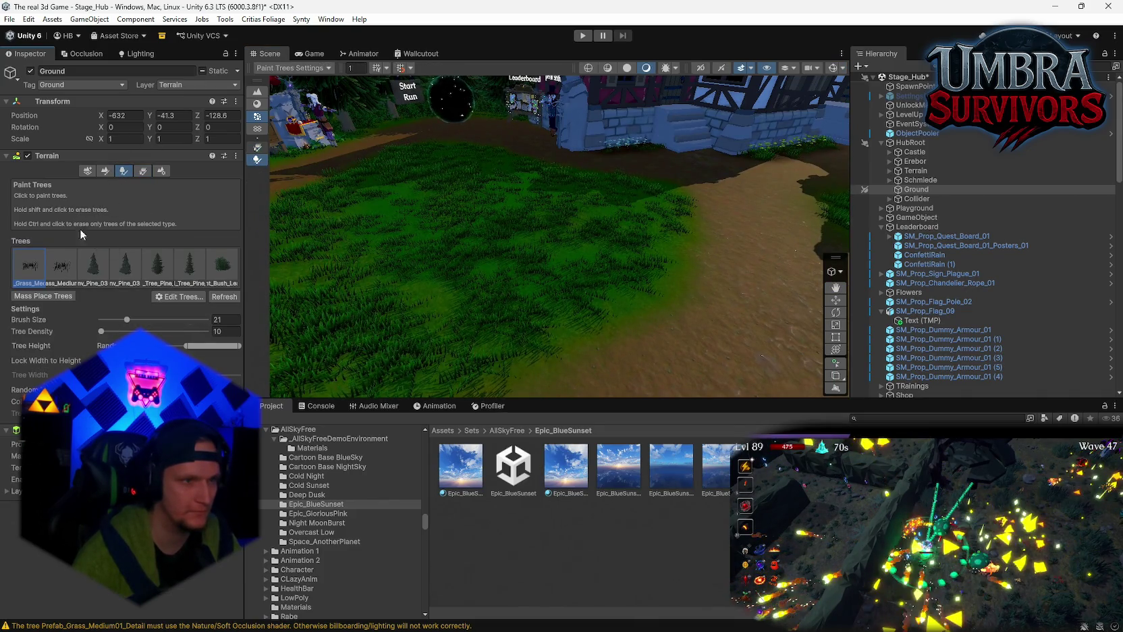
click(68, 259)
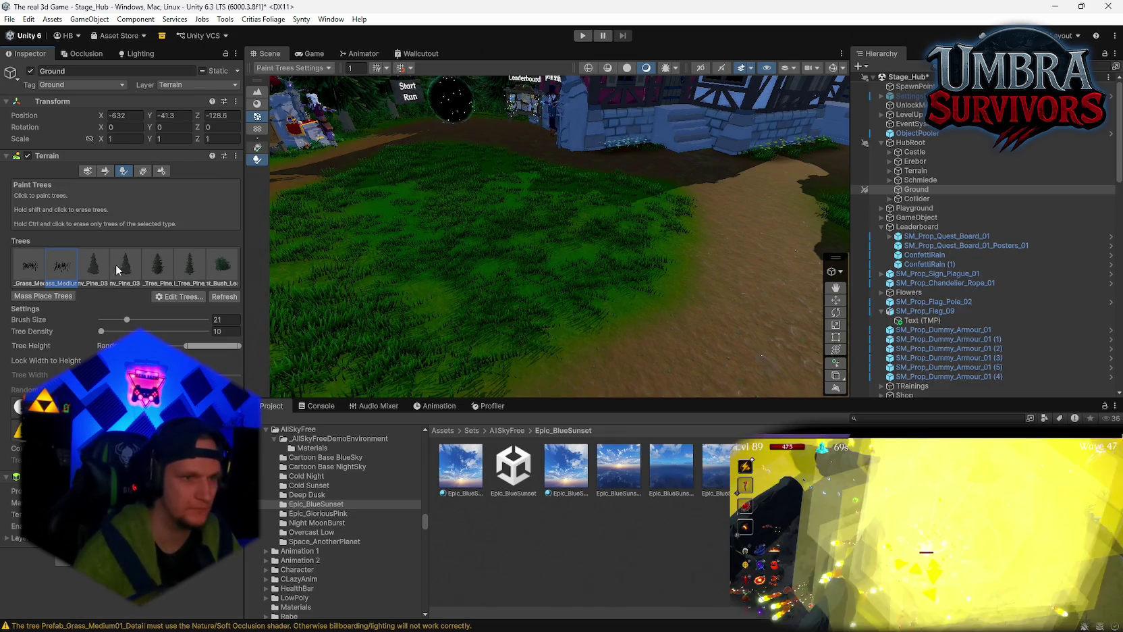
click(190, 297)
click(192, 324)
click(33, 269)
click(181, 297)
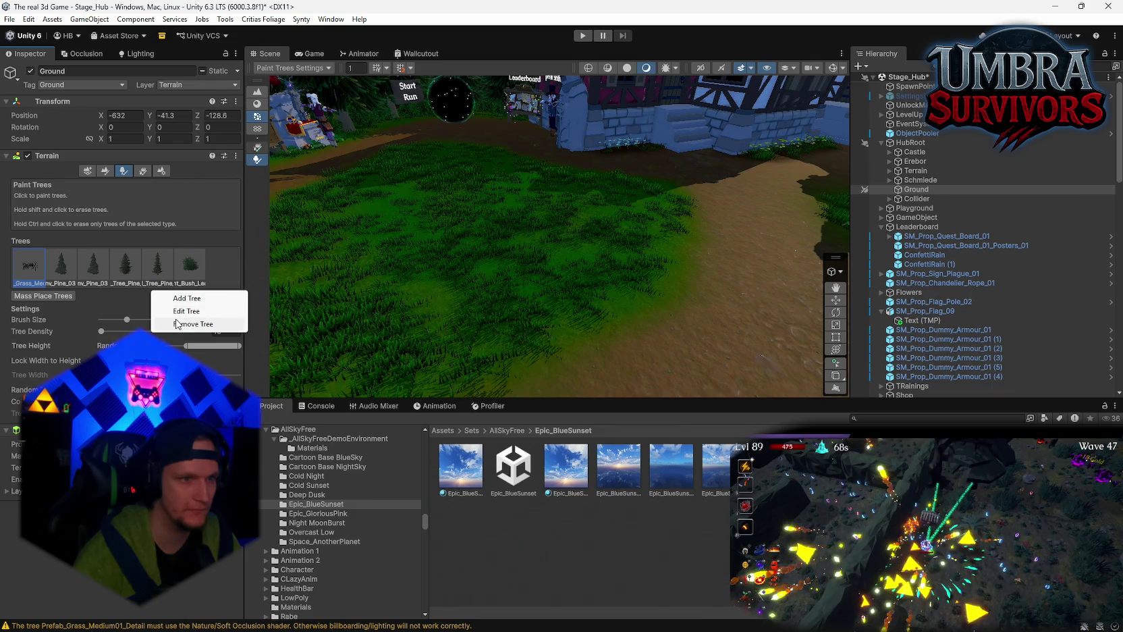
click(192, 324)
- Locate the detail's Grass_Medium prefab in the project and open its M_GrassMedium_01 material
click(140, 172)
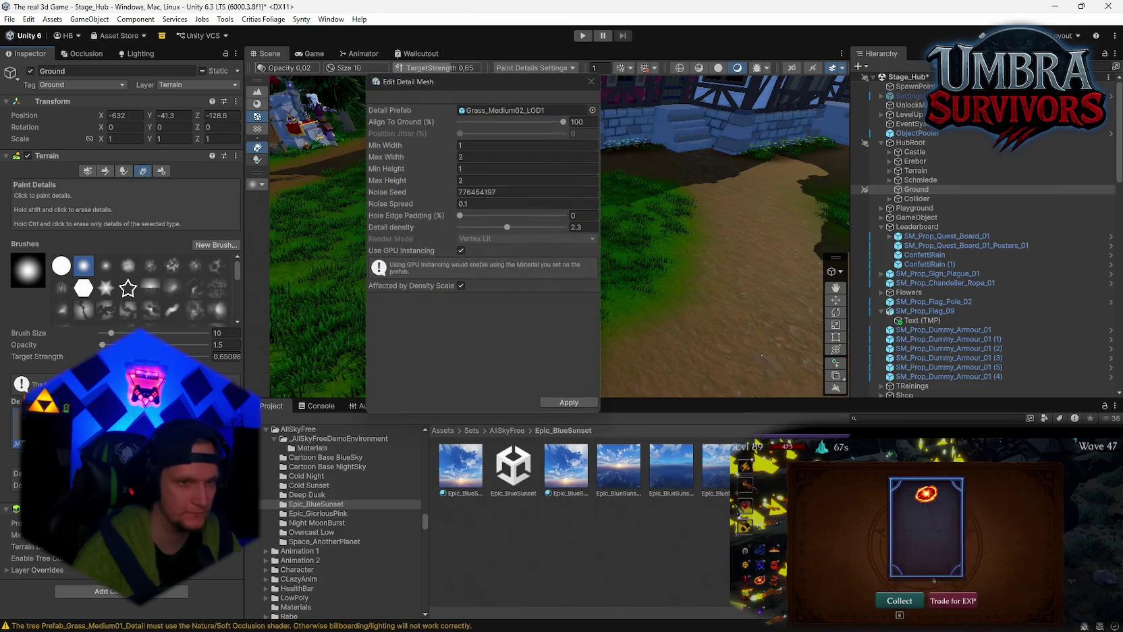
click(490, 108)
click(592, 81)
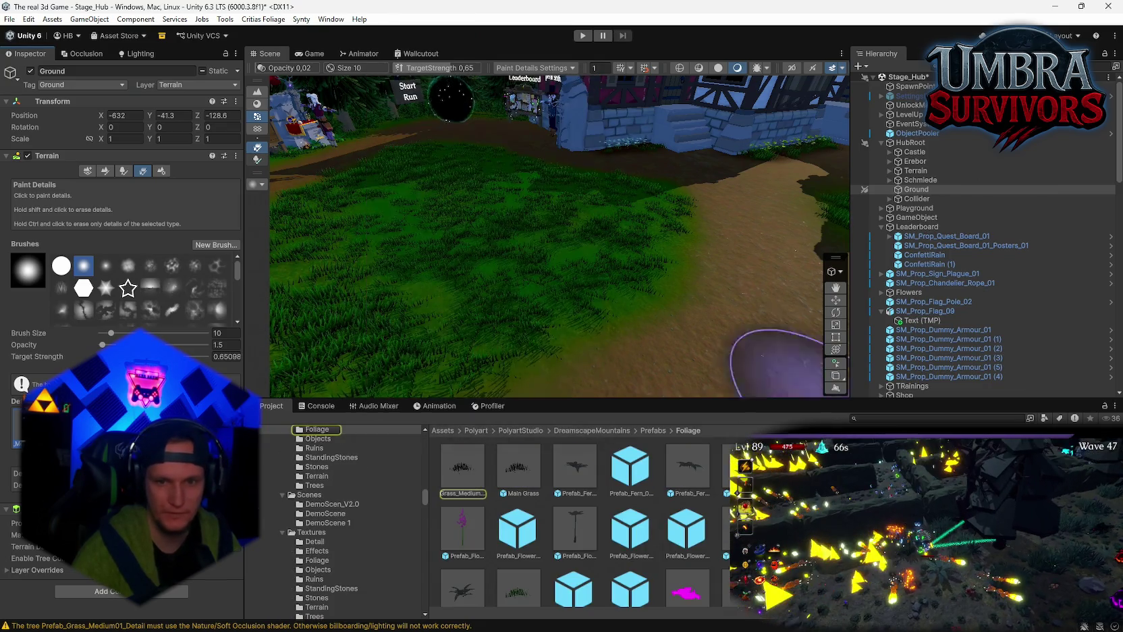
click(462, 468)
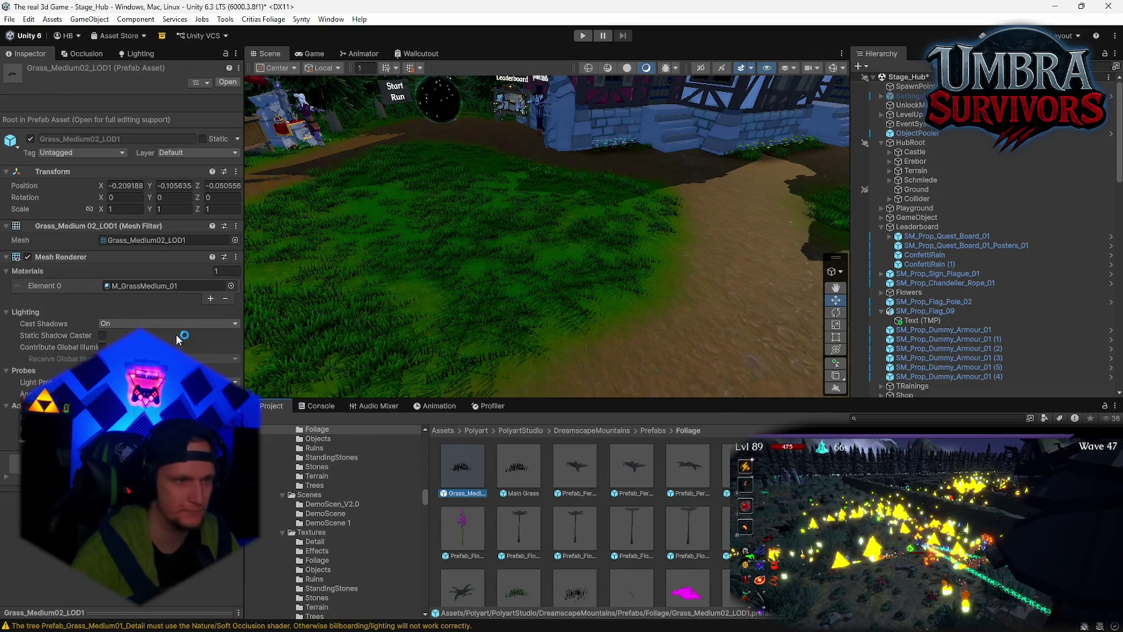
click(142, 285)
double_click(142, 285)
scroll(523, 294, up, 5)
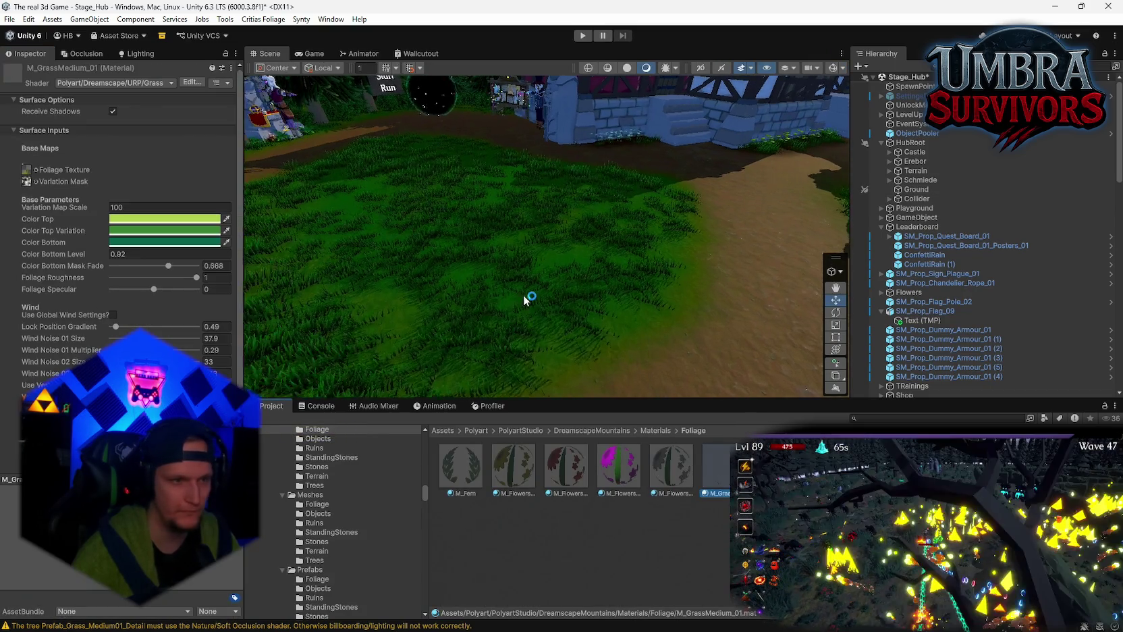
- Make Color Top and Color Top Variation teal and set Color Bottom Mask Fade to 0.028
scroll(523, 324, down, 3)
mouse_move(618, 304)
mouse_down()
mouse_move(562, 255)
mouse_move(522, 278)
mouse_up()
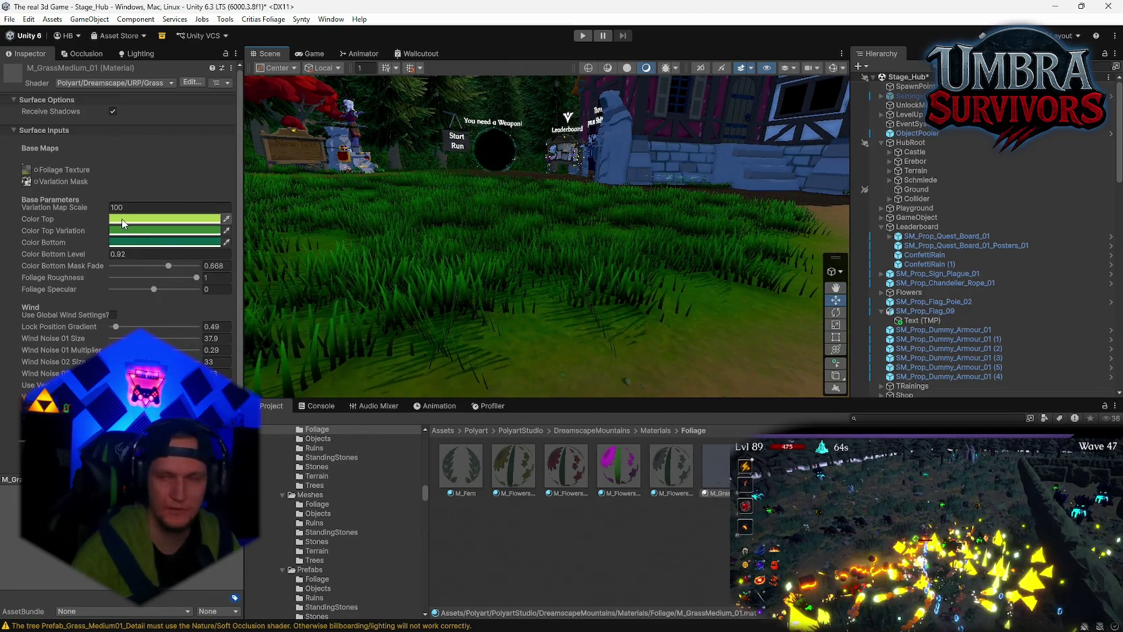
key(ctrl+z)
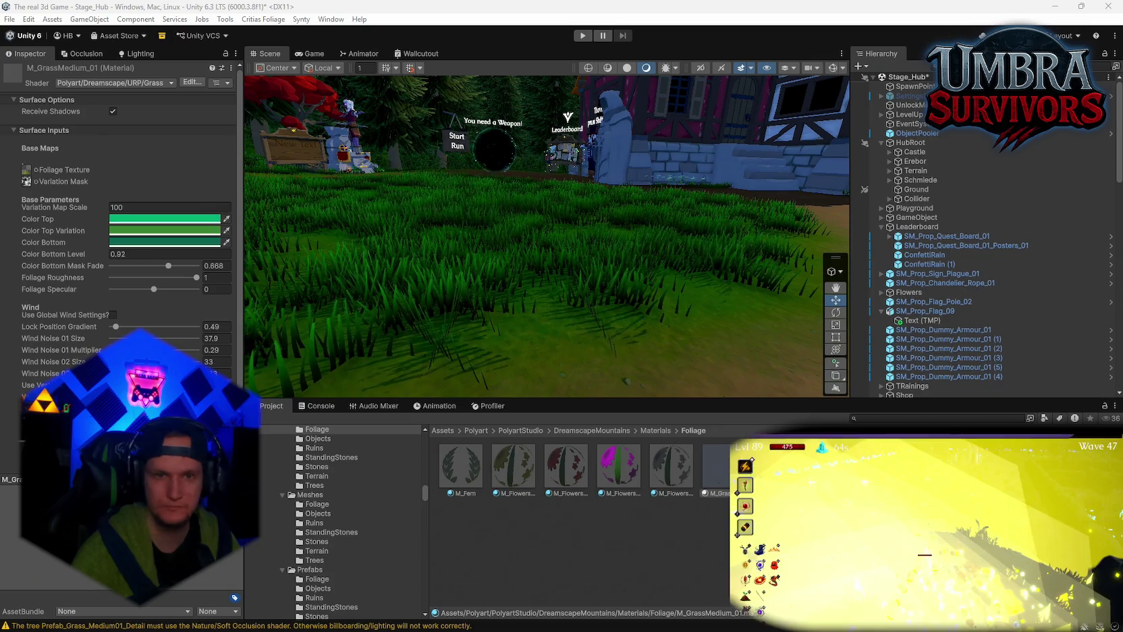
key(ctrl+z)
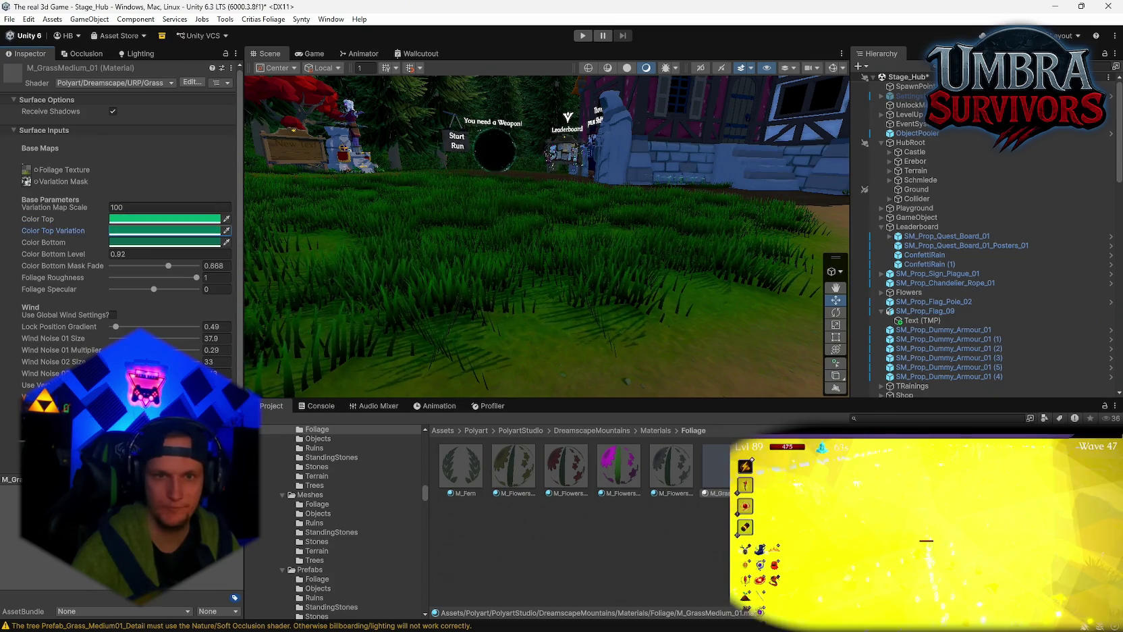
mouse_move(585, 240)
mouse_down()
mouse_move(596, 225)
mouse_move(399, 250)
mouse_up()
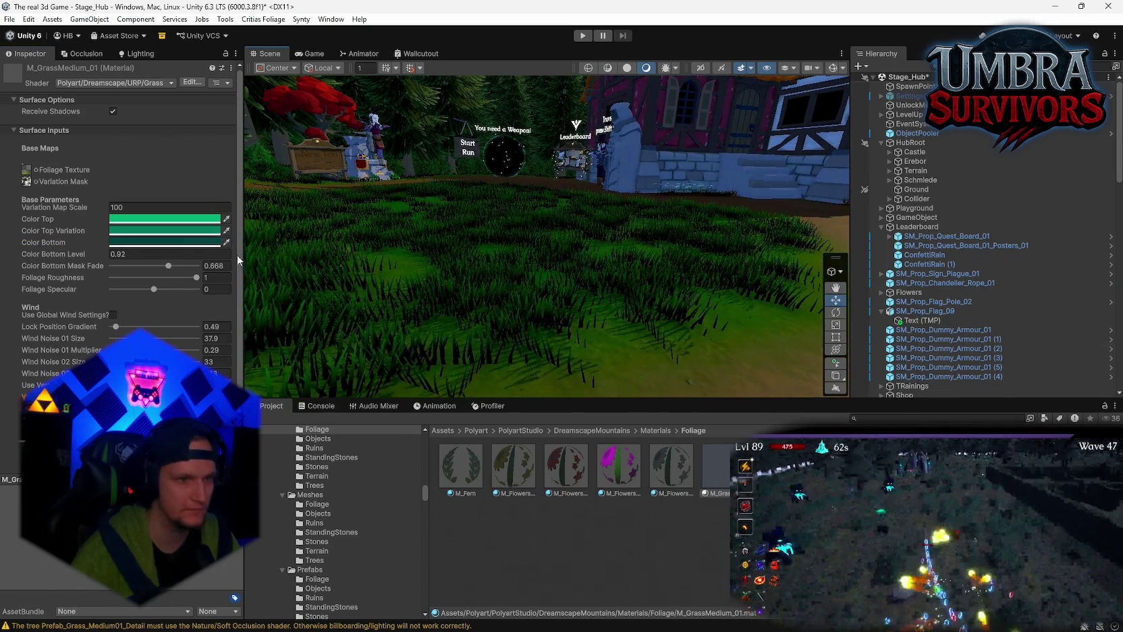
drag(168, 265, 116, 267)
mouse_move(432, 243)
mouse_down()
mouse_move(664, 229)
mouse_move(514, 309)
mouse_move(506, 246)
mouse_up()
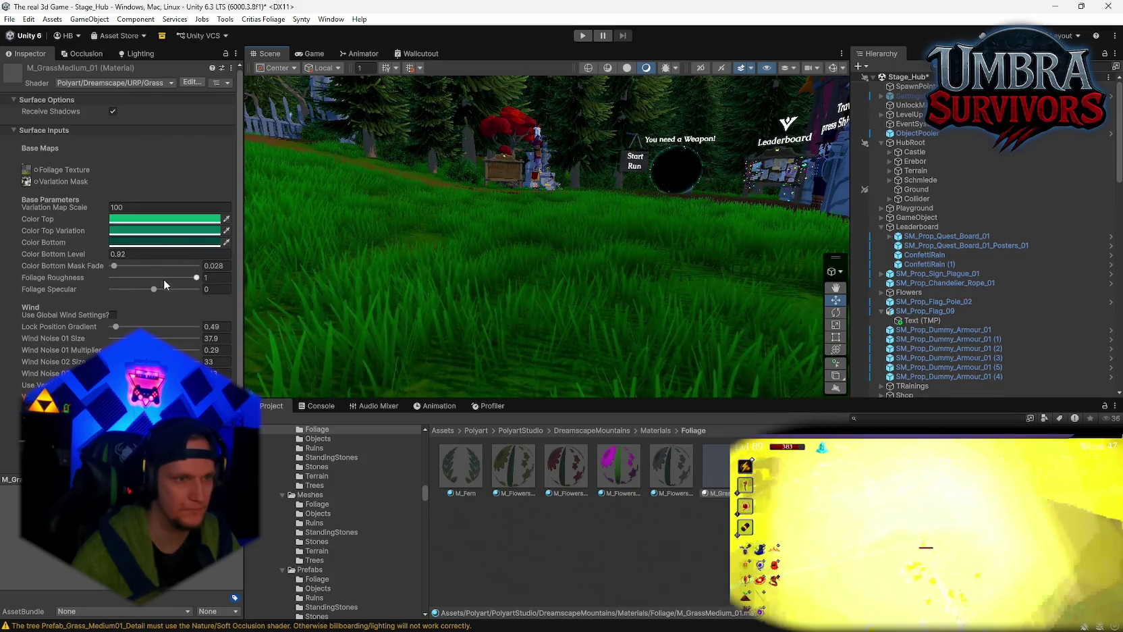
- Try other Foliage Specular and global wind settings, leaving specular at 0 and wind off
mouse_move(153, 288)
mouse_down()
mouse_move(108, 290)
mouse_move(191, 294)
mouse_move(154, 295)
mouse_up()
mouse_move(360, 274)
mouse_down()
mouse_move(503, 255)
mouse_move(350, 180)
mouse_move(417, 290)
mouse_move(481, 268)
mouse_move(439, 193)
mouse_move(488, 297)
mouse_move(689, 239)
mouse_move(652, 286)
mouse_move(579, 236)
mouse_move(389, 256)
mouse_up()
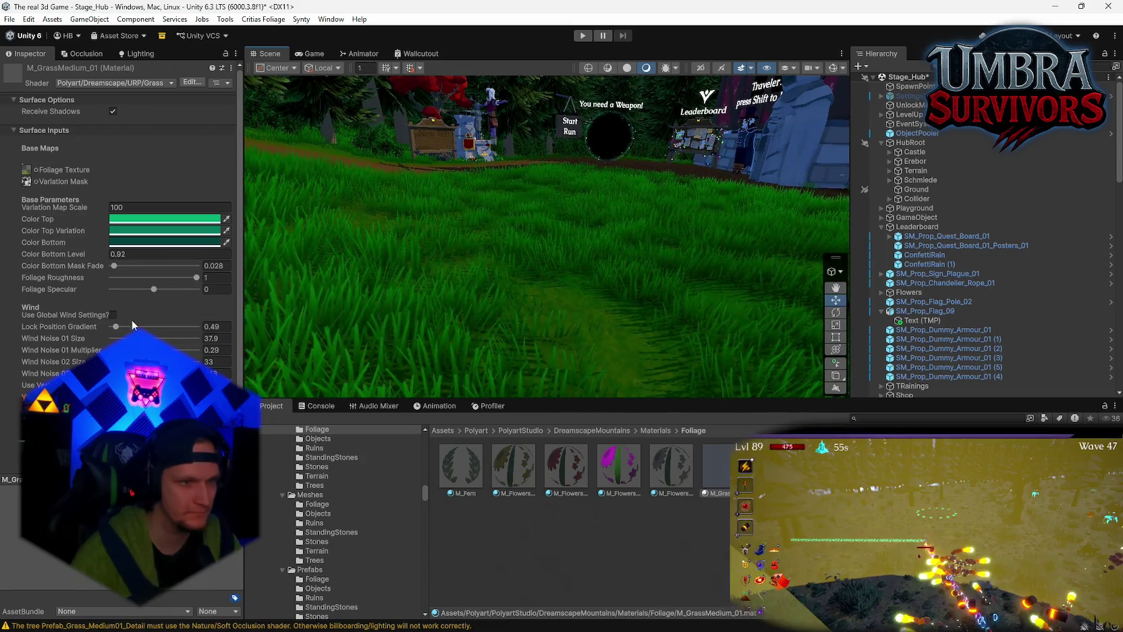
click(114, 315)
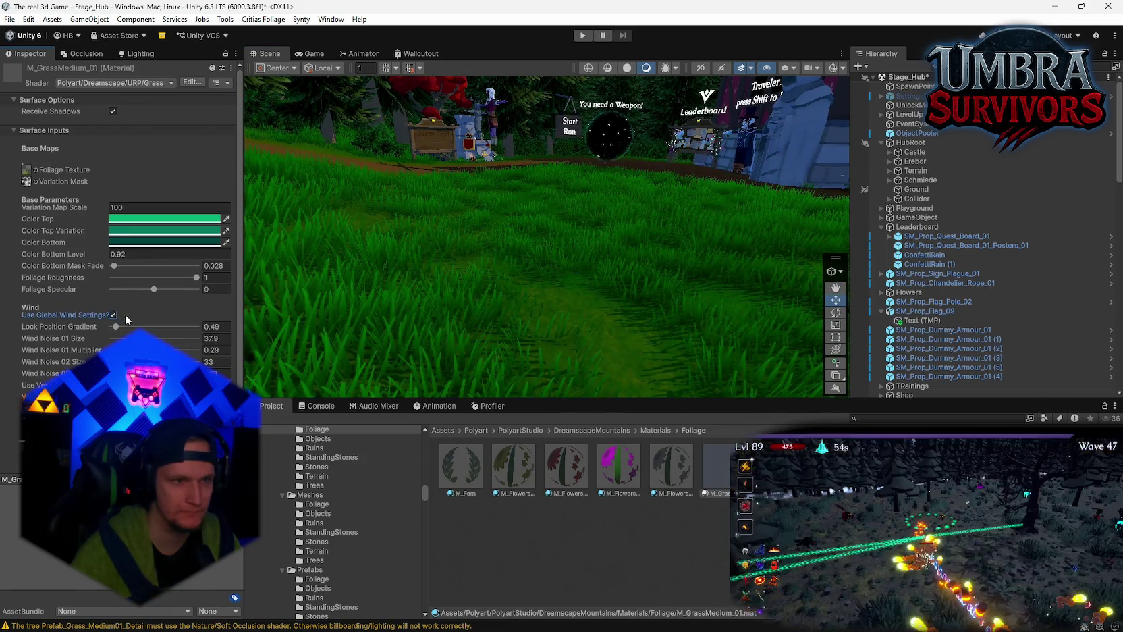
click(114, 314)
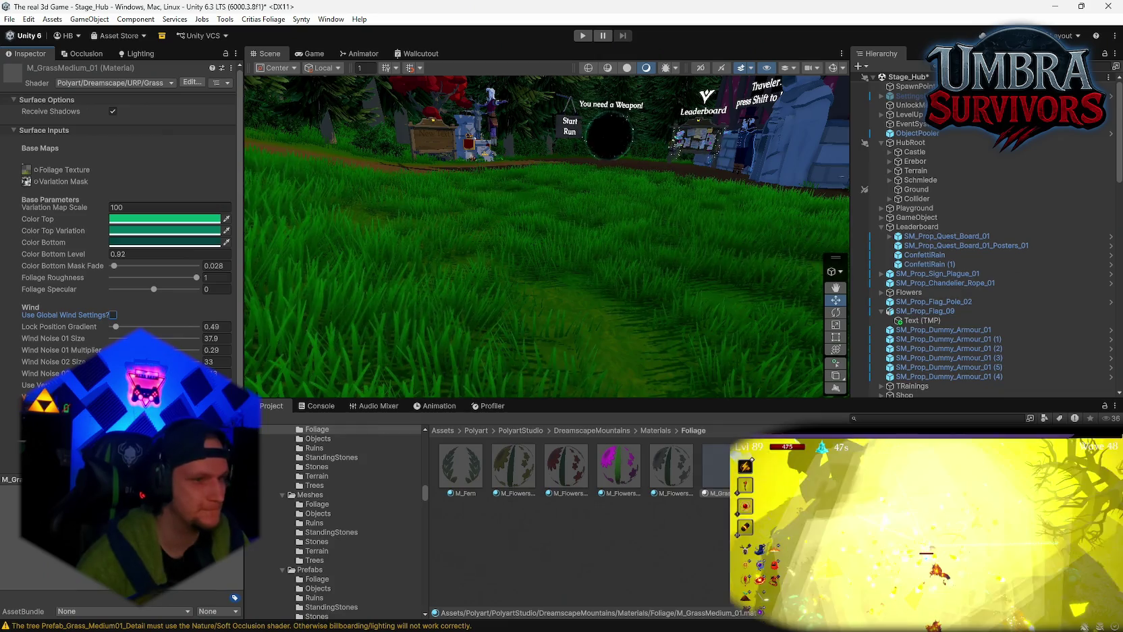
scroll(121, 203, down, 3)
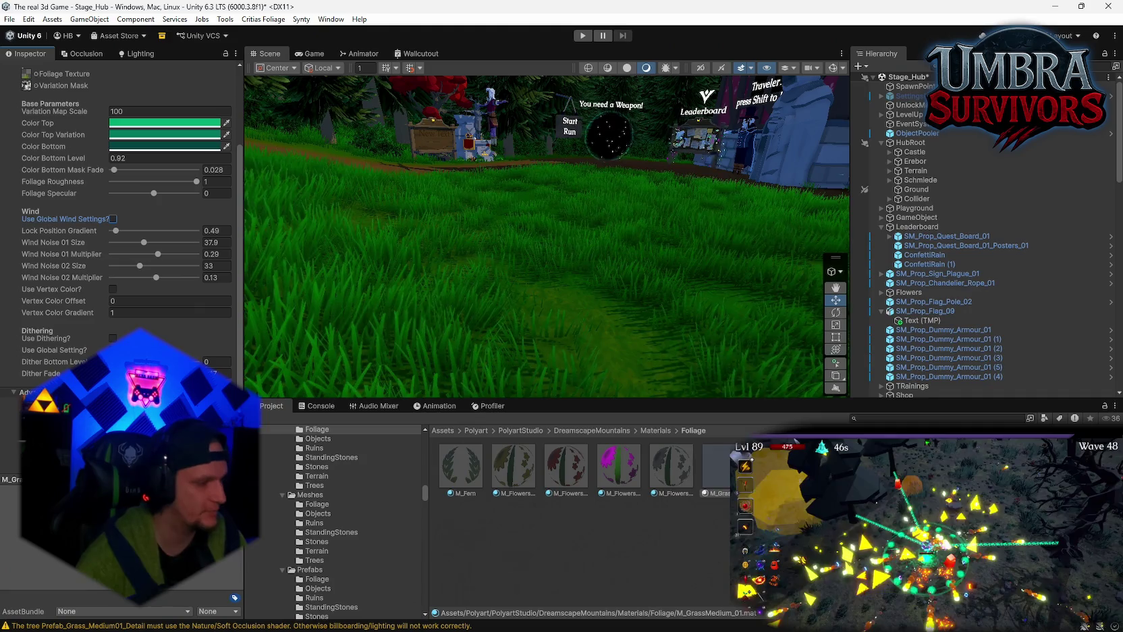
scroll(122, 202, up, 3)
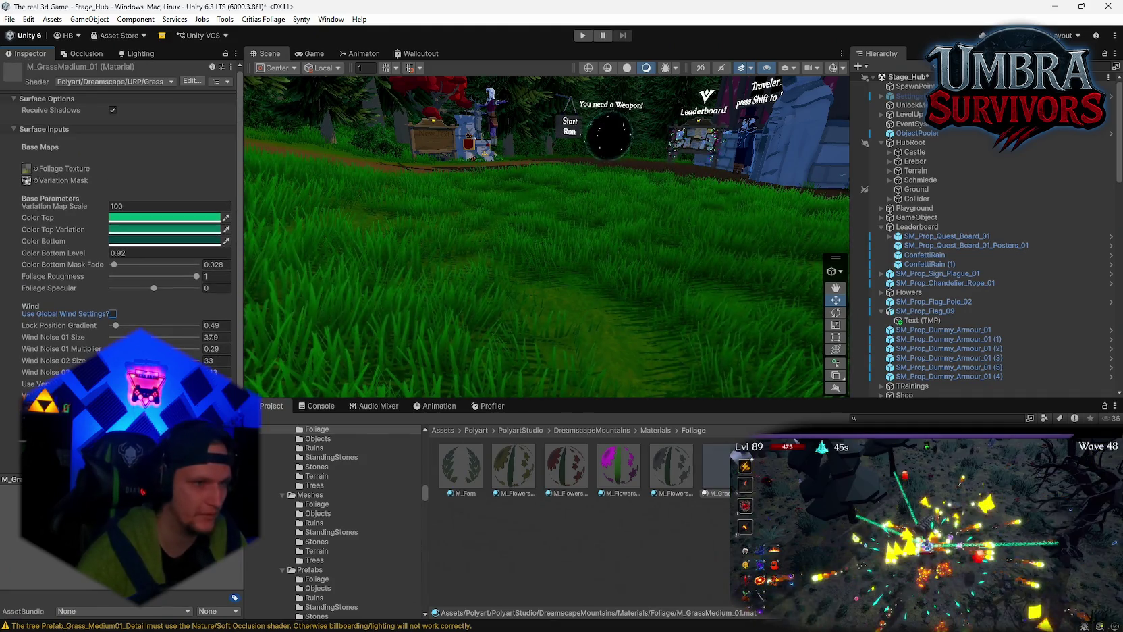
scroll(121, 202, down, 2)
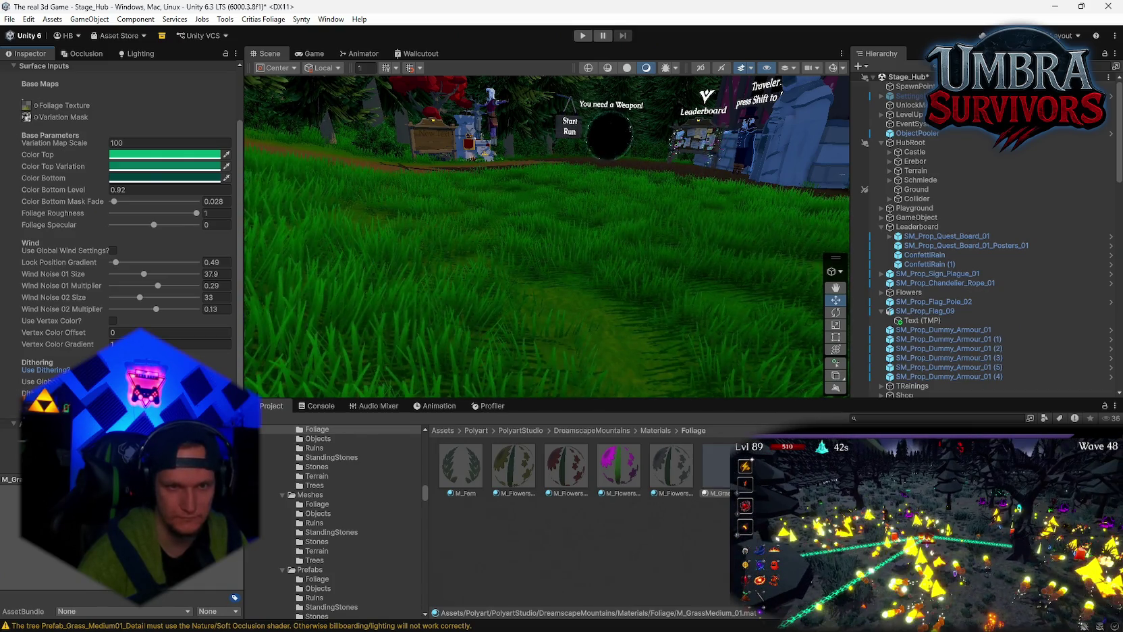
mouse_move(503, 273)
mouse_down()
mouse_move(499, 294)
mouse_move(475, 289)
mouse_up()
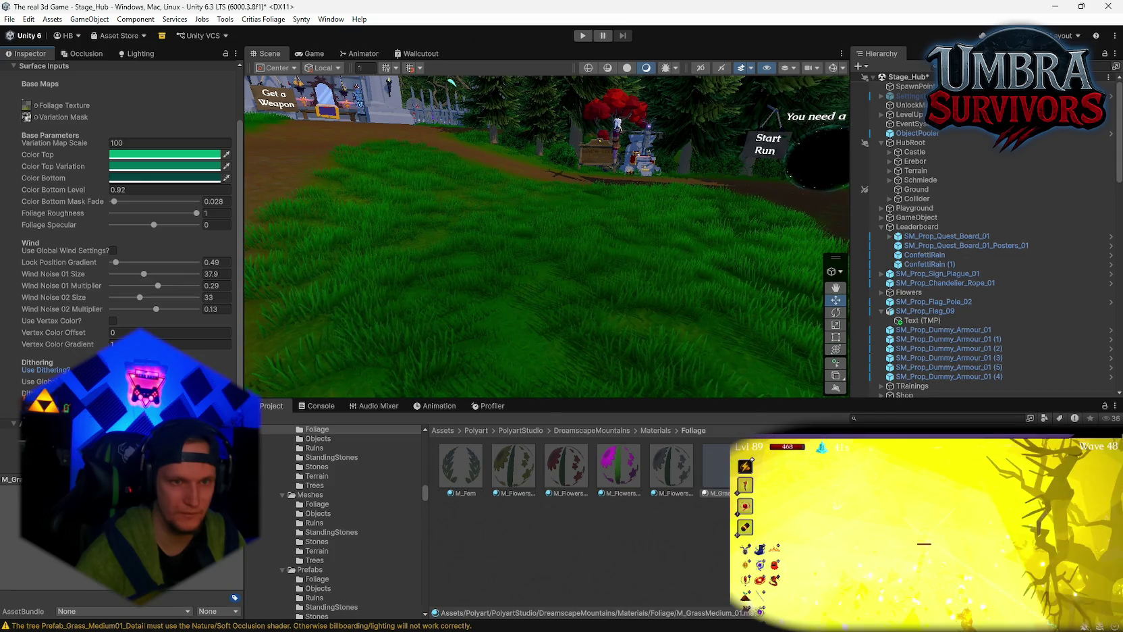
mouse_move(658, 347)
mouse_down()
mouse_move(619, 281)
mouse_move(561, 334)
mouse_up()
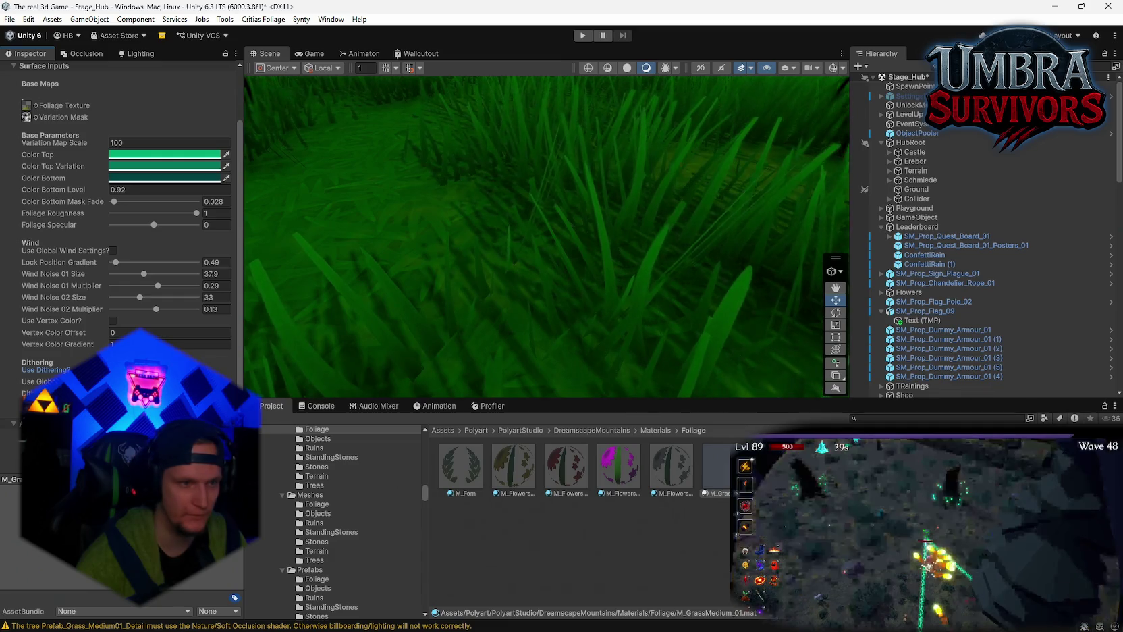
mouse_move(496, 341)
mouse_down()
mouse_move(551, 333)
mouse_move(534, 286)
mouse_move(488, 230)
mouse_move(609, 218)
mouse_move(544, 228)
mouse_up()
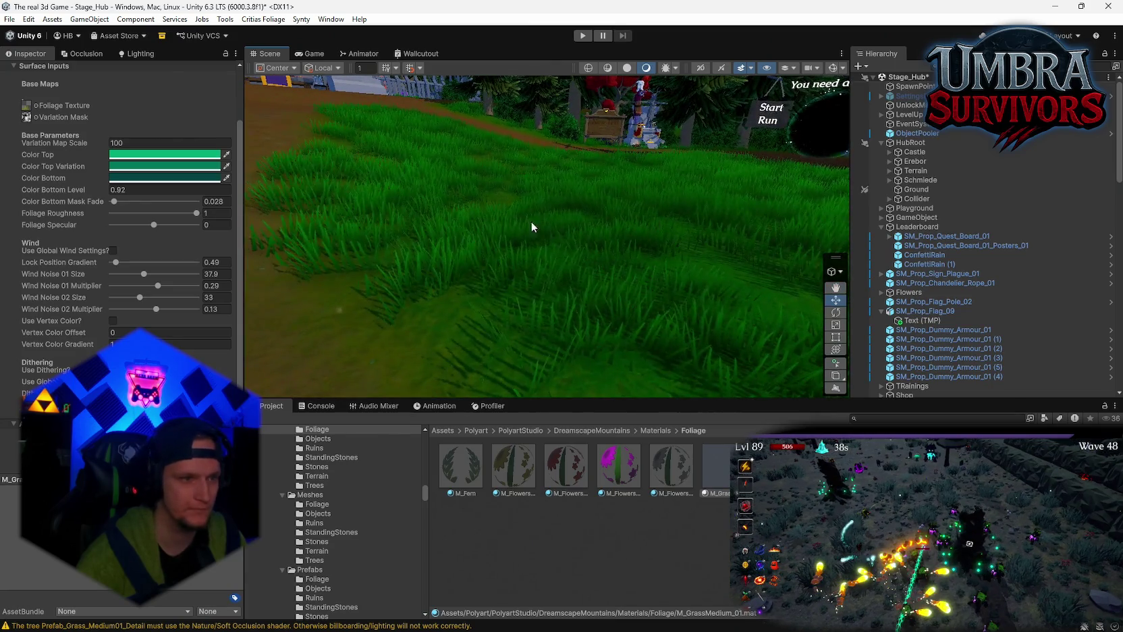
scroll(197, 349, down, 2)
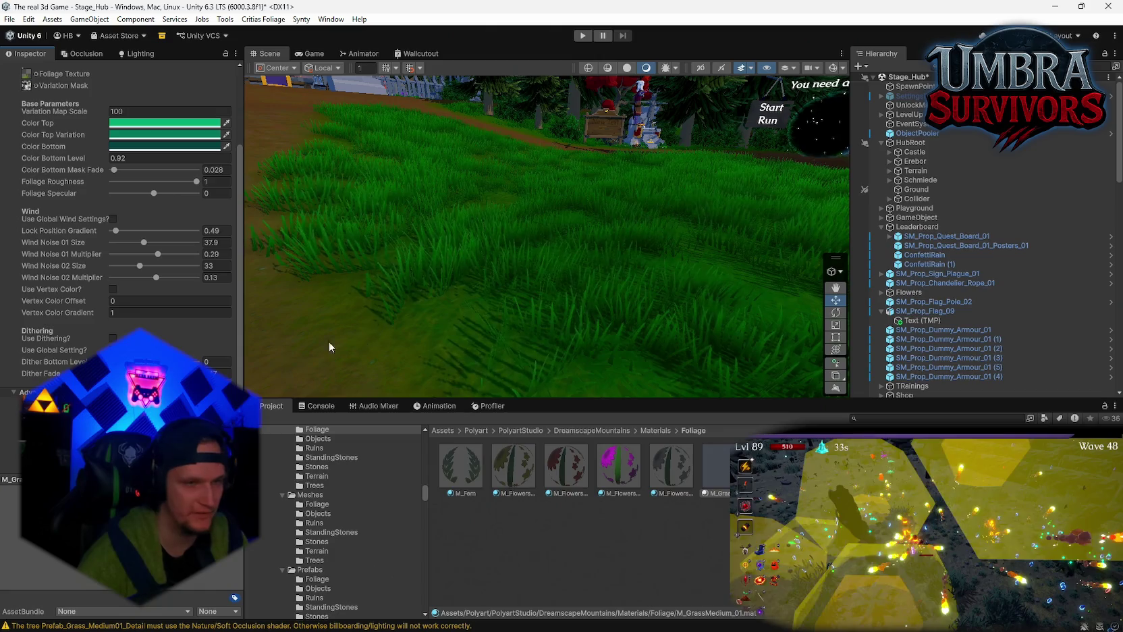
scroll(117, 310, up, 3)
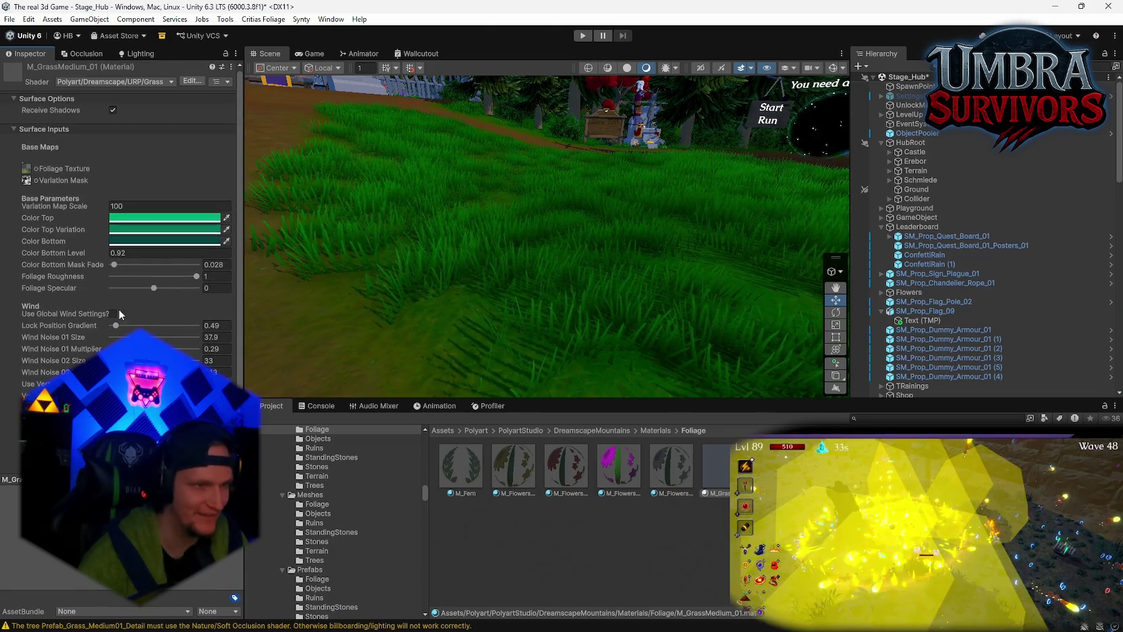
drag(135, 264, 114, 264)
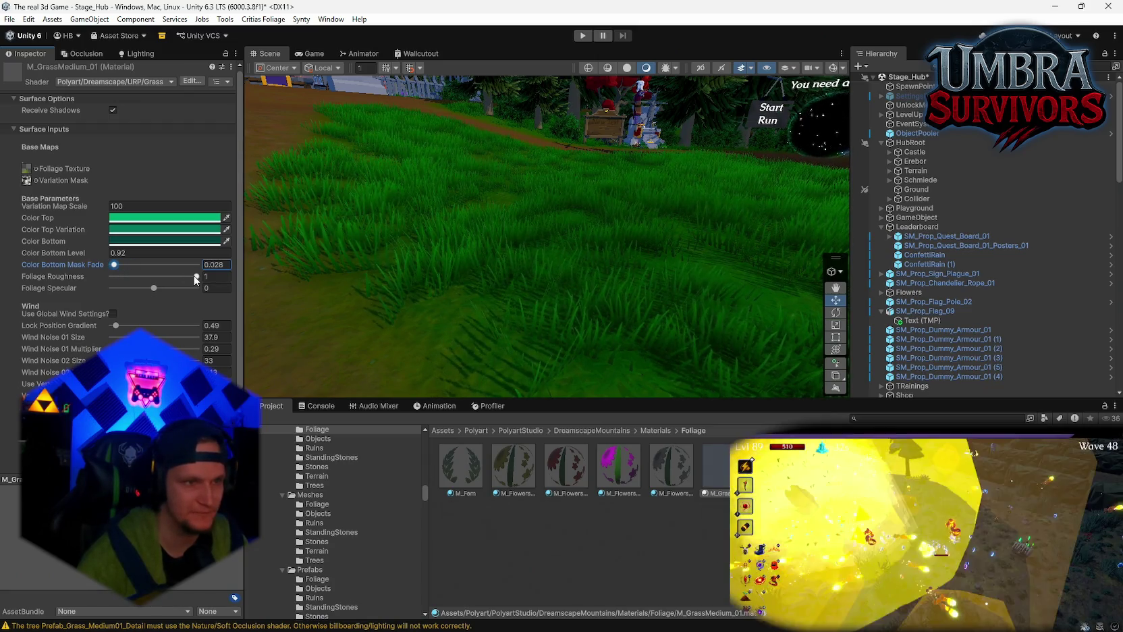
click(194, 276)
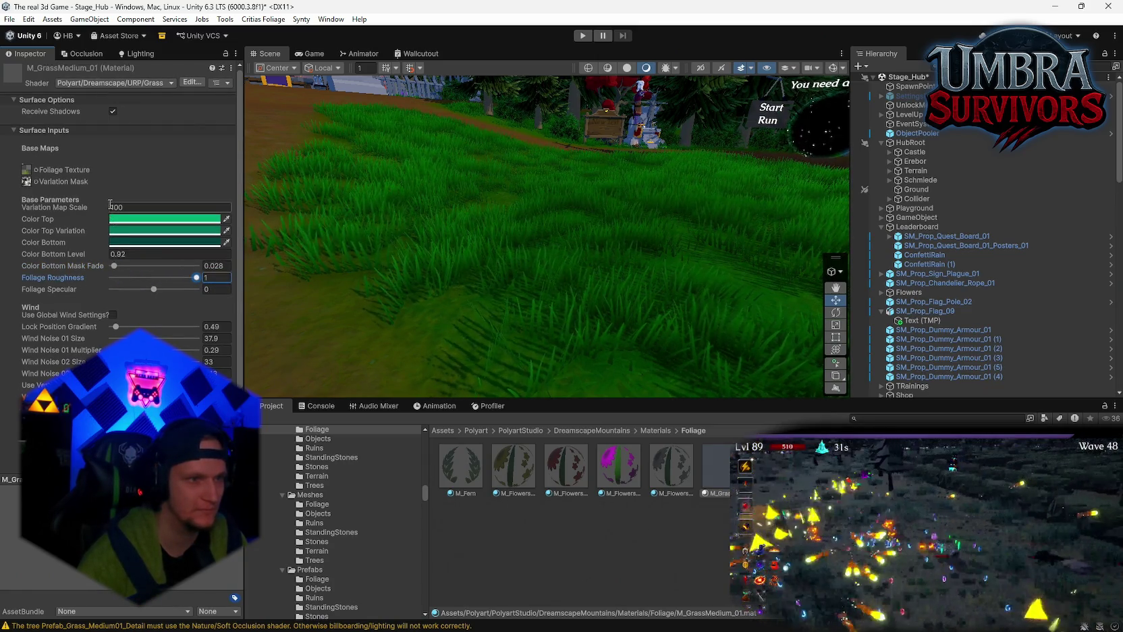
drag(100, 204, 129, 210)
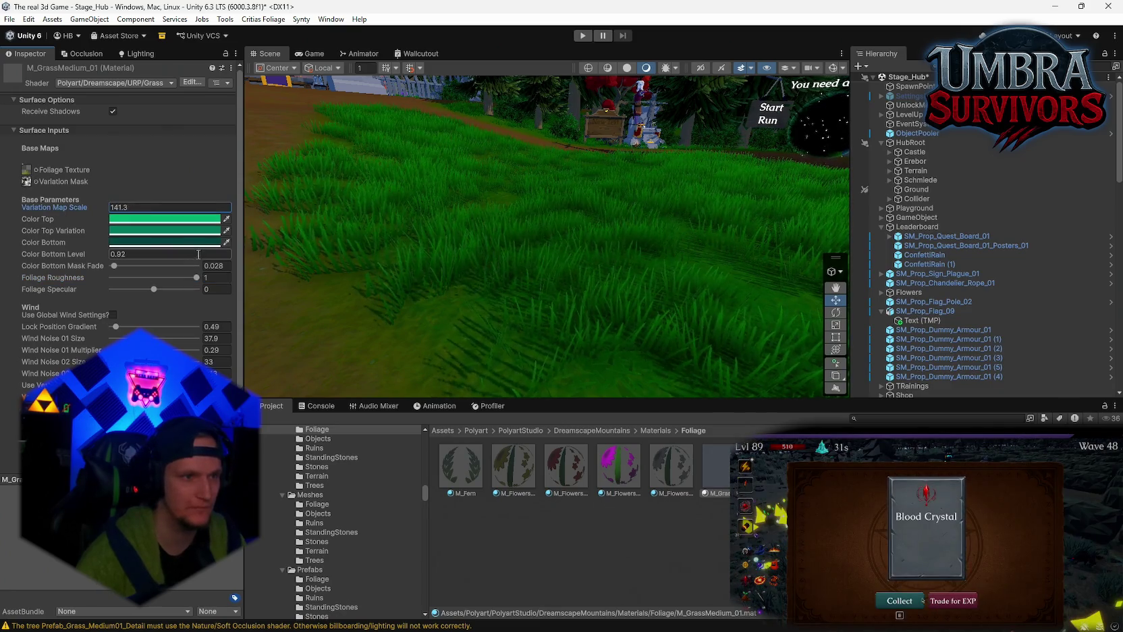
drag(98, 253, 156, 253)
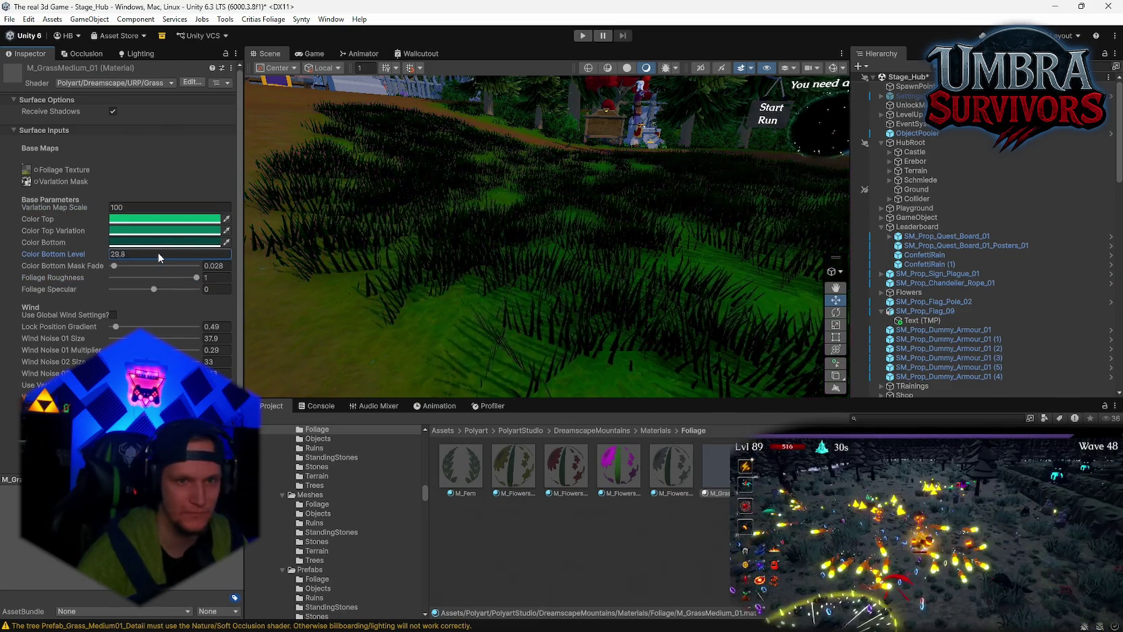
key(ctrl+z)
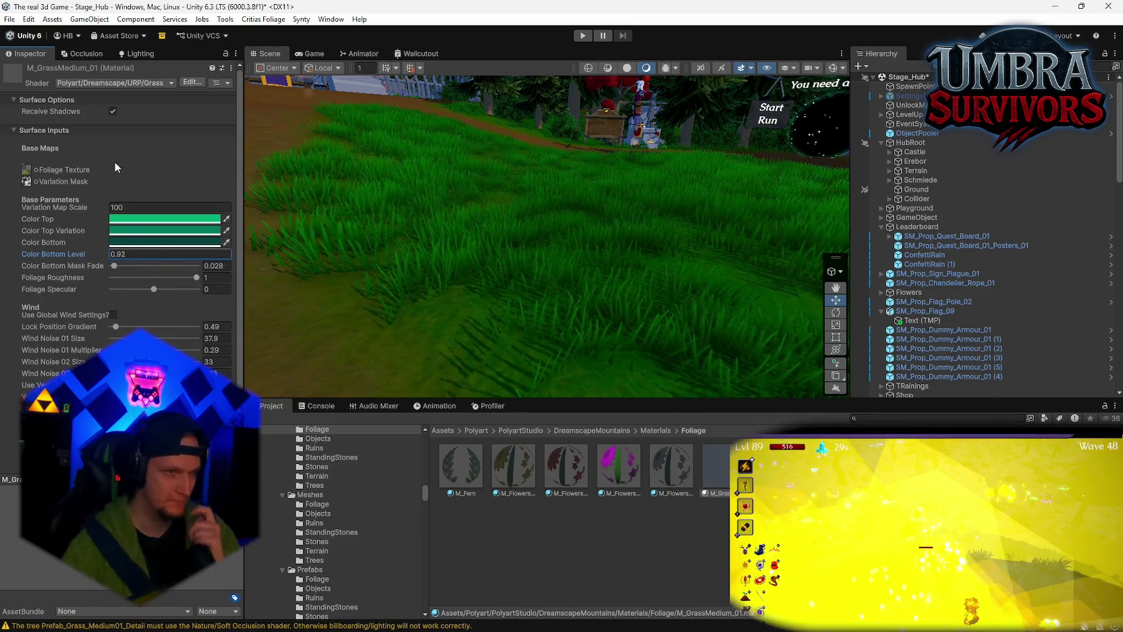
scroll(101, 203, down, 3)
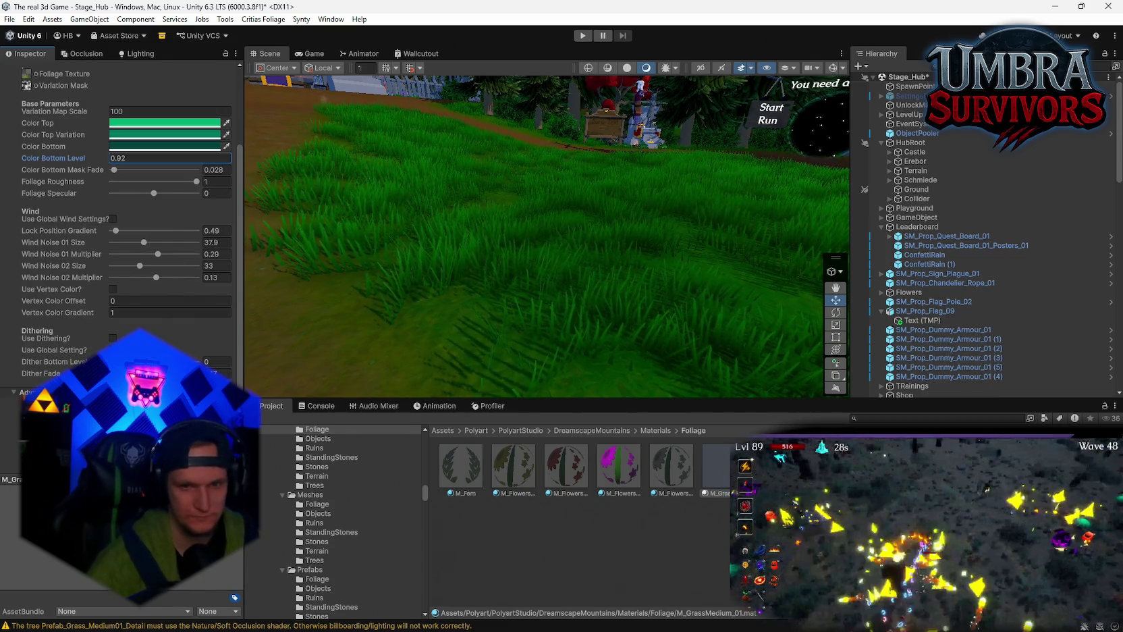
mouse_move(524, 331)
mouse_down()
mouse_move(450, 362)
mouse_move(412, 233)
mouse_move(575, 211)
mouse_move(454, 182)
mouse_move(540, 216)
mouse_move(623, 294)
mouse_up()
- Select the bush by the fence and open its PolygonNature_Leaves_Base material's Surface Inputs
click(564, 221)
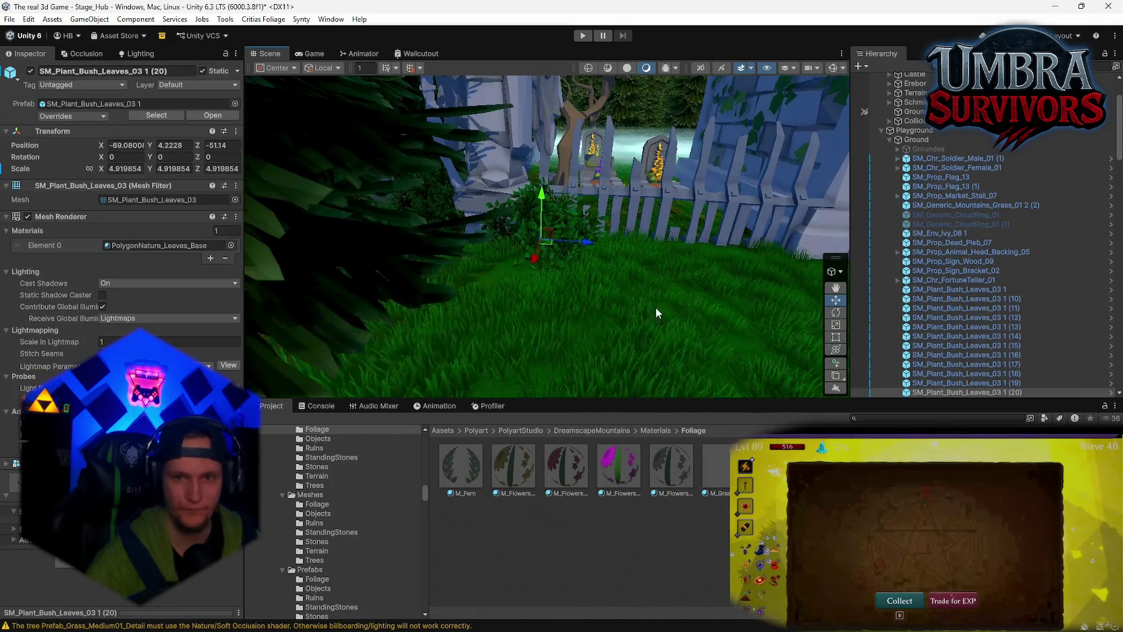
click(155, 245)
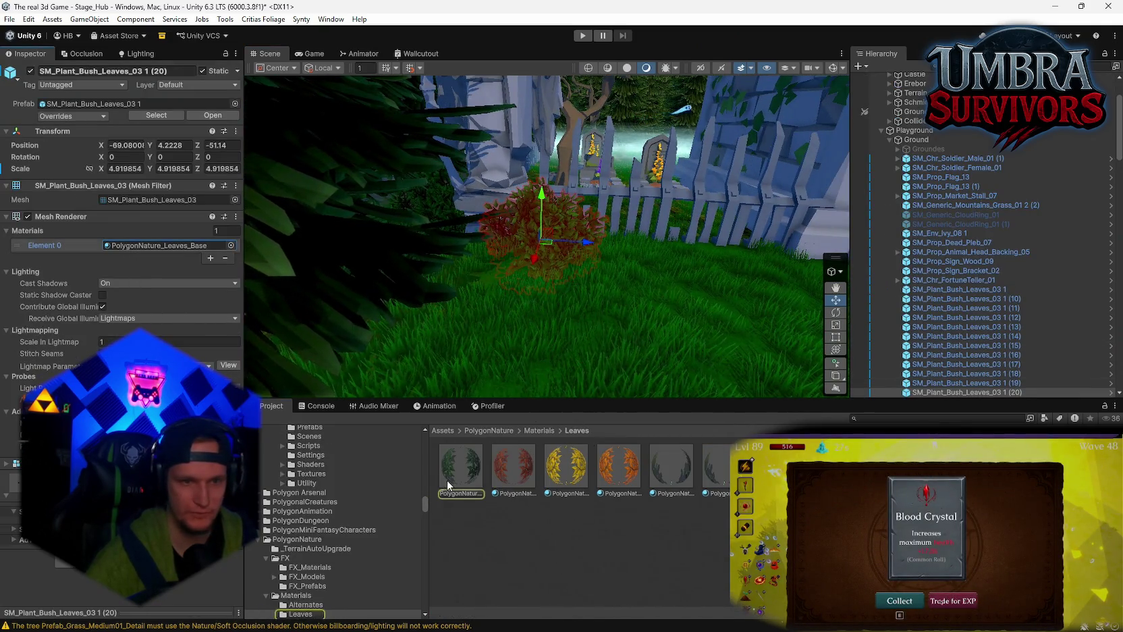
click(448, 480)
drag(645, 338, 610, 386)
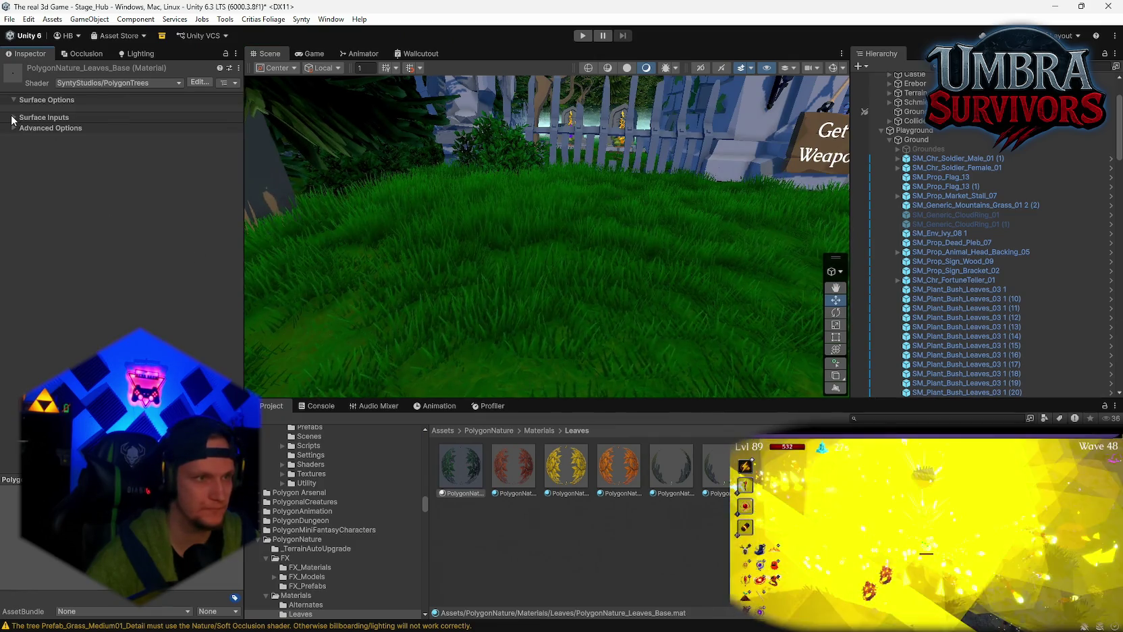
click(13, 117)
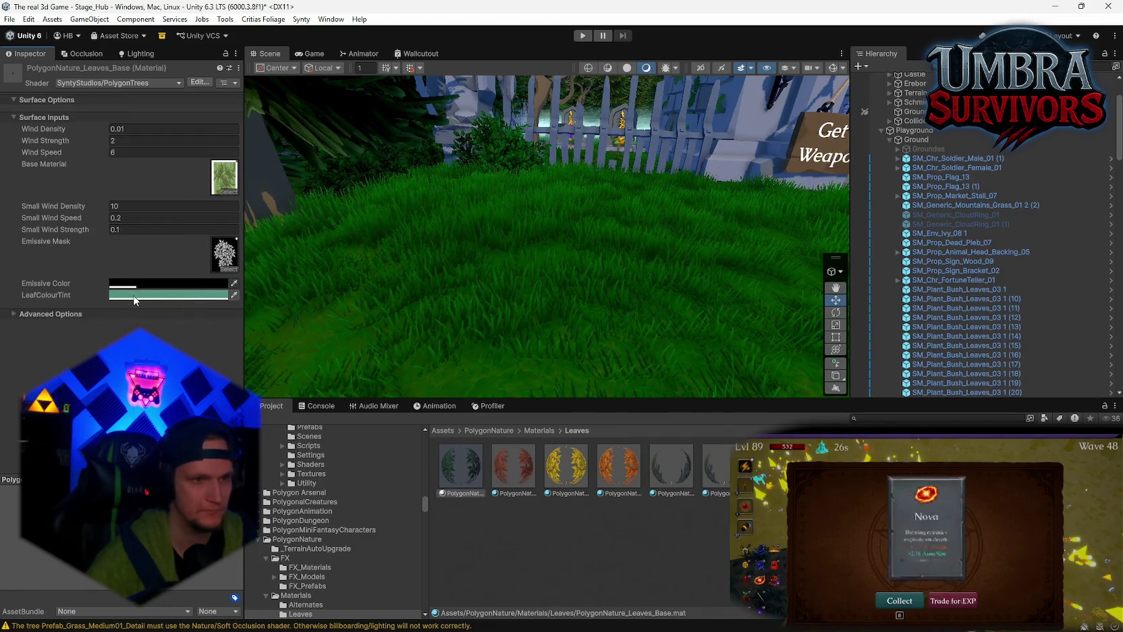
- Set the leaf material's LeafColourTint to a teal-green so the bush leaves turn green
mouse_move(409, 233)
mouse_down()
mouse_move(453, 295)
mouse_move(474, 281)
mouse_up()
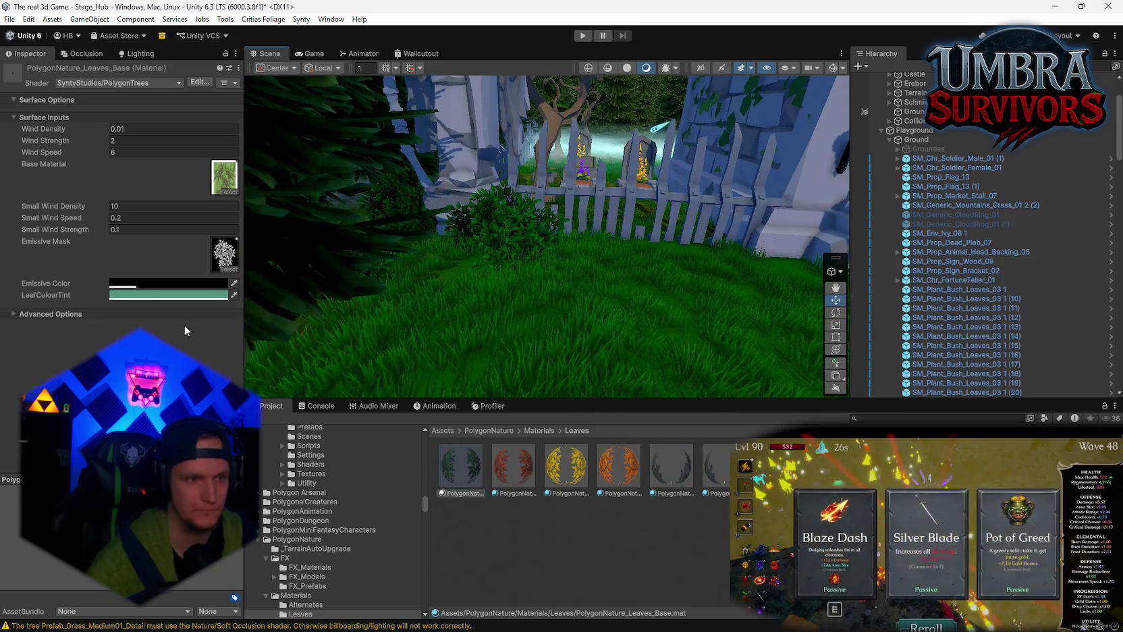
click(234, 295)
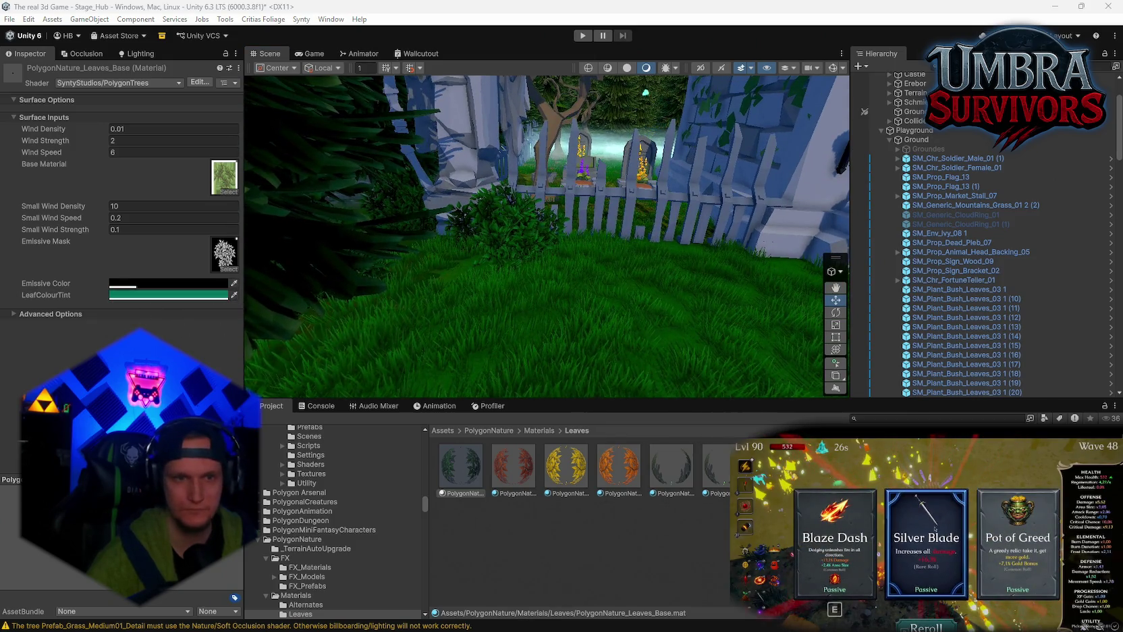
mouse_move(316, 302)
mouse_down()
mouse_move(626, 300)
mouse_move(649, 252)
mouse_move(471, 280)
mouse_move(636, 280)
mouse_move(523, 289)
mouse_move(515, 305)
mouse_up()
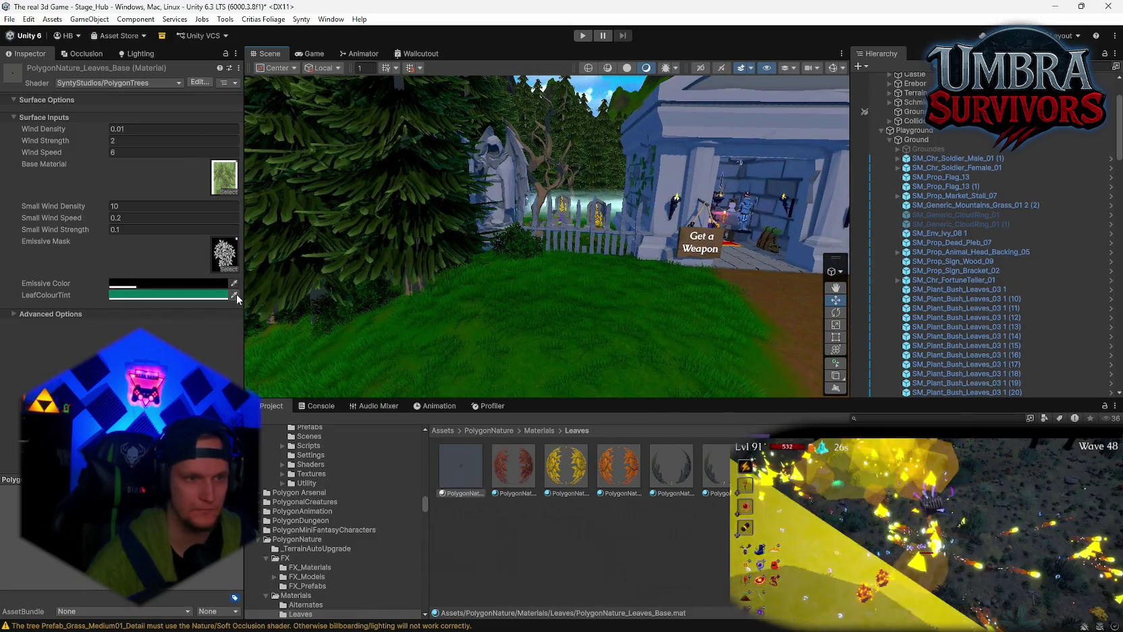
key(ctrl+z)
drag(246, 274, 235, 266)
key(ctrl+z)
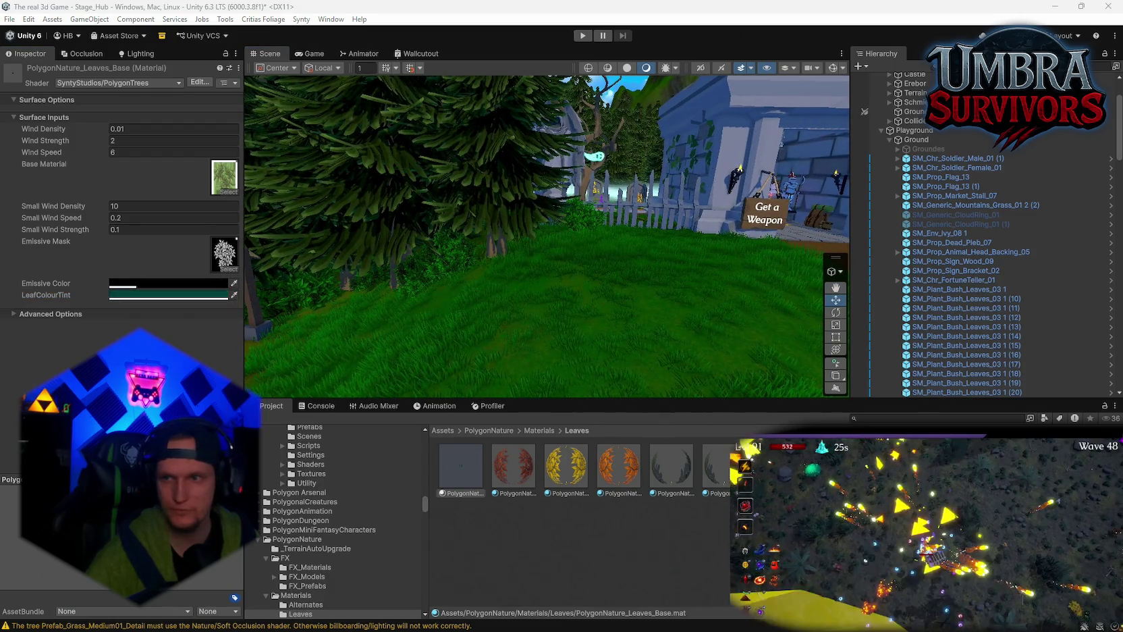
mouse_move(765, 342)
mouse_down()
mouse_move(842, 268)
mouse_move(601, 218)
mouse_move(609, 233)
mouse_move(557, 178)
mouse_move(554, 226)
mouse_move(628, 237)
mouse_move(612, 312)
mouse_move(524, 242)
mouse_up()
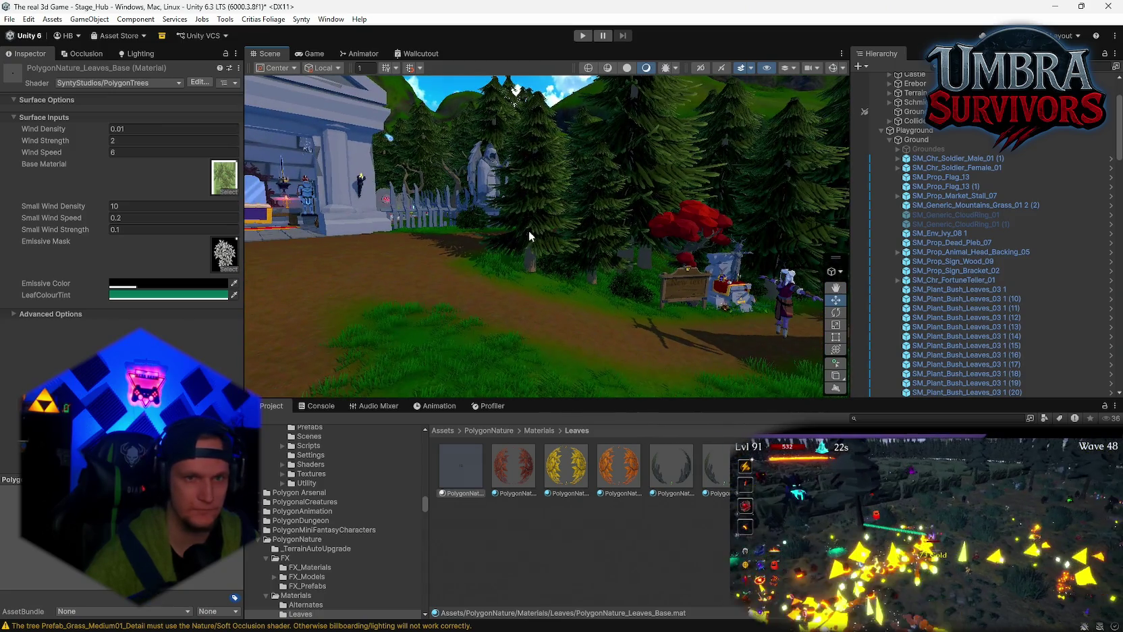
click(883, 419)
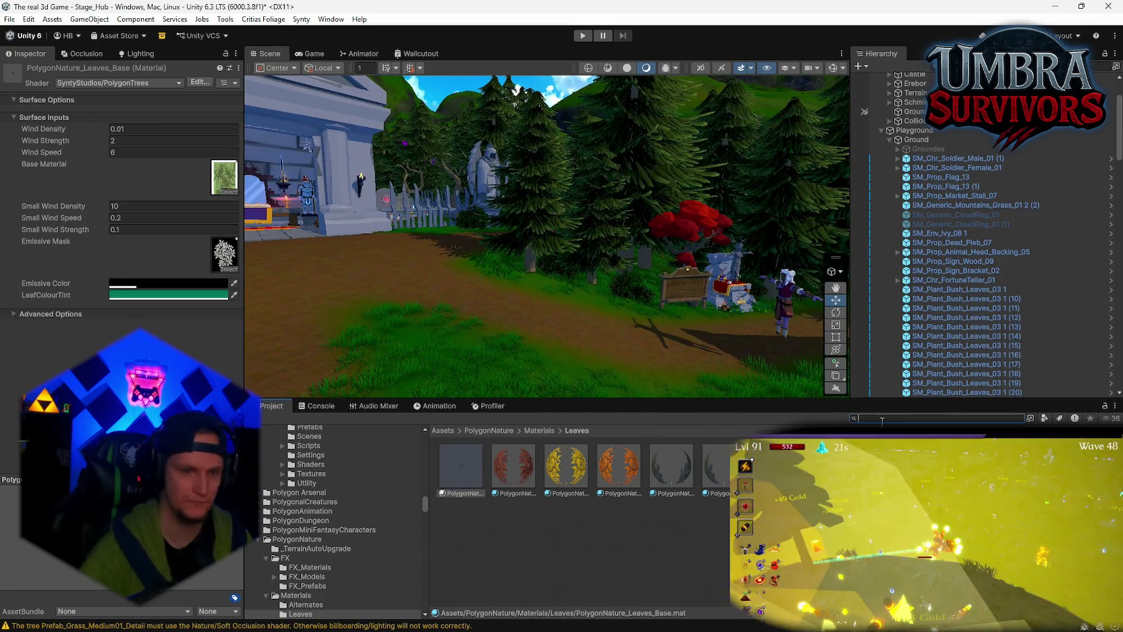
- Find the SM_Tree_Pine_01 prefab in the Stage_Hub folder and open it in prefab mode
text(Stage_Hub)
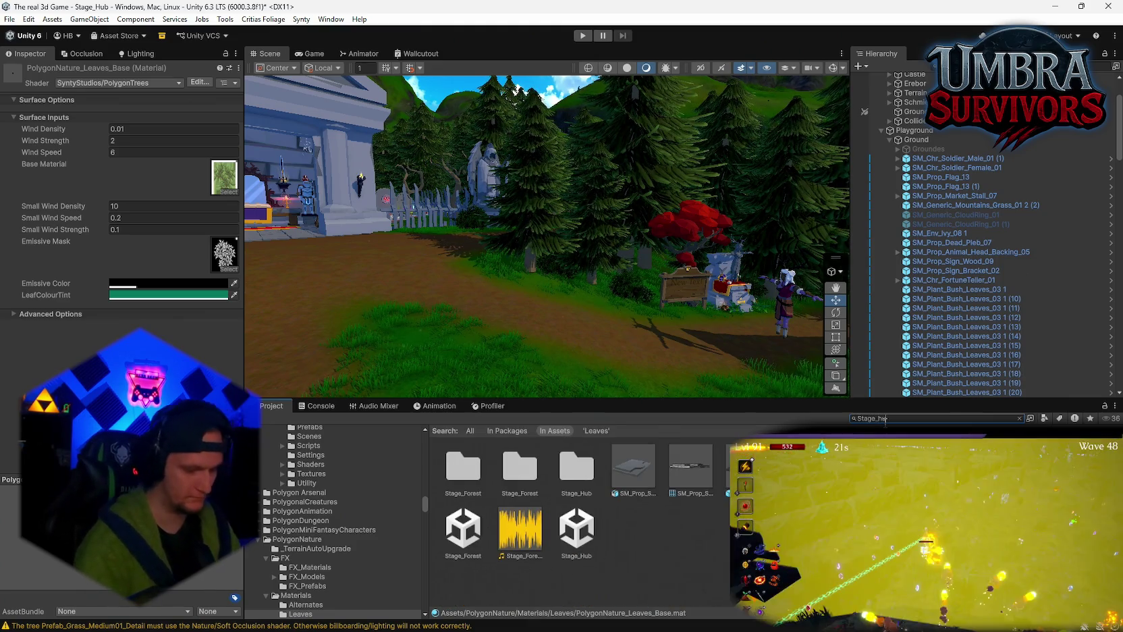
double_click(462, 466)
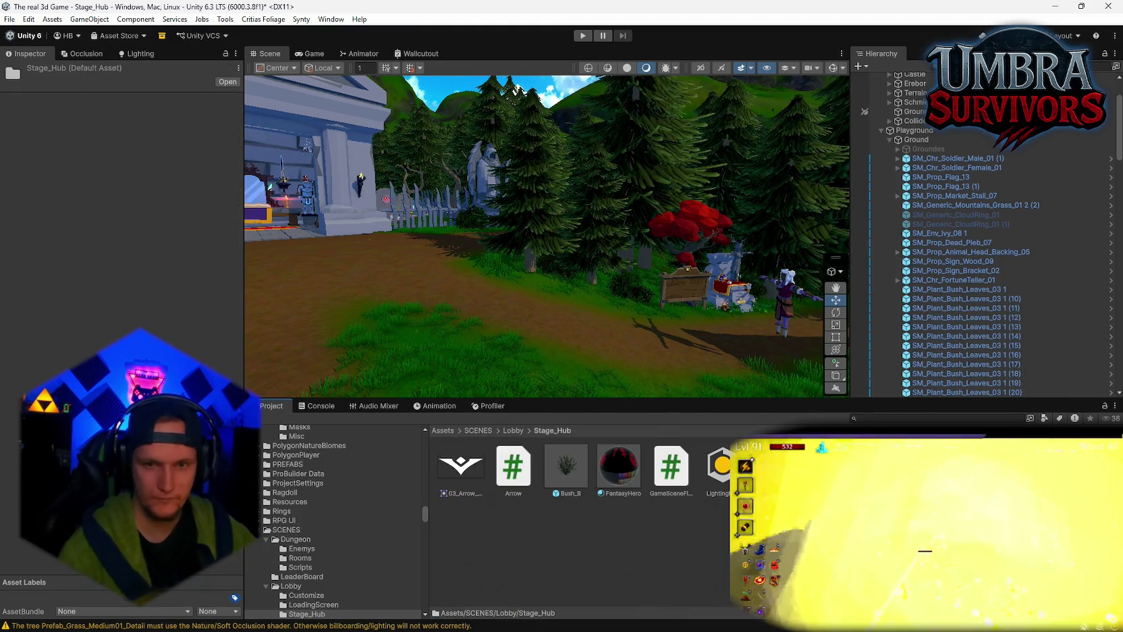
click(773, 469)
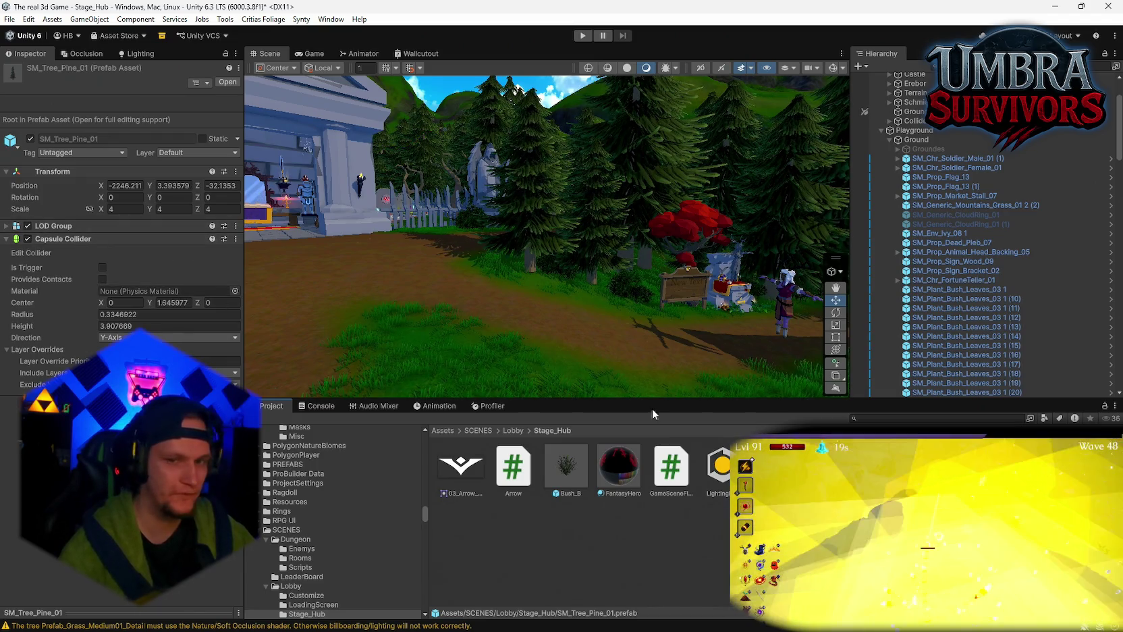
click(228, 82)
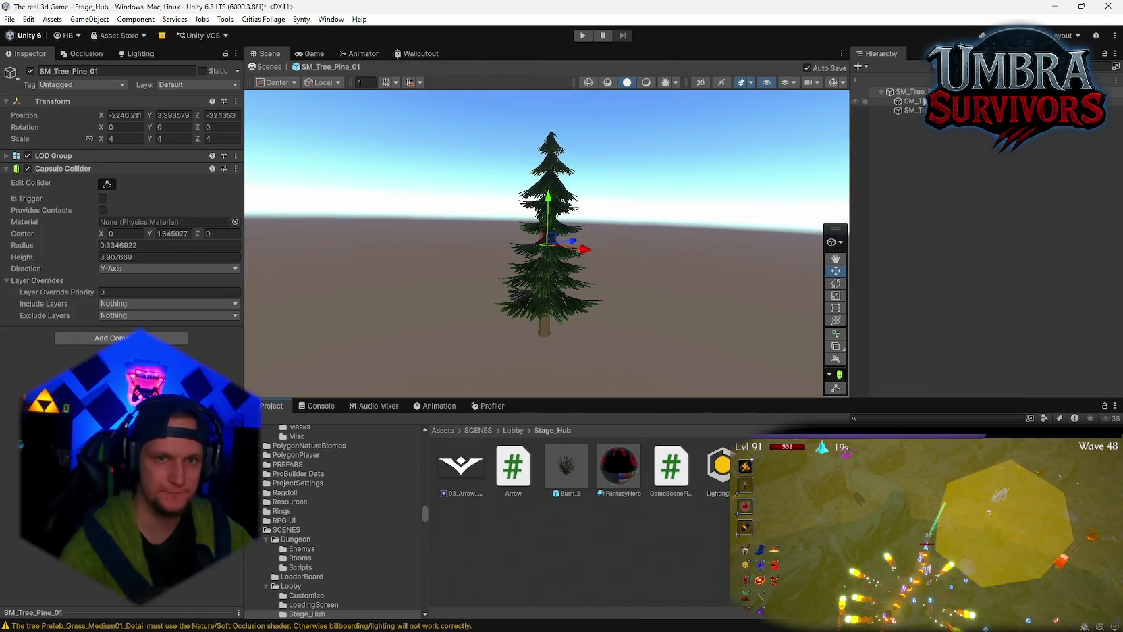
- Open the tree's PolygonNature_Tree_Trunk material, toggle scene lighting, and return to Stage_Hub
click(905, 101)
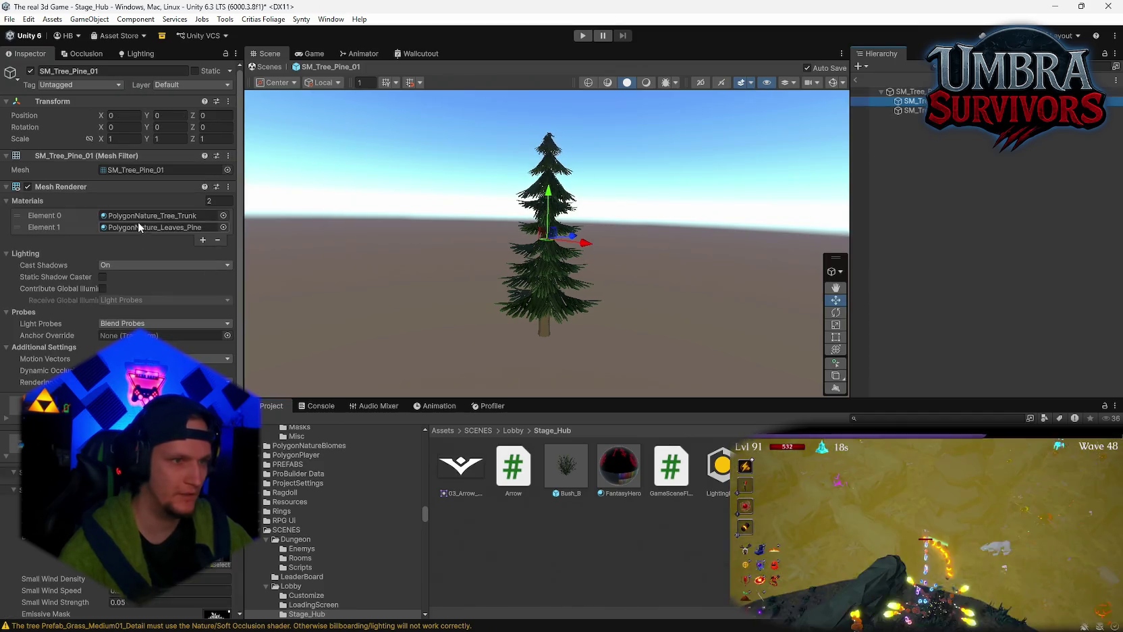
click(132, 218)
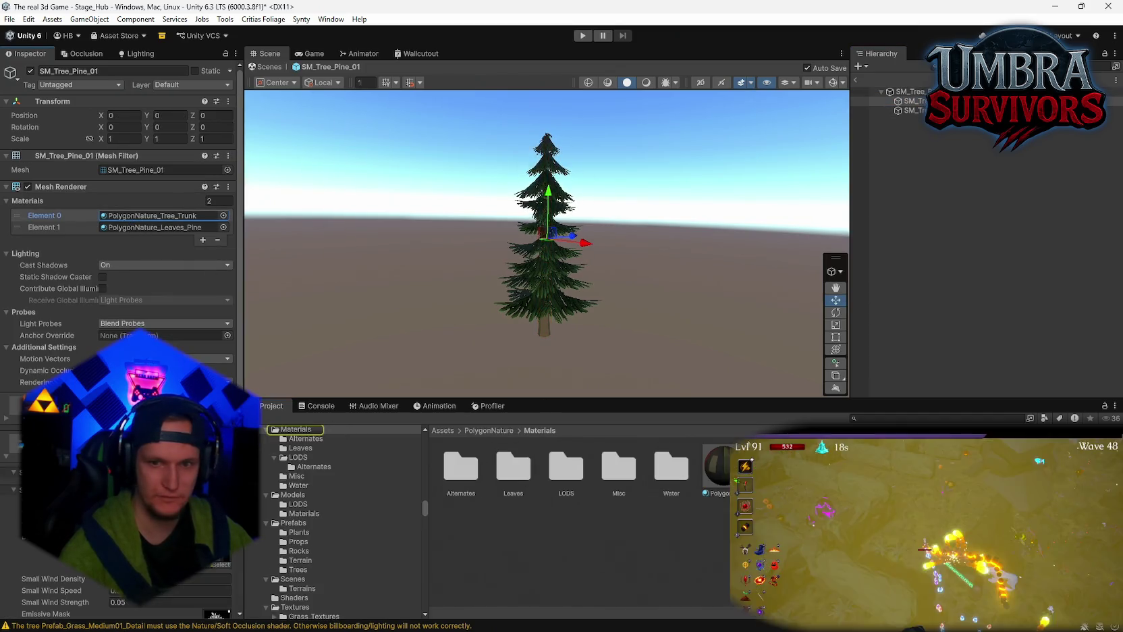
click(717, 469)
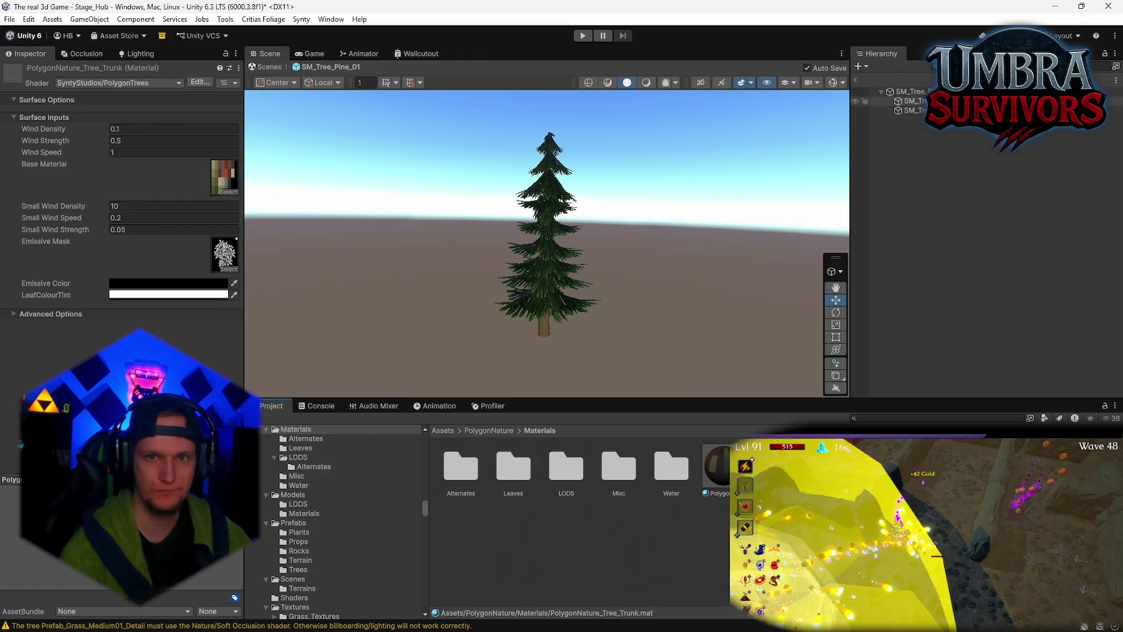
scroll(566, 314, up, 8)
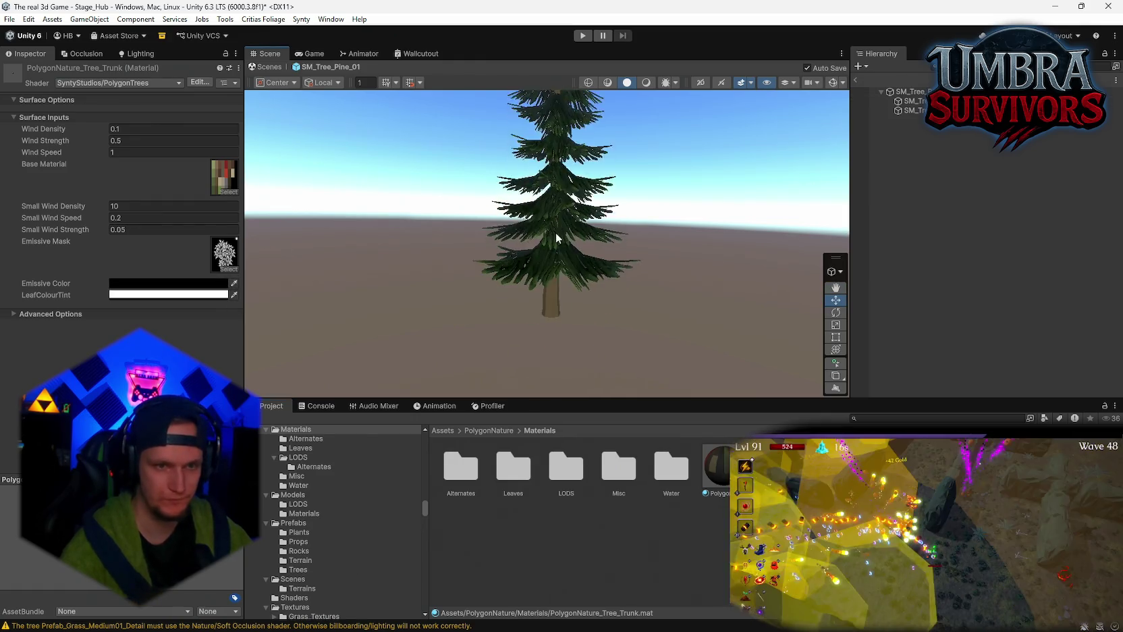
click(648, 82)
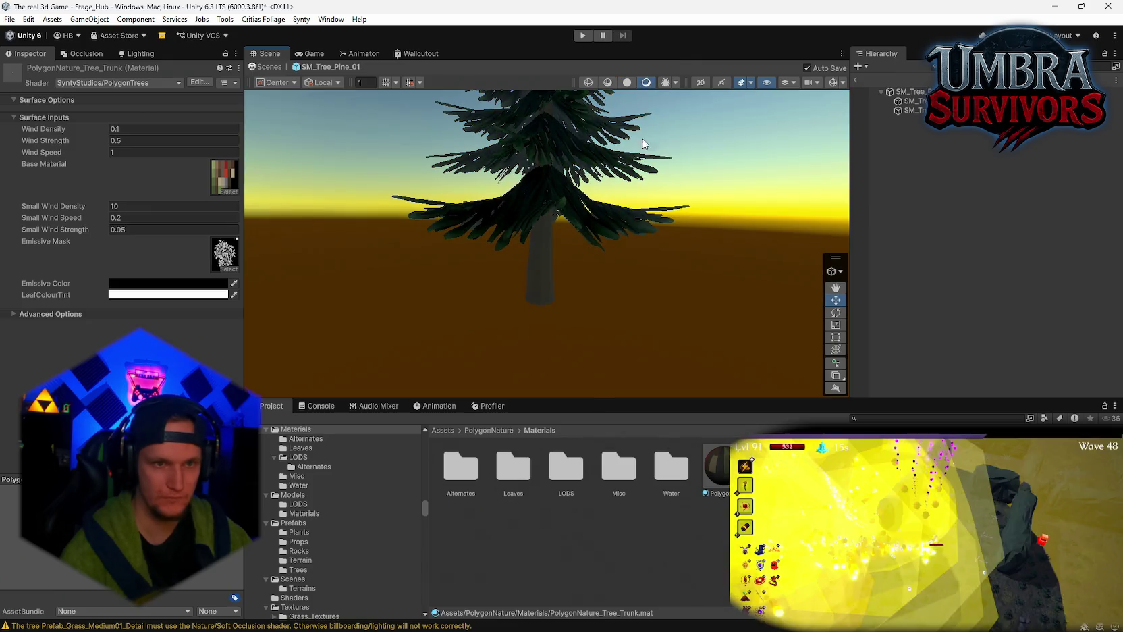
click(855, 79)
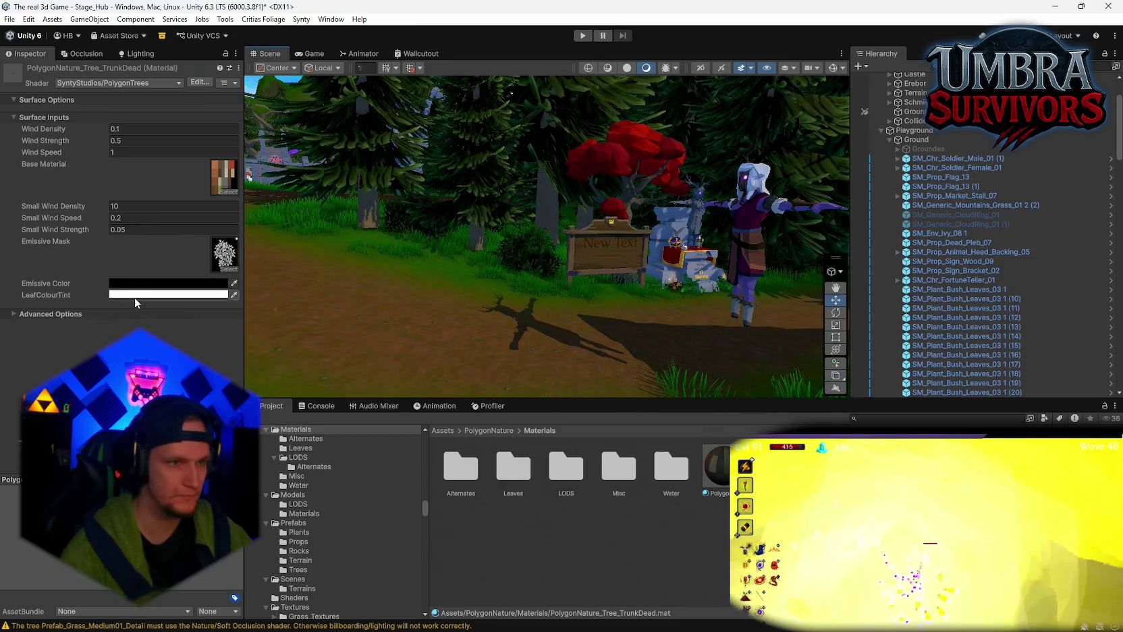
- Try a white LeafColourTint on the PolygonNature_Tree_Trunk material, then undo it
click(137, 299)
click(173, 339)
key(Return)
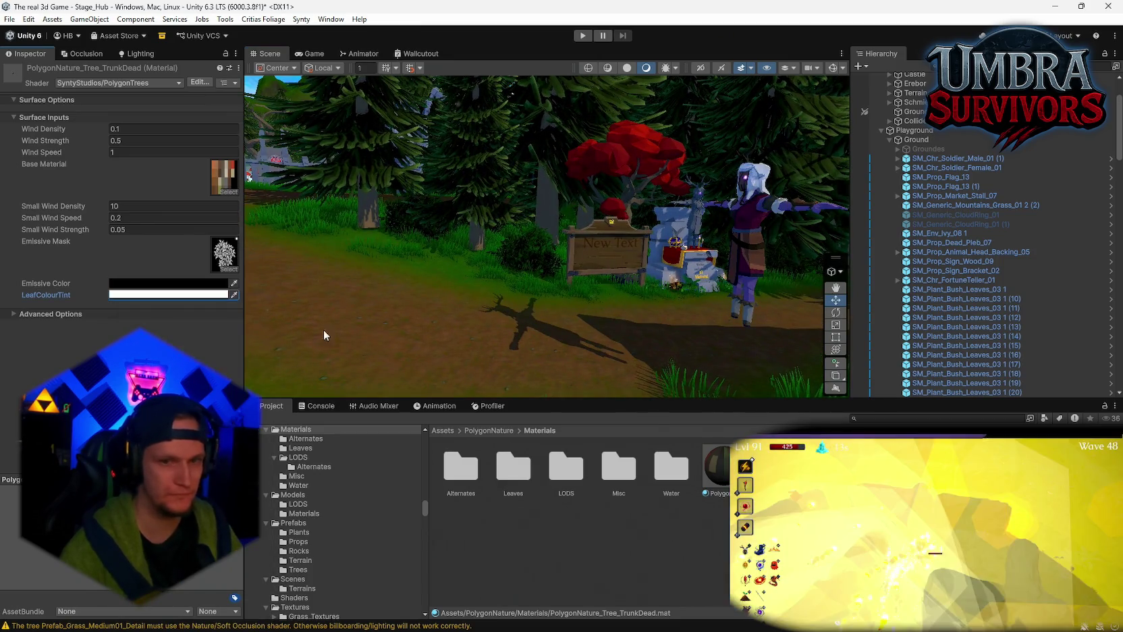
key(Left)
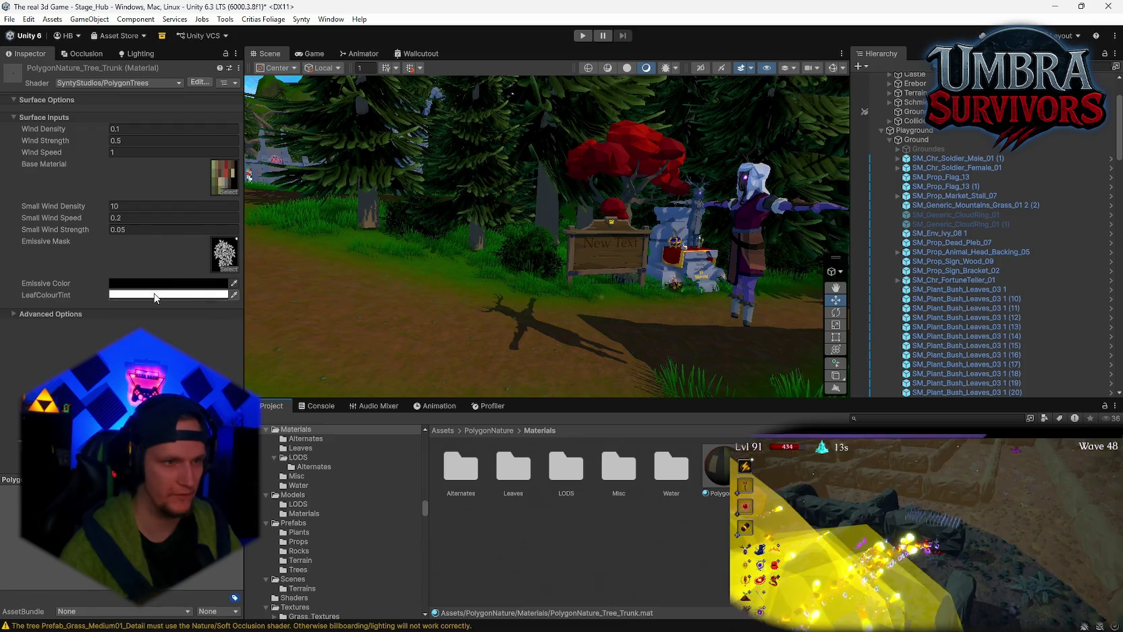
click(168, 295)
drag(227, 344, 191, 329)
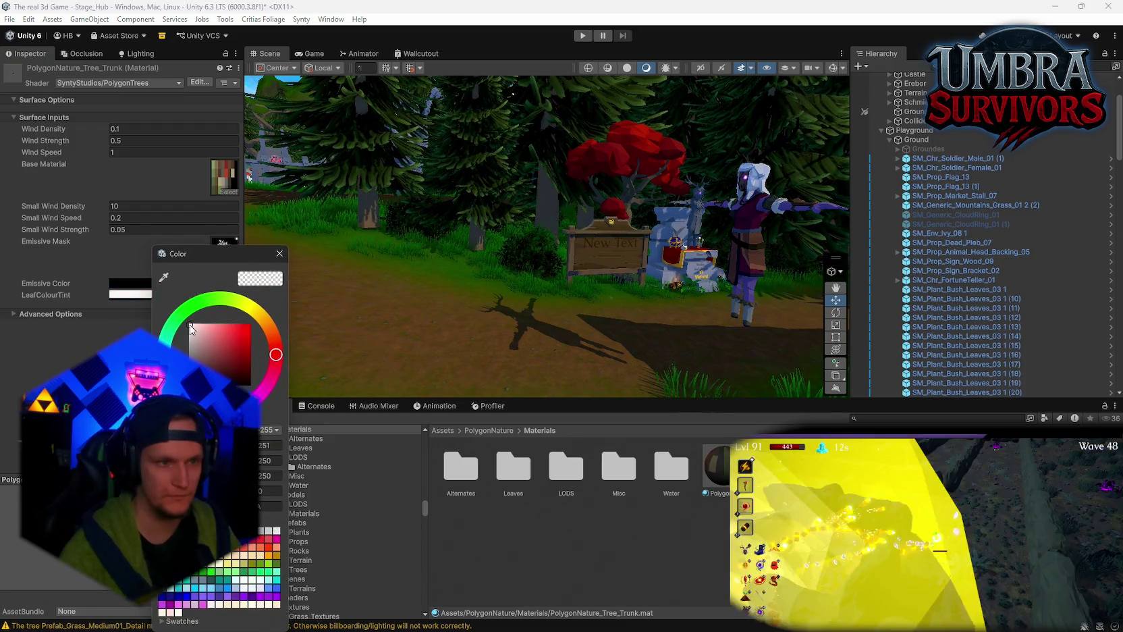
click(279, 253)
key(ctrl+z)
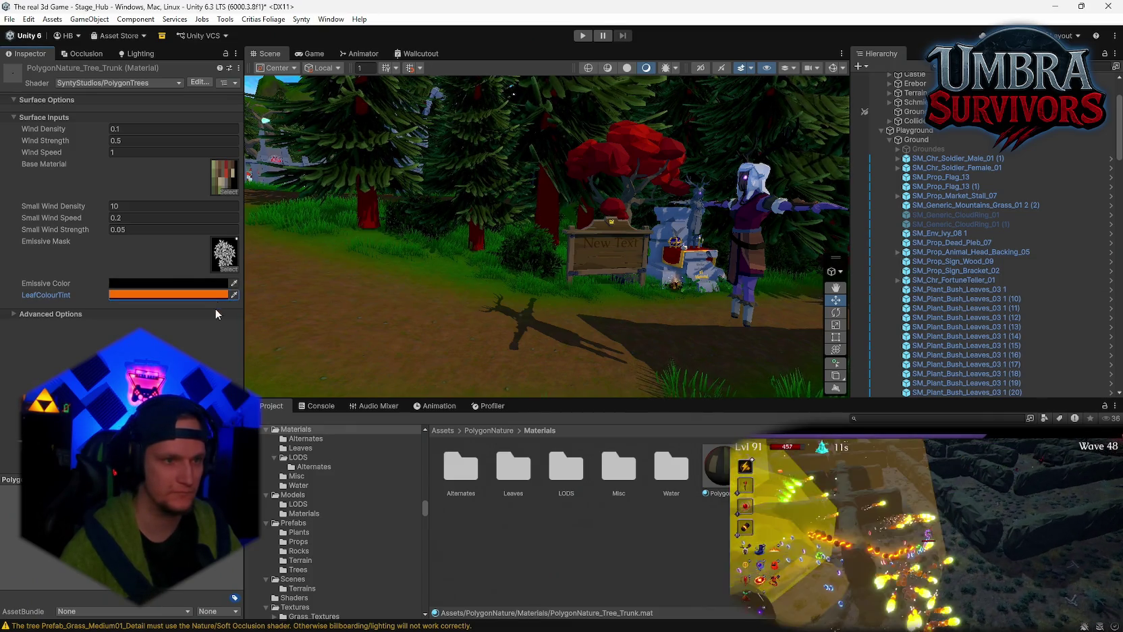
key(ctrl+z)
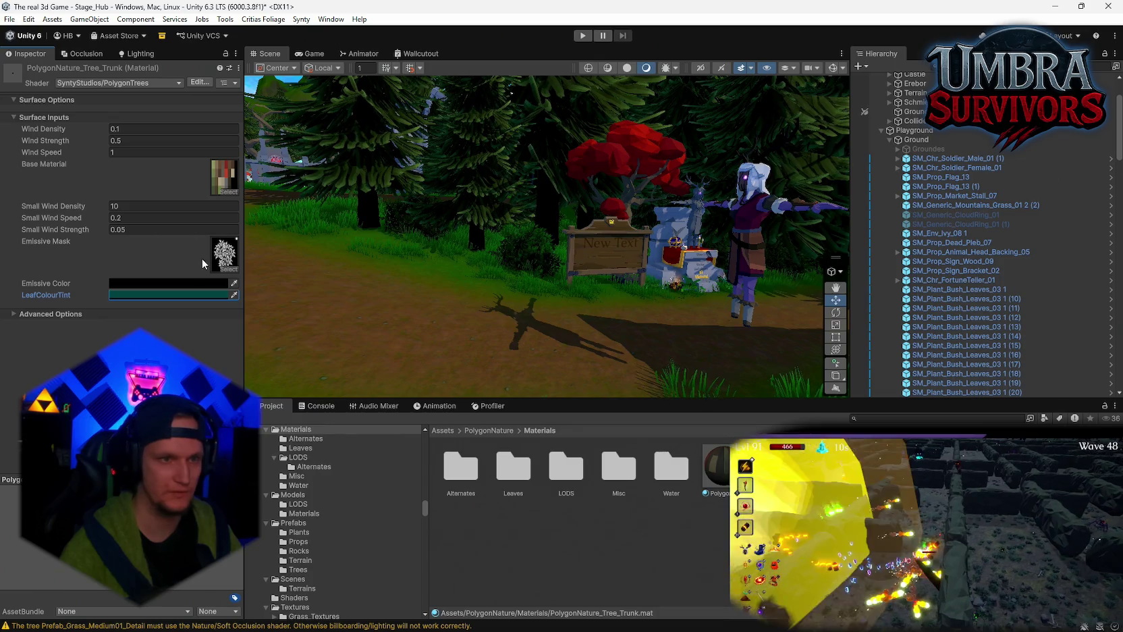
- Shift the LeafColourTint hue and settle on a dark brown trunk tint
click(164, 292)
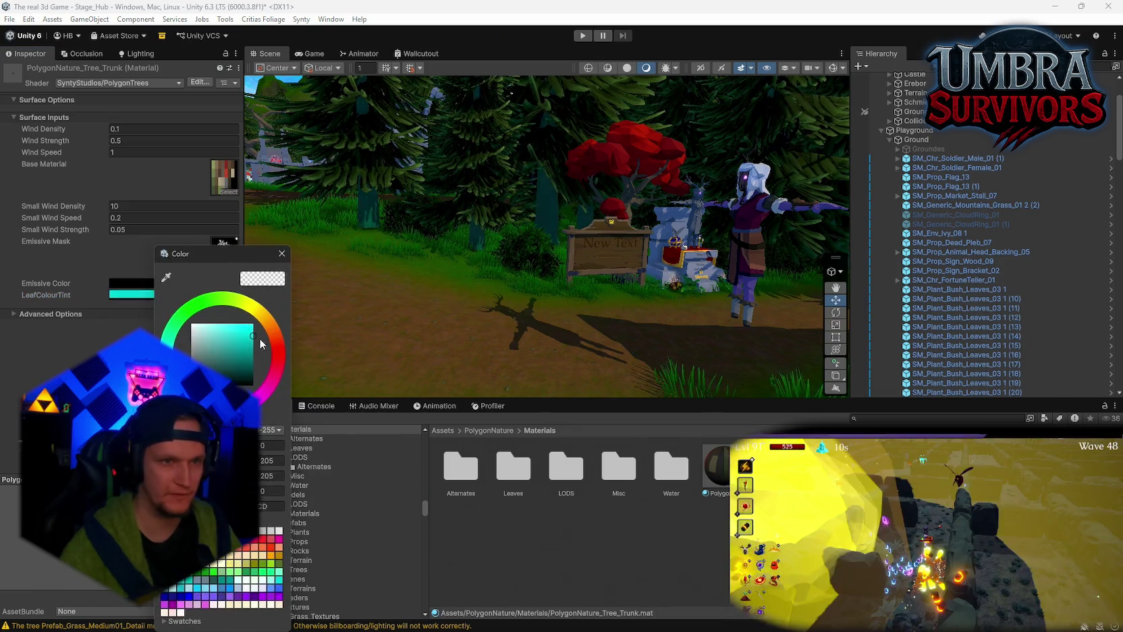
mouse_move(267, 354)
mouse_down()
mouse_move(262, 317)
mouse_move(203, 348)
mouse_up()
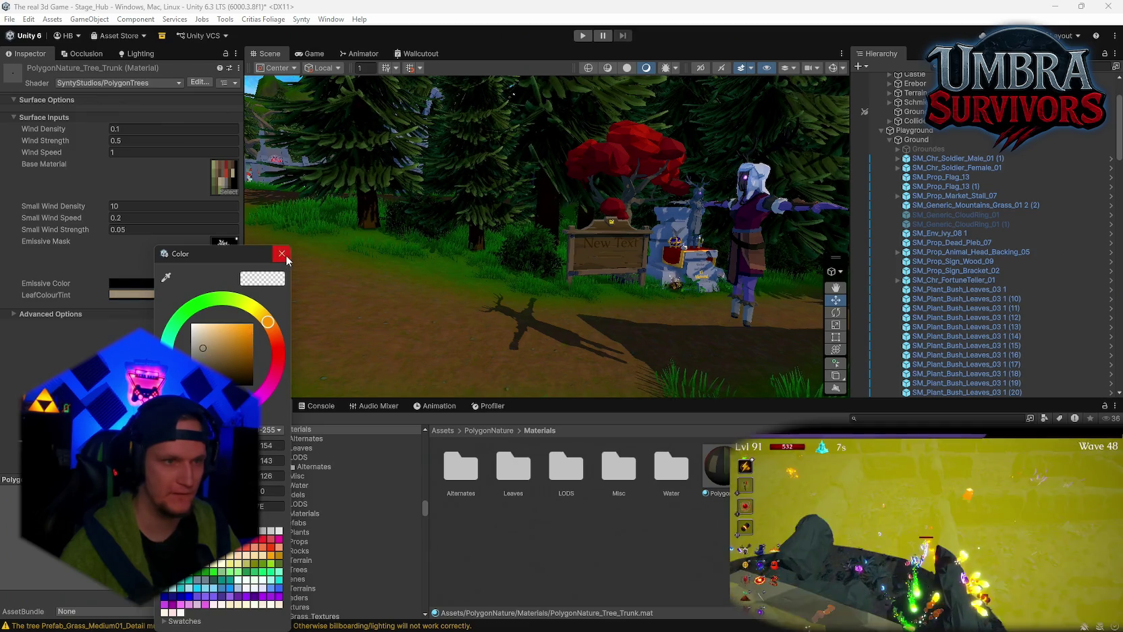
click(282, 254)
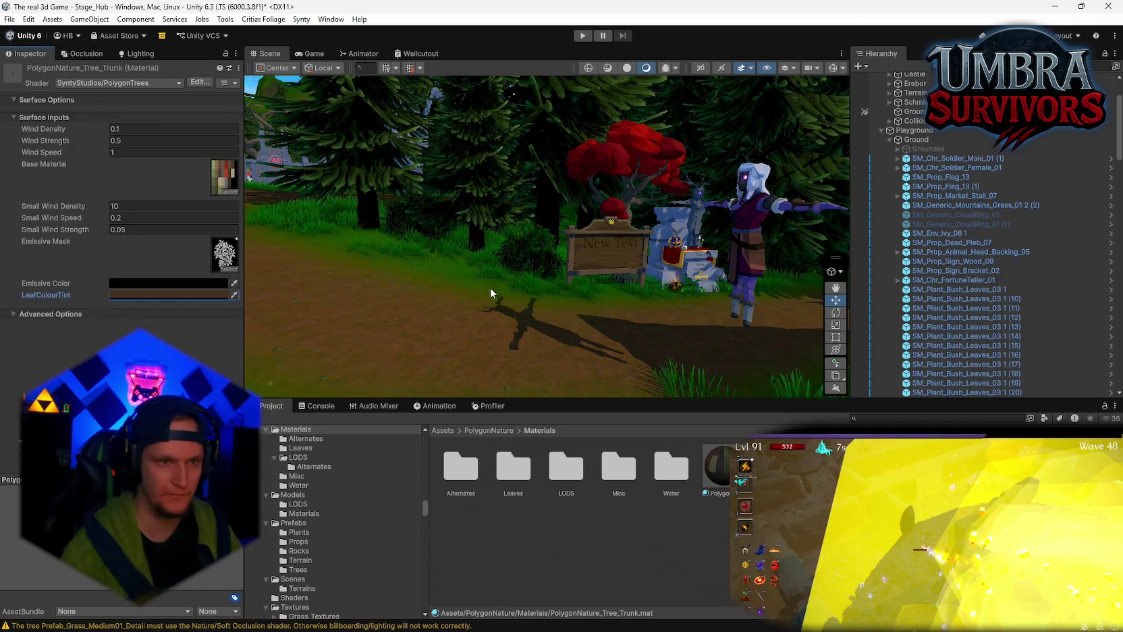
scroll(507, 290, up, 3)
click(180, 295)
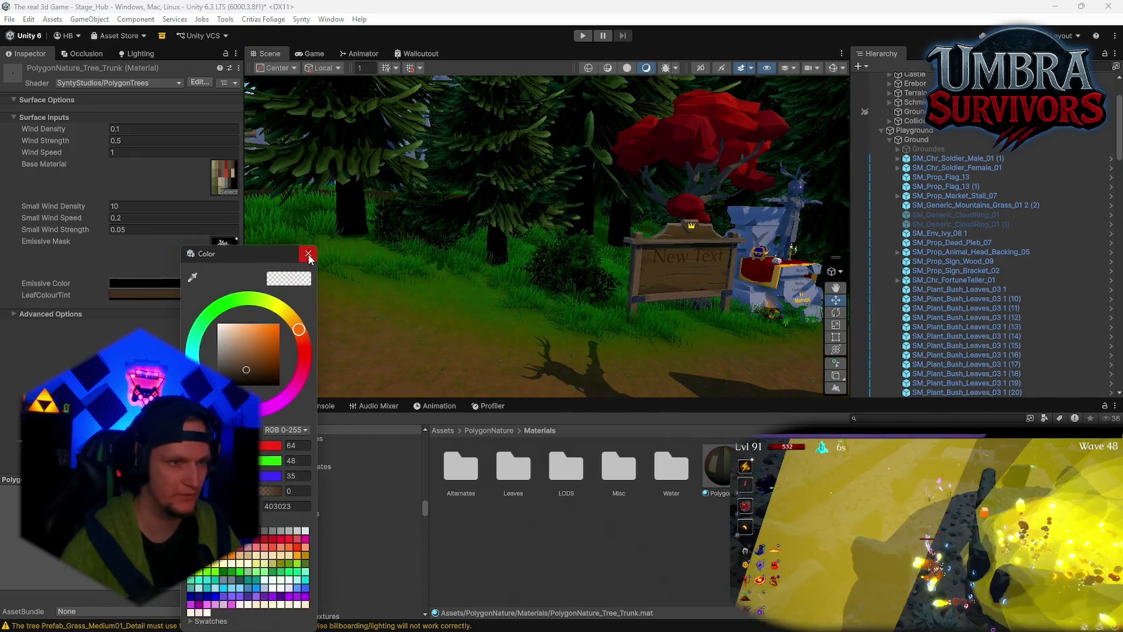
click(308, 254)
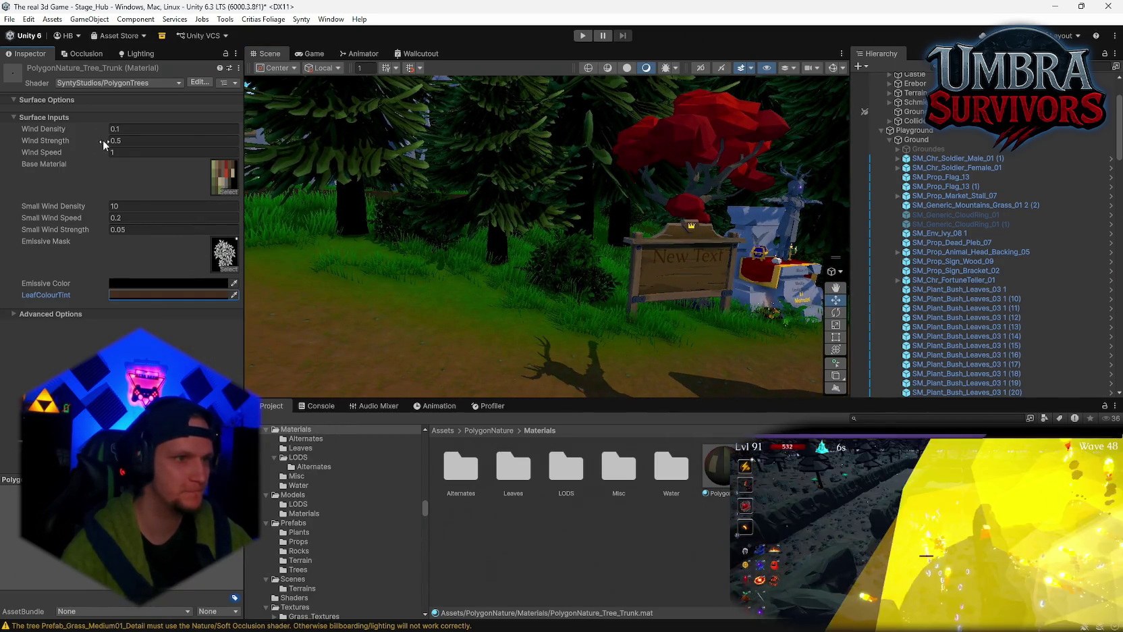
click(152, 295)
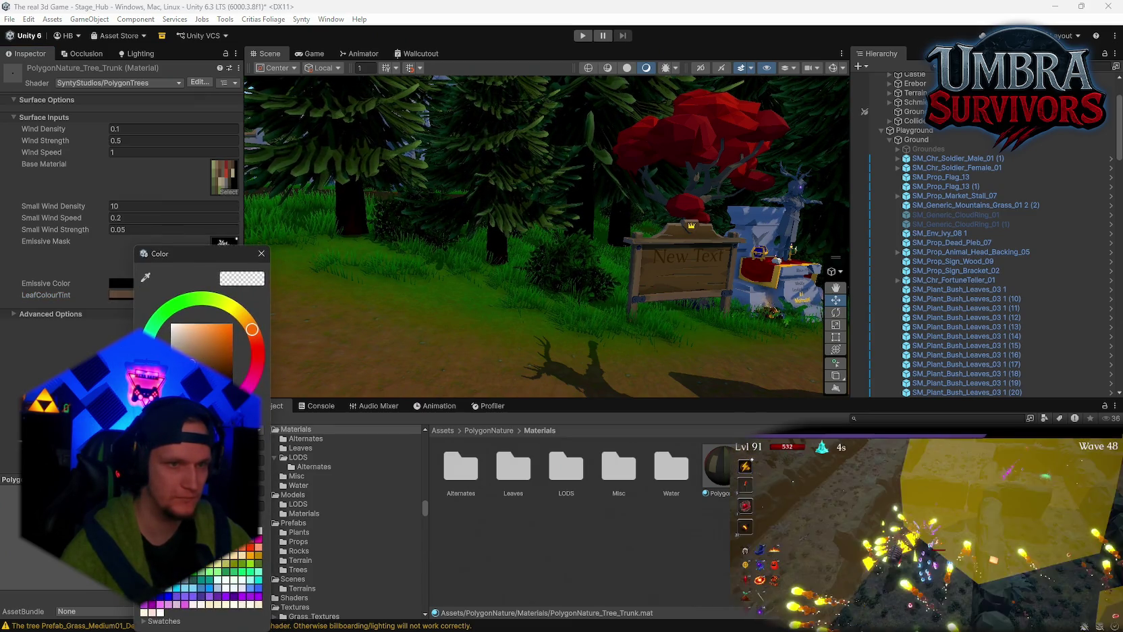
- Pick a light grey LeafColourTint for the trunk material, darken it slightly, and close the picker
click(171, 344)
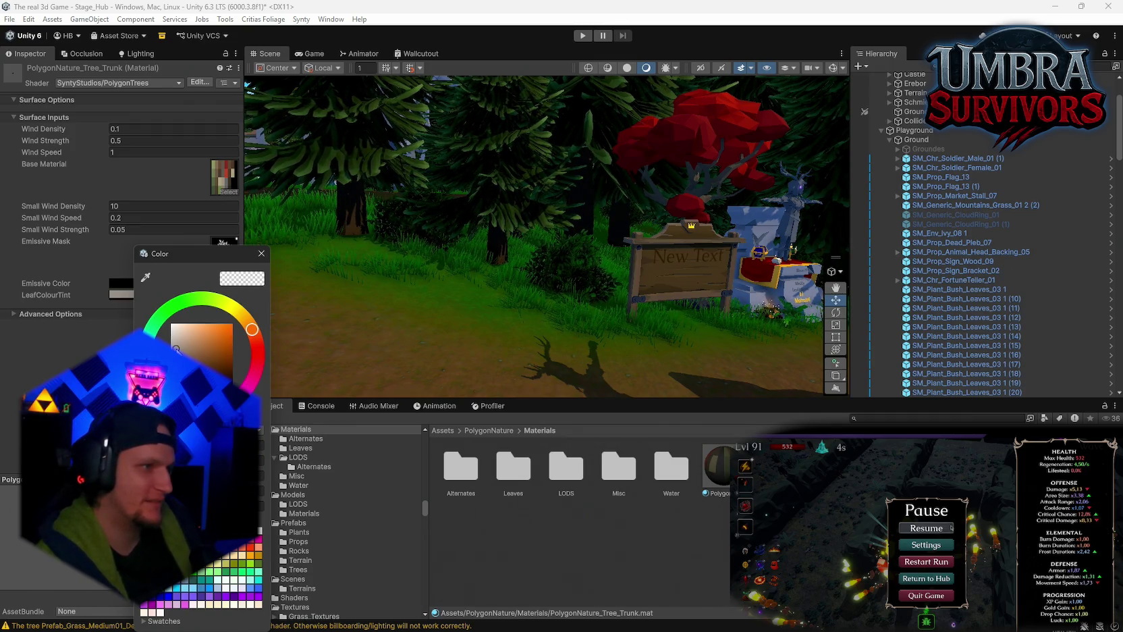
click(951, 528)
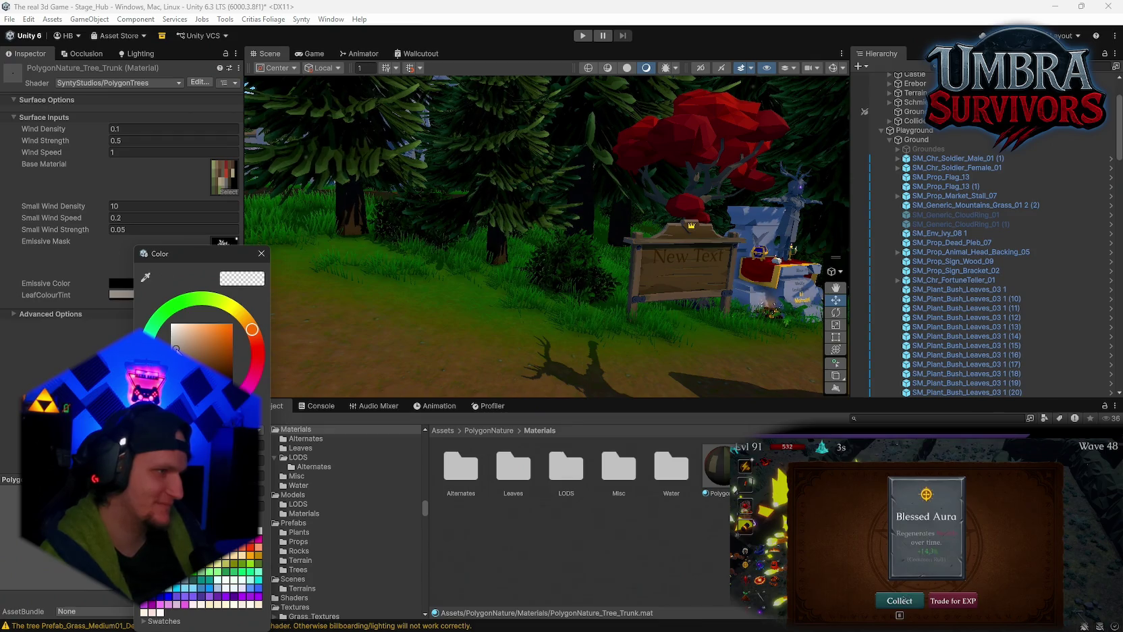
click(952, 600)
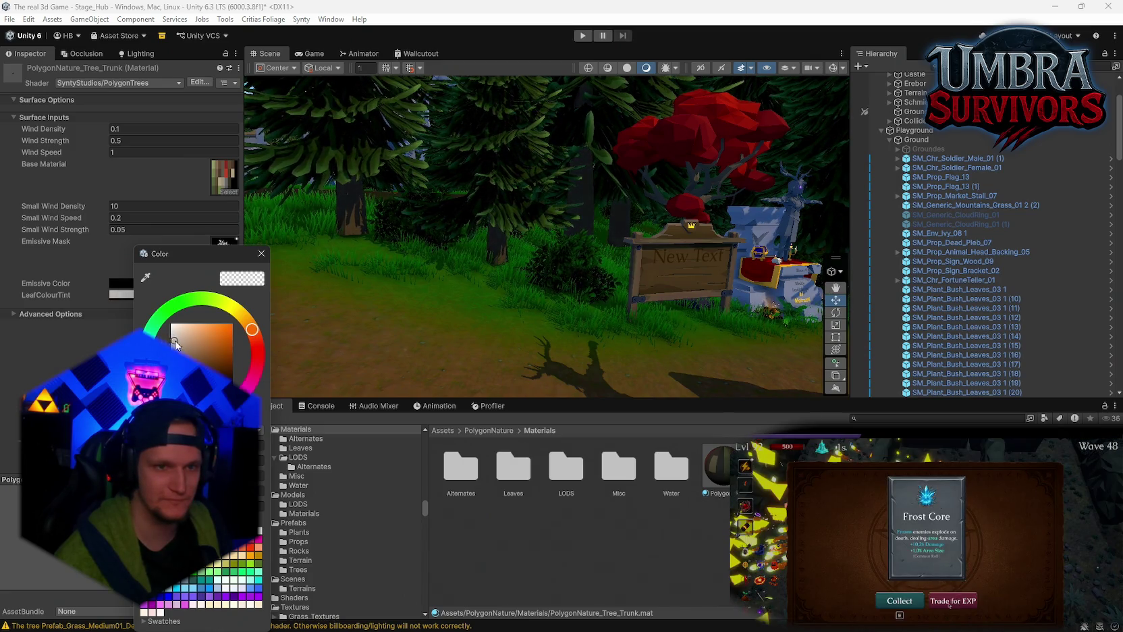
drag(172, 343, 175, 348)
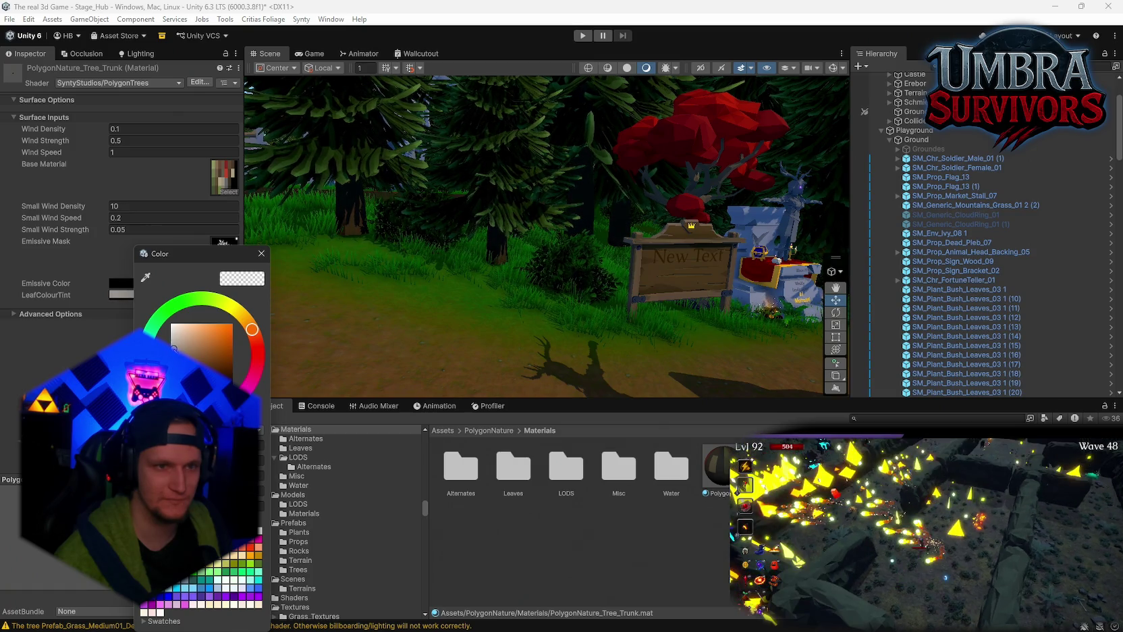
click(257, 354)
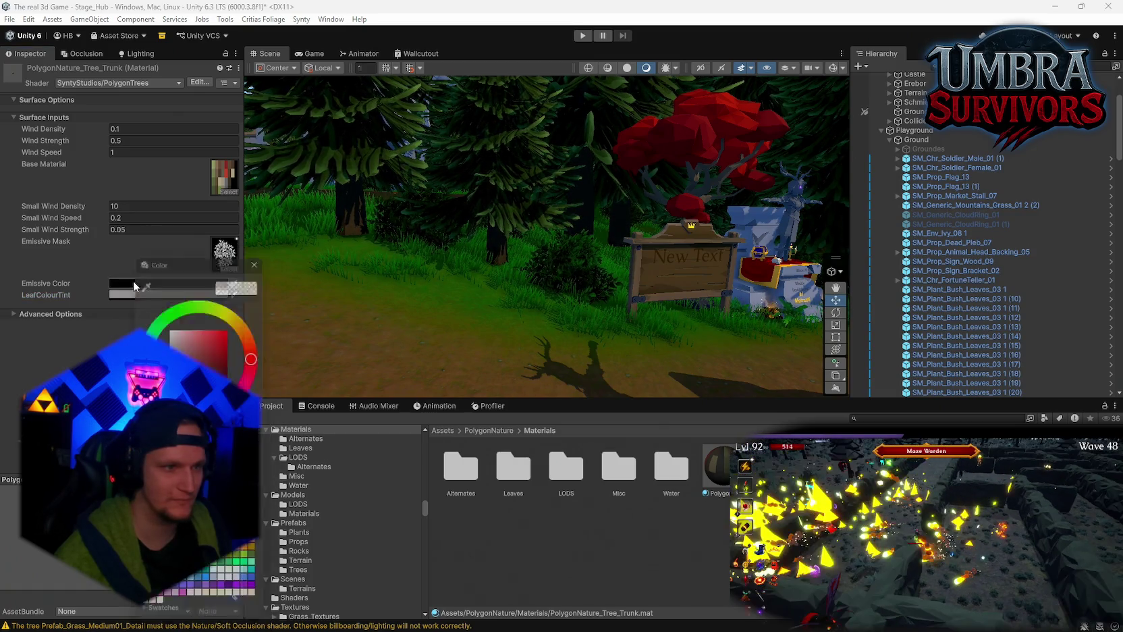
click(205, 354)
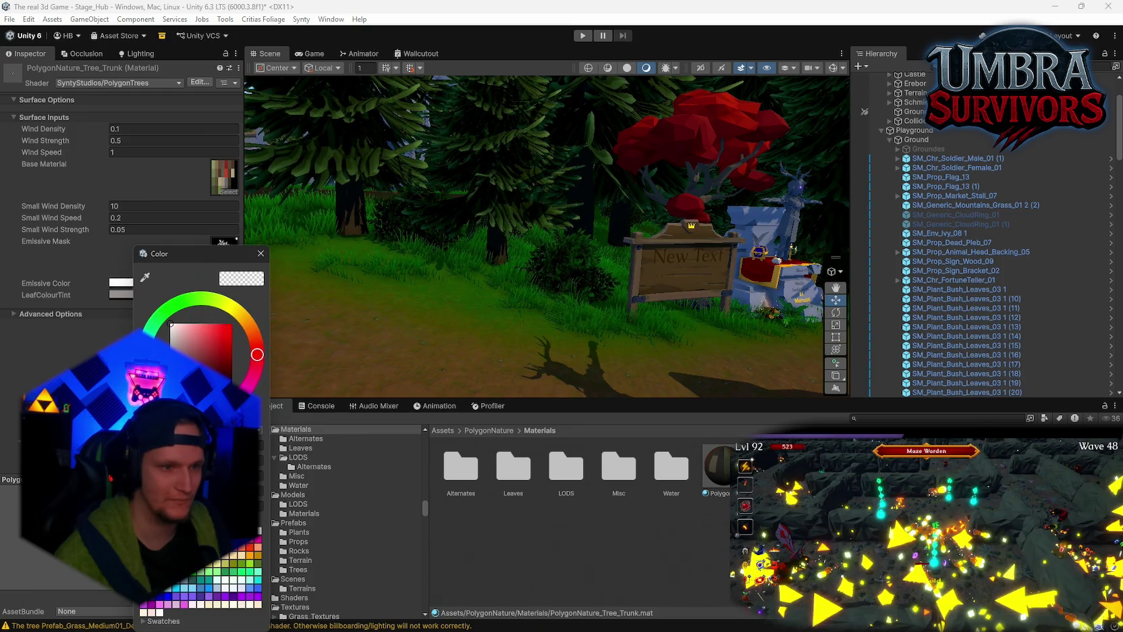
click(260, 254)
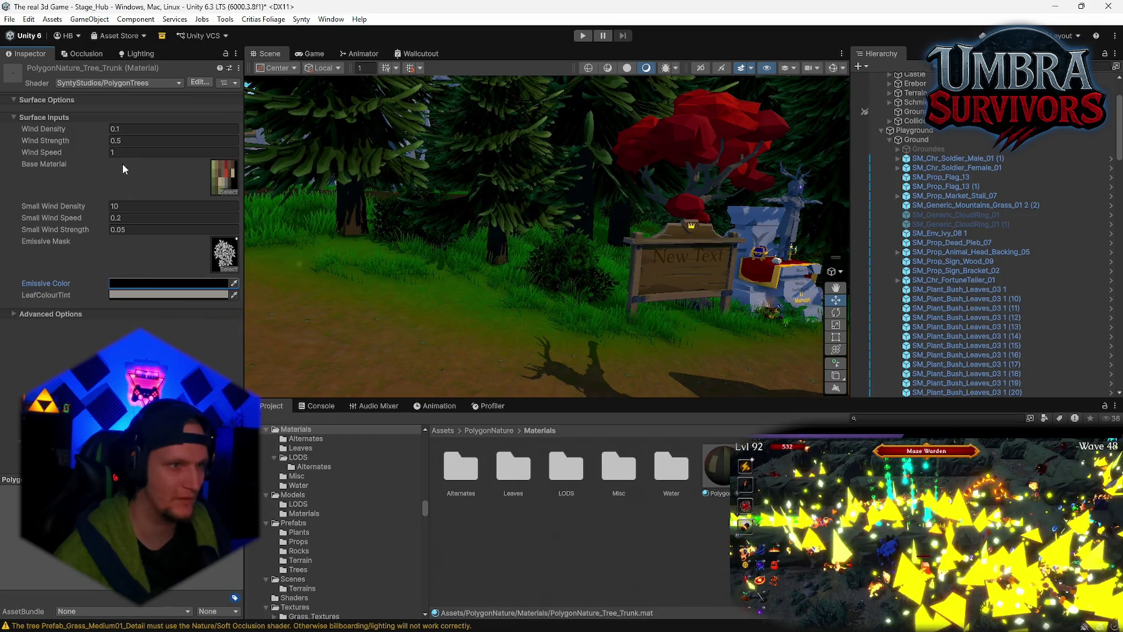
mouse_move(442, 293)
mouse_down()
mouse_move(559, 281)
mouse_move(439, 256)
mouse_move(369, 218)
mouse_move(389, 208)
mouse_move(539, 259)
mouse_move(494, 260)
mouse_move(681, 259)
mouse_up()
- Expand the trunk material's Advanced Options, try Queue Control UserOverride, then undo back to Auto
drag(697, 257, 51, 299)
click(15, 315)
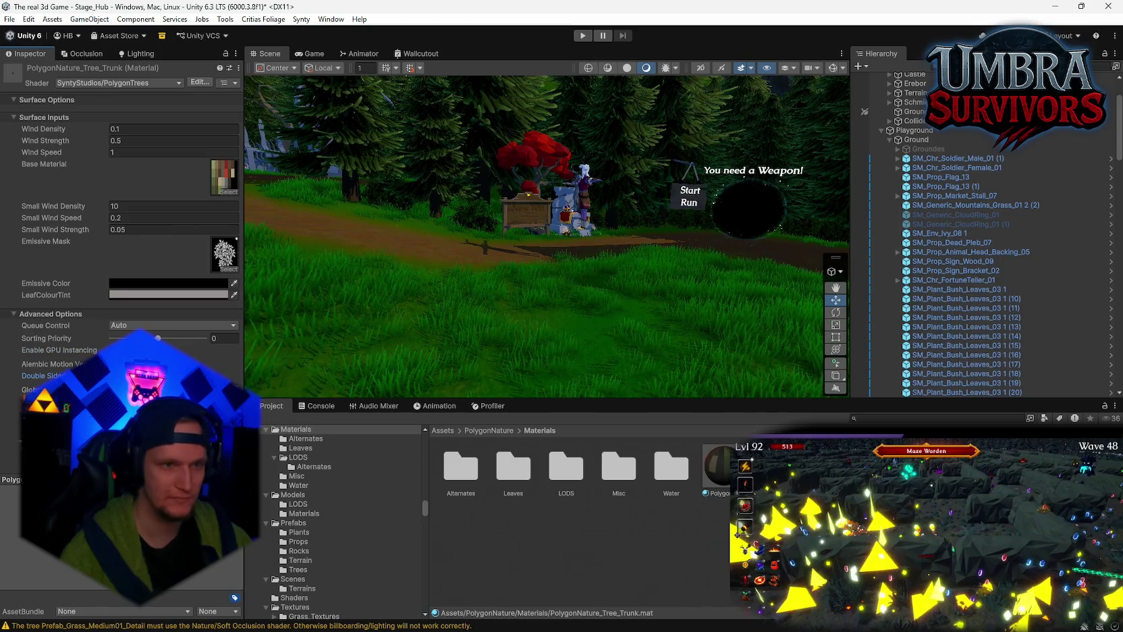
key(w)
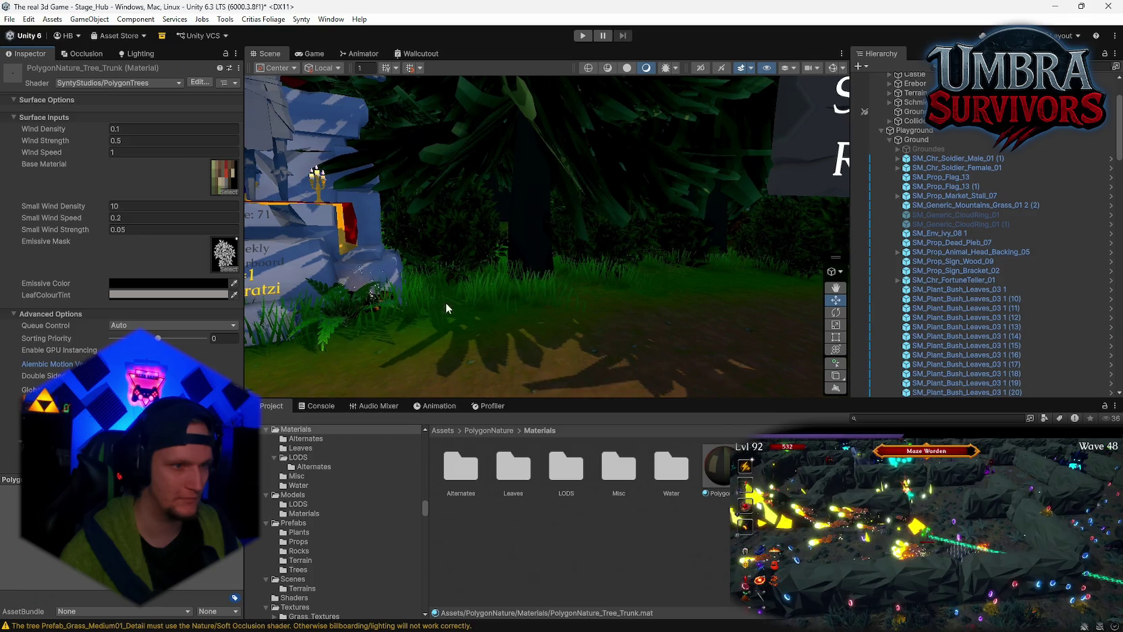
scroll(424, 311, down, 5)
click(155, 350)
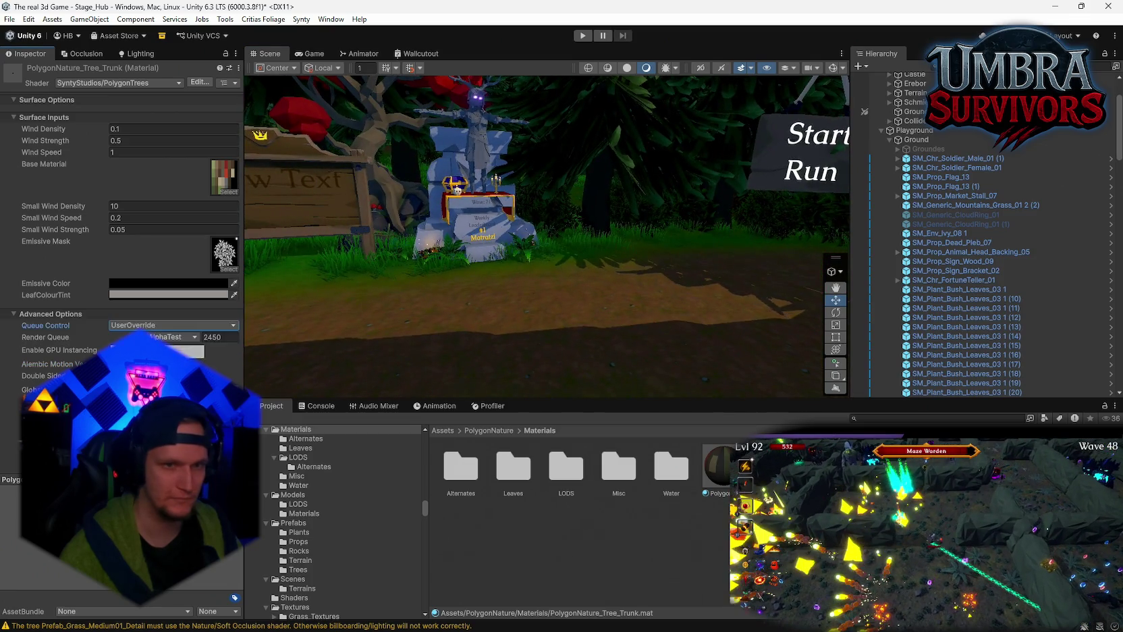
key(ctrl+z)
drag(472, 270, 590, 278)
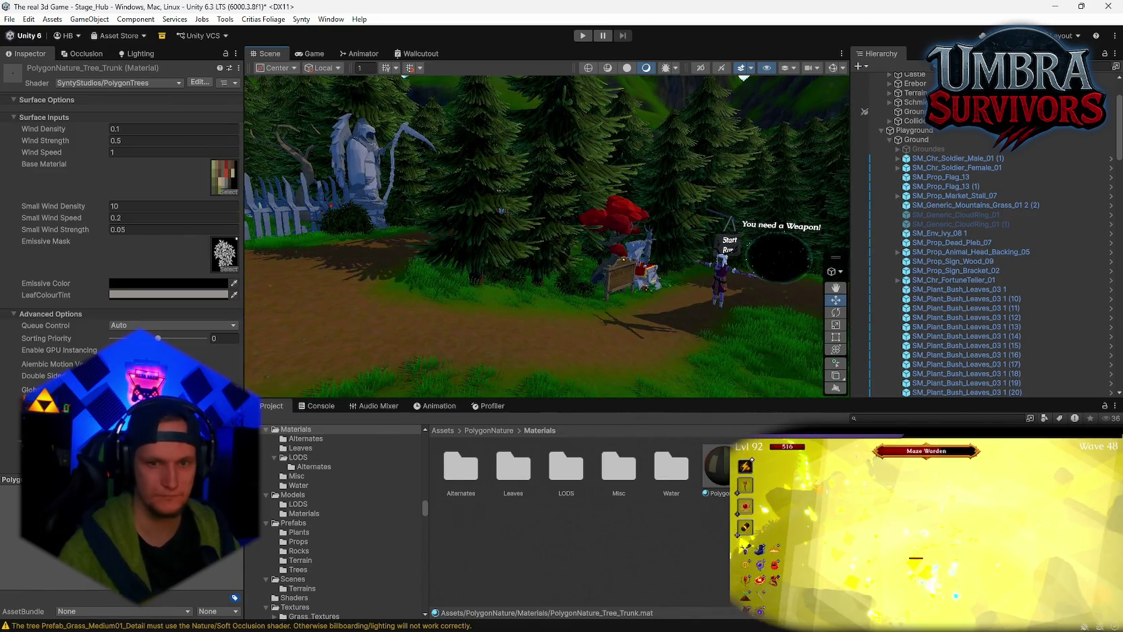
click(717, 466)
- Set the PolygonNature_01 Base Map colour to a pale yellow-beige
click(169, 295)
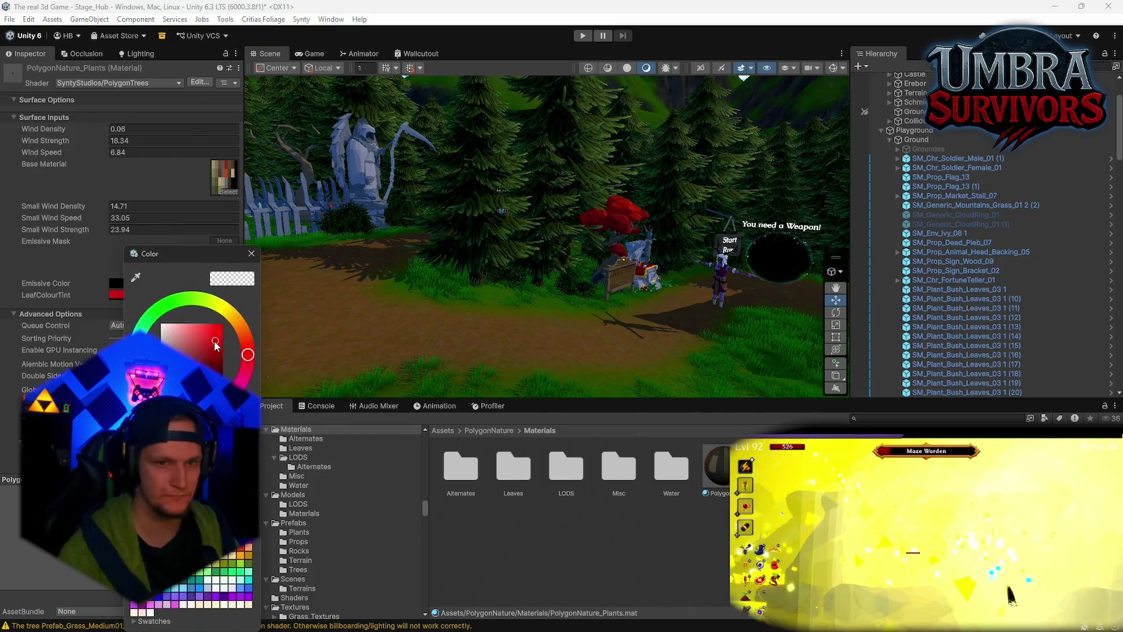
key(Escape)
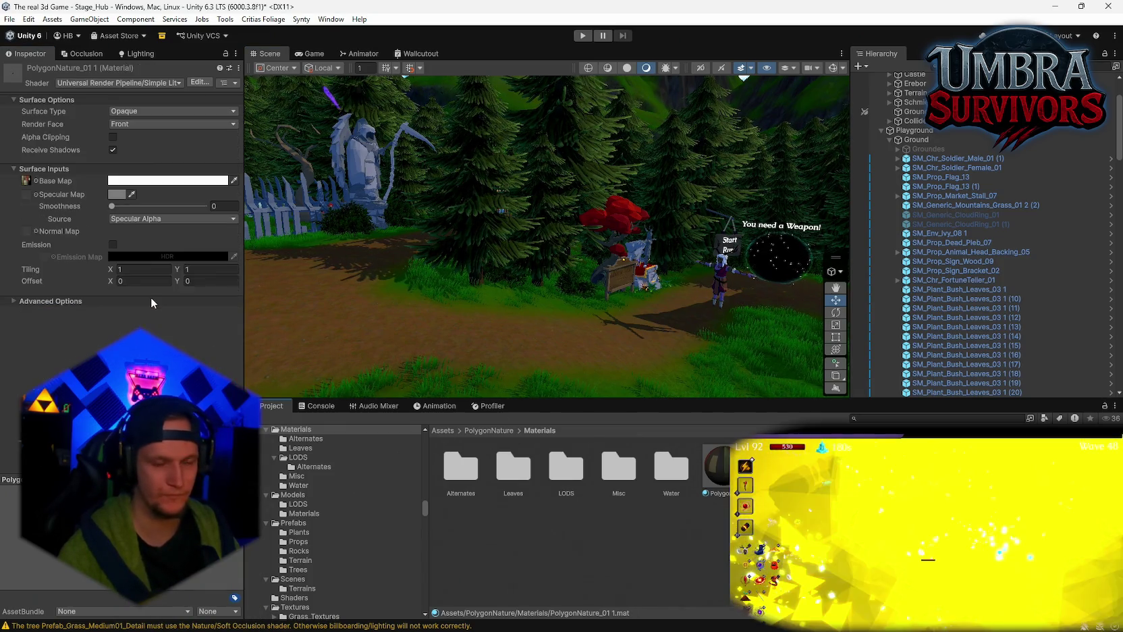
click(125, 191)
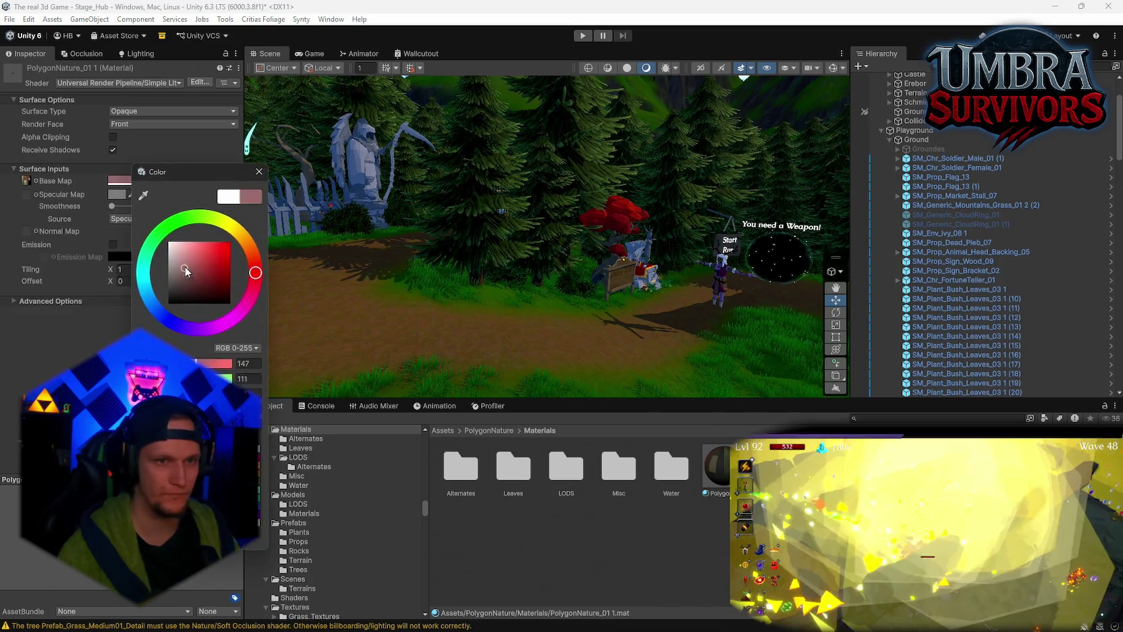
key(Escape)
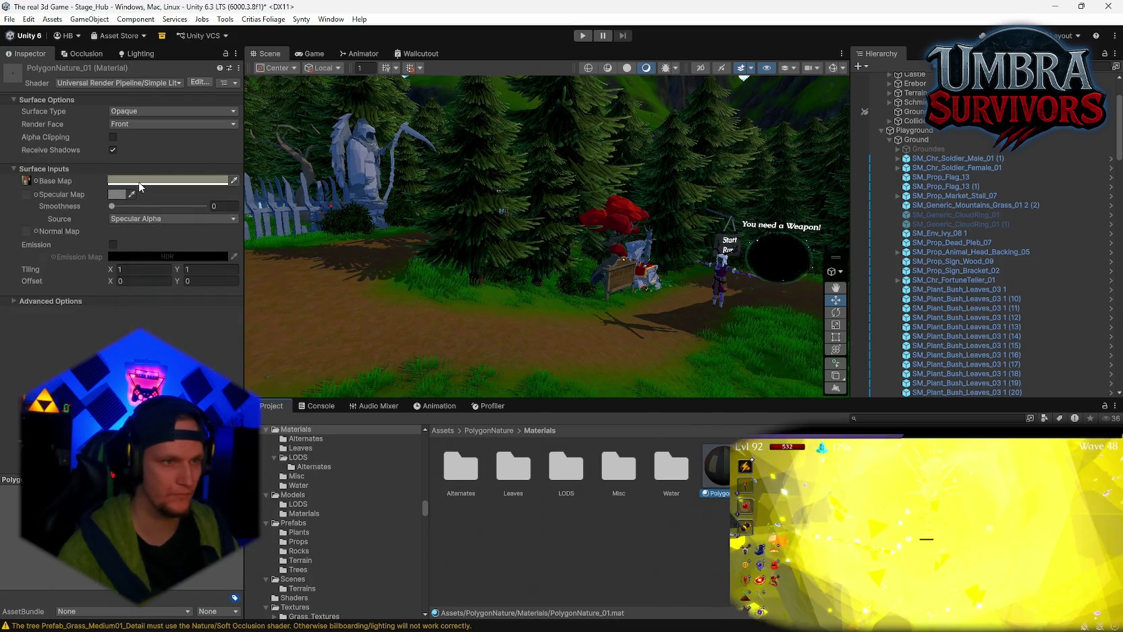
click(137, 182)
drag(195, 261, 197, 264)
click(437, 283)
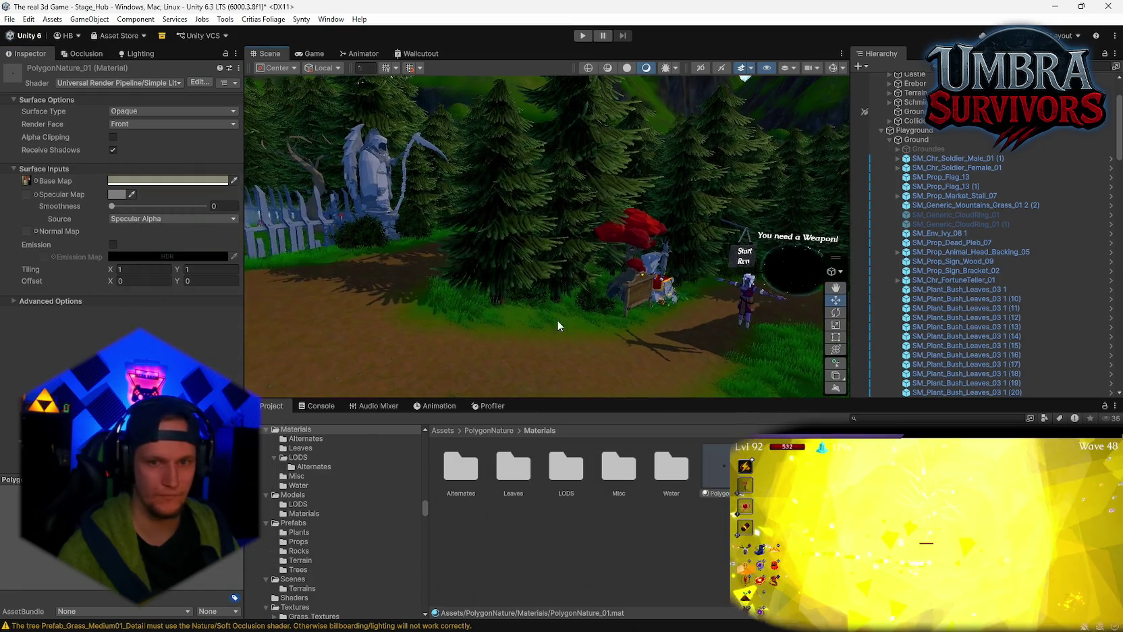
- Close the LeafColourTint picker, search for stage_hub and open the Stage_Hub folder, selecting SM_Tree_Pine_01
click(169, 295)
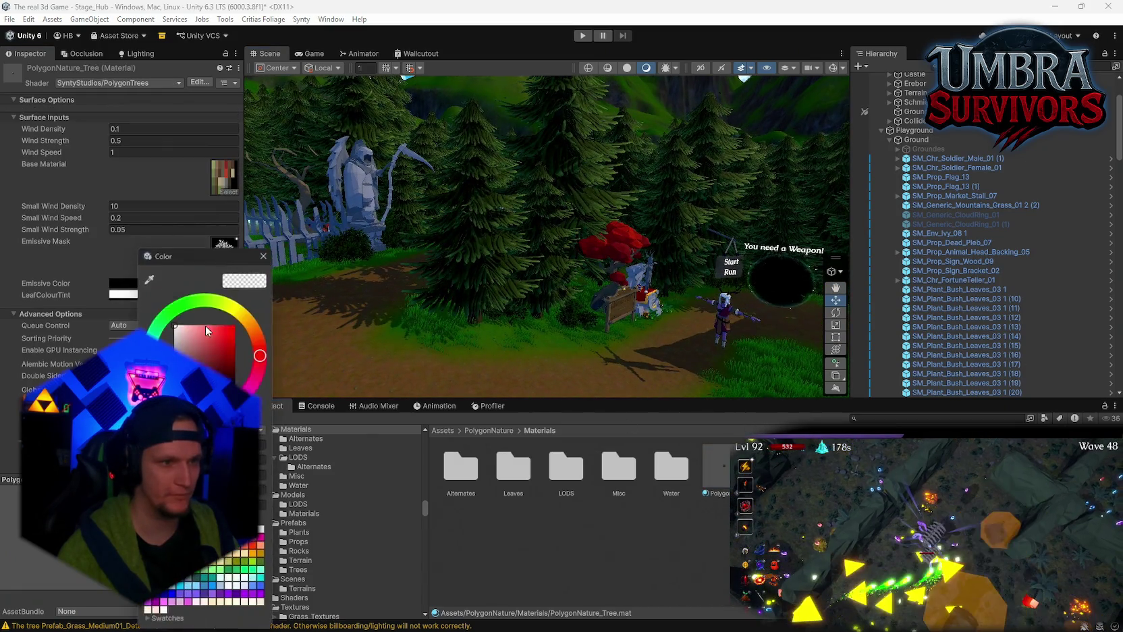
key(Escape)
click(459, 301)
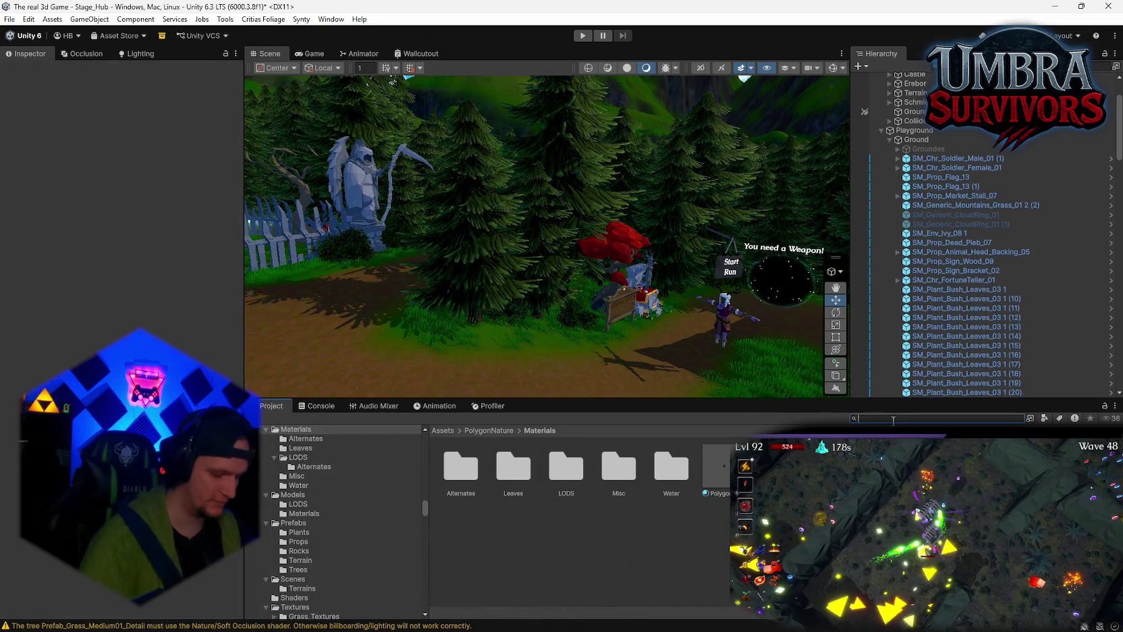
text(stage_hub)
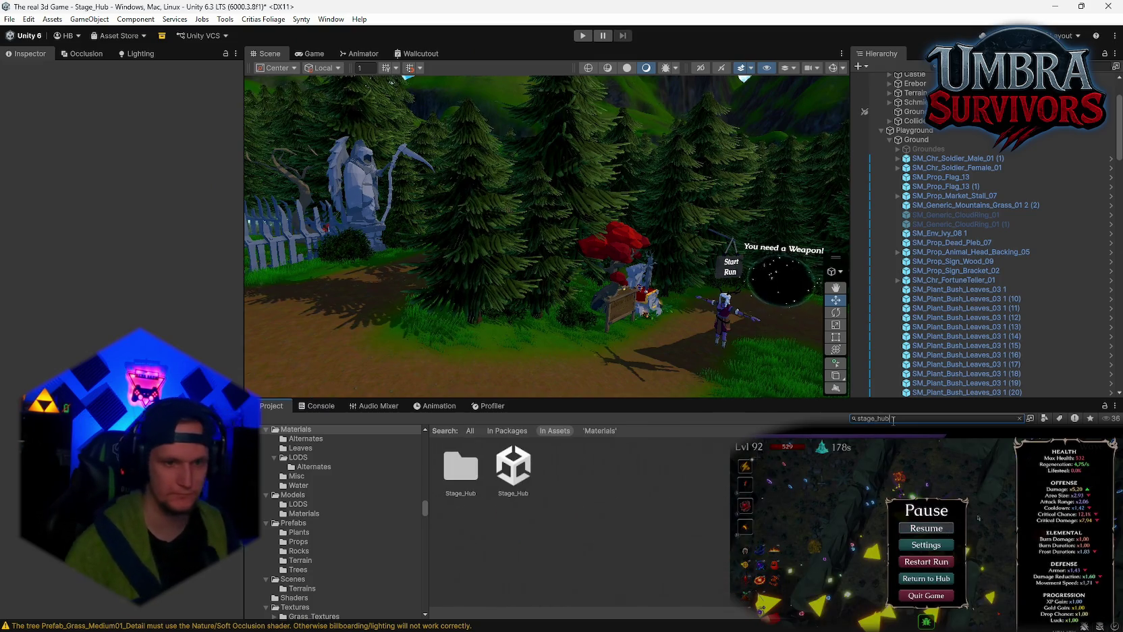
double_click(465, 479)
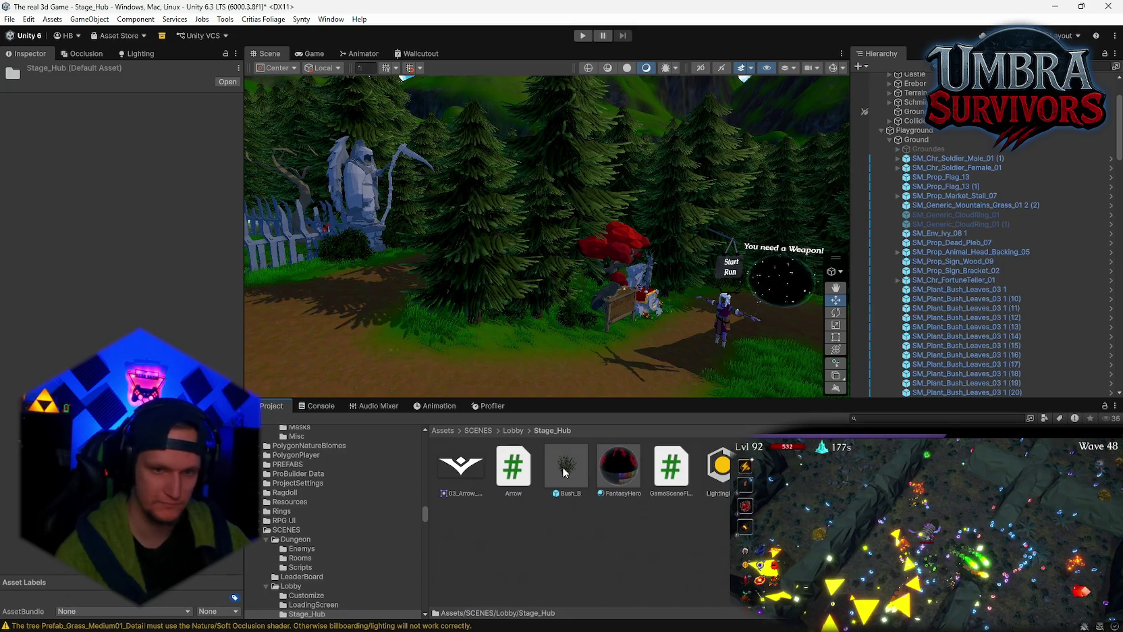
click(828, 469)
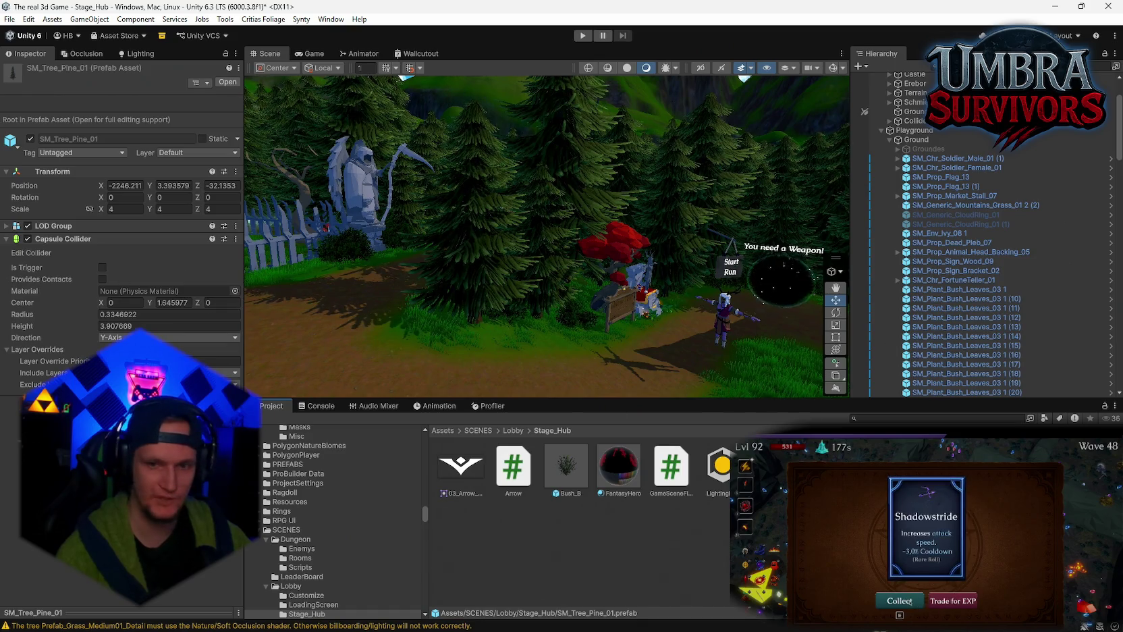
- Open SM_Tree_Pine_01 in Prefab Mode and bring up its LOD_01 material, PolygonNature_Leaves_Pine_LOD_01
double_click(828, 469)
click(911, 110)
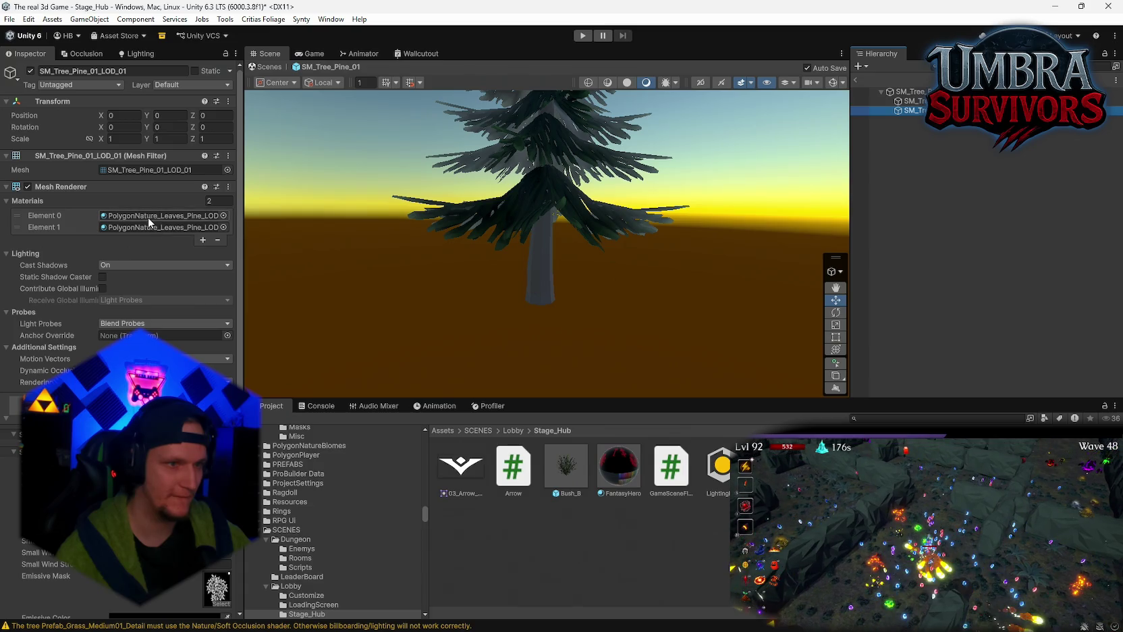
click(146, 215)
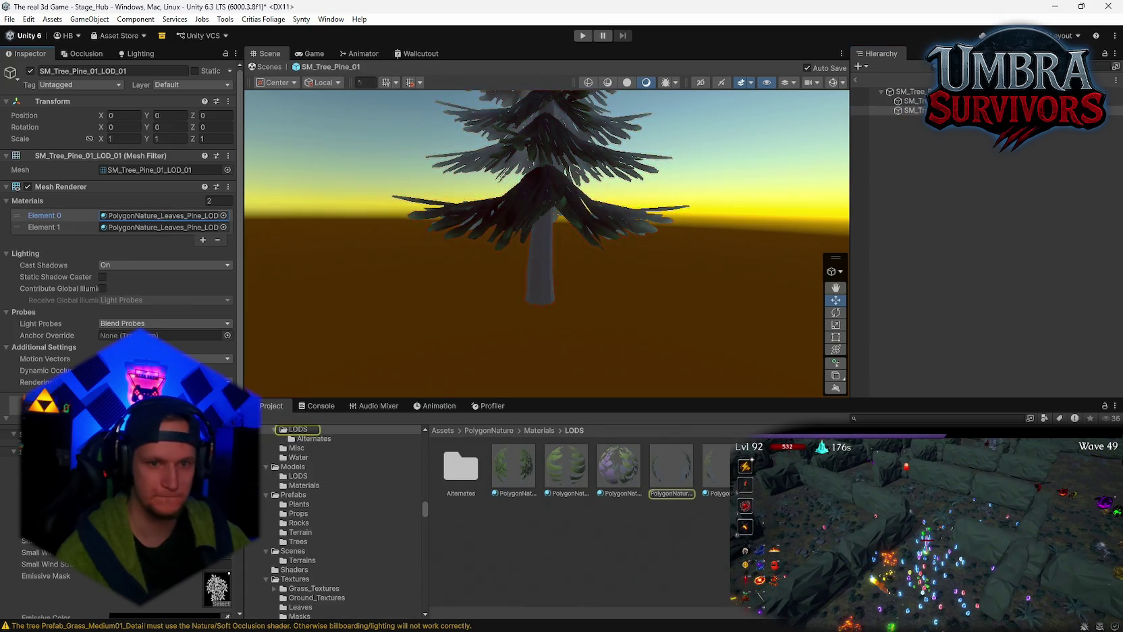
click(676, 474)
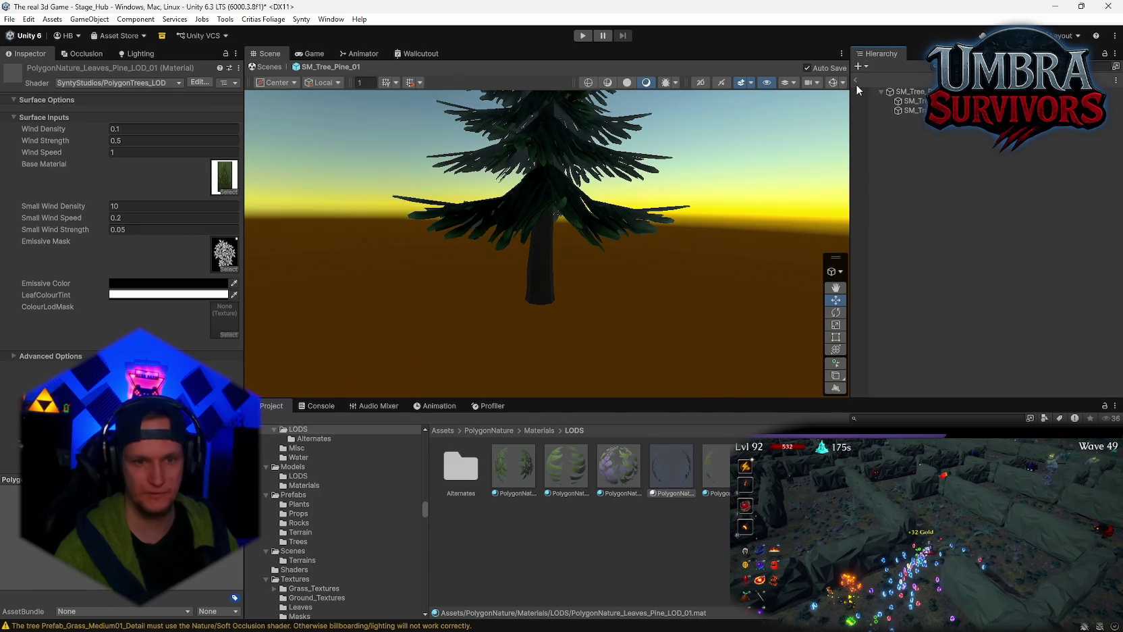
- Return to the hub scene and check the Pine and Undergrowth LOD_01 materials' leaf tints
click(855, 82)
click(154, 295)
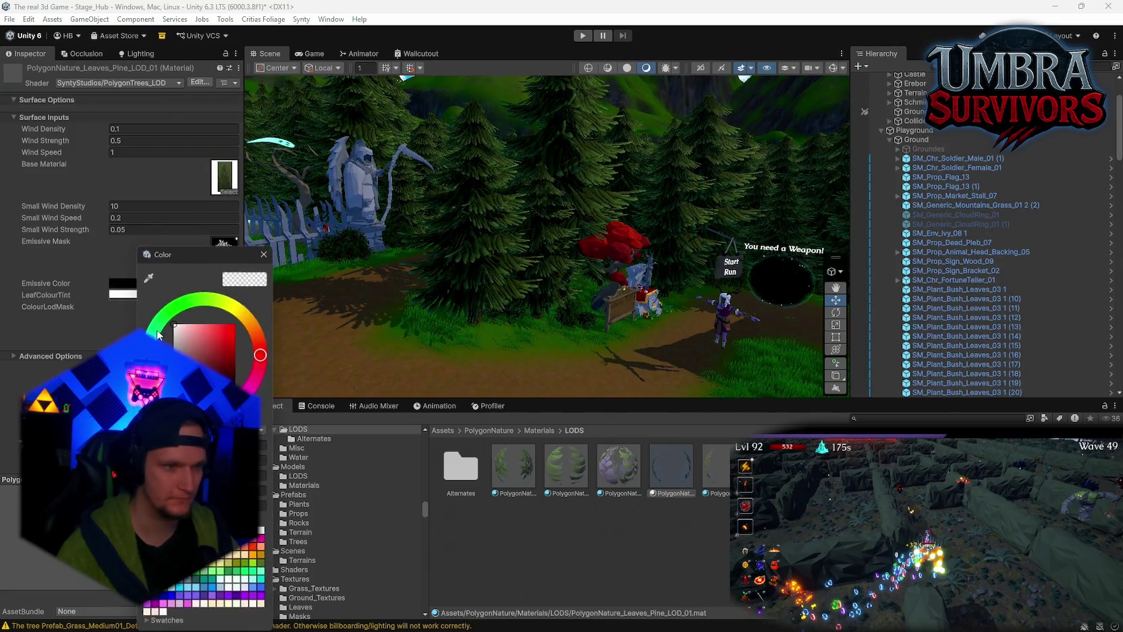
key(Escape)
click(717, 472)
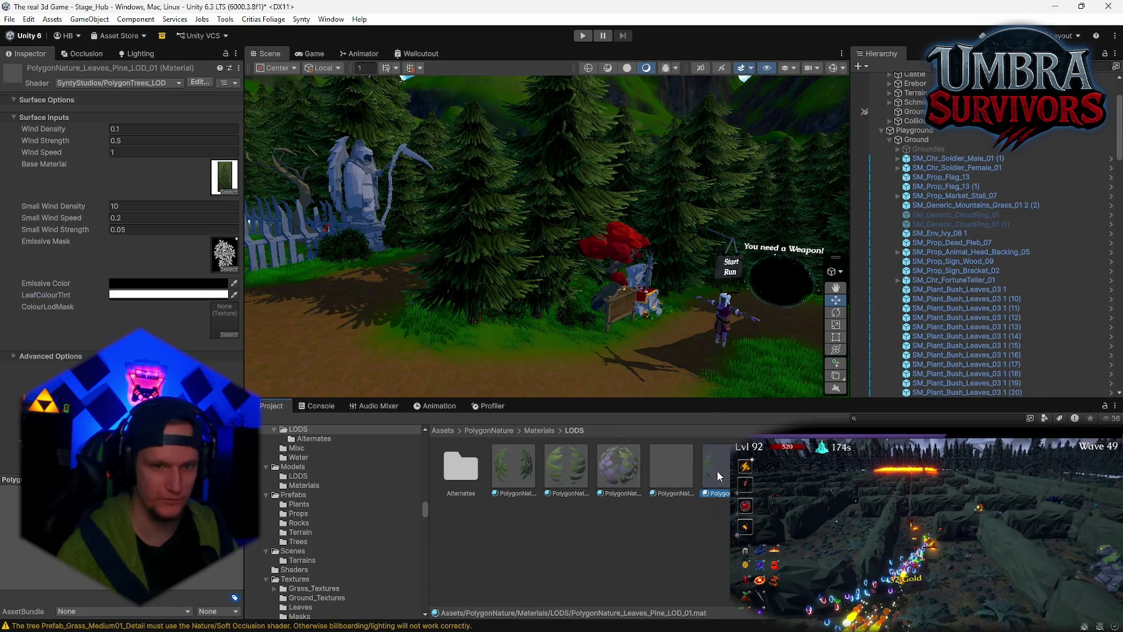
click(169, 294)
key(Escape)
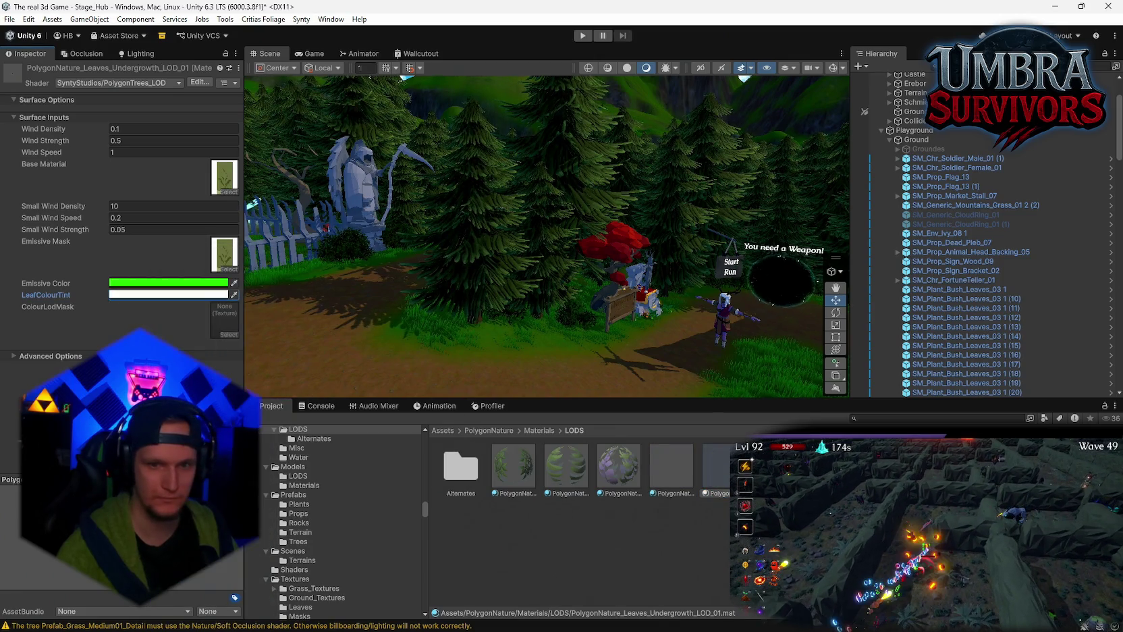
- Check the LeafColourTint of the Tree_Dead_Trunk, Leaves_Pine and Leaves_FlowerBush LOD_01 materials
key(Right)
click(149, 295)
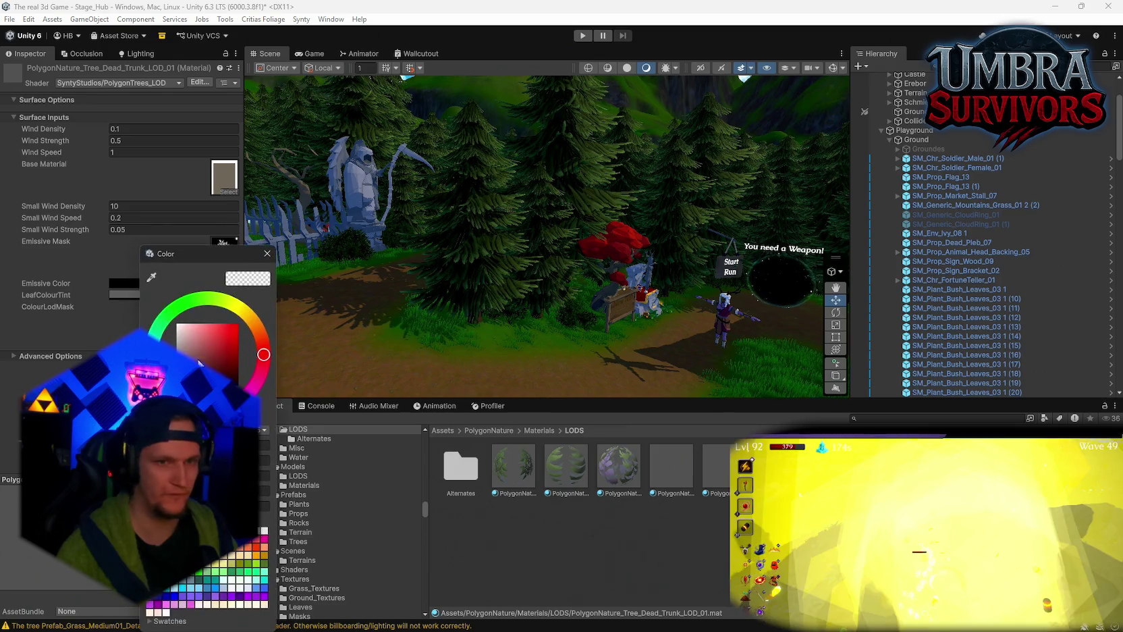
key(Escape)
click(674, 471)
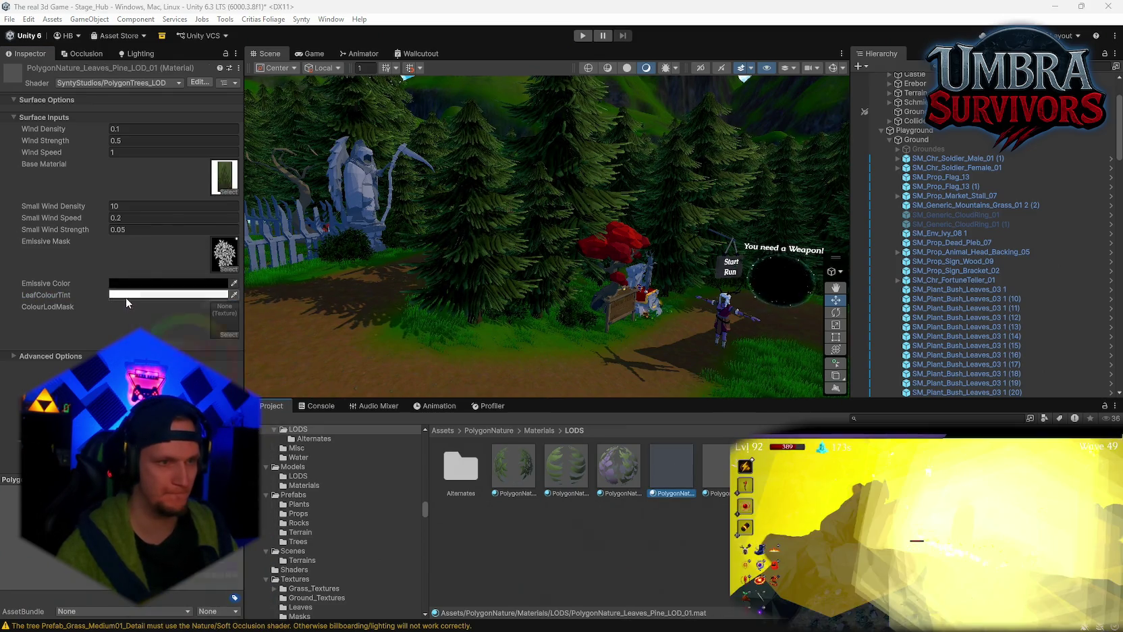
click(125, 296)
key(Escape)
click(618, 471)
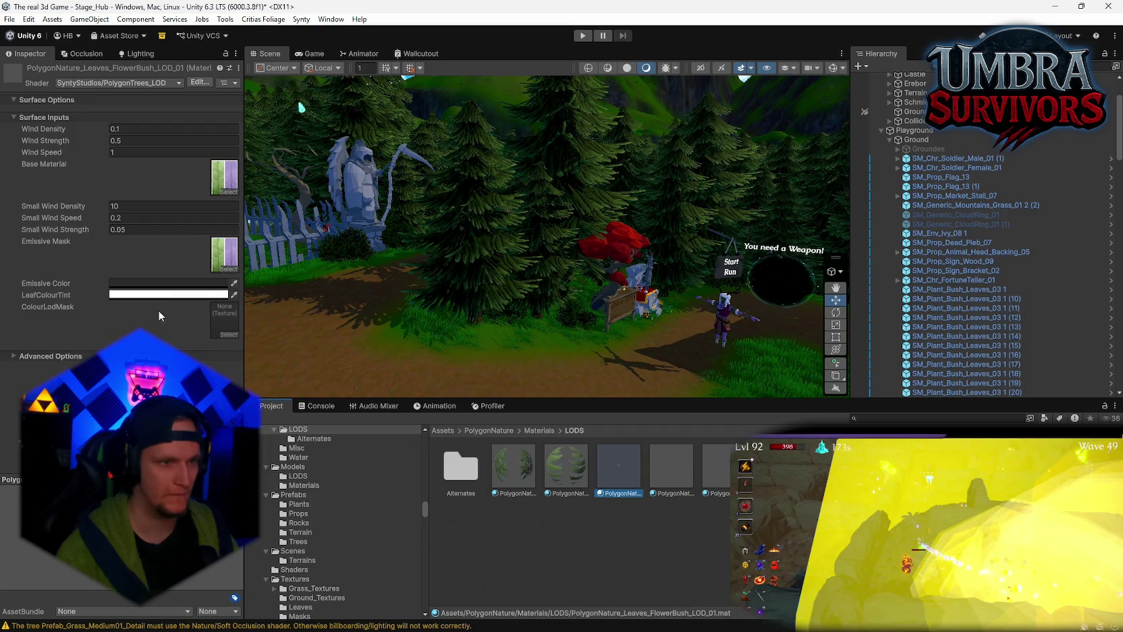
click(162, 295)
key(Escape)
- Check the Leaves_Fern and Leaves_Base LOD_01 tints, ending on Base's pale green tint
click(570, 476)
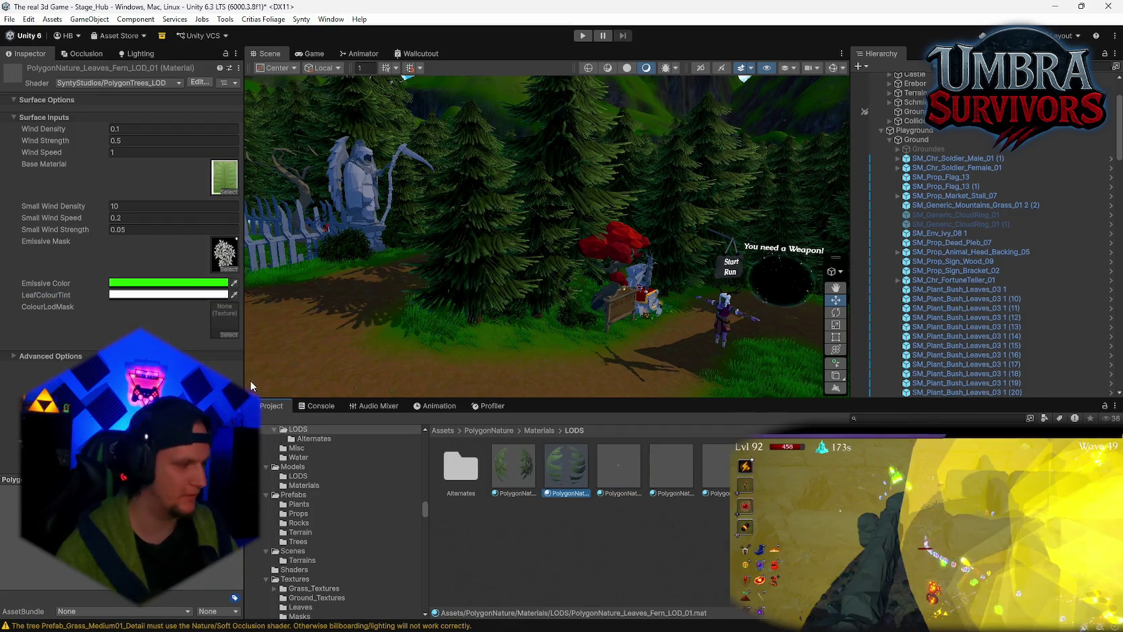
click(162, 295)
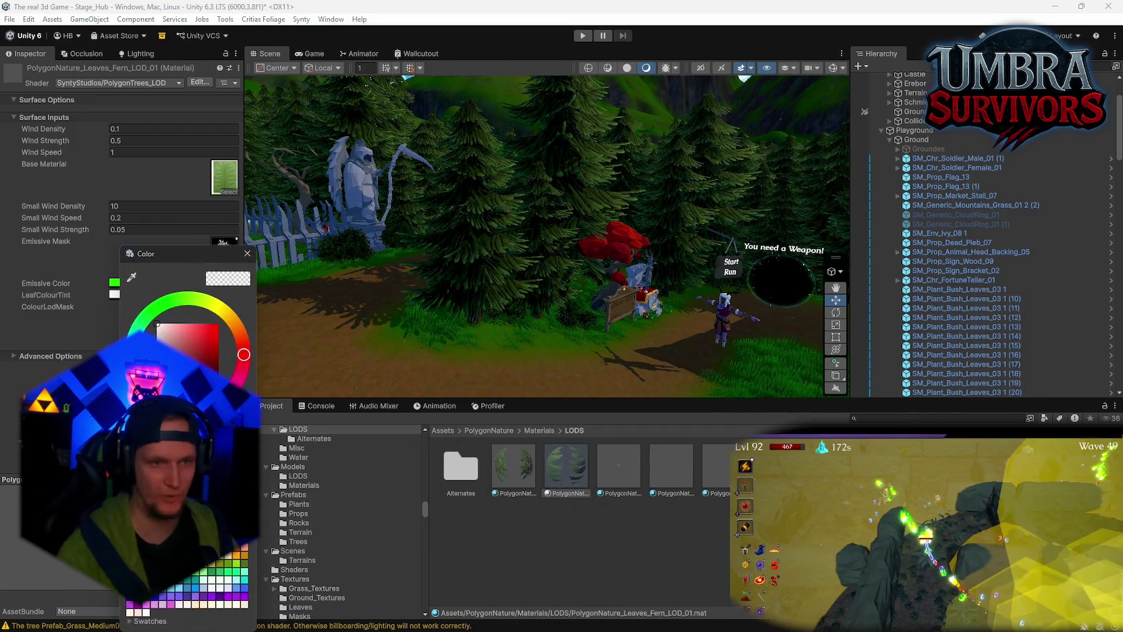
key(Escape)
click(513, 466)
click(138, 295)
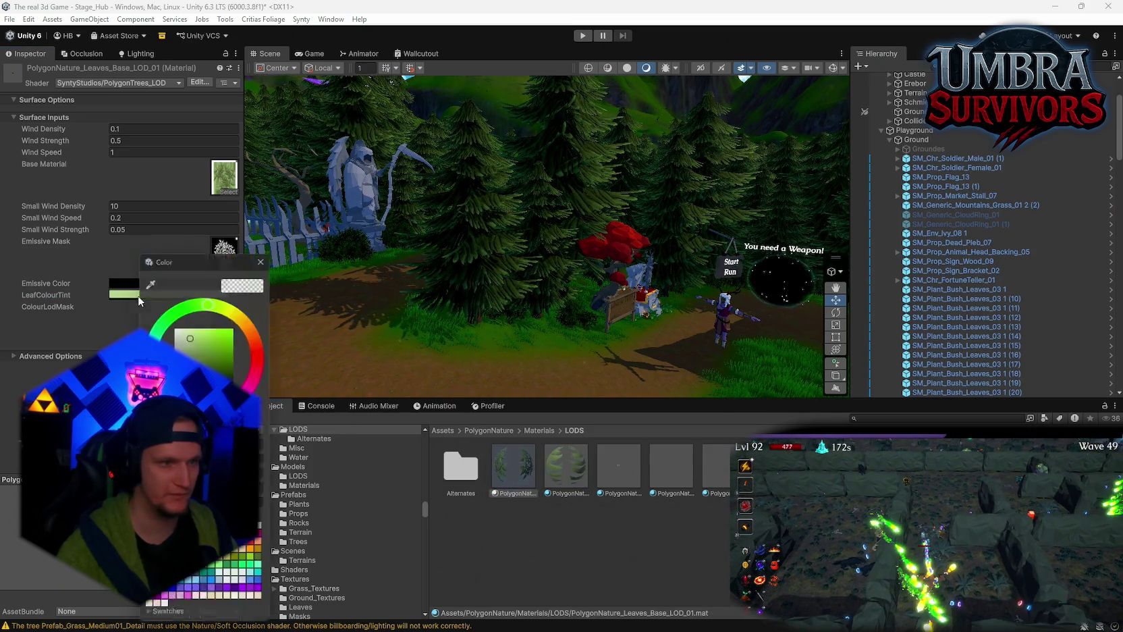
key(Escape)
mouse_move(443, 330)
mouse_down()
mouse_move(681, 320)
mouse_move(610, 423)
mouse_move(400, 310)
mouse_move(757, 265)
mouse_up()
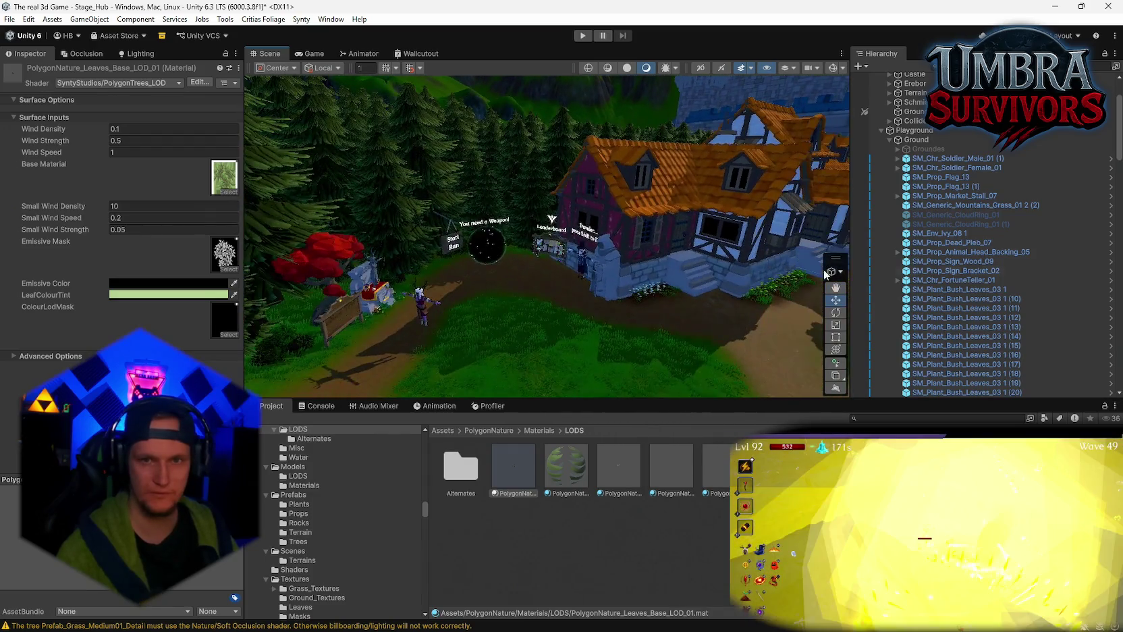
click(886, 419)
- Search the project for stage_hub and fly the view past the Get a Weapon gate toward Start Run
text(sta)
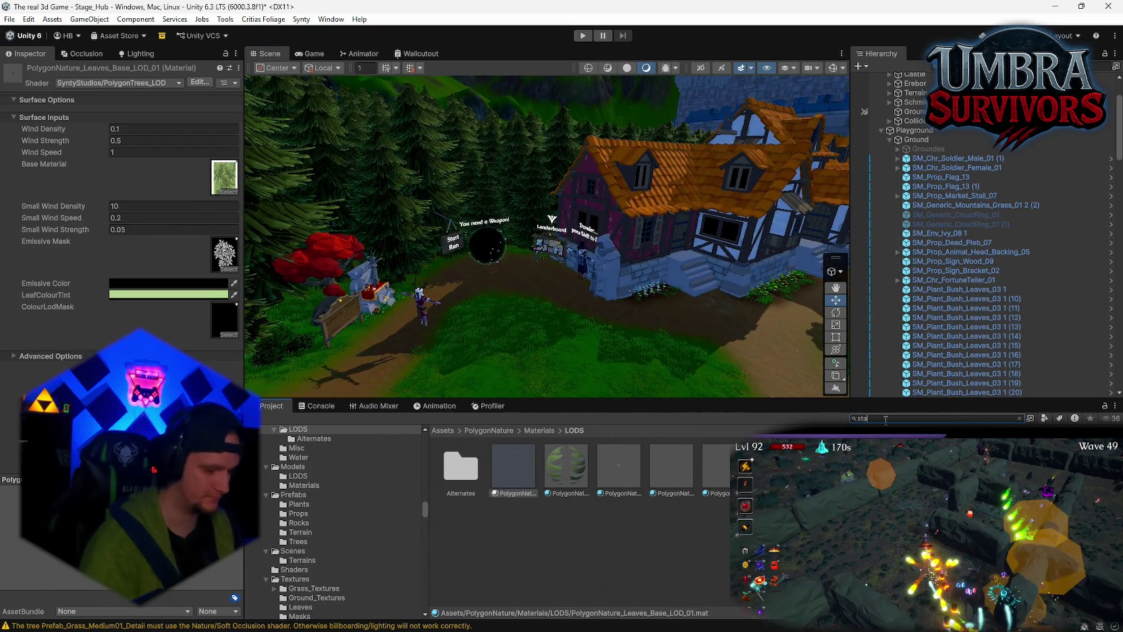
text(ge_hub)
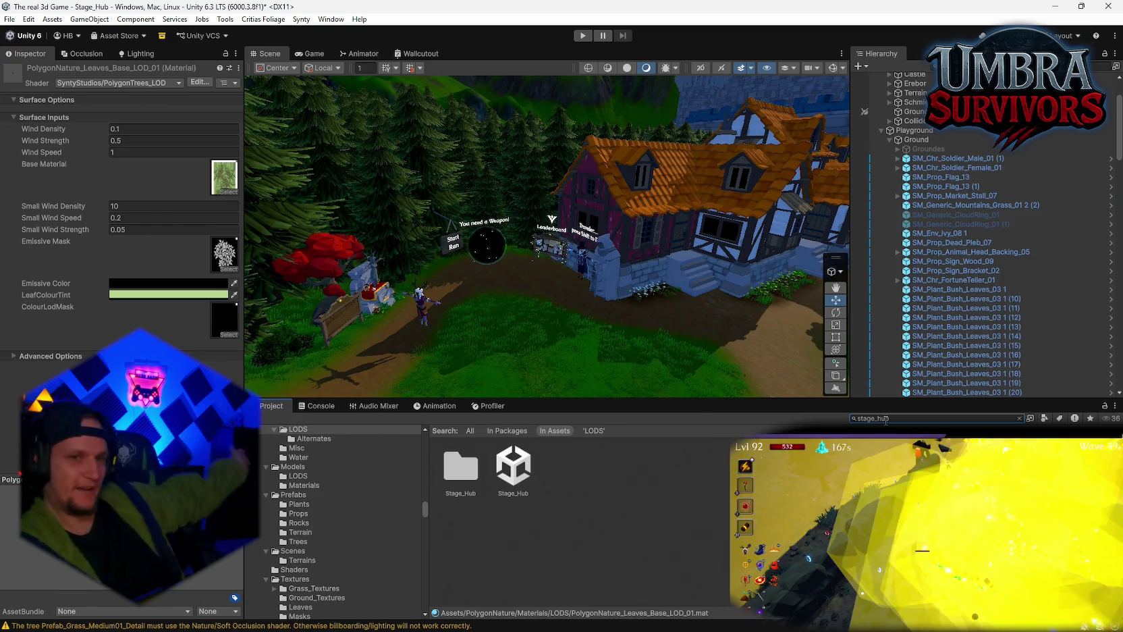
mouse_move(720, 256)
mouse_down()
mouse_move(257, 309)
mouse_move(118, 262)
mouse_up()
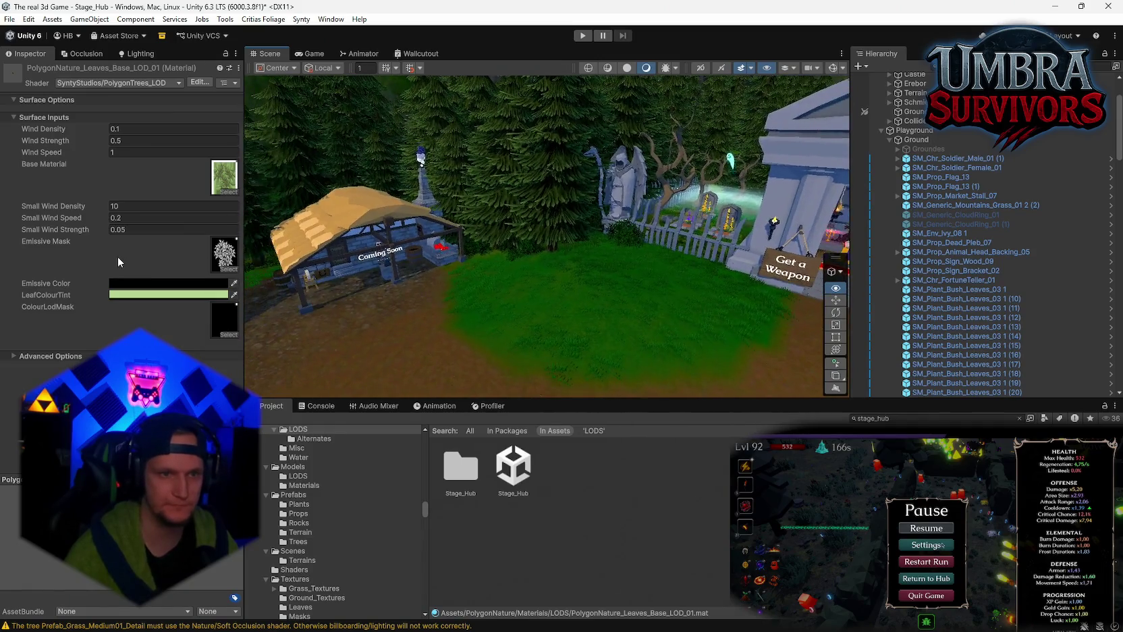
mouse_move(378, 284)
mouse_down()
mouse_move(538, 328)
mouse_move(449, 207)
mouse_move(544, 248)
mouse_up()
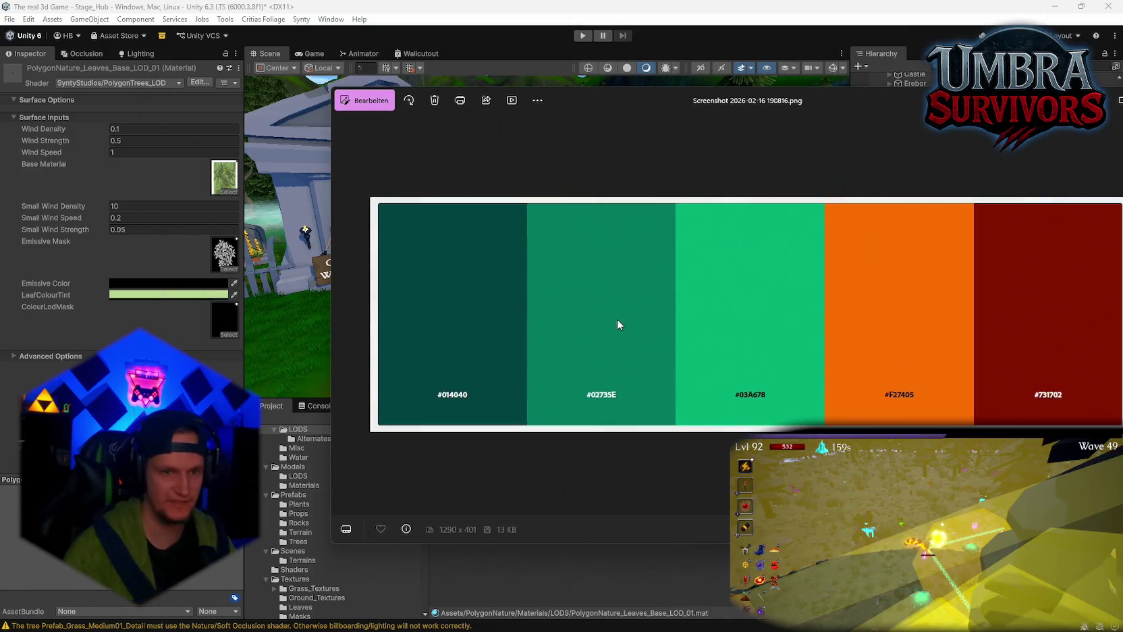
- Close the palette image, survey the hub up to the temple shrine, and open the Stage_Hub folder
key(Escape)
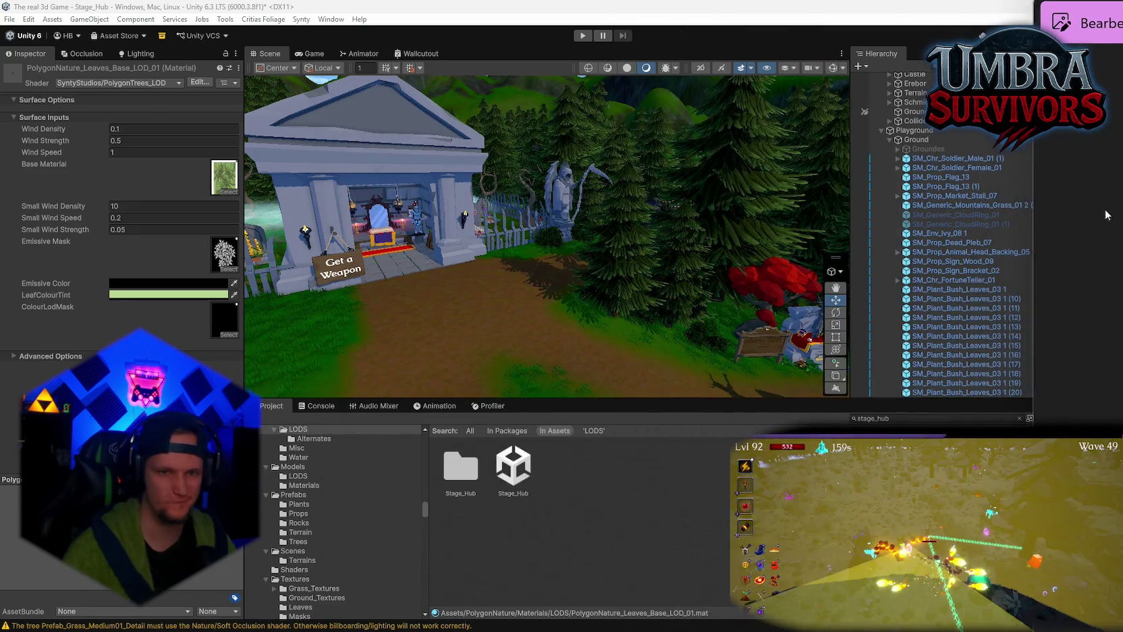
mouse_move(699, 280)
mouse_down()
mouse_move(700, 266)
mouse_move(502, 184)
mouse_up()
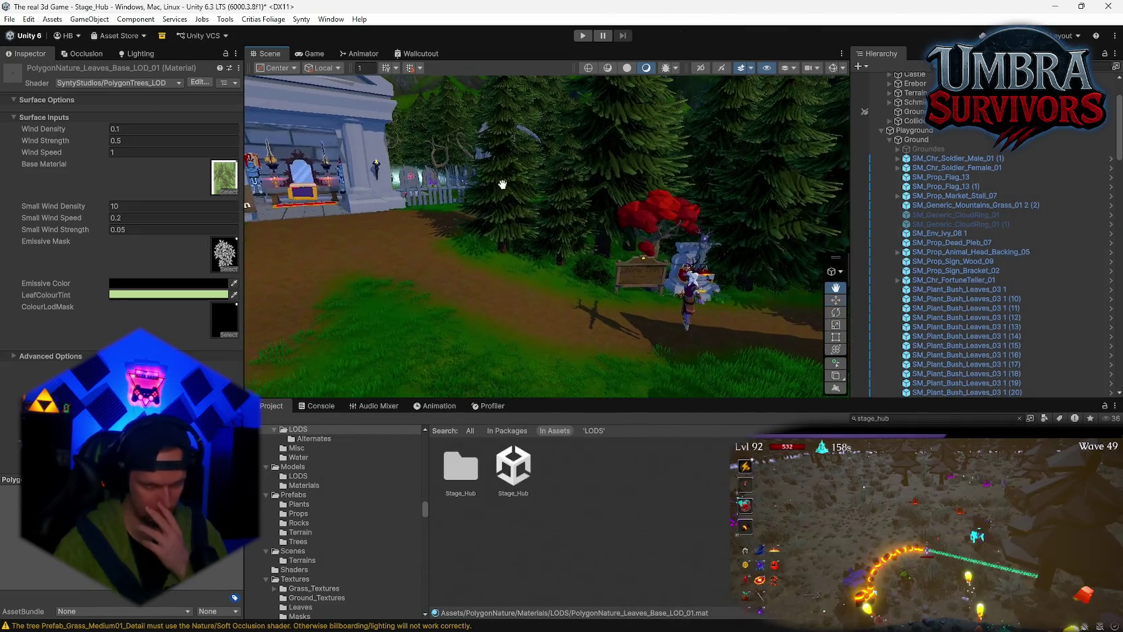
mouse_move(634, 272)
mouse_down()
mouse_move(327, 251)
mouse_move(529, 192)
mouse_move(491, 208)
mouse_move(528, 210)
mouse_move(628, 254)
mouse_move(761, 229)
mouse_move(533, 216)
mouse_move(583, 219)
mouse_move(481, 281)
mouse_move(571, 267)
mouse_move(646, 217)
mouse_move(470, 189)
mouse_move(519, 183)
mouse_move(513, 196)
mouse_move(554, 200)
mouse_move(507, 214)
mouse_up()
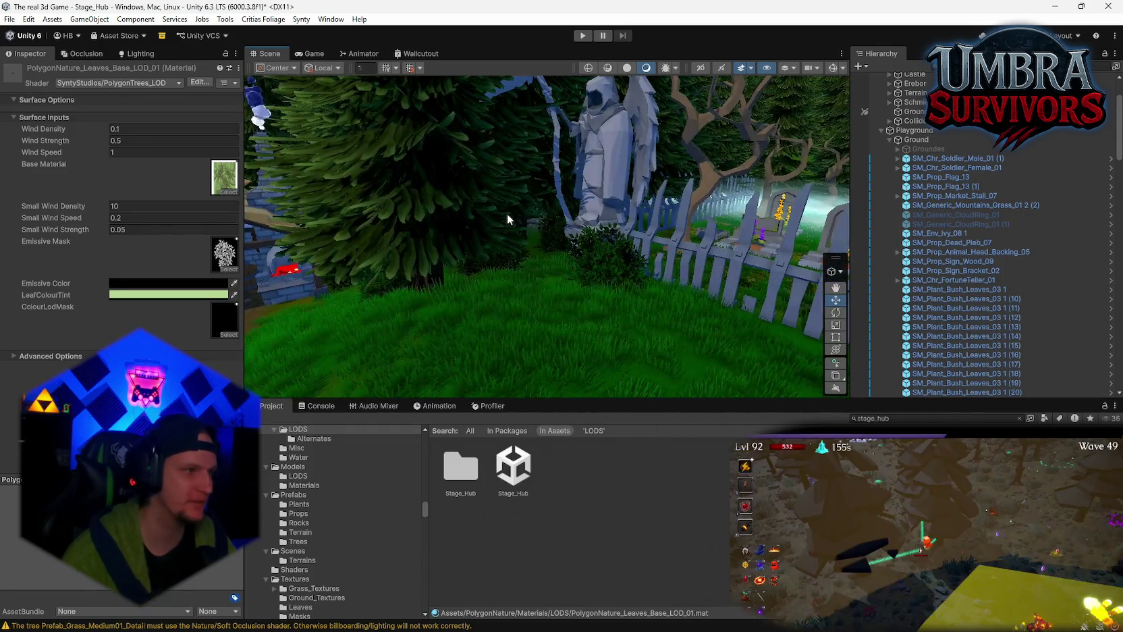
mouse_move(424, 205)
mouse_down()
mouse_move(515, 248)
mouse_move(617, 232)
mouse_move(456, 254)
mouse_move(589, 244)
mouse_move(585, 226)
mouse_move(593, 280)
mouse_move(561, 307)
mouse_move(767, 268)
mouse_move(920, 257)
mouse_move(42, 214)
mouse_move(144, 207)
mouse_move(1017, 251)
mouse_move(596, 204)
mouse_up()
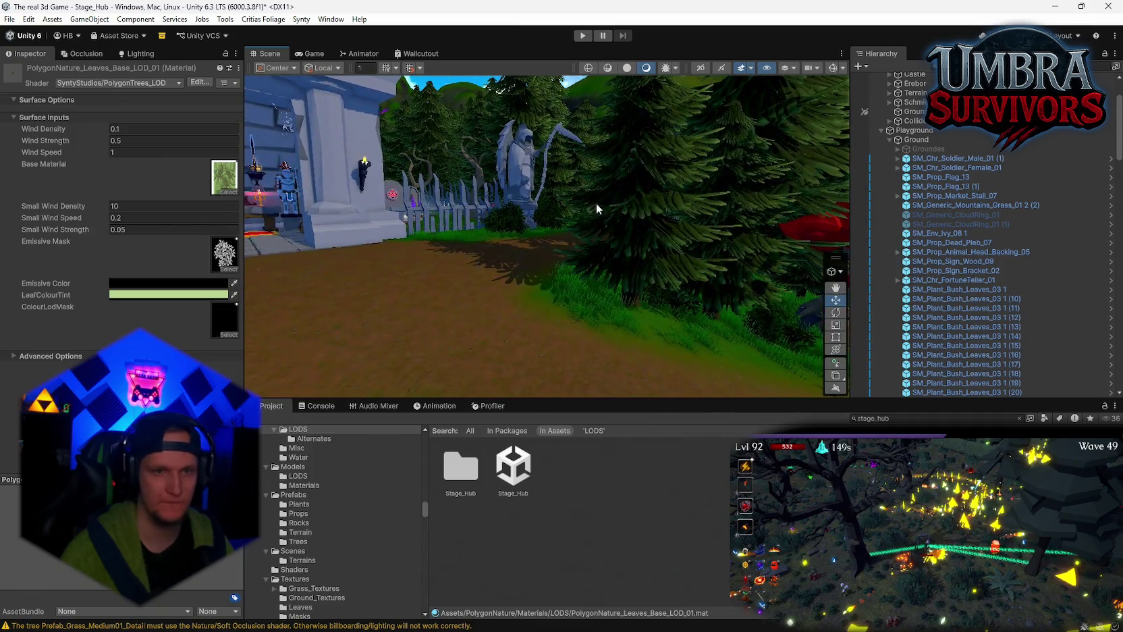
double_click(482, 478)
- Open SM_Tree_Pine_01 in Prefab Mode and darken a material colour on its first child mesh
click(829, 473)
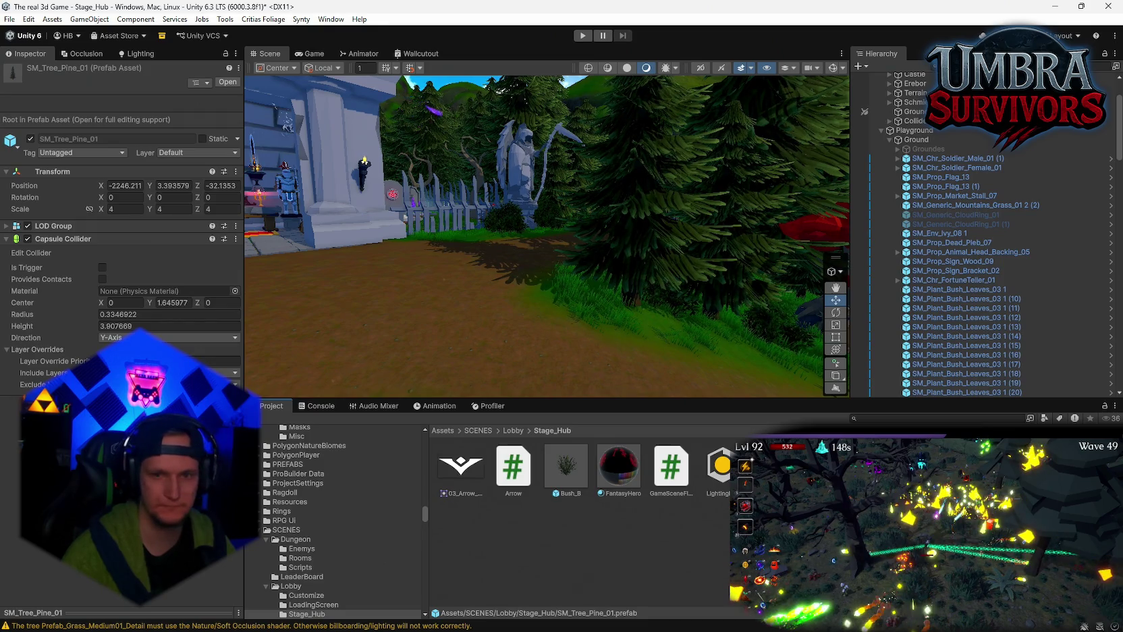
double_click(829, 472)
click(907, 101)
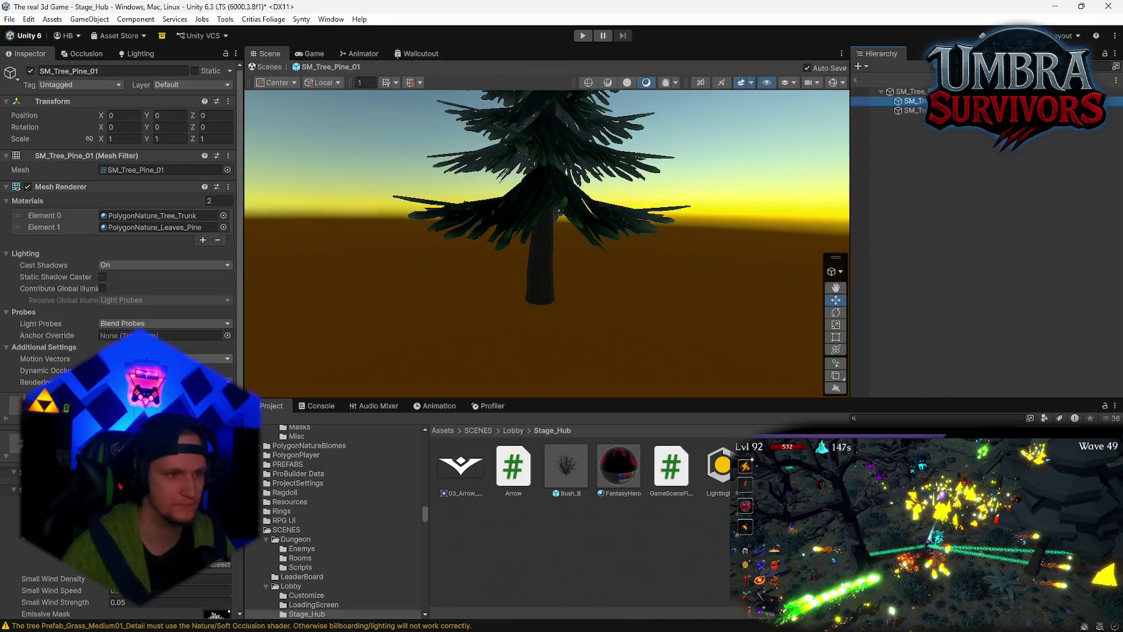
scroll(118, 270, down, 5)
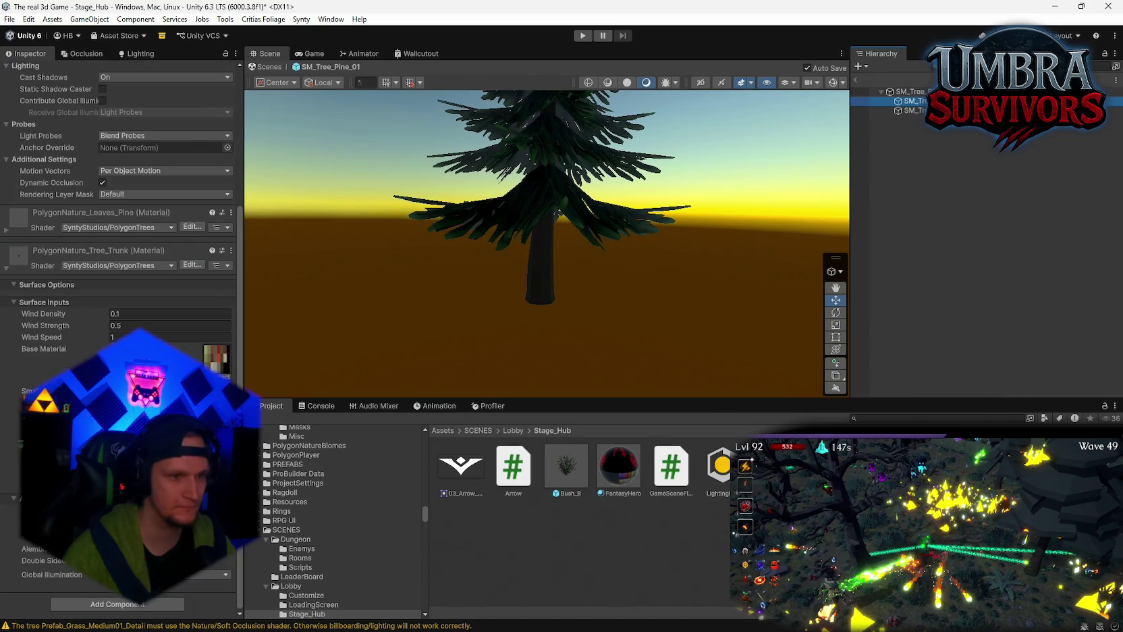
click(168, 378)
click(202, 329)
key(Return)
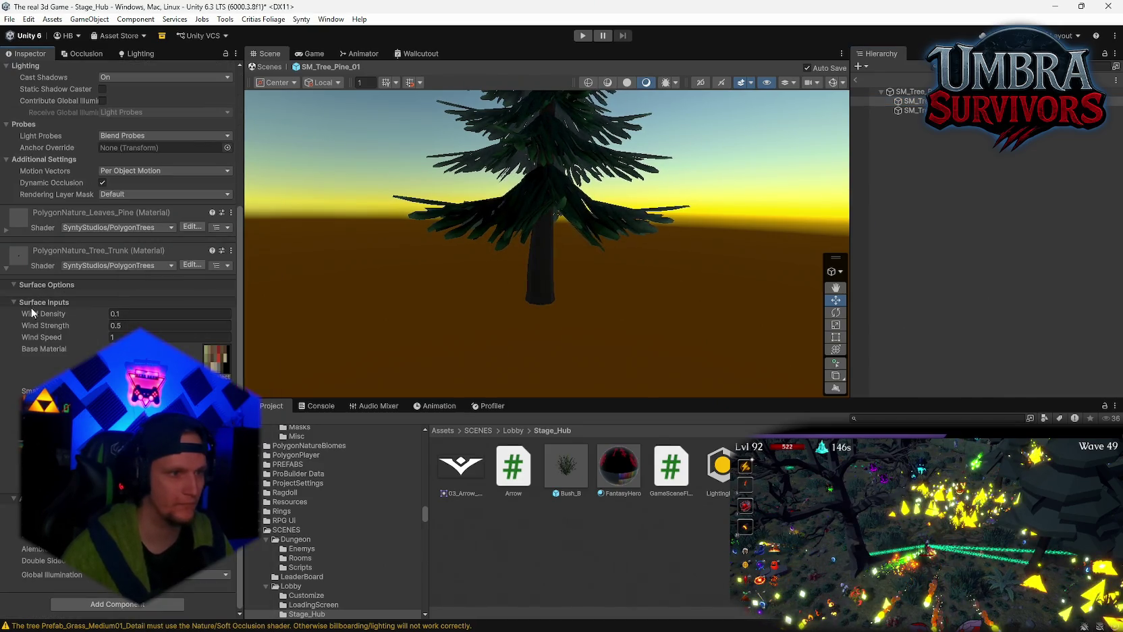
- Try a dark red tint on the Leaves_Pine material, then cancel it
click(6, 230)
click(203, 388)
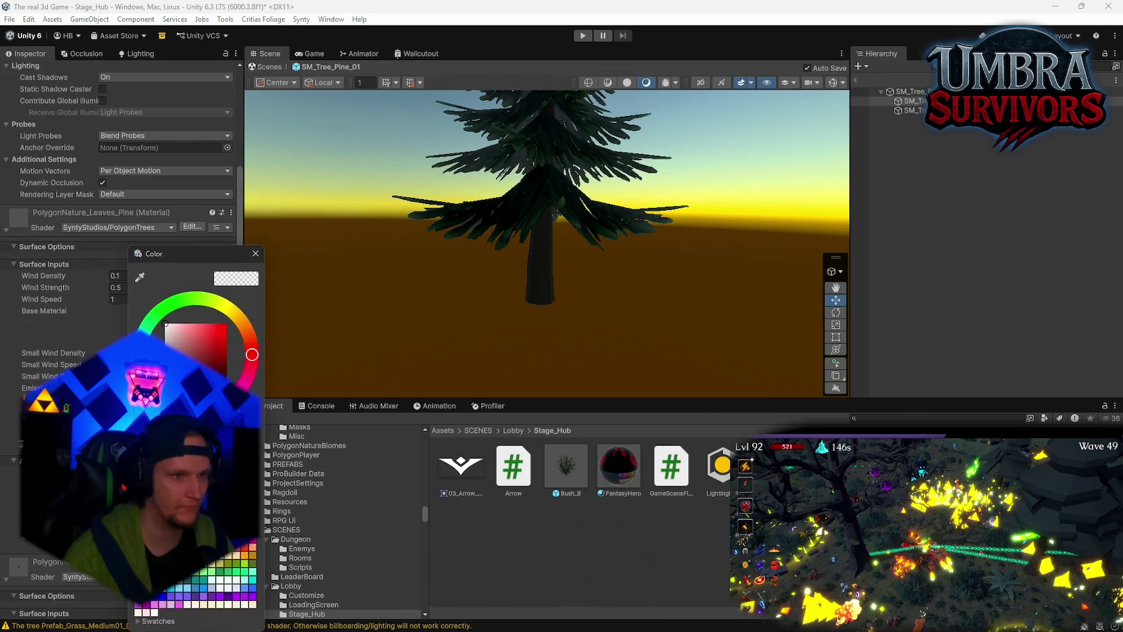
click(220, 363)
key(Escape)
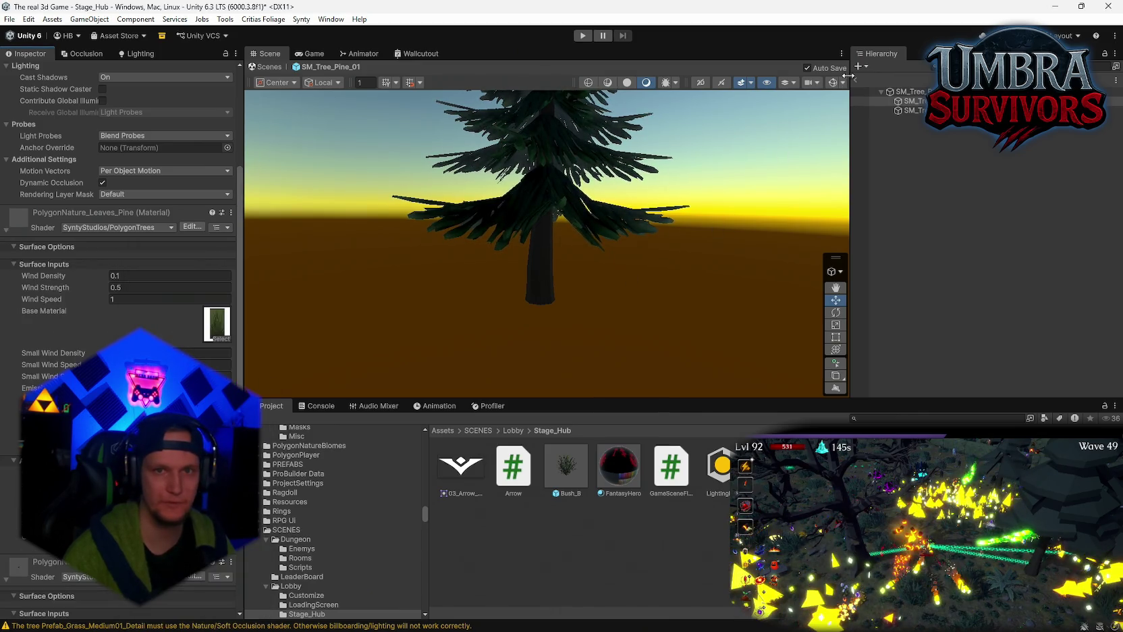
- Reopen the pine prefab and use Select Material to locate the pine leaves material in the project
click(854, 79)
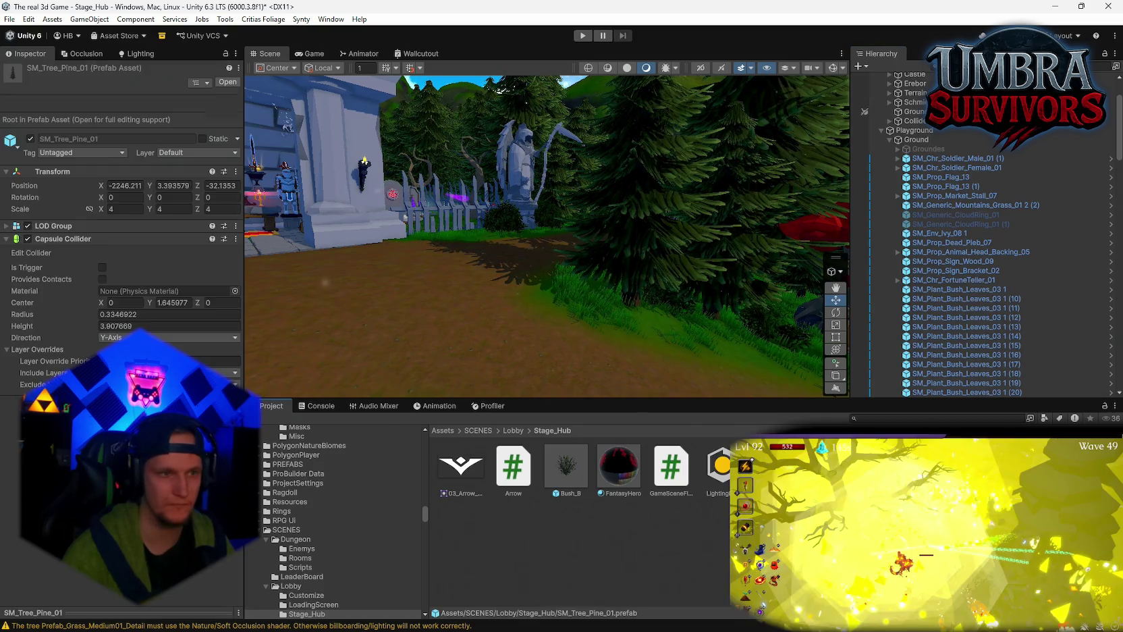
key(Return)
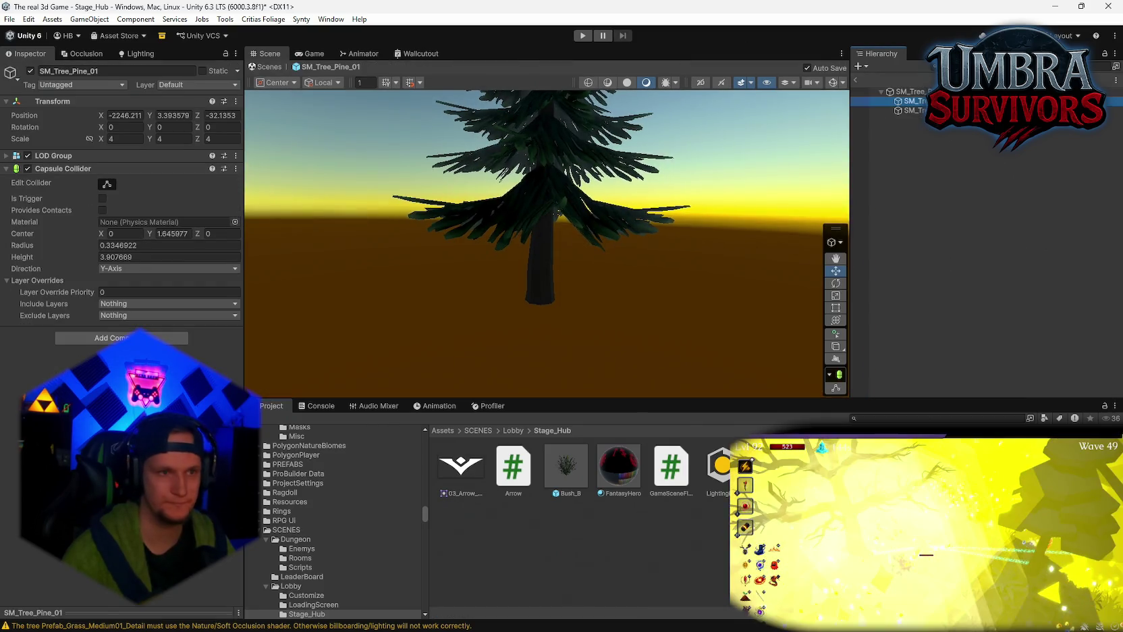
scroll(115, 231, down, 10)
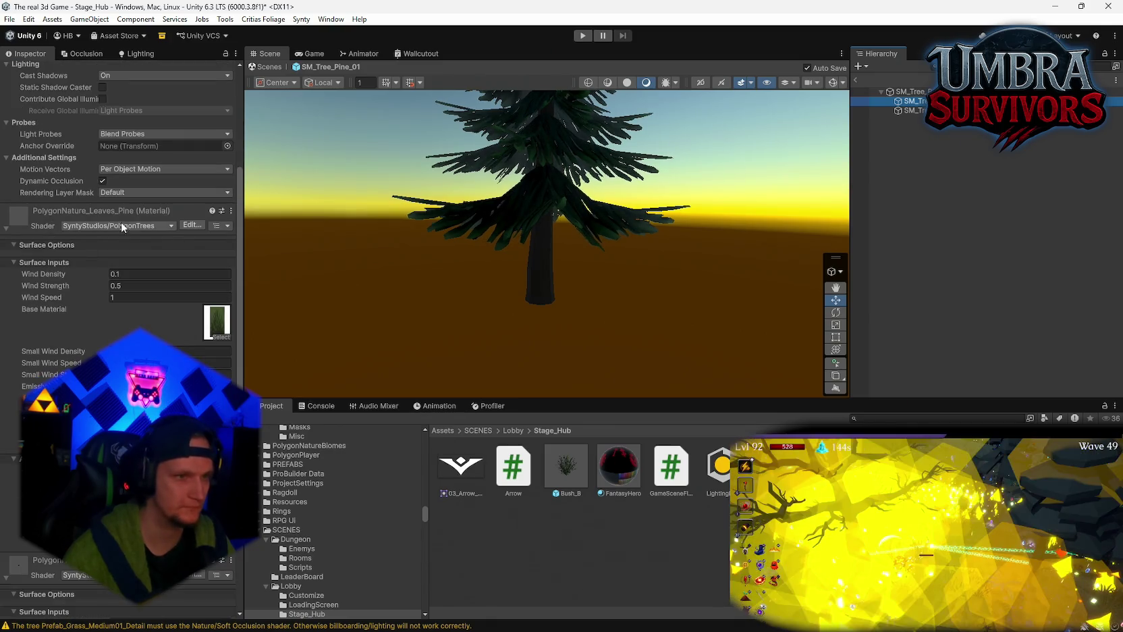
click(231, 211)
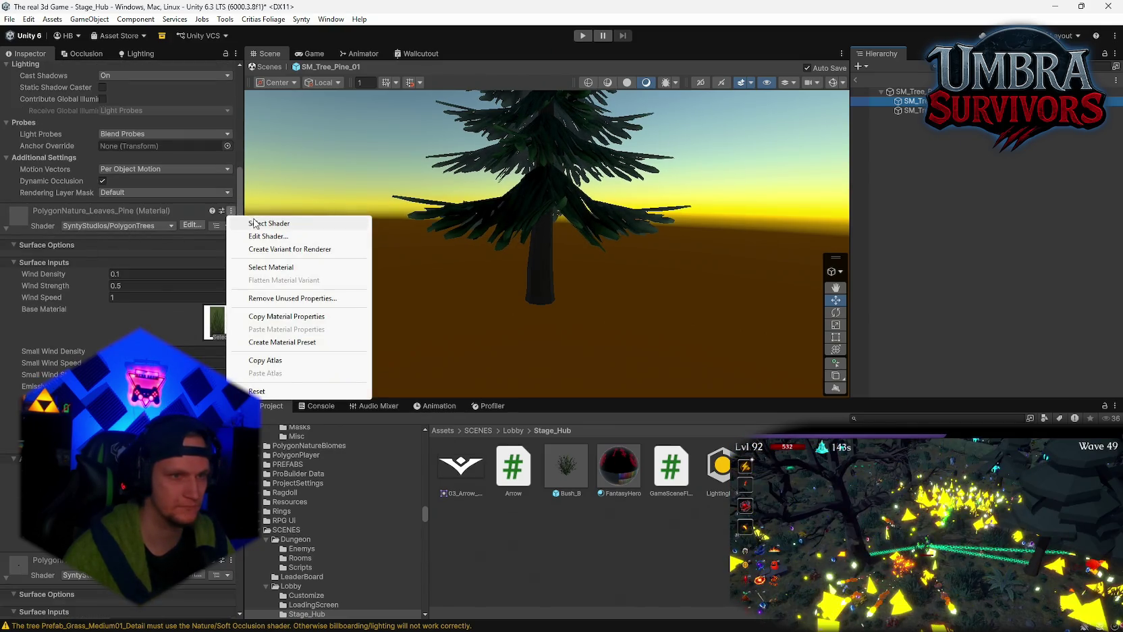
click(268, 267)
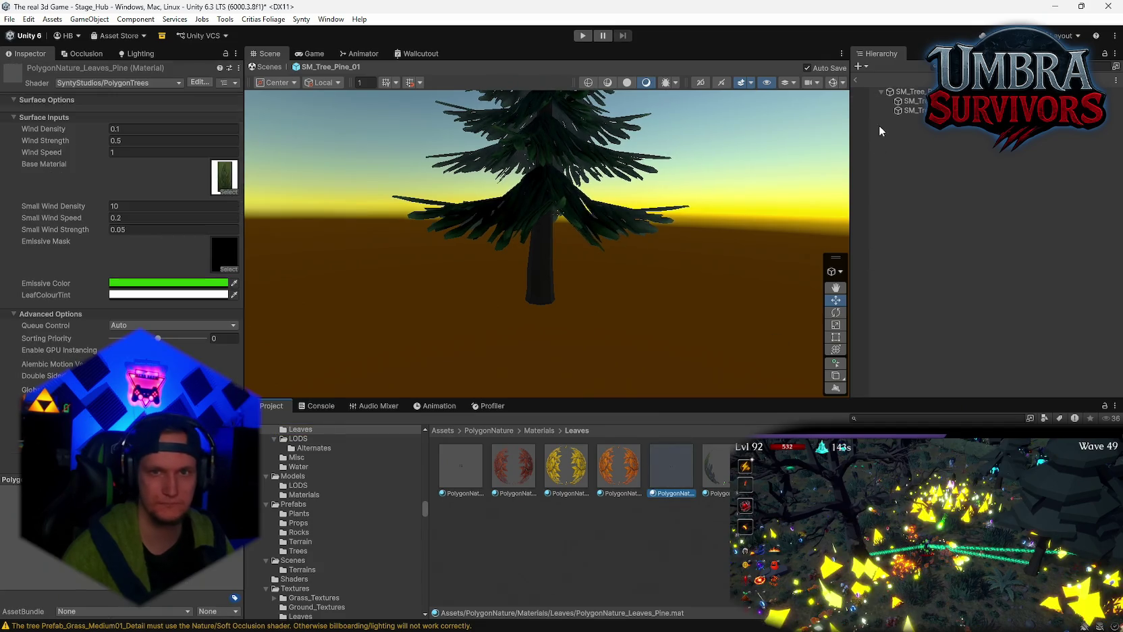
click(854, 80)
- Trial and discard a red LeafColourTint on the pine leaves material while flying the view toward the castle
click(672, 479)
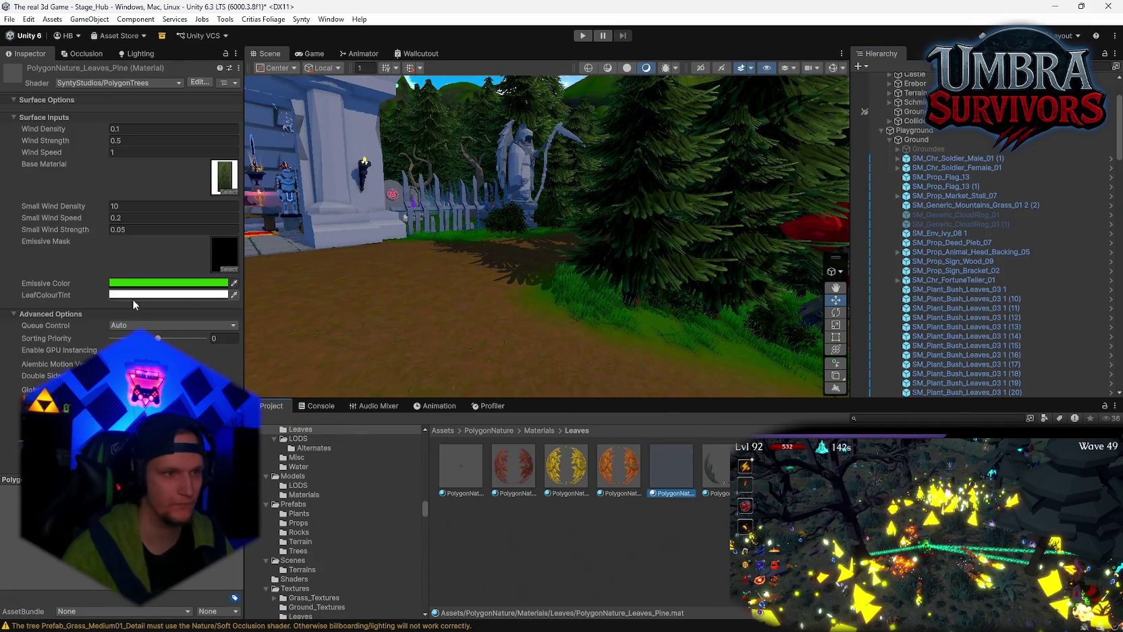
click(169, 295)
click(215, 327)
key(Escape)
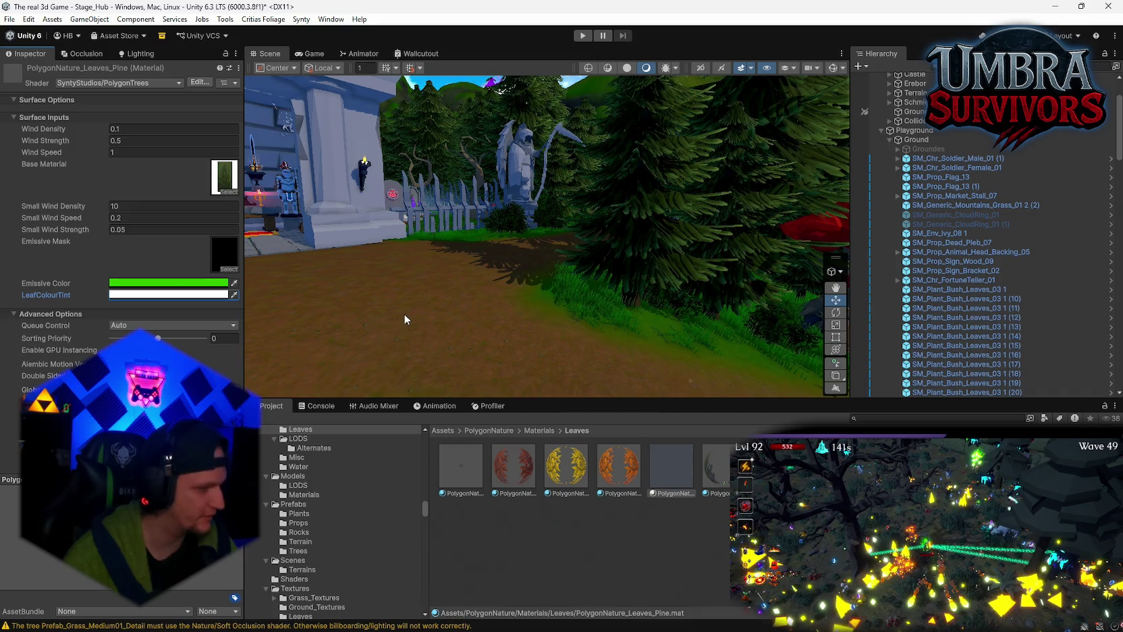
mouse_move(379, 303)
mouse_down()
mouse_move(611, 140)
mouse_move(724, 150)
mouse_move(574, 193)
mouse_up()
click(122, 295)
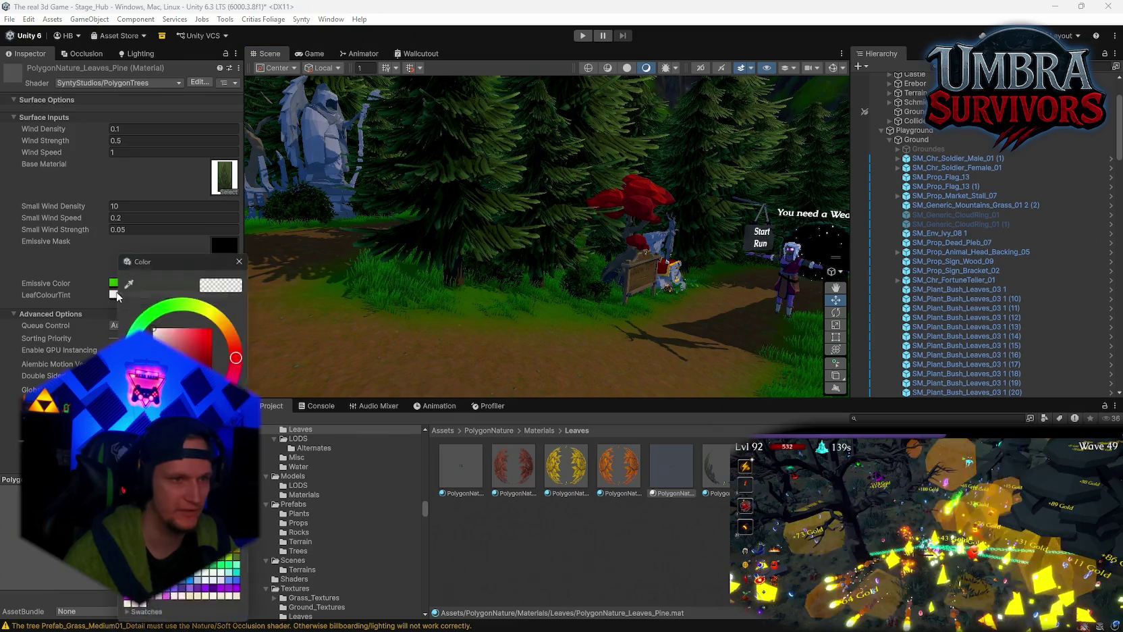
mouse_move(540, 222)
mouse_down()
mouse_move(755, 225)
mouse_move(397, 256)
mouse_up()
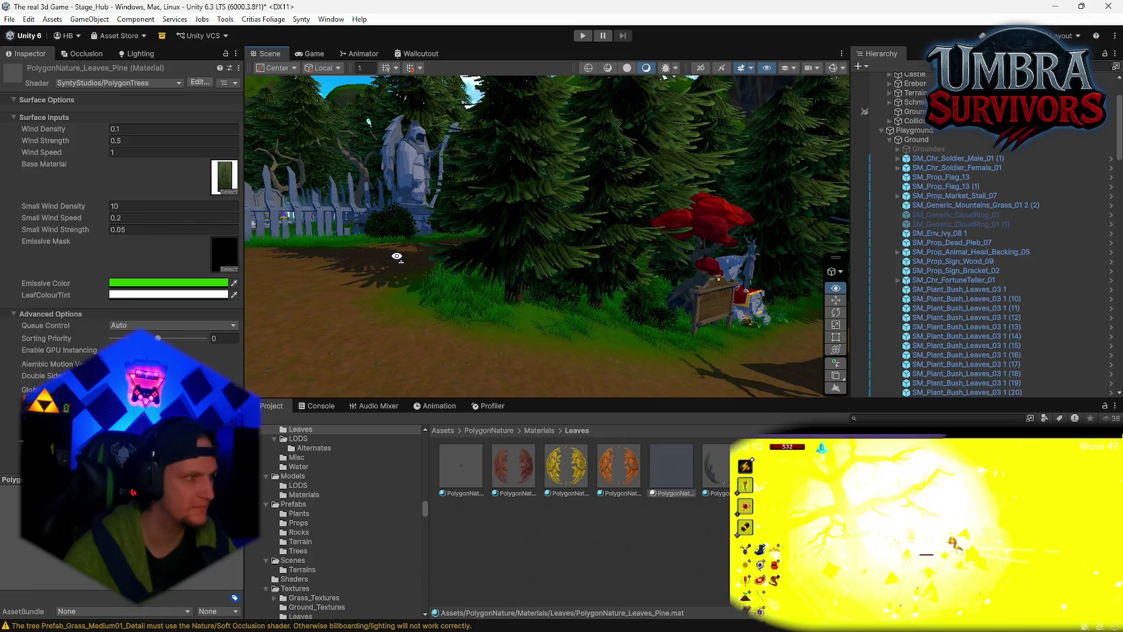
drag(397, 256, 402, 258)
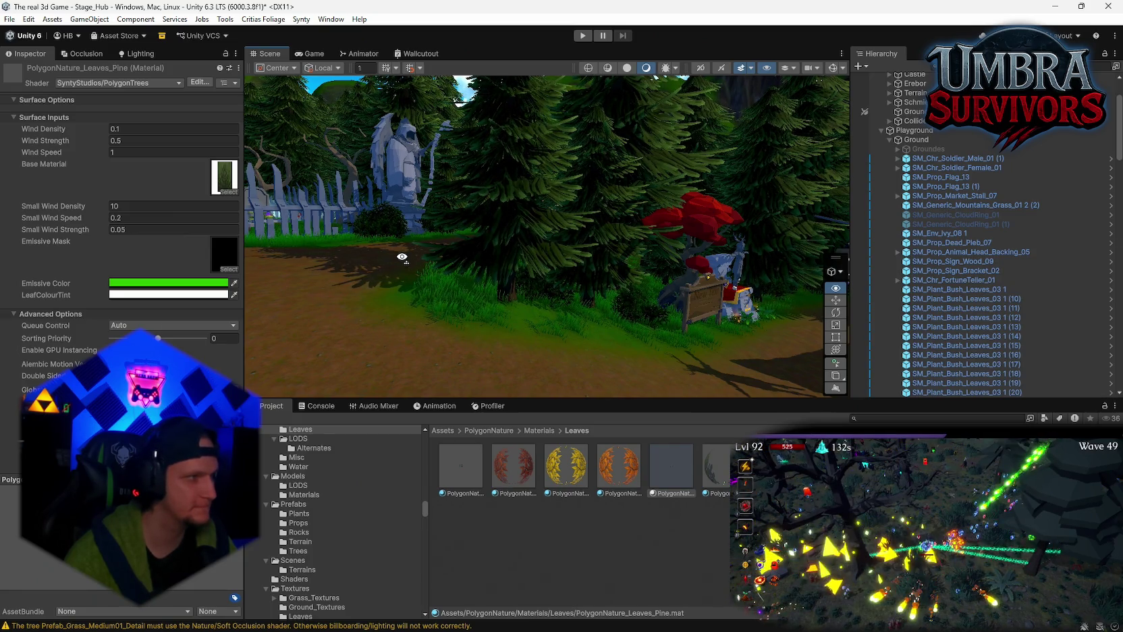
- Sample the dark teal #014040 from the palette image into the pine leaves' LeafColourTint
drag(402, 257, 402, 260)
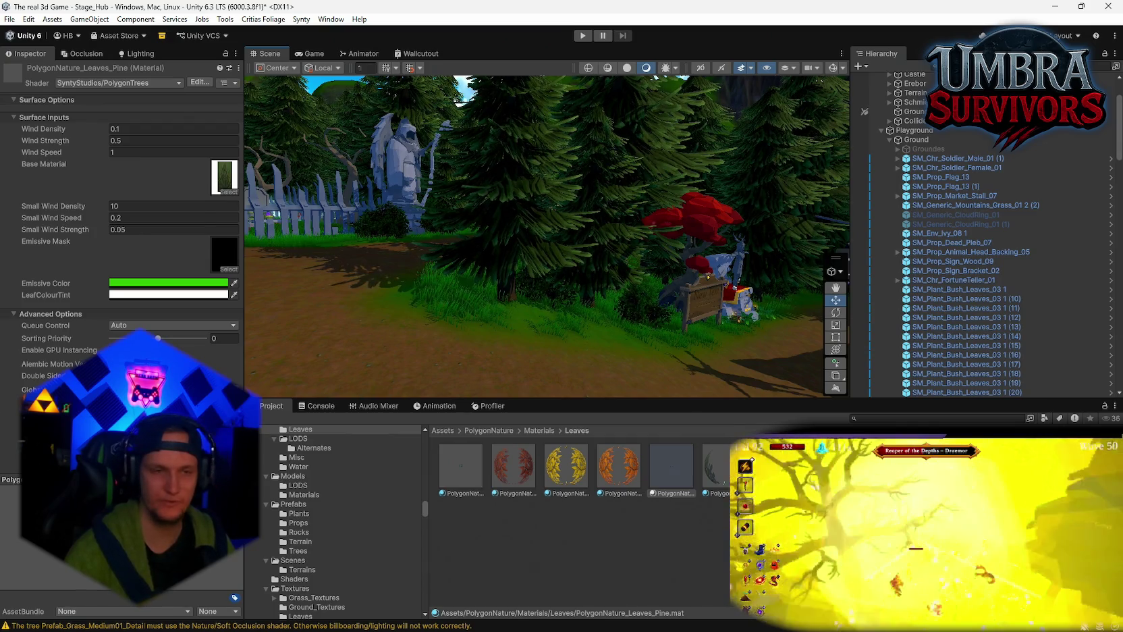
key(alt+Tab)
key(Escape)
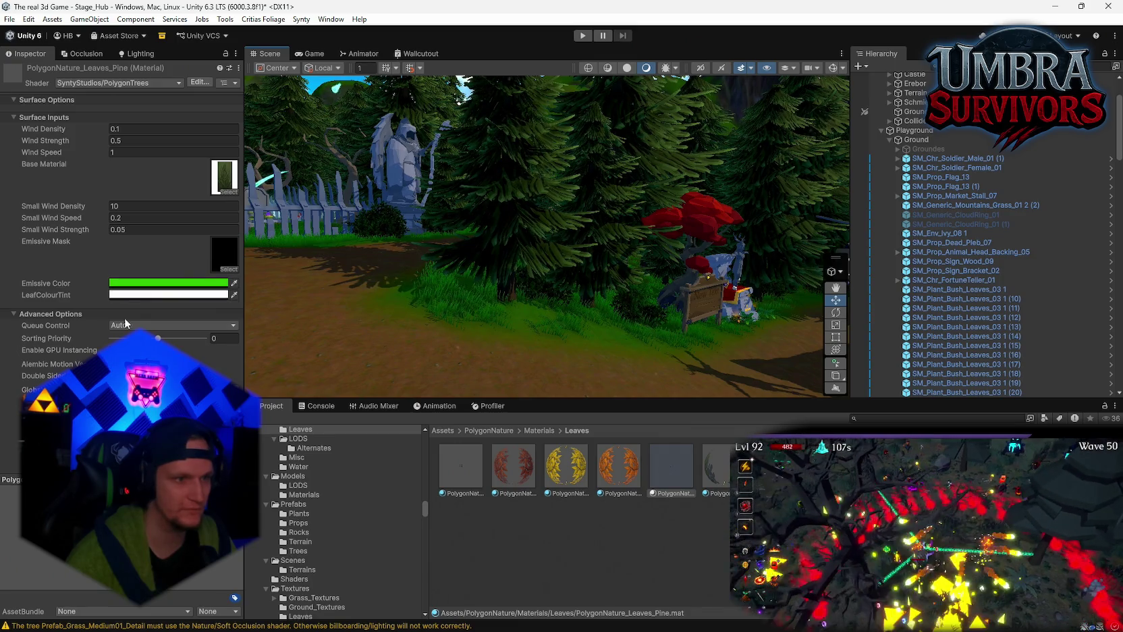
click(169, 294)
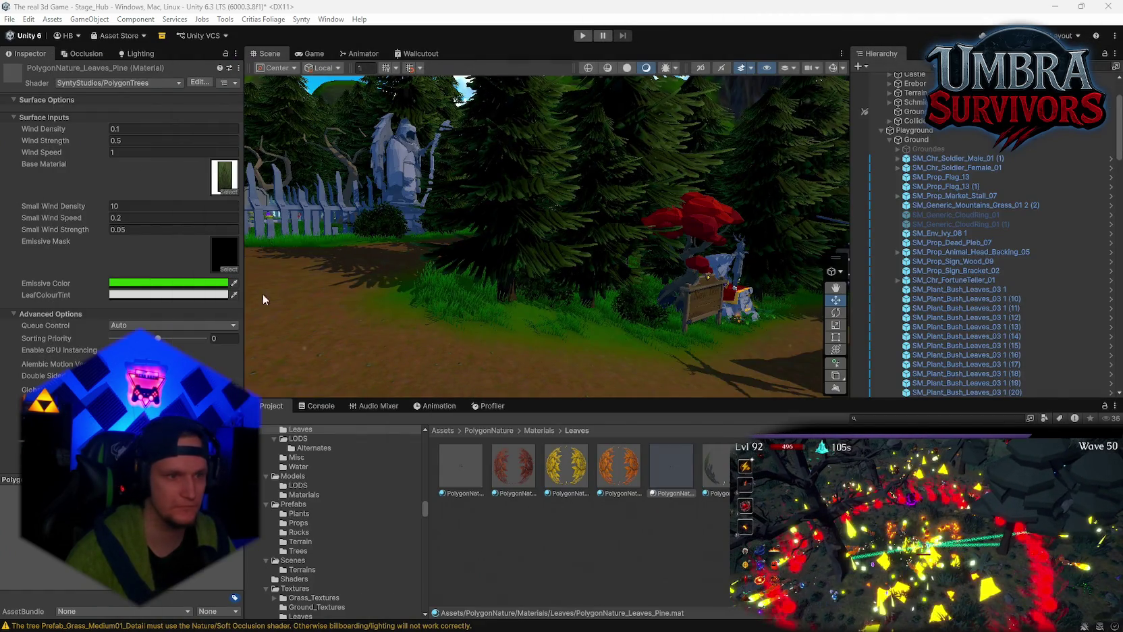
click(233, 294)
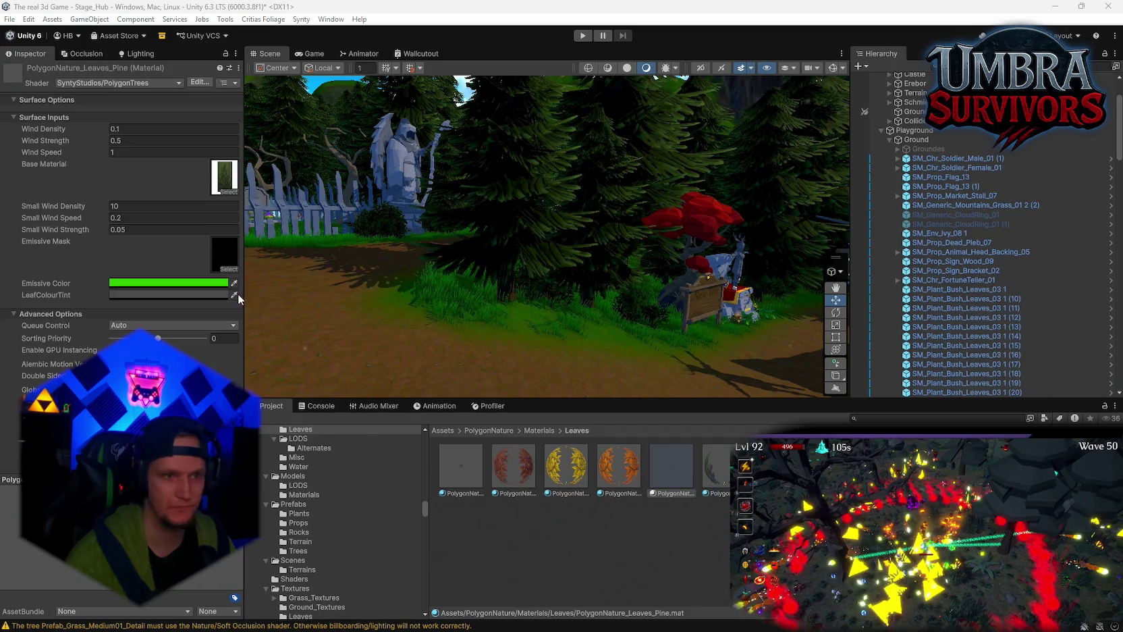
- Apply the dark teal to the pine leaf tint, trial lighter teals, then undo back to dark teal
click(987, 393)
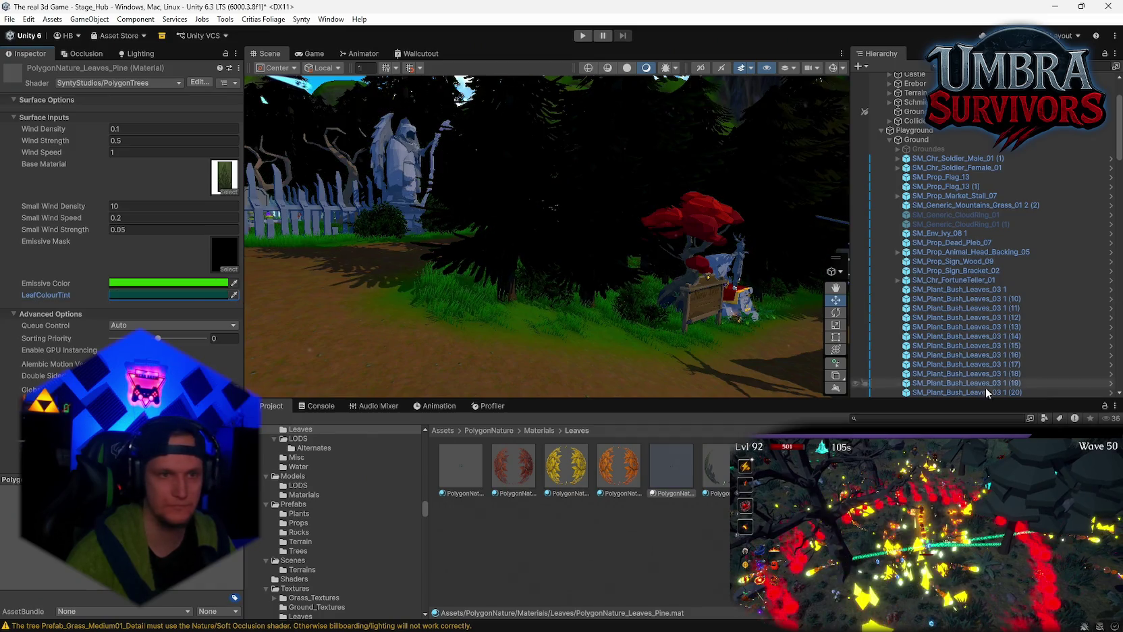
click(234, 295)
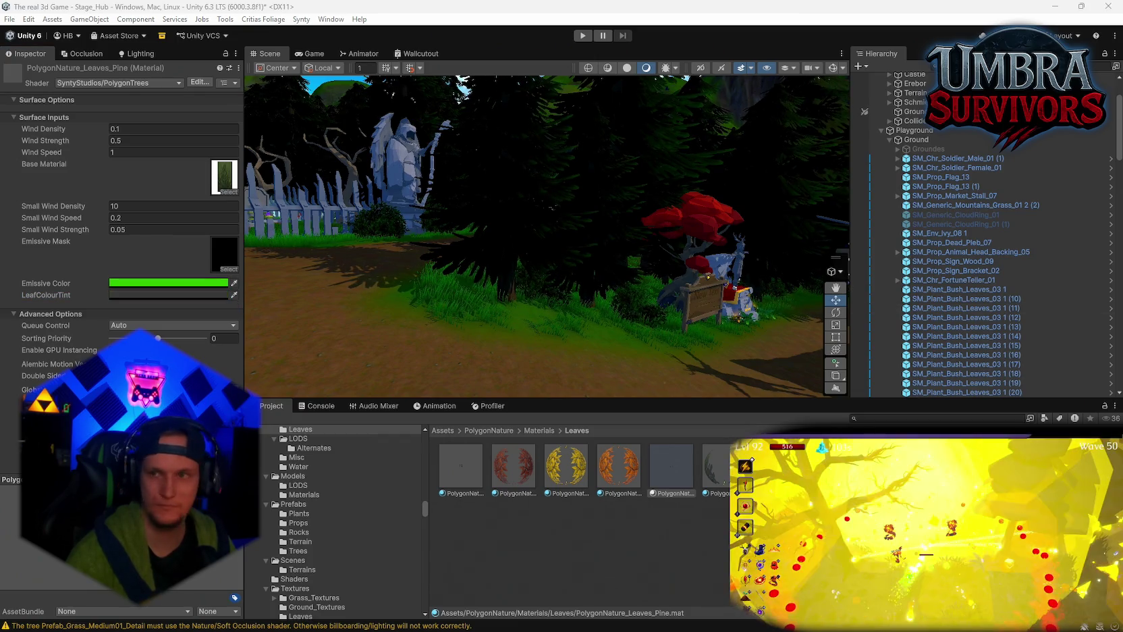
click(203, 283)
mouse_move(615, 233)
mouse_down()
mouse_move(547, 266)
mouse_move(513, 222)
mouse_move(540, 263)
mouse_move(536, 252)
mouse_up()
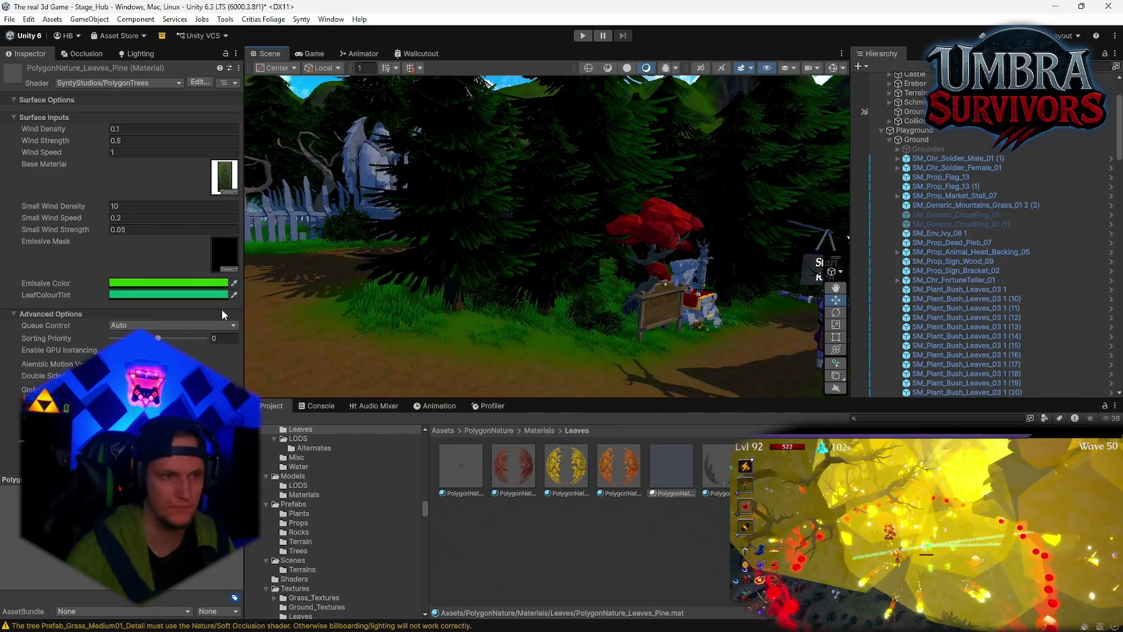
click(156, 295)
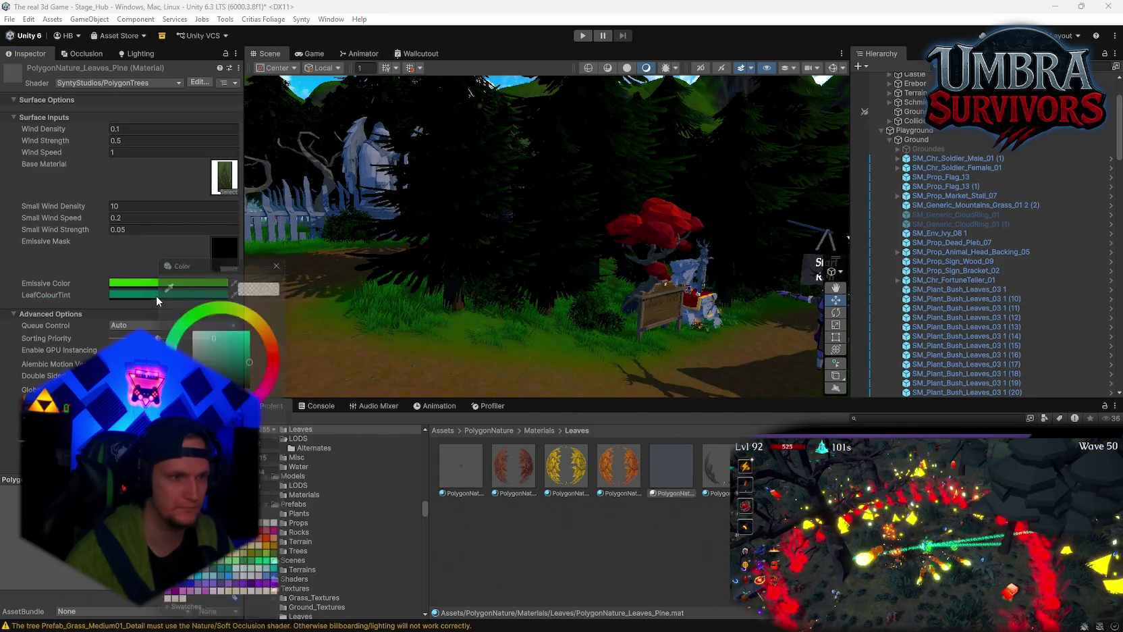
drag(255, 356, 264, 333)
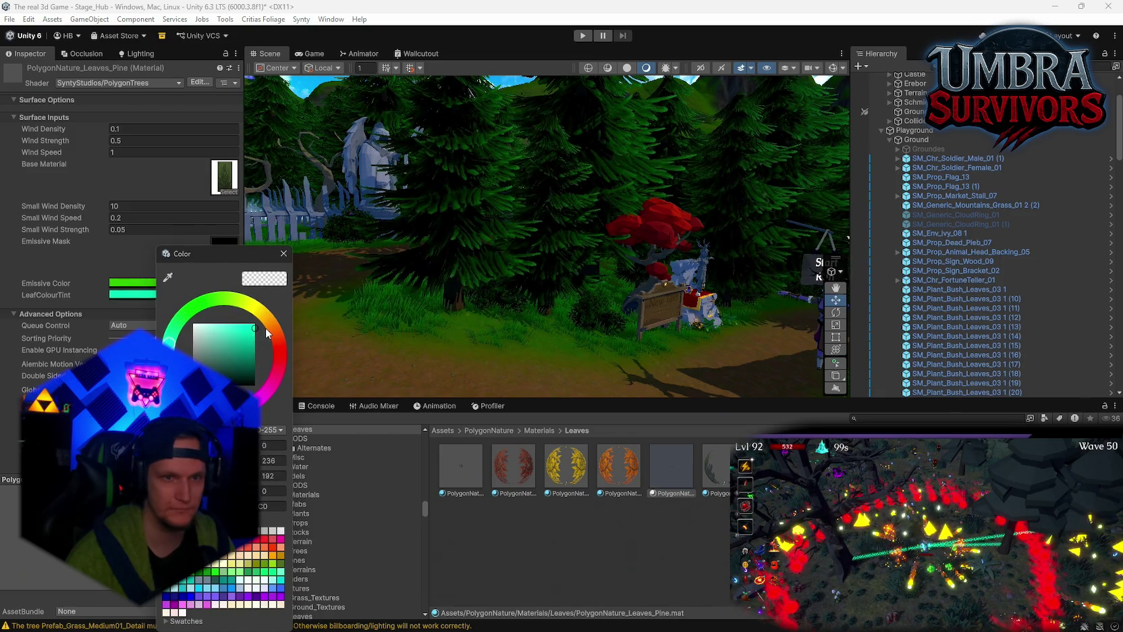
mouse_move(594, 230)
mouse_down()
mouse_move(618, 224)
mouse_move(593, 310)
mouse_move(581, 307)
mouse_up()
click(169, 295)
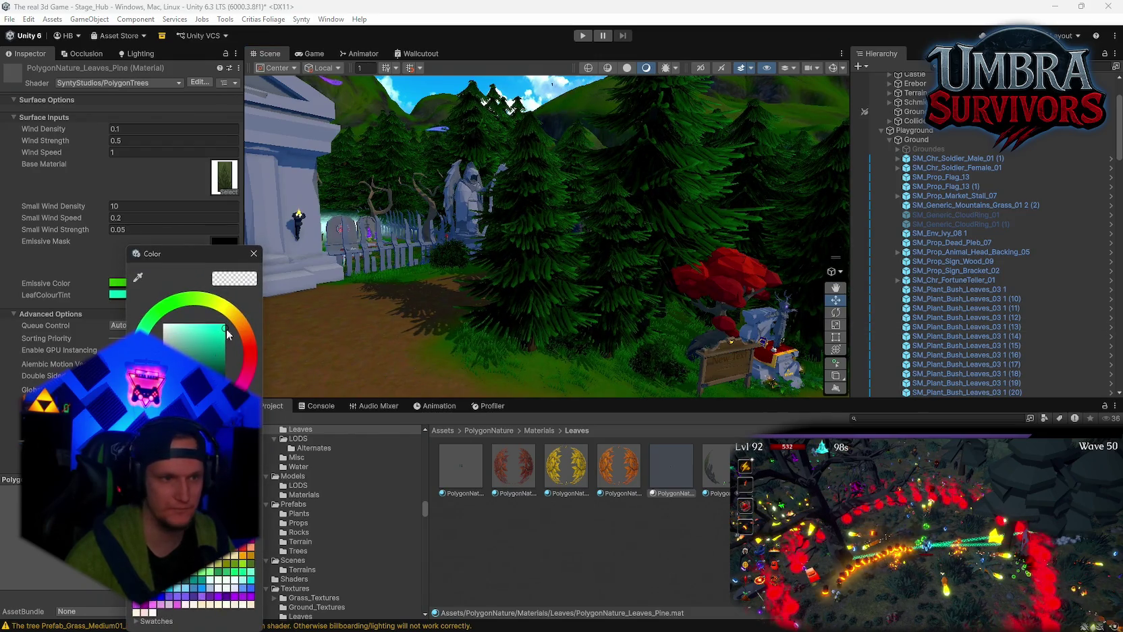
click(163, 298)
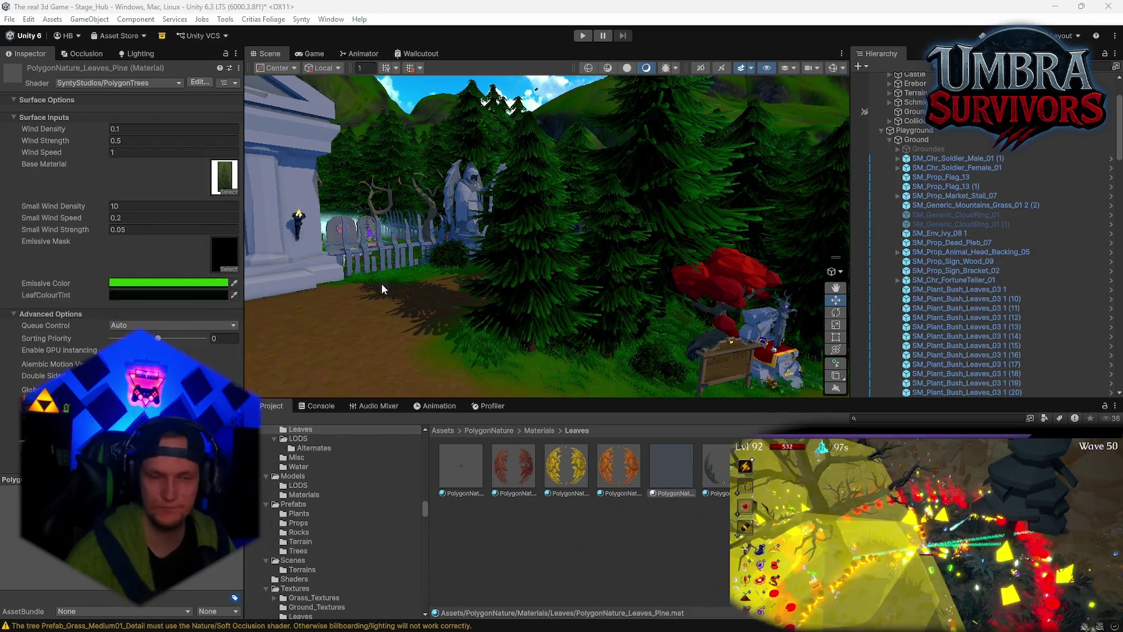
key(ctrl+z)
- Brighten the pine LeafColourTint to a saturated light cyan, checking it around the village house
click(200, 295)
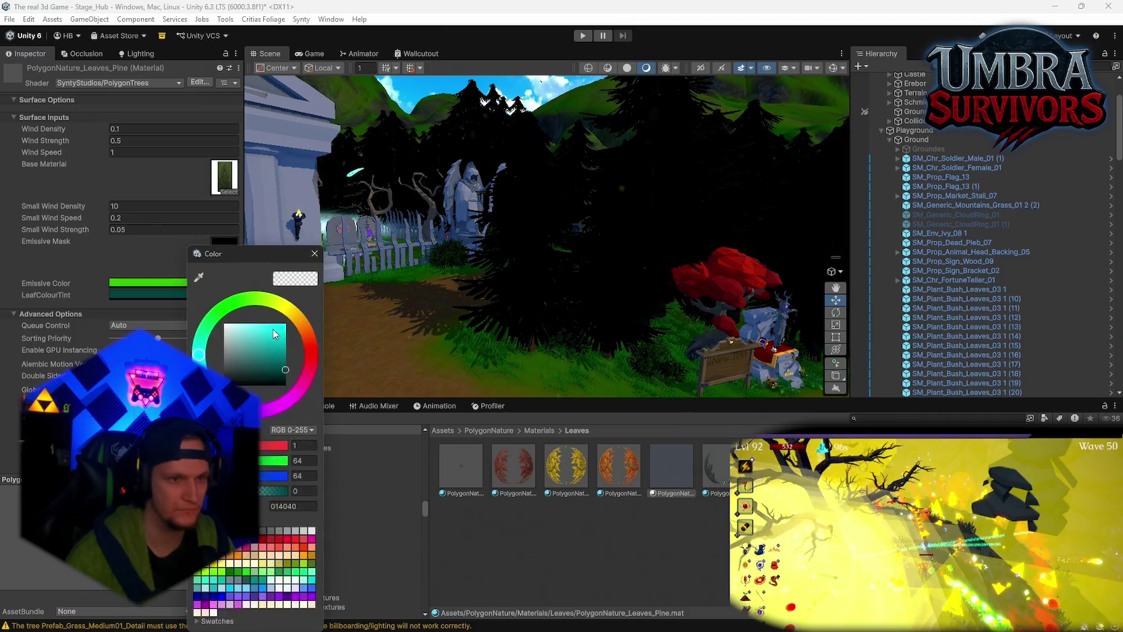
mouse_move(280, 366)
mouse_down()
mouse_move(246, 331)
mouse_move(268, 336)
mouse_up()
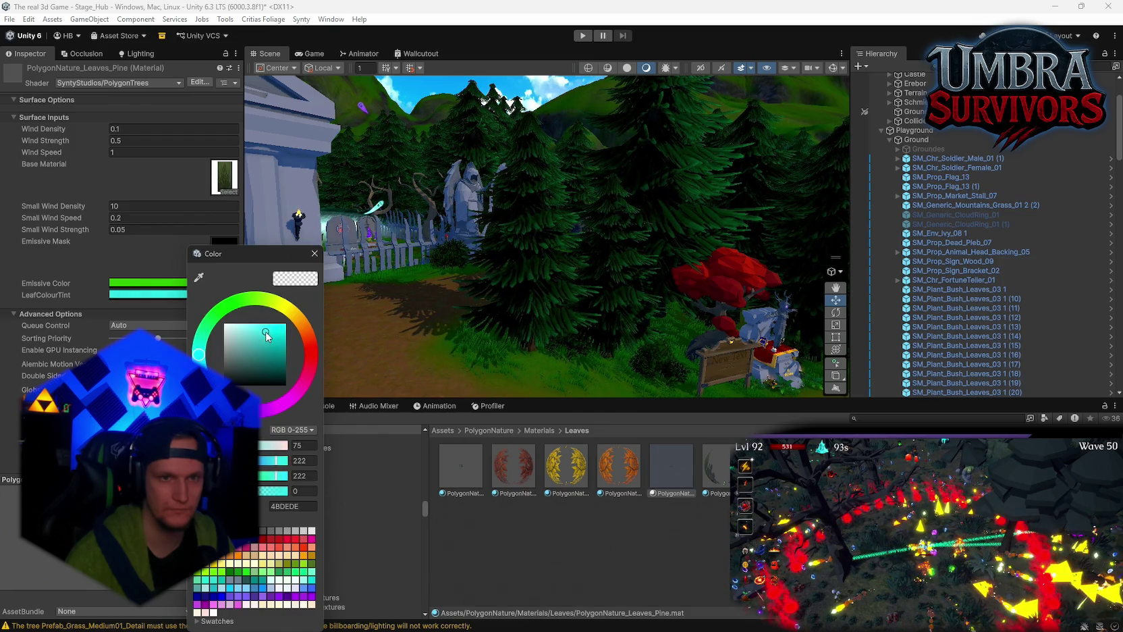
mouse_move(473, 270)
mouse_down()
mouse_move(383, 253)
mouse_move(496, 210)
mouse_move(671, 289)
mouse_move(1105, 278)
mouse_move(693, 280)
mouse_up()
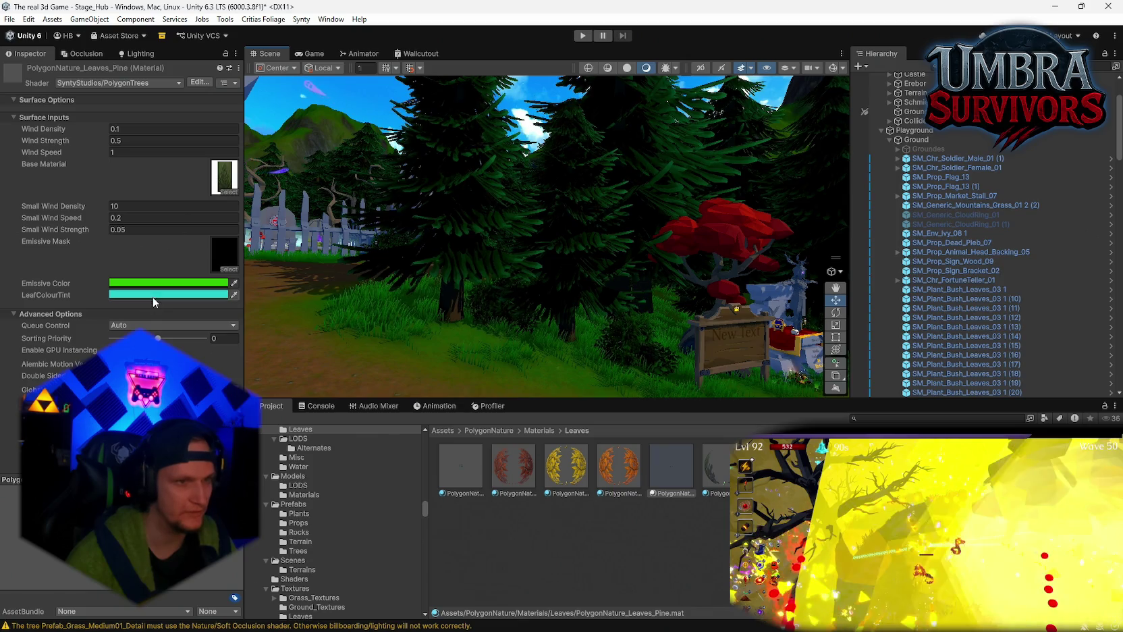
click(127, 294)
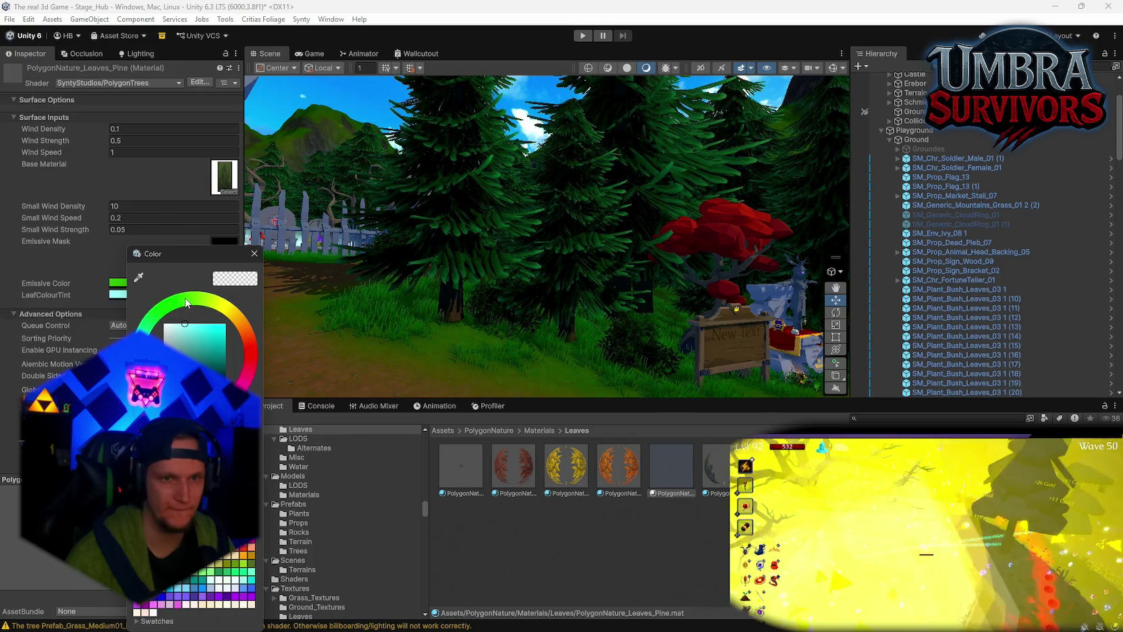
click(182, 324)
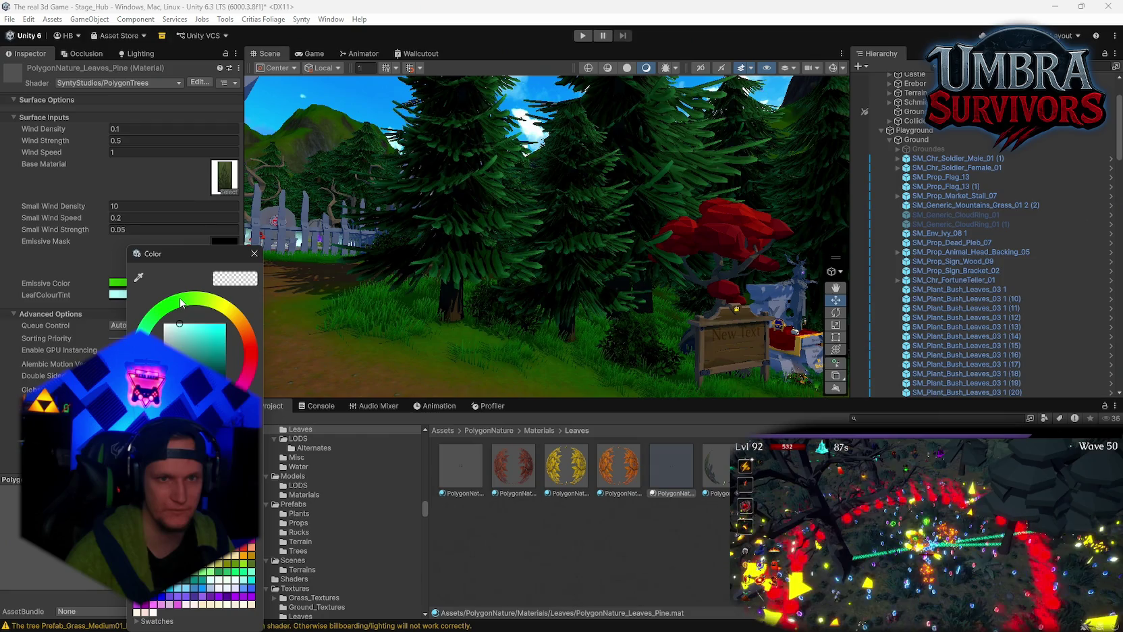
drag(181, 303, 199, 303)
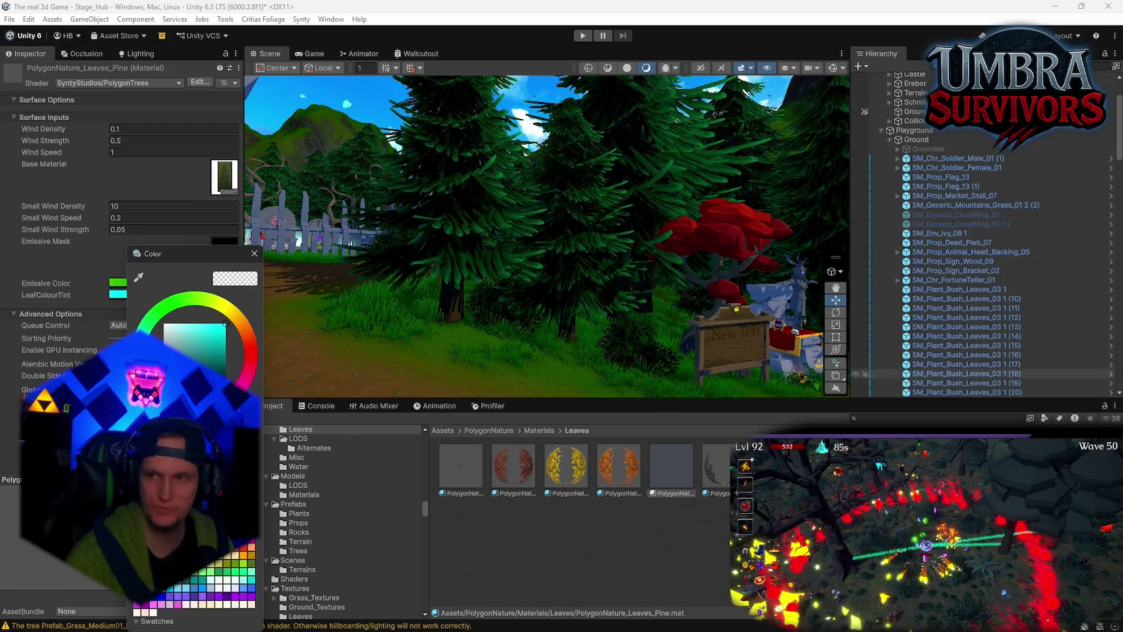
drag(323, 258, 365, 259)
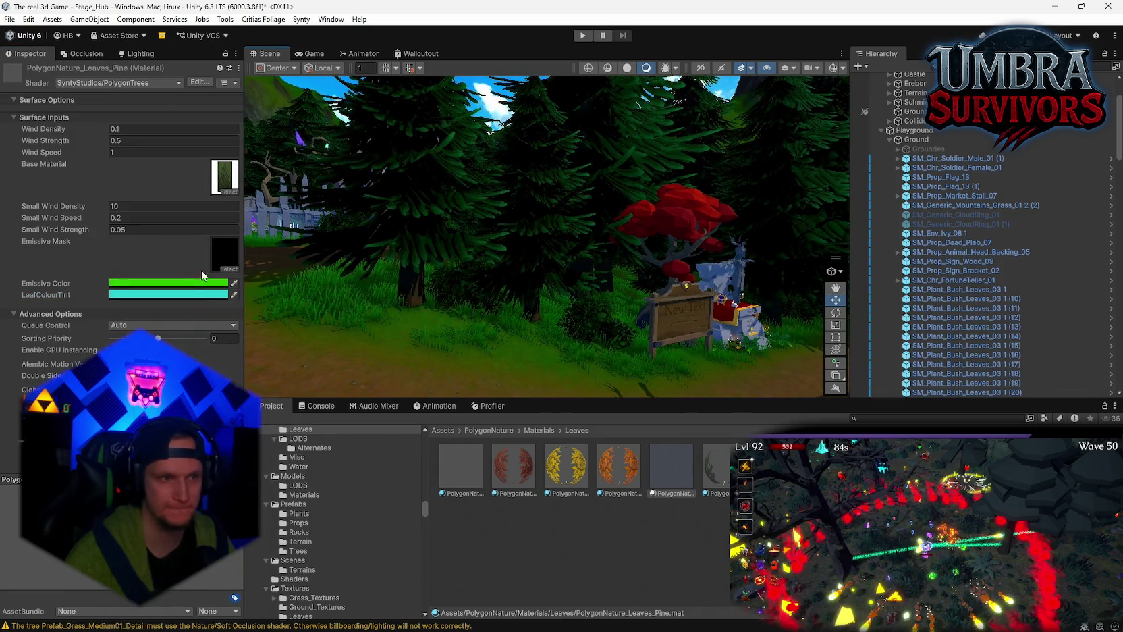
click(154, 295)
click(283, 253)
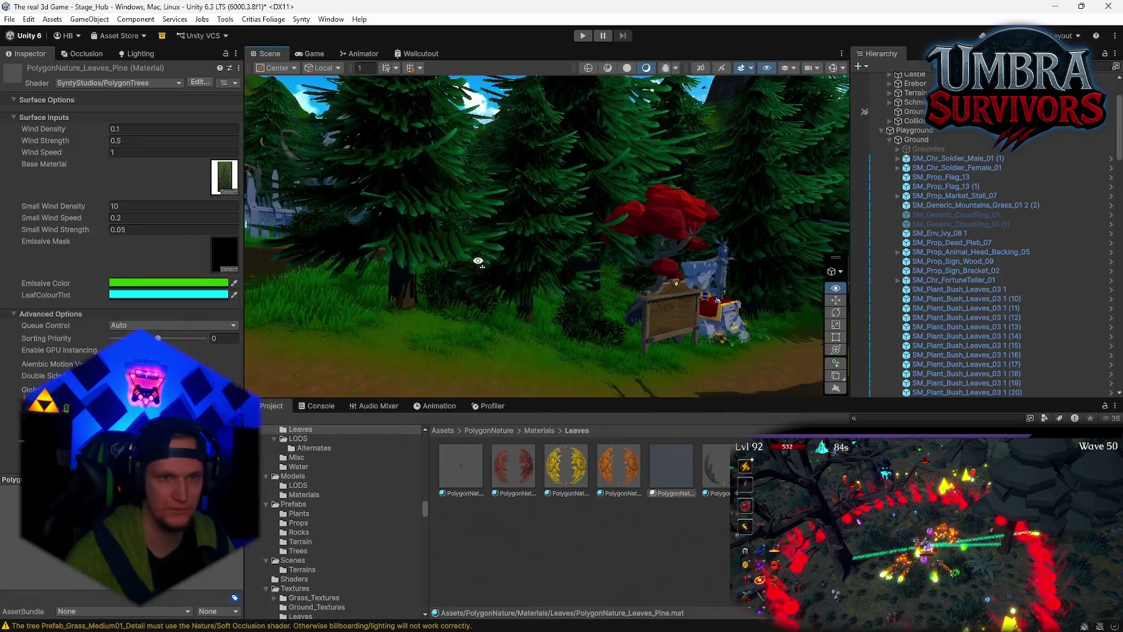
drag(574, 281, 642, 283)
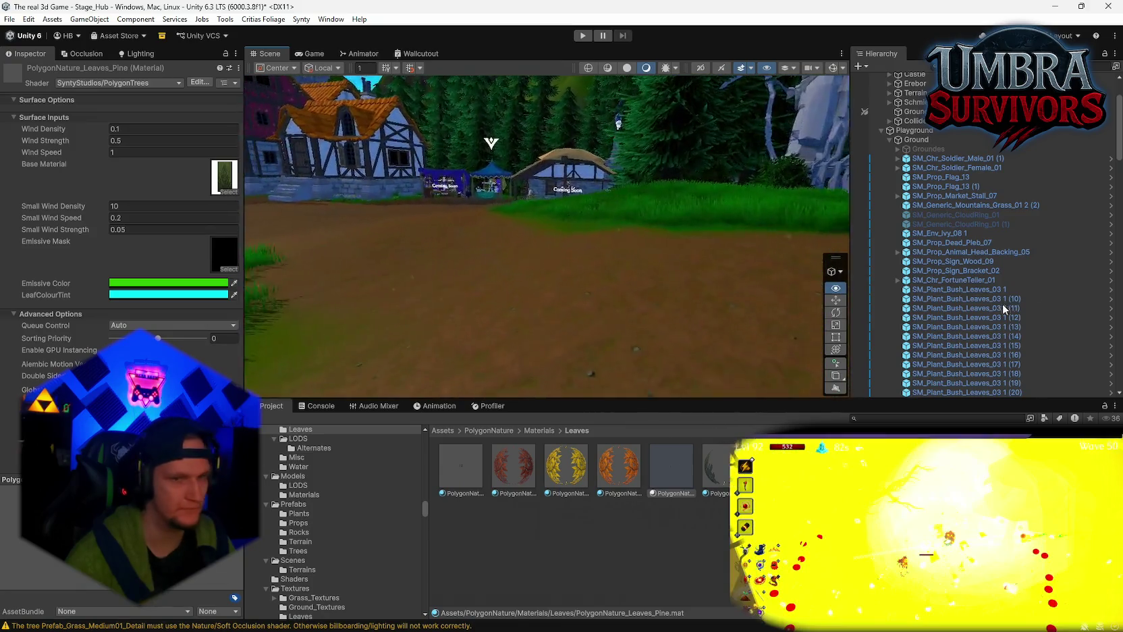
mouse_move(553, 275)
mouse_down()
mouse_move(759, 284)
mouse_move(522, 284)
mouse_up()
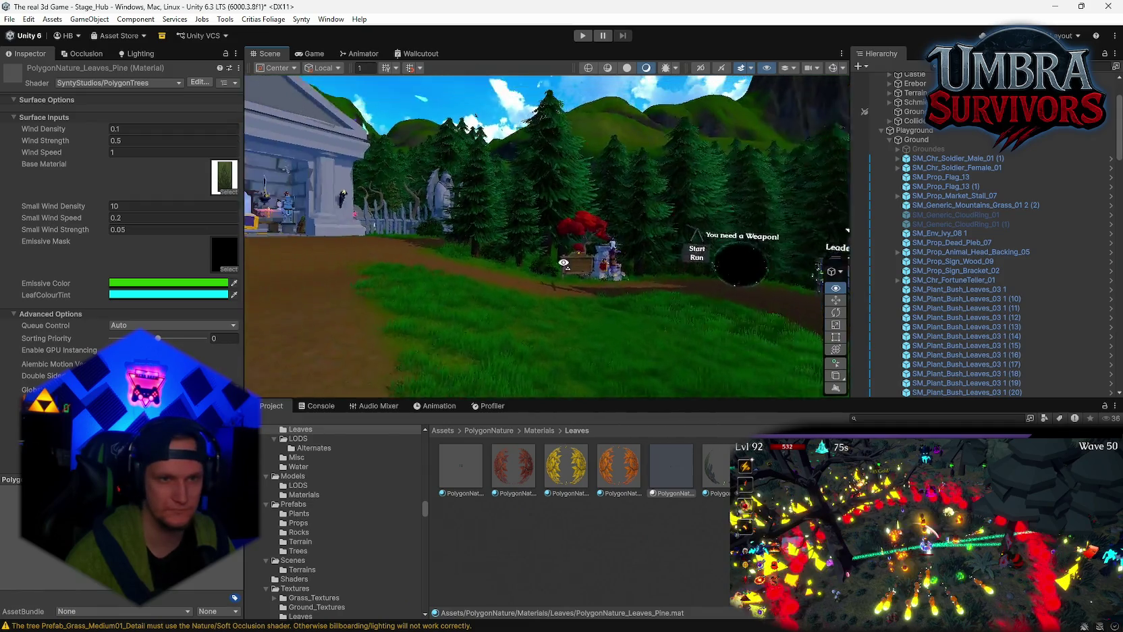
key(w)
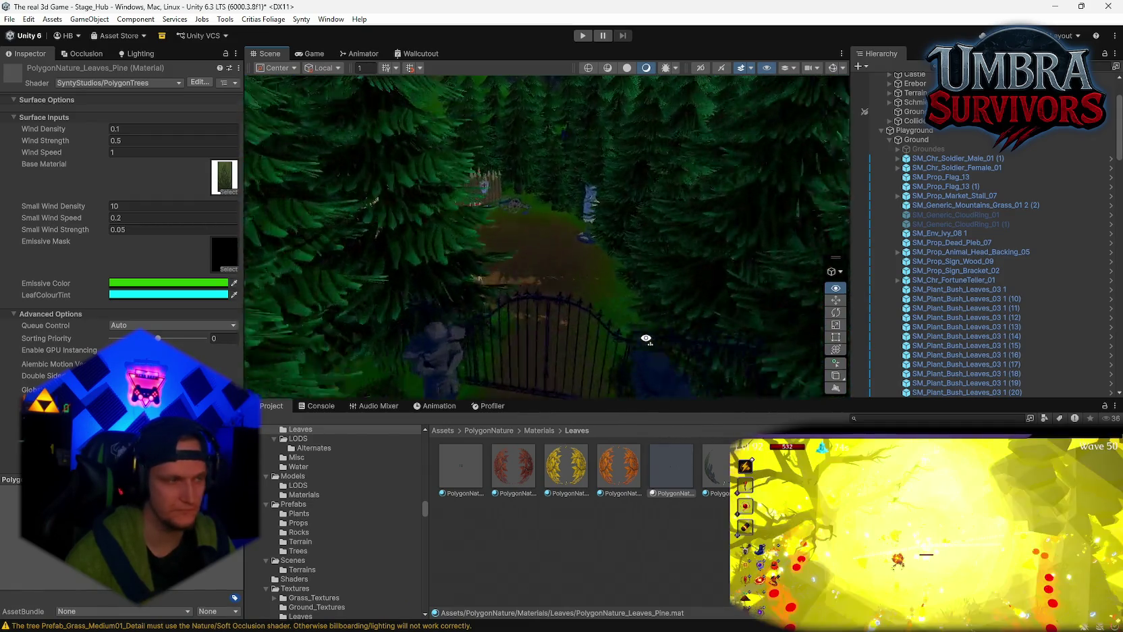
key(w)
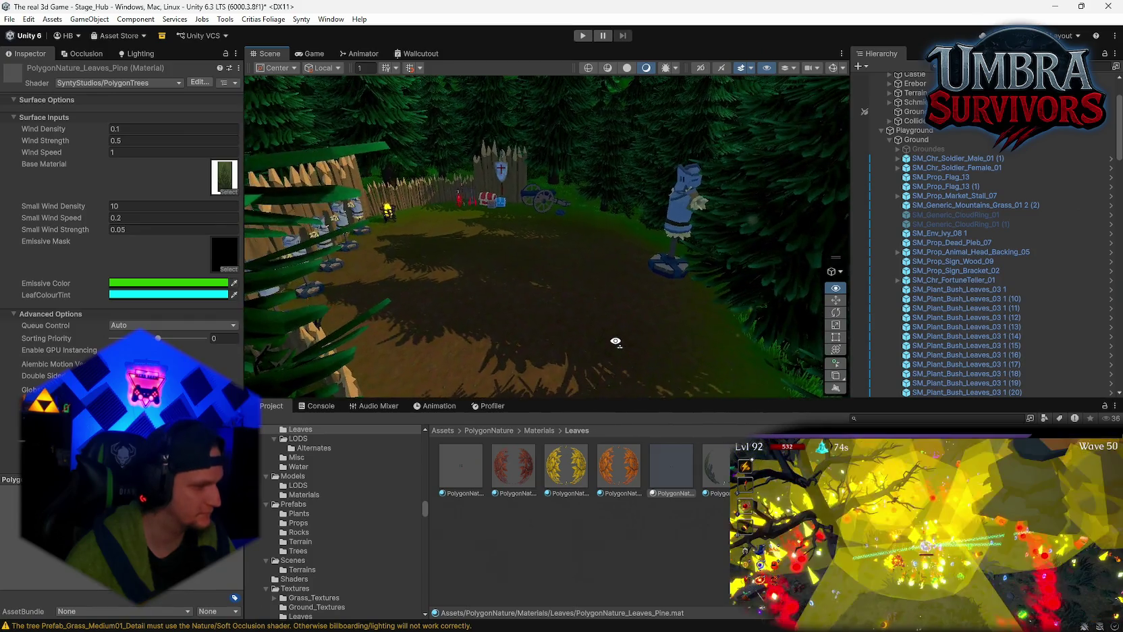
key(s)
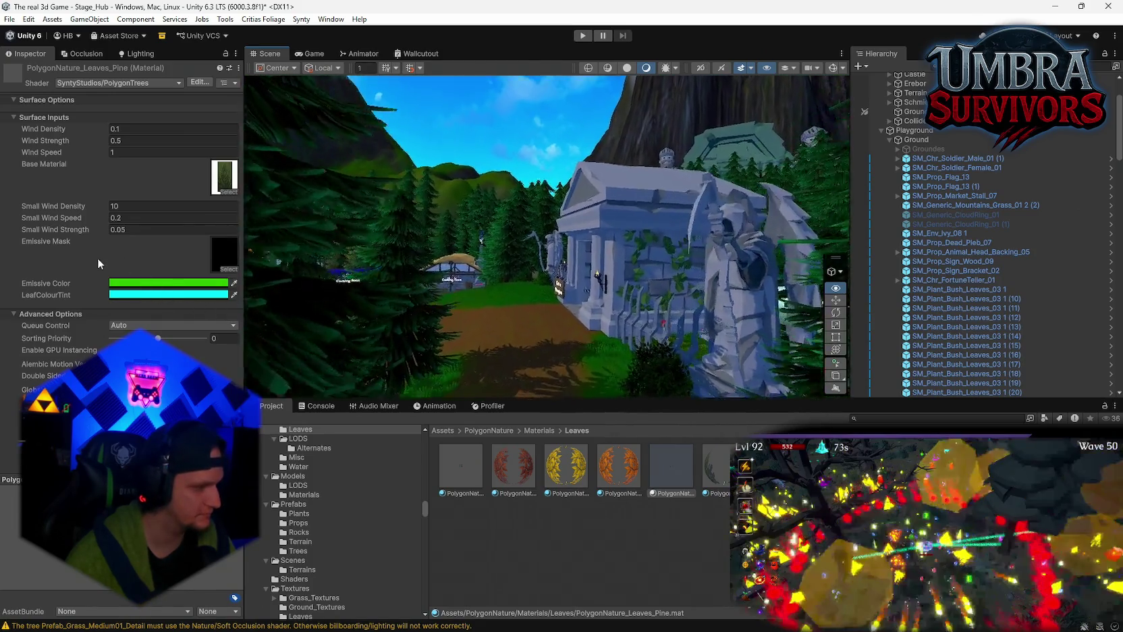
key(Left)
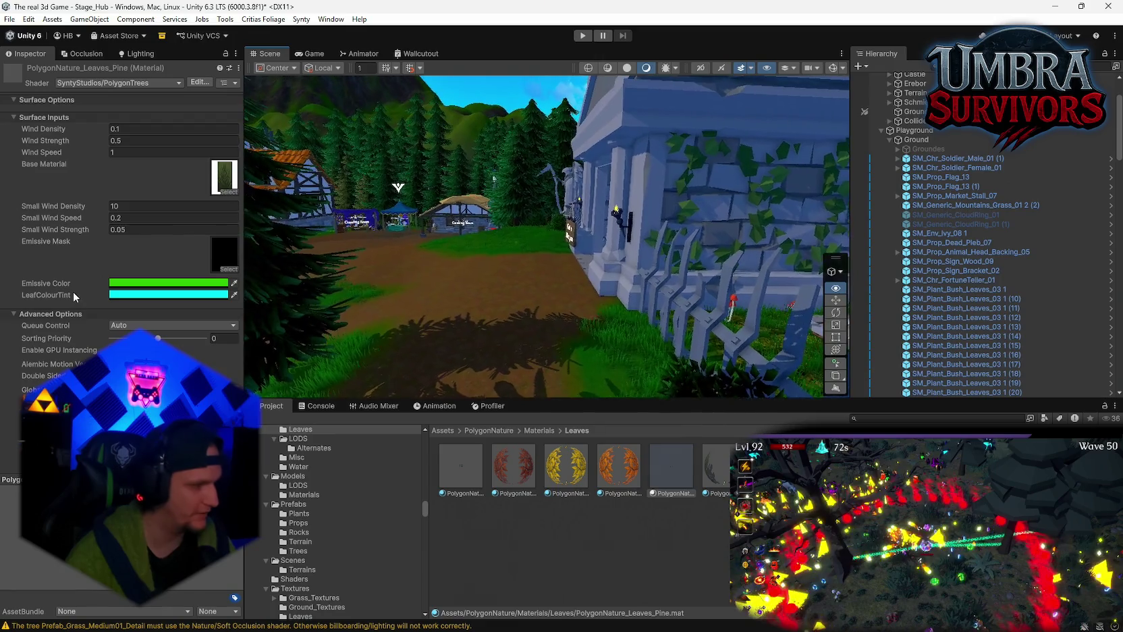
key(Up)
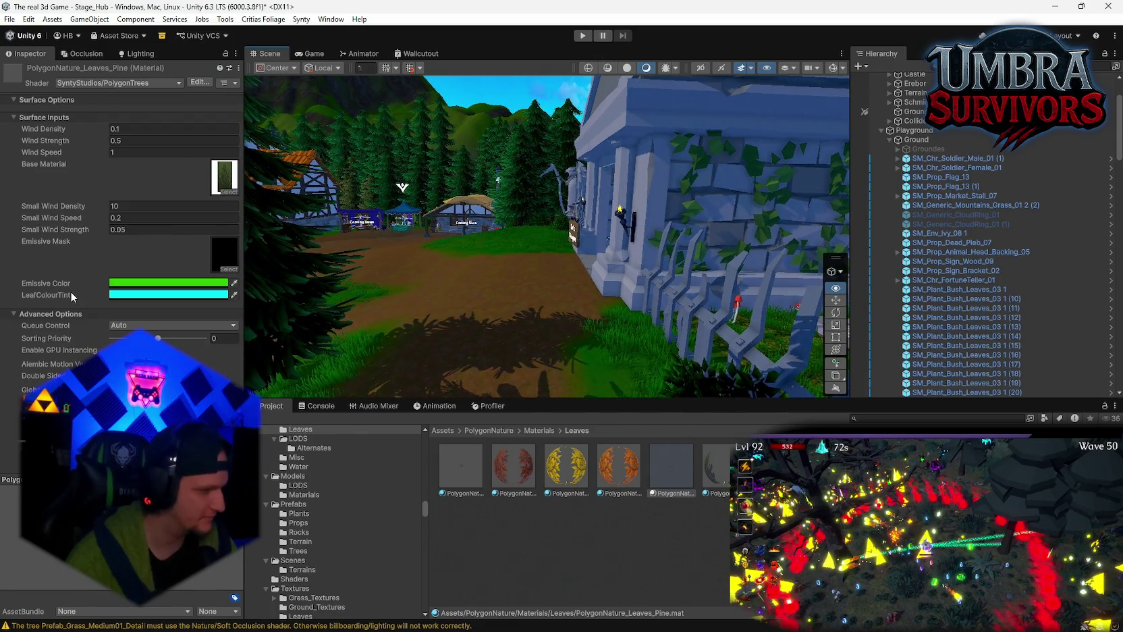
key(Left)
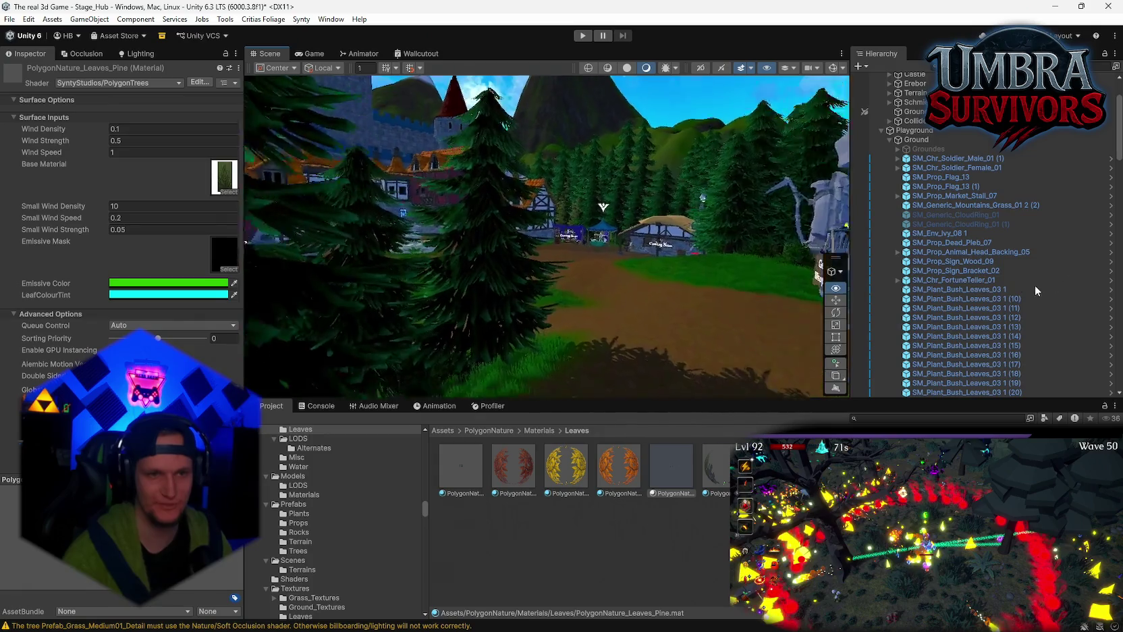
mouse_move(351, 307)
mouse_down()
mouse_move(253, 368)
mouse_move(206, 295)
mouse_up()
- Review the pine leaf tint, then set Pine_BrightGreen's LeafColourTint to cyan
click(207, 295)
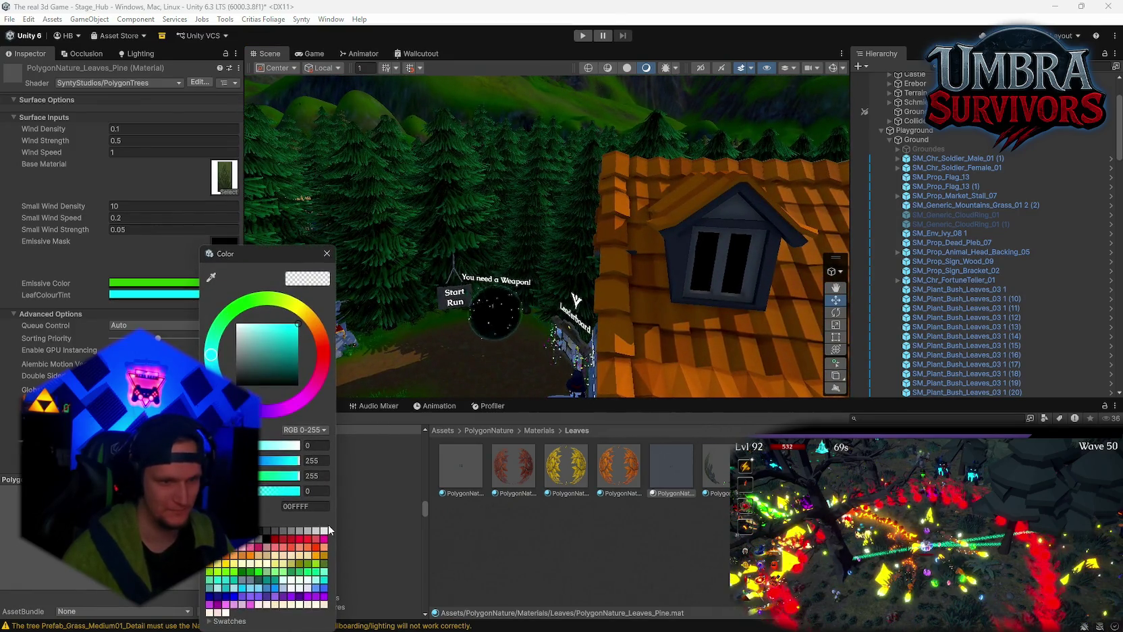
click(327, 254)
mouse_move(330, 256)
mouse_down()
mouse_move(472, 243)
mouse_move(554, 223)
mouse_move(554, 206)
mouse_move(590, 196)
mouse_move(591, 208)
mouse_move(330, 259)
mouse_up()
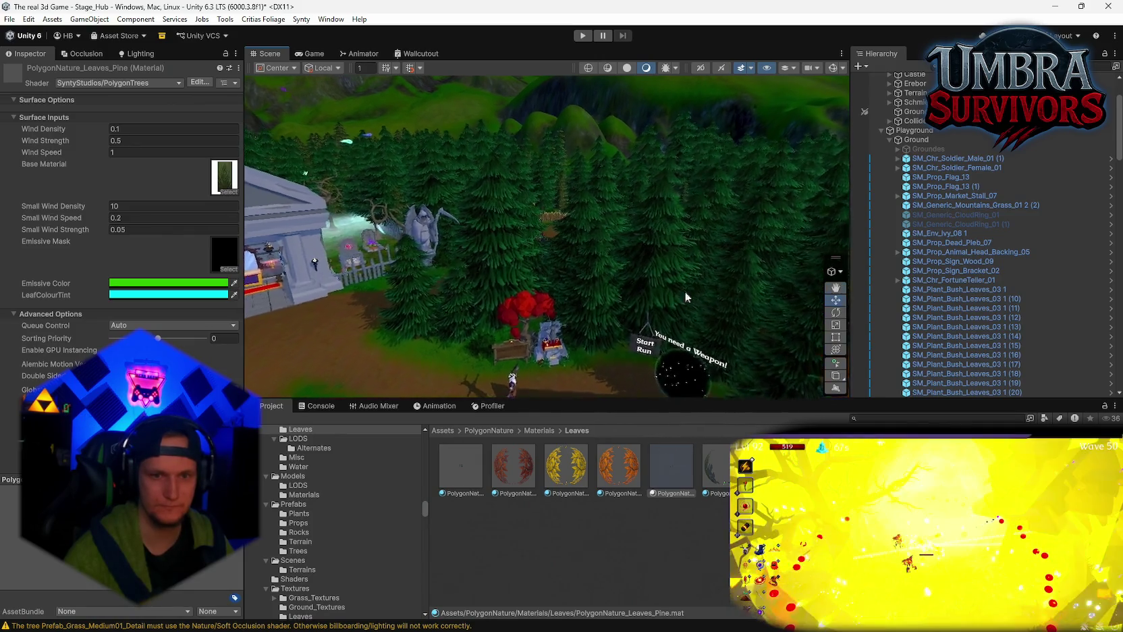
click(716, 466)
click(189, 295)
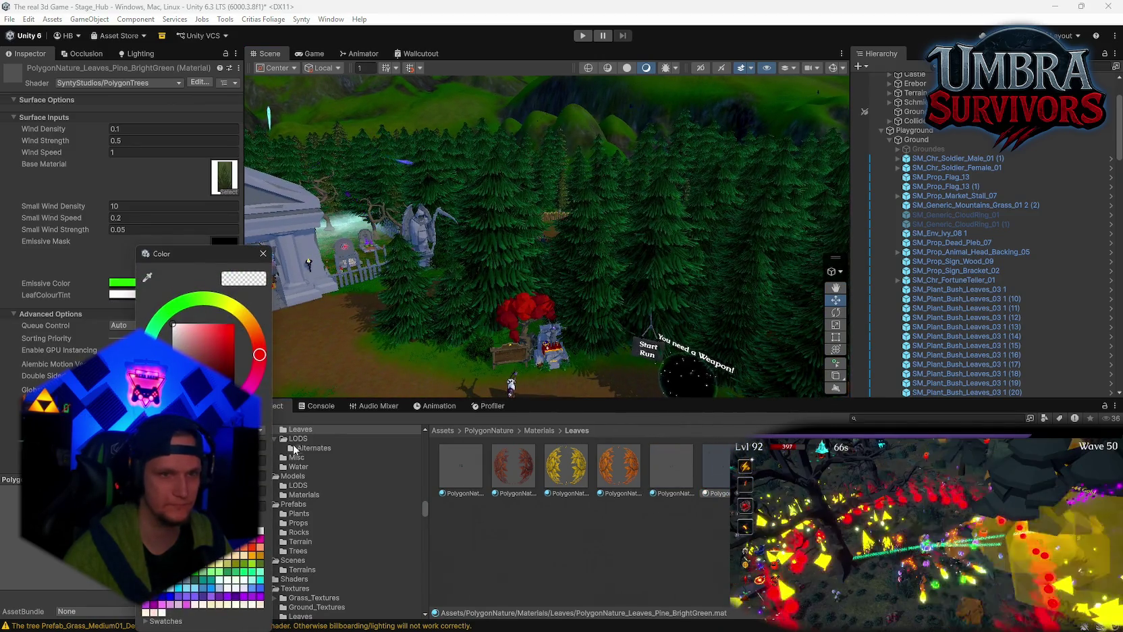
click(262, 255)
click(130, 295)
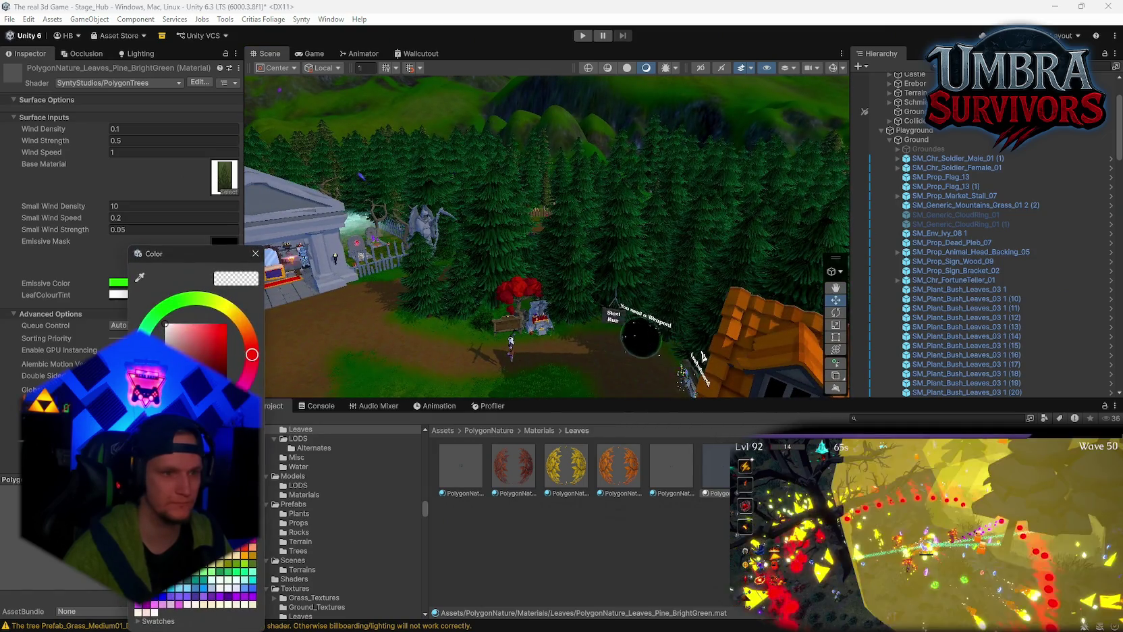
click(252, 579)
click(256, 253)
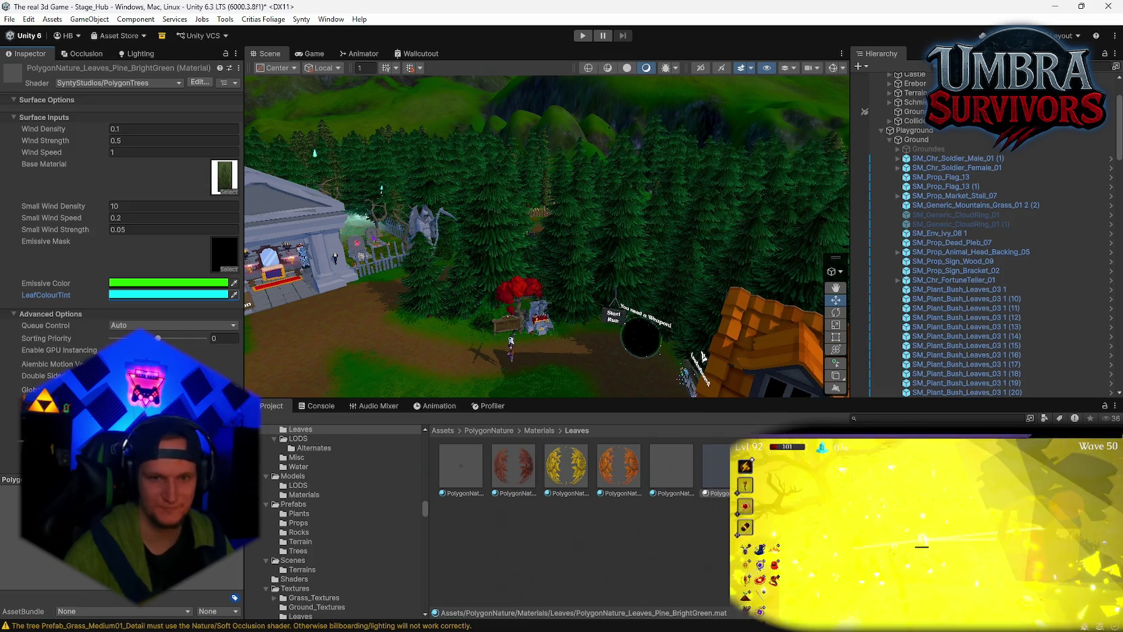
- Set the Pine_Brown material's LeafColourTint to cyan as well
key(Right)
click(168, 295)
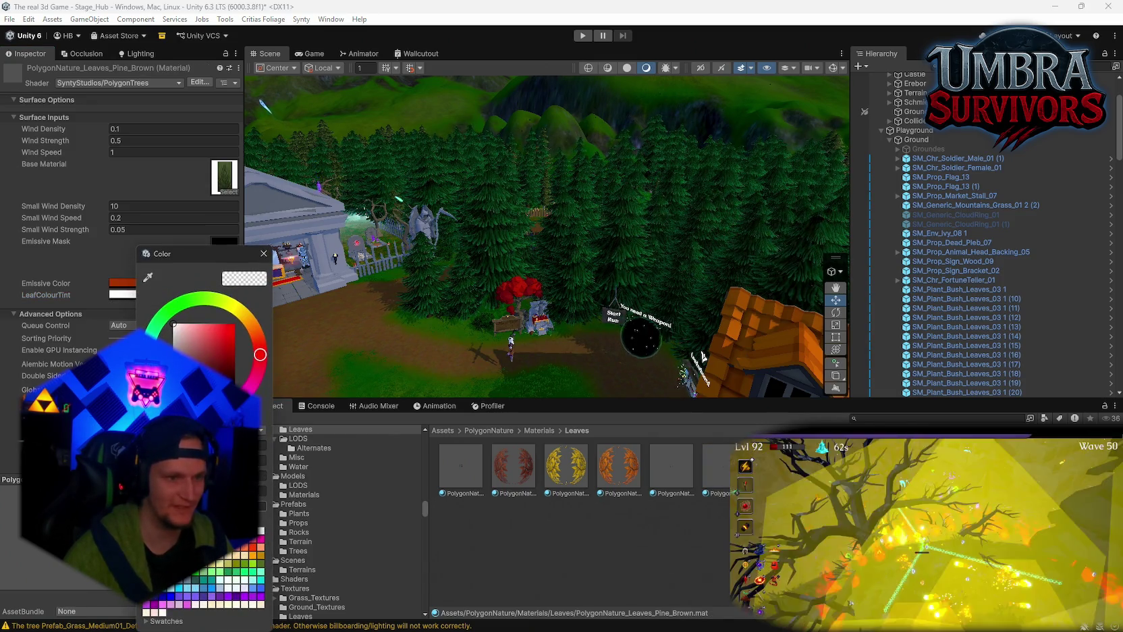
drag(265, 383, 285, 307)
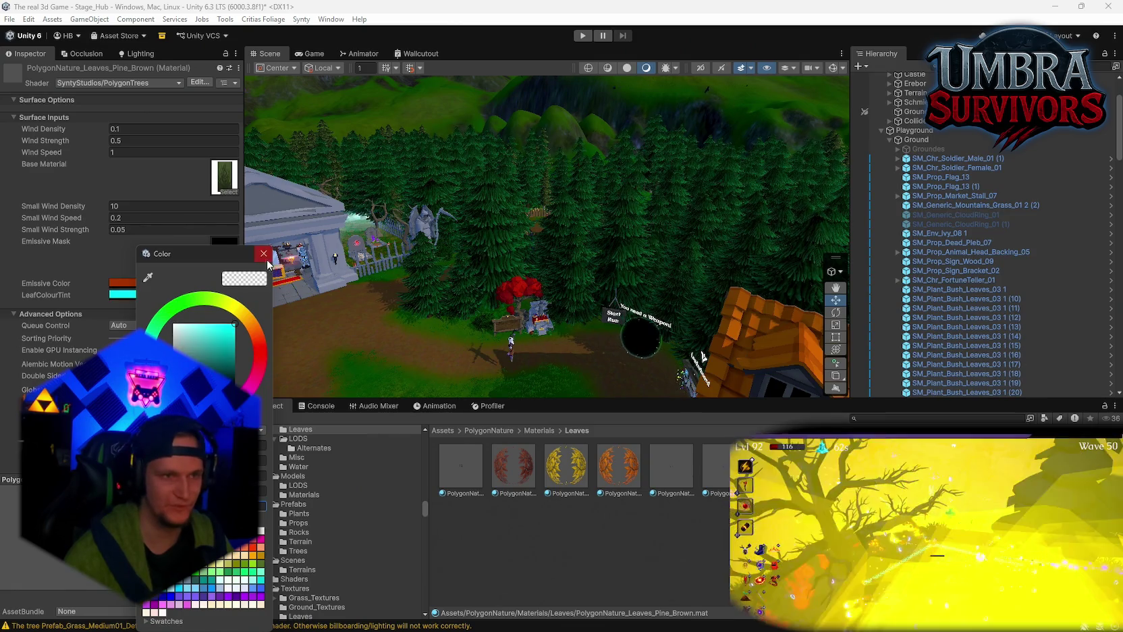
click(264, 254)
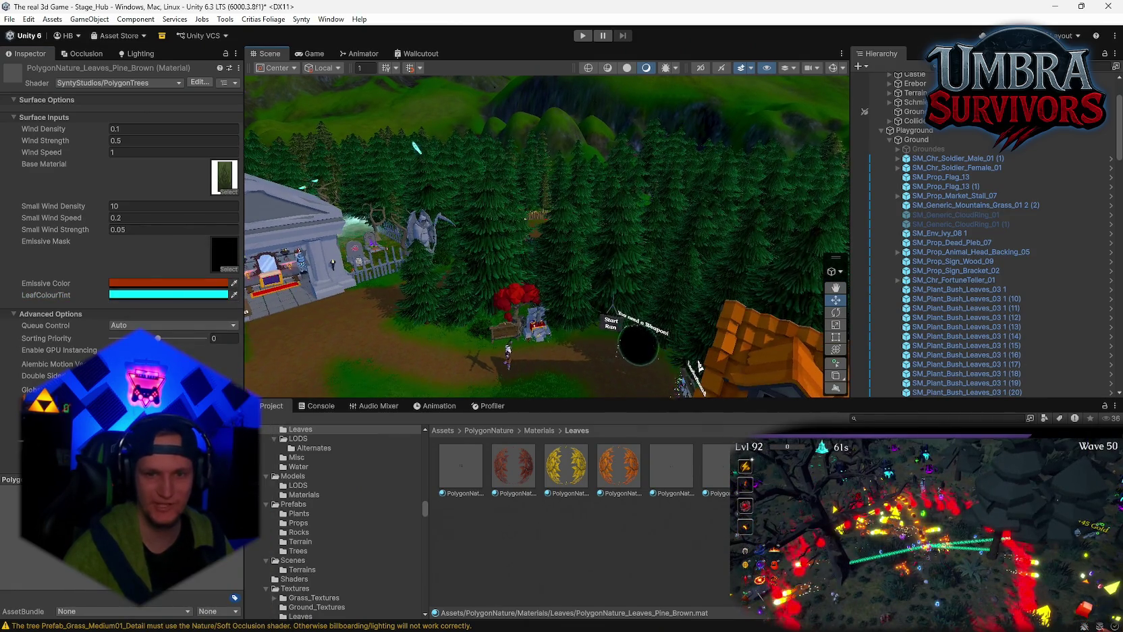
key(Right)
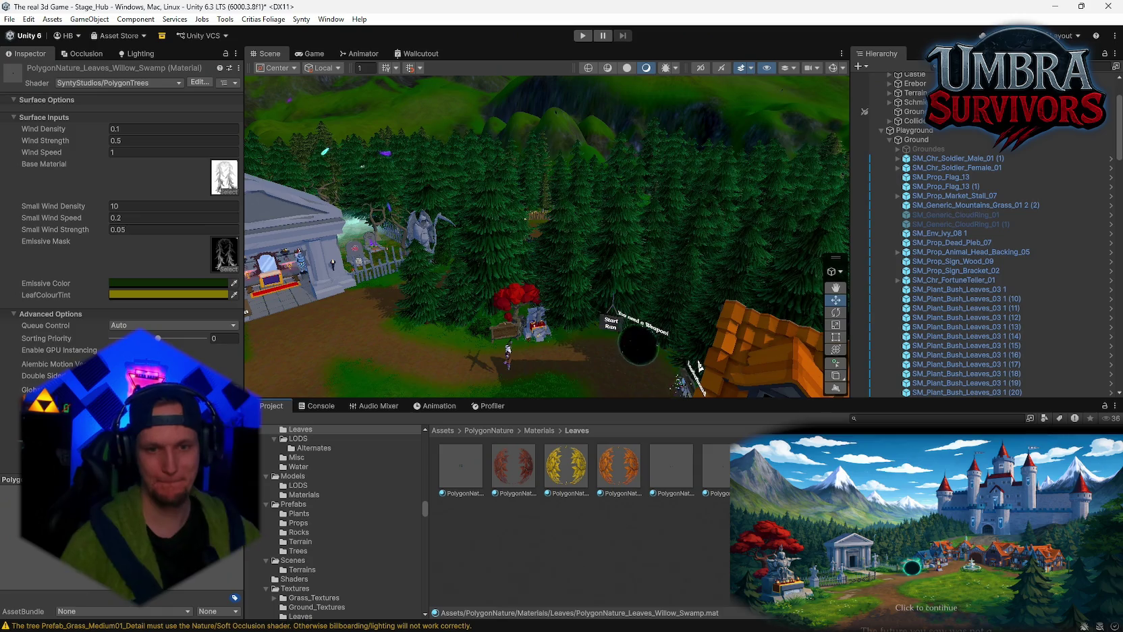
- Review the pine leaf materials, checking the Pine_Brown LeafColourTint colour
key(Left)
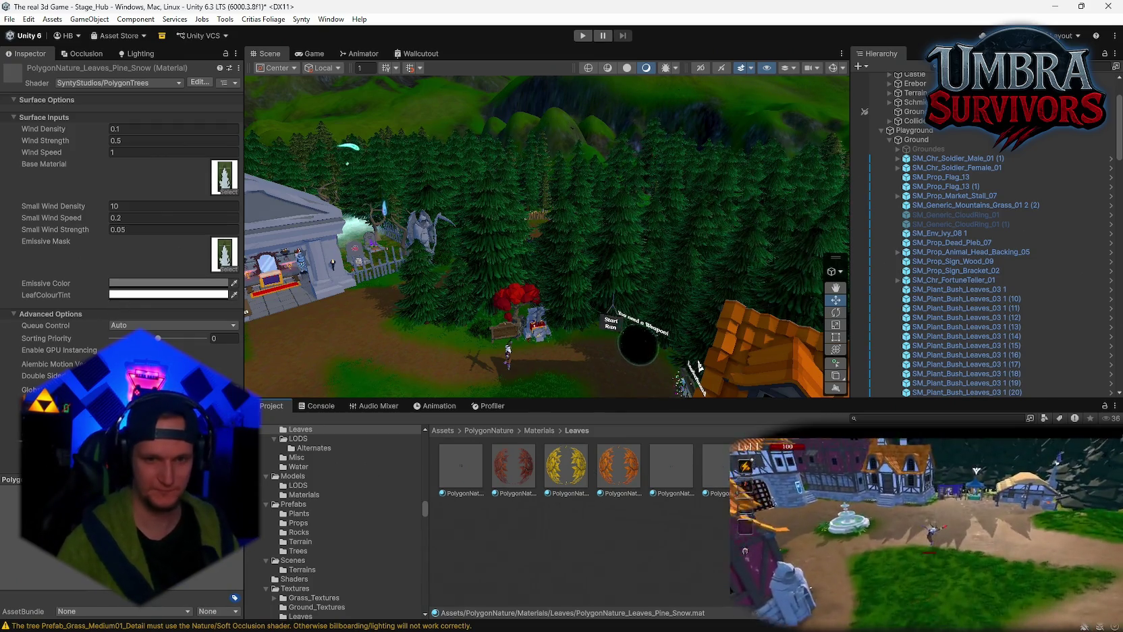
key(Left)
click(114, 294)
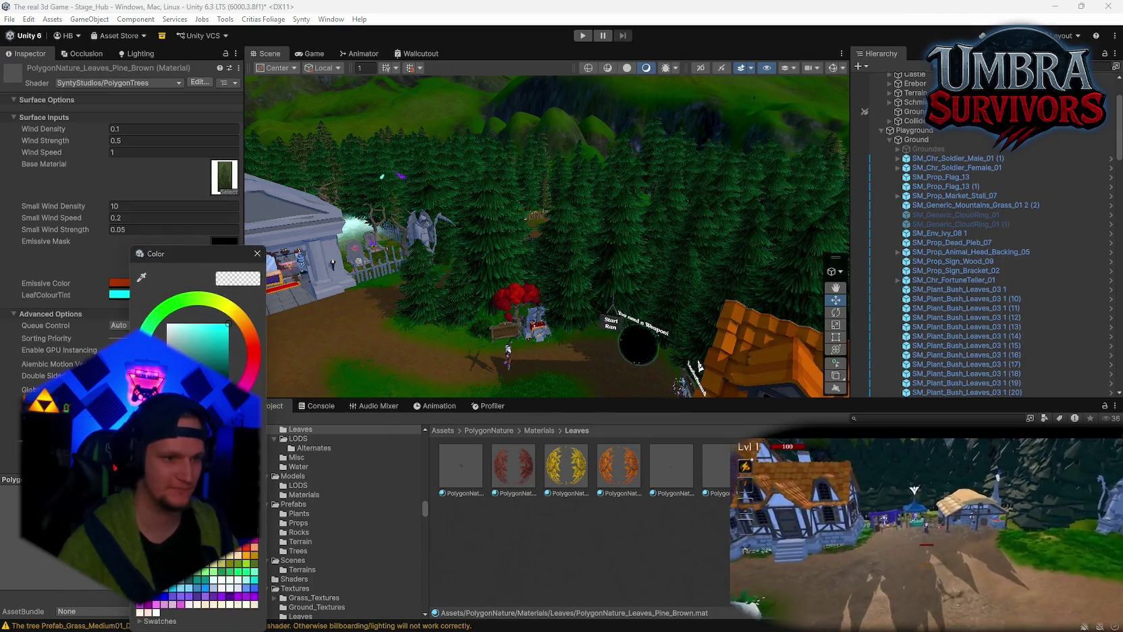
click(548, 489)
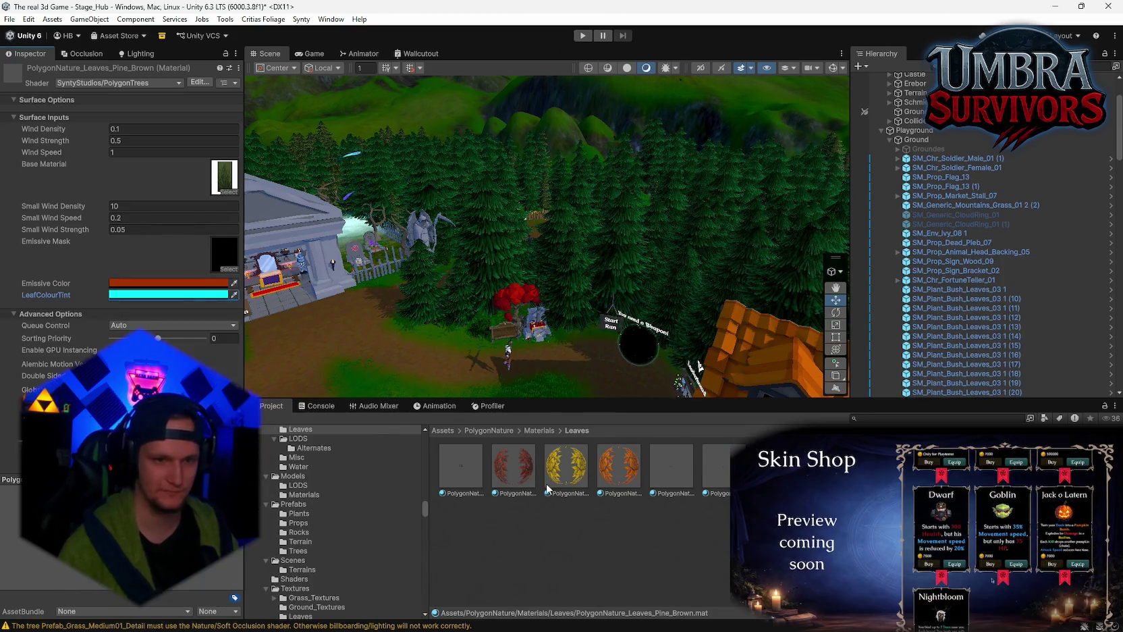
key(Right)
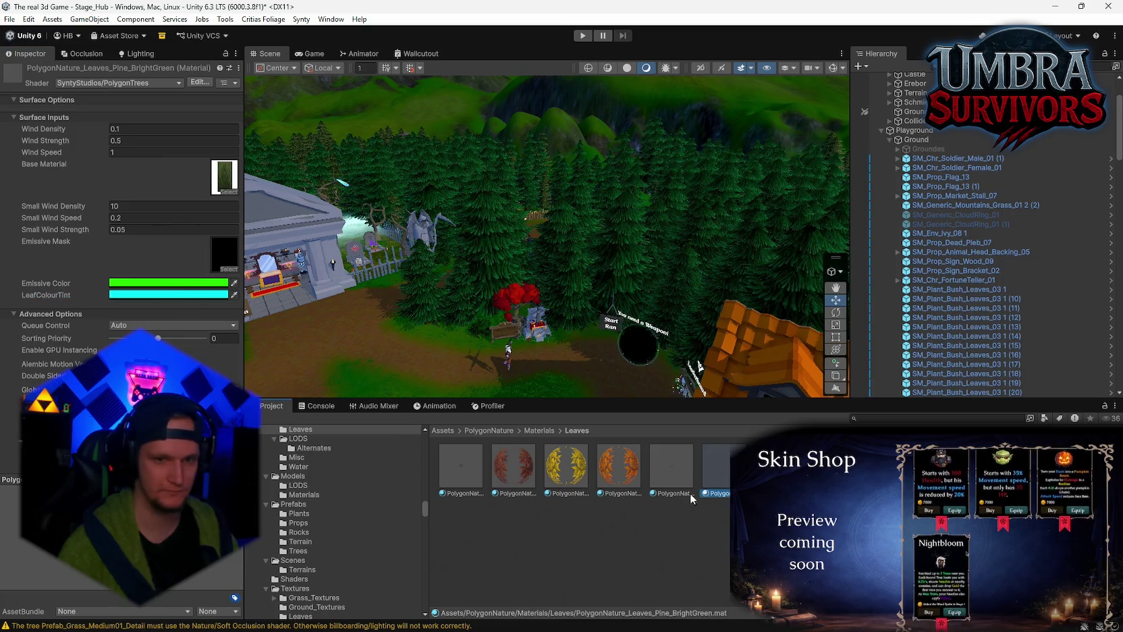
click(691, 496)
key(Right)
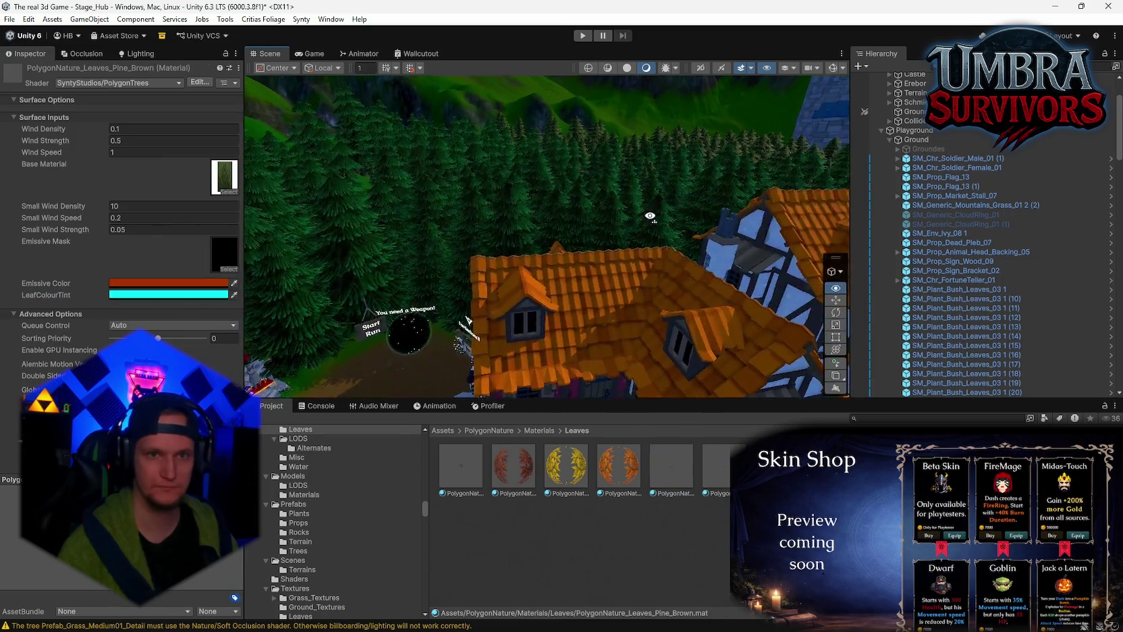
- Set the Willow_Yellow and Willow_Swamp LeafColourTint to cyan (00FFFF)
key(Right)
click(177, 295)
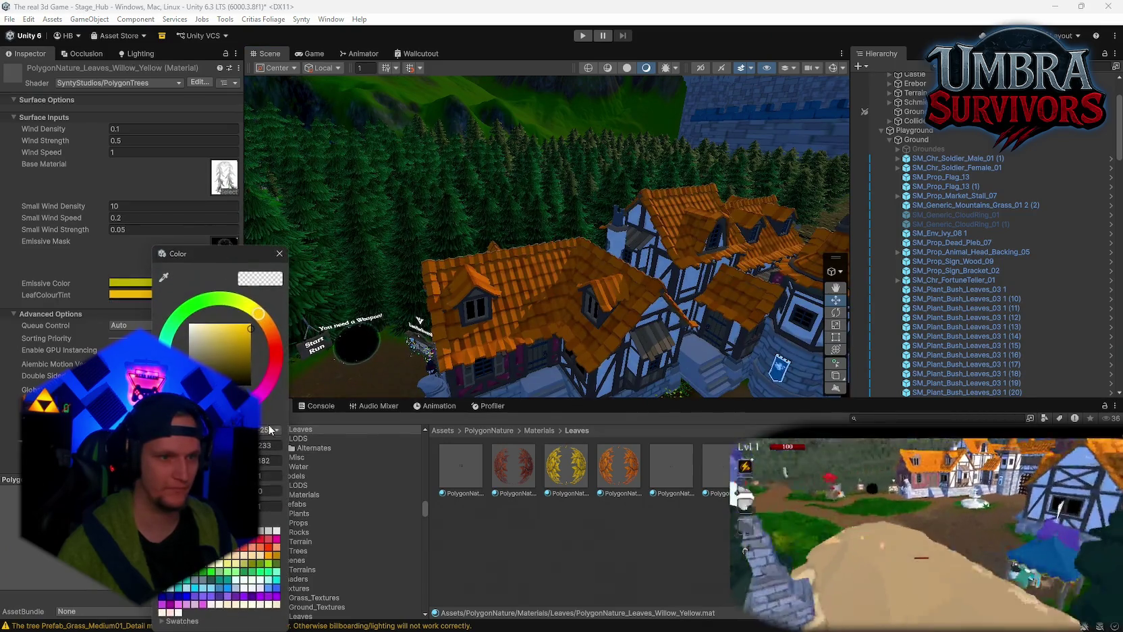
click(279, 253)
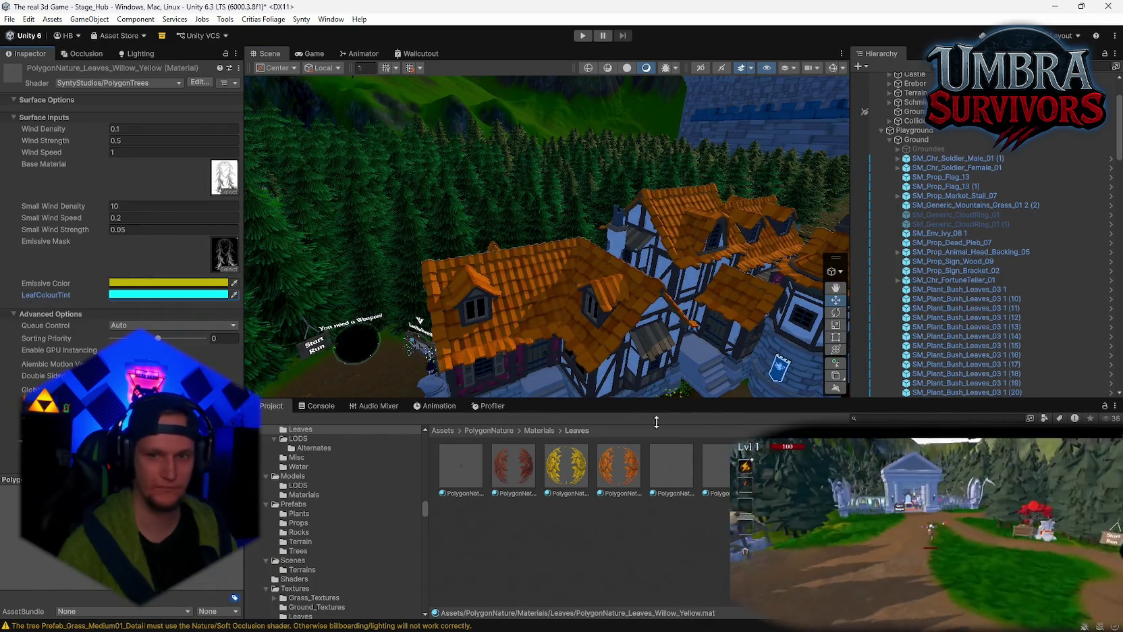
key(Left)
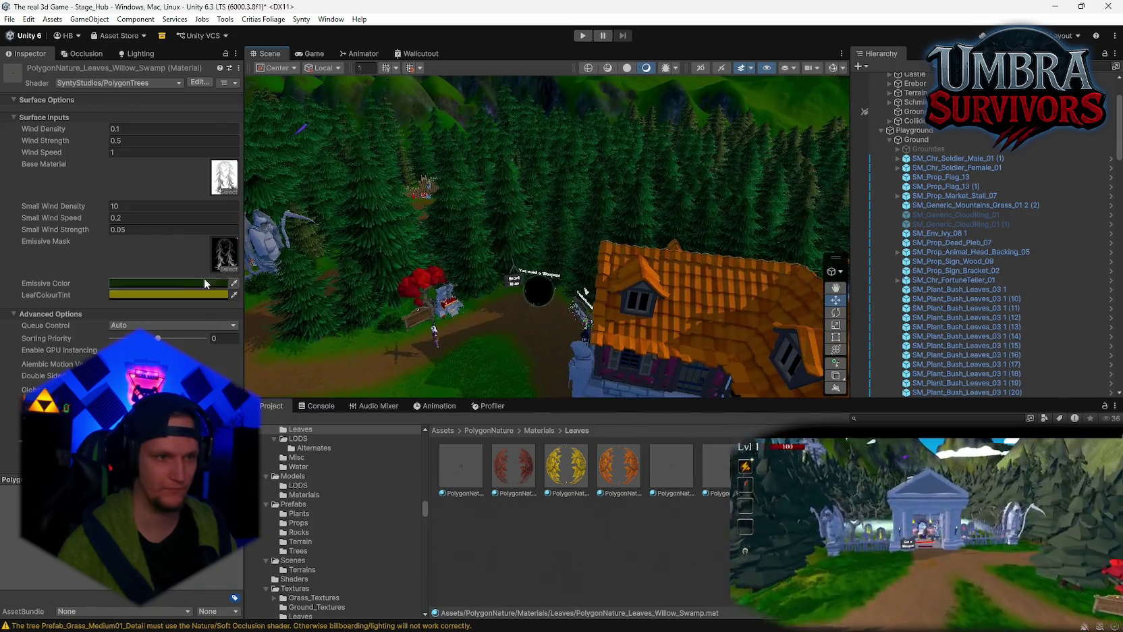
click(145, 294)
click(259, 579)
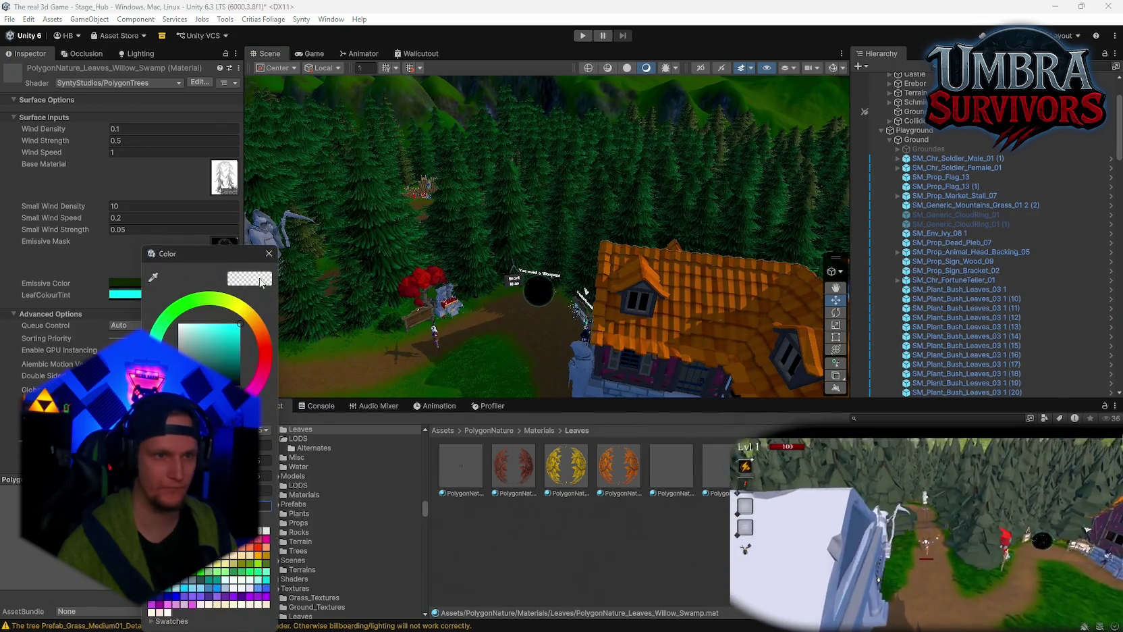
click(269, 253)
- Set the Leaves_Willow and Pine_Snow LeafColourTint to cyan, skipping Willow_Pink
key(Left)
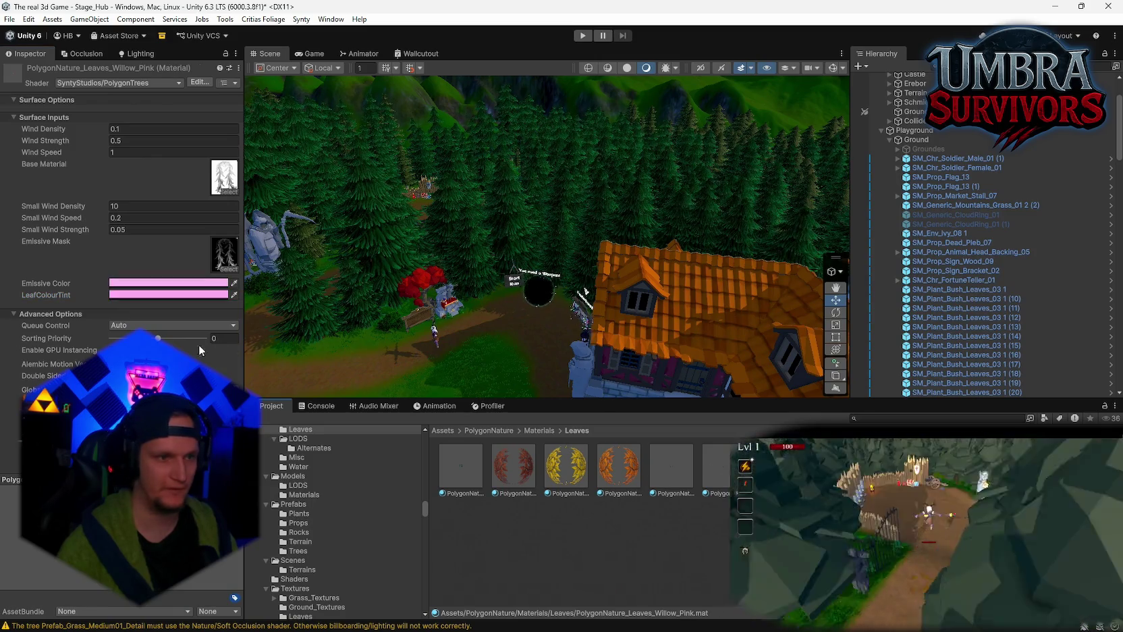
key(Left)
click(132, 294)
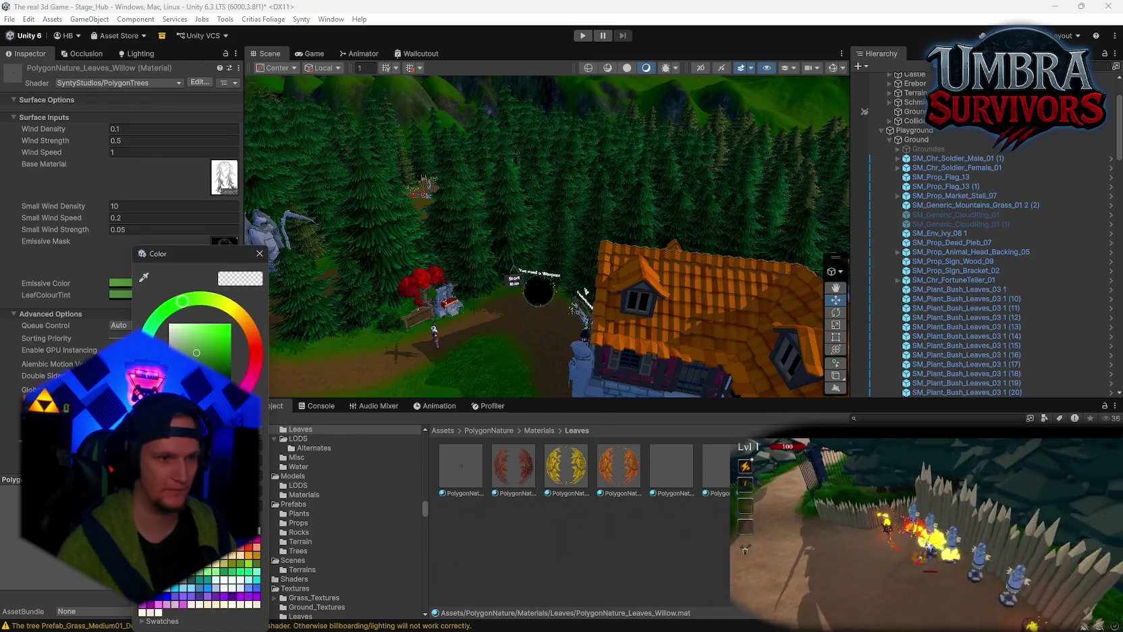
click(258, 579)
click(259, 253)
key(Left)
key(Left)
key(Left)
click(135, 295)
click(273, 506)
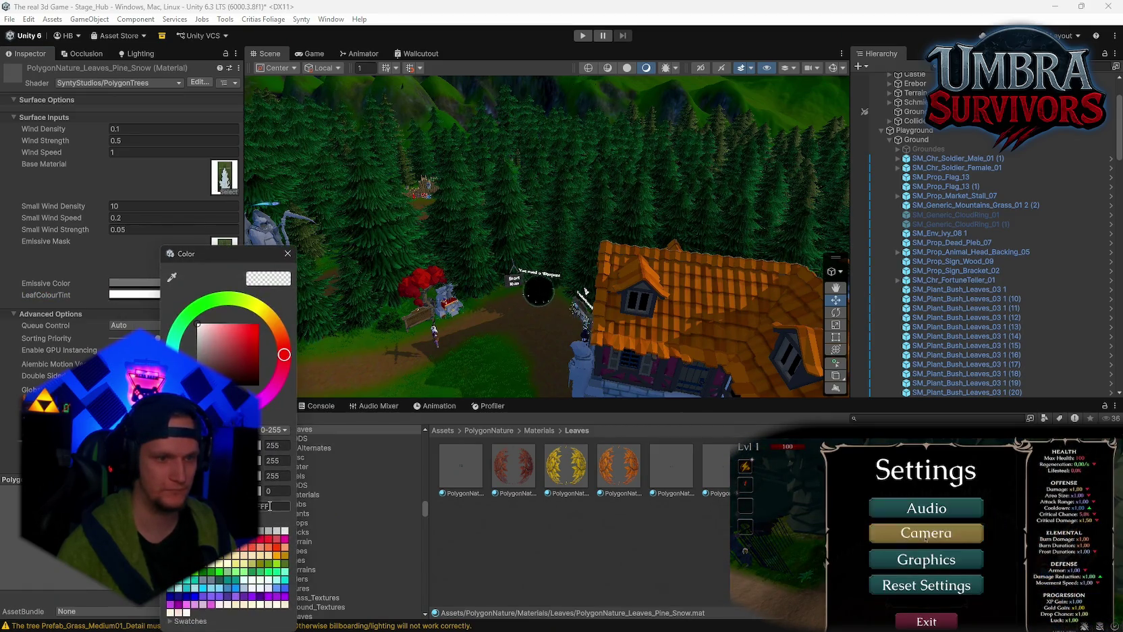